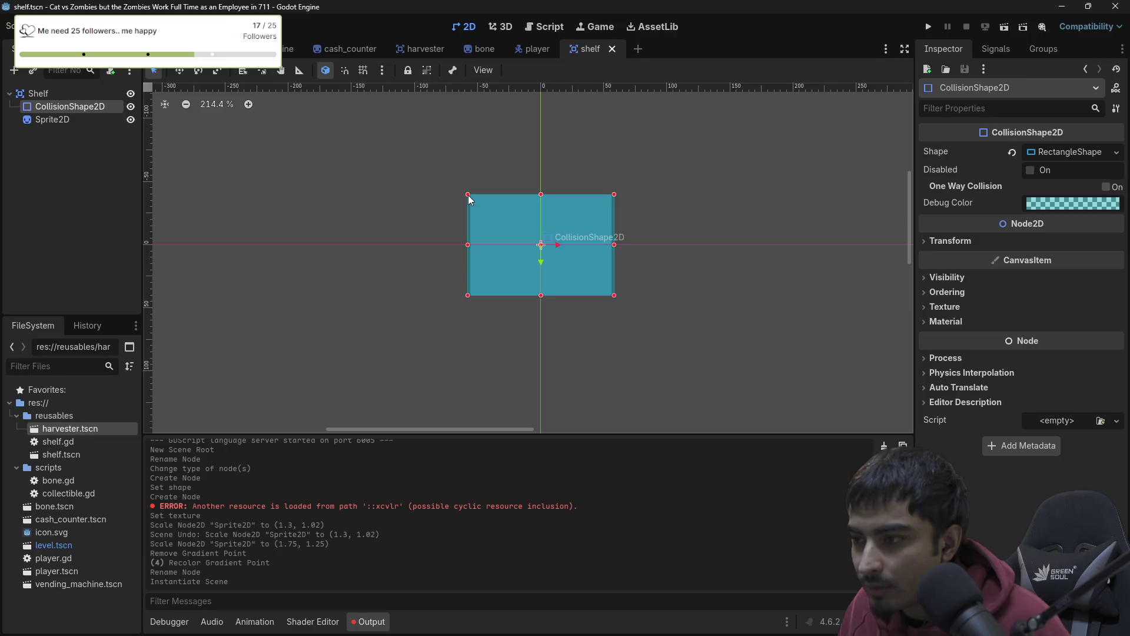
# Stretch the shelf's collision rectangle up a few pixels and save shelf.tscn.
pyautogui.click(468, 195)
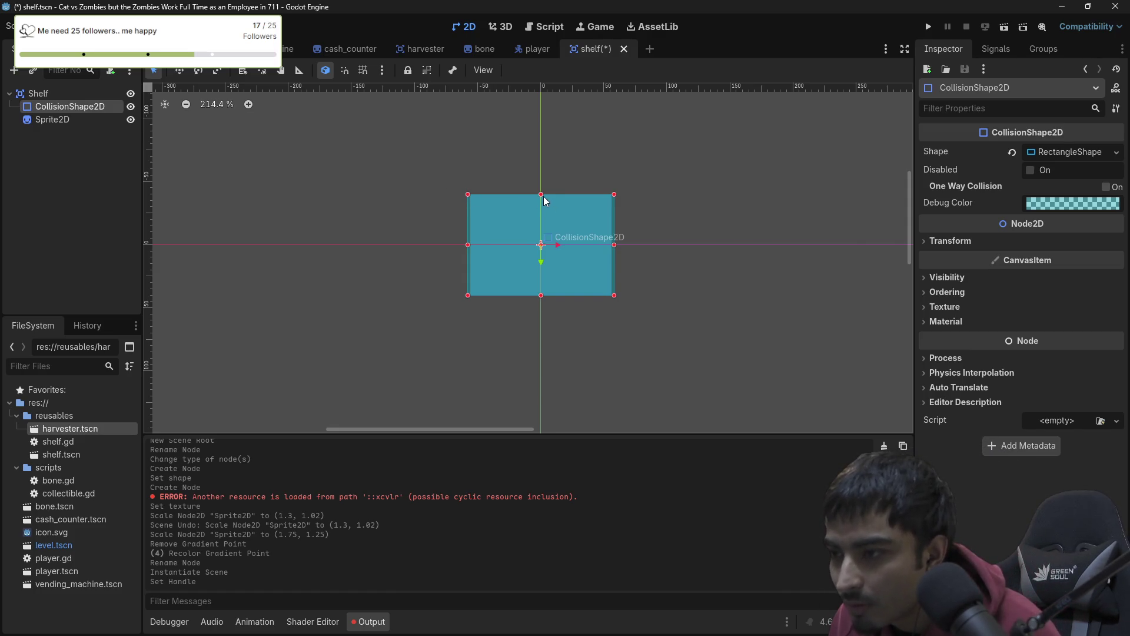
pyautogui.moveTo(542, 195); pyautogui.dragTo(542, 192)
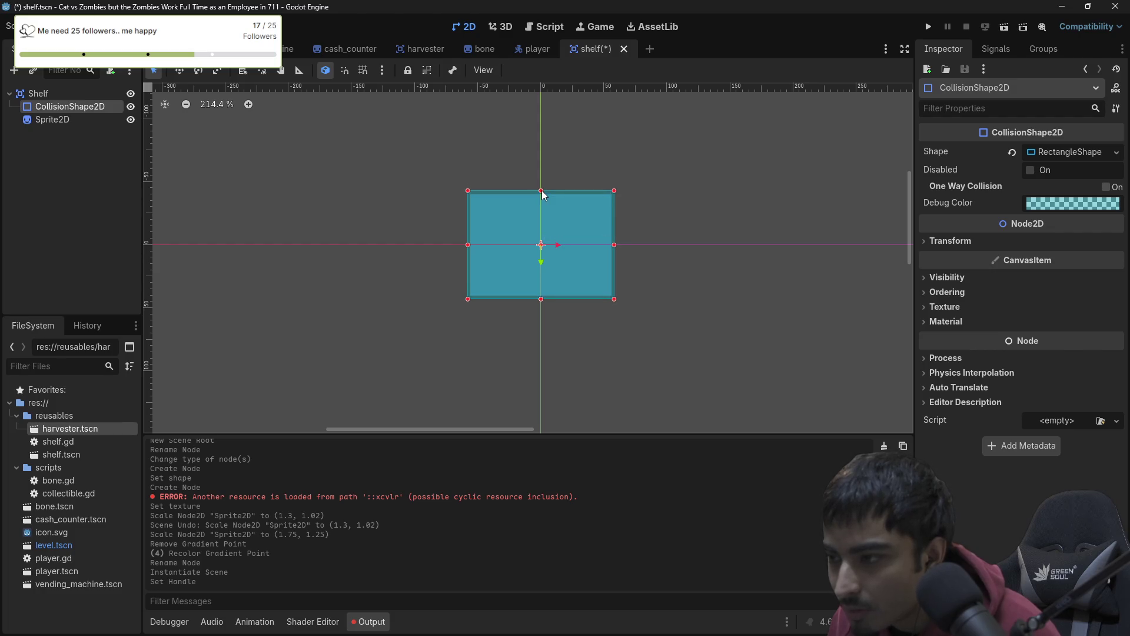
pyautogui.moveTo(542, 192); pyautogui.dragTo(542, 192)
pyautogui.hotkey('ctrl', 's')
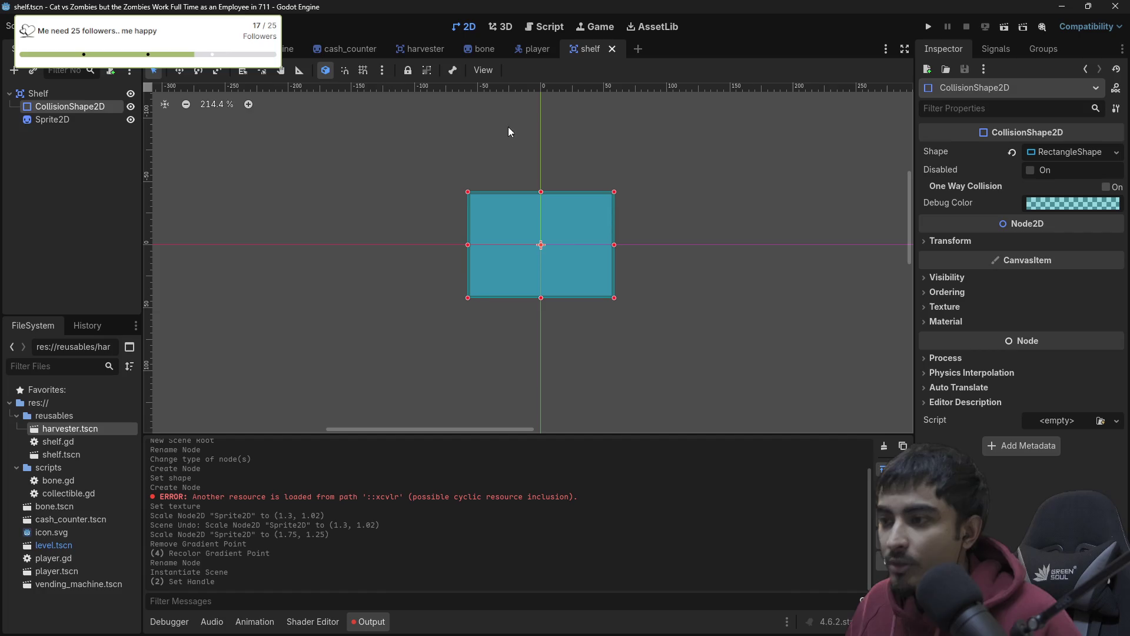
pyautogui.hotkey('ctrl', 'Tab')
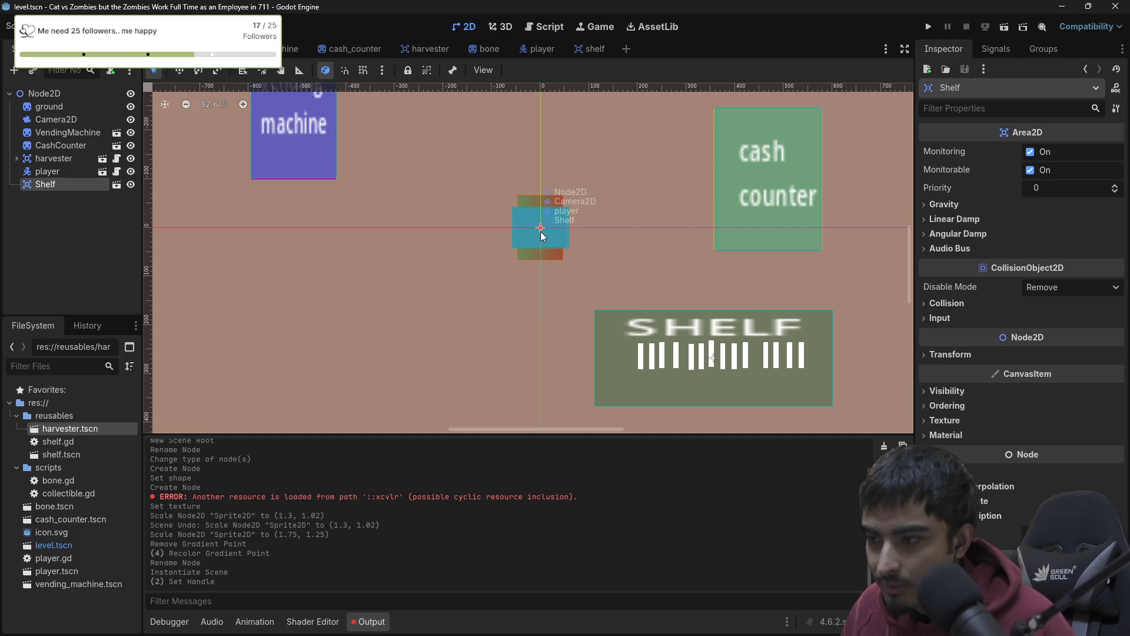
# Move the Shelf left, below the vending machine, to about (-522, 227).
pyautogui.press('w')
pyautogui.moveTo(547, 234)
pyautogui.mouseDown()
pyautogui.moveTo(658, 229)
pyautogui.moveTo(609, 190)
pyautogui.moveTo(588, 238)
pyautogui.moveTo(509, 273)
pyautogui.moveTo(582, 154)
pyautogui.moveTo(509, 271)
pyautogui.mouseUp()
pyautogui.scroll(-8, 612, 195)
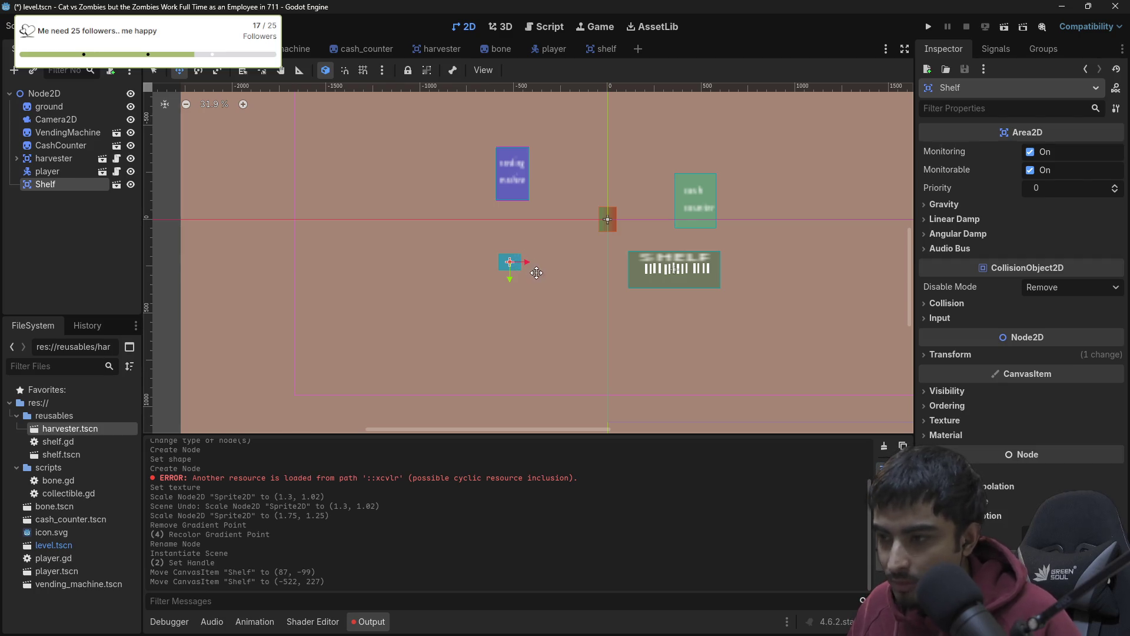
# Scale the Shelf up to roughly (3.4, 3.08).
pyautogui.press('s')
pyautogui.moveTo(527, 263)
pyautogui.mouseDown()
pyautogui.moveTo(557, 263)
pyautogui.moveTo(510, 285)
pyautogui.moveTo(509, 308)
pyautogui.mouseUp()
pyautogui.moveTo(527, 261); pyautogui.dragTo(535, 261)
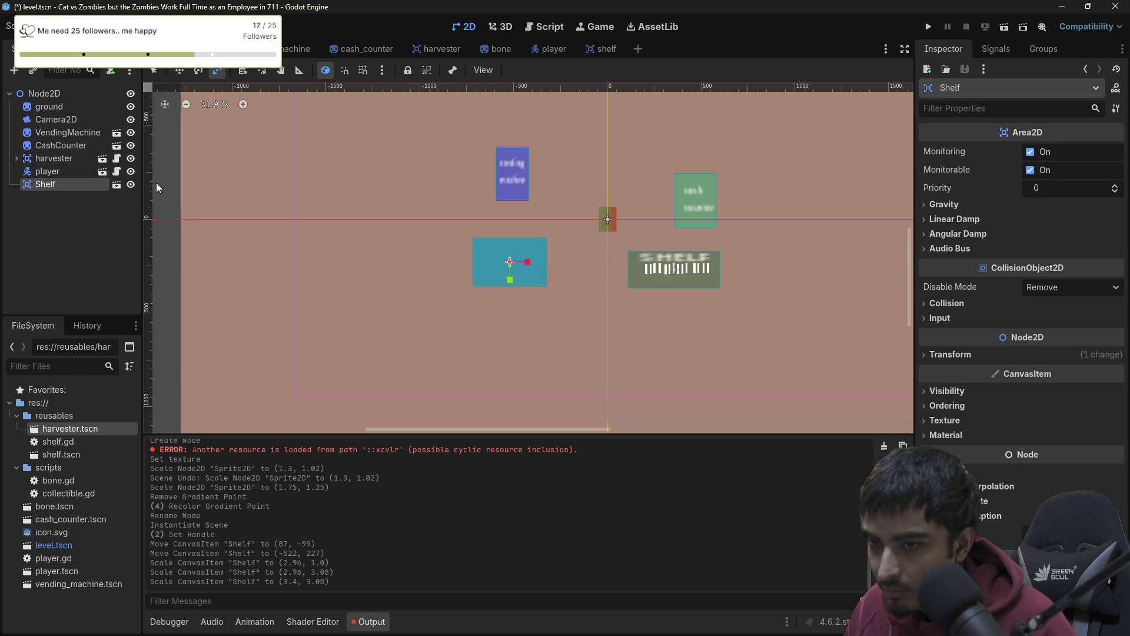
pyautogui.click(64, 160)
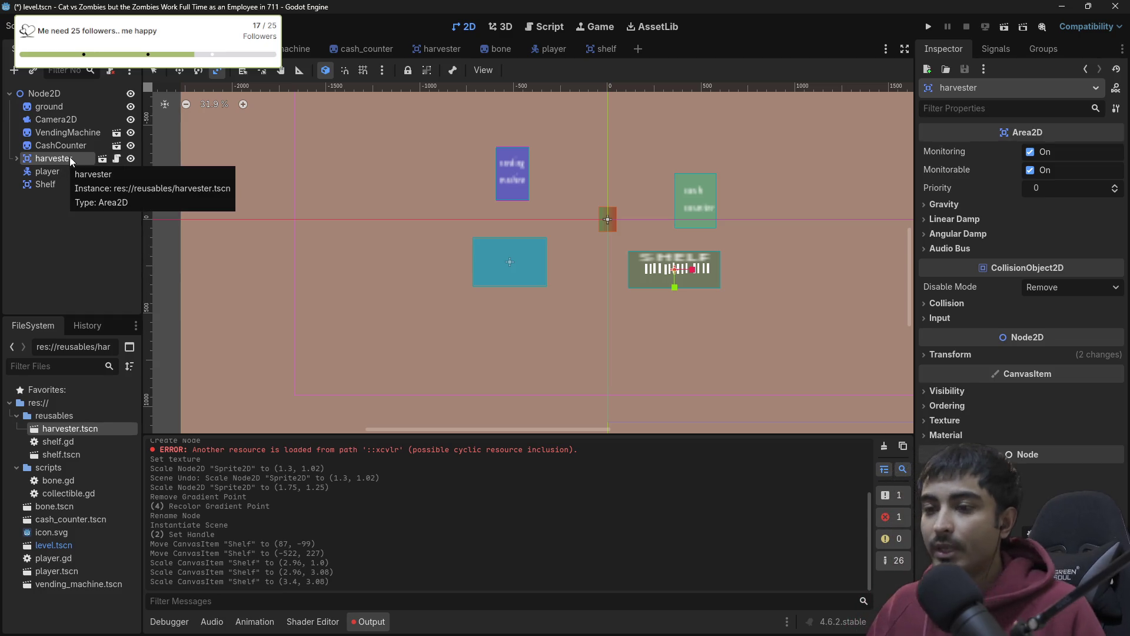
# In the harvester scene, change the label's text from SHELF to Harvester.
pyautogui.click(106, 159)
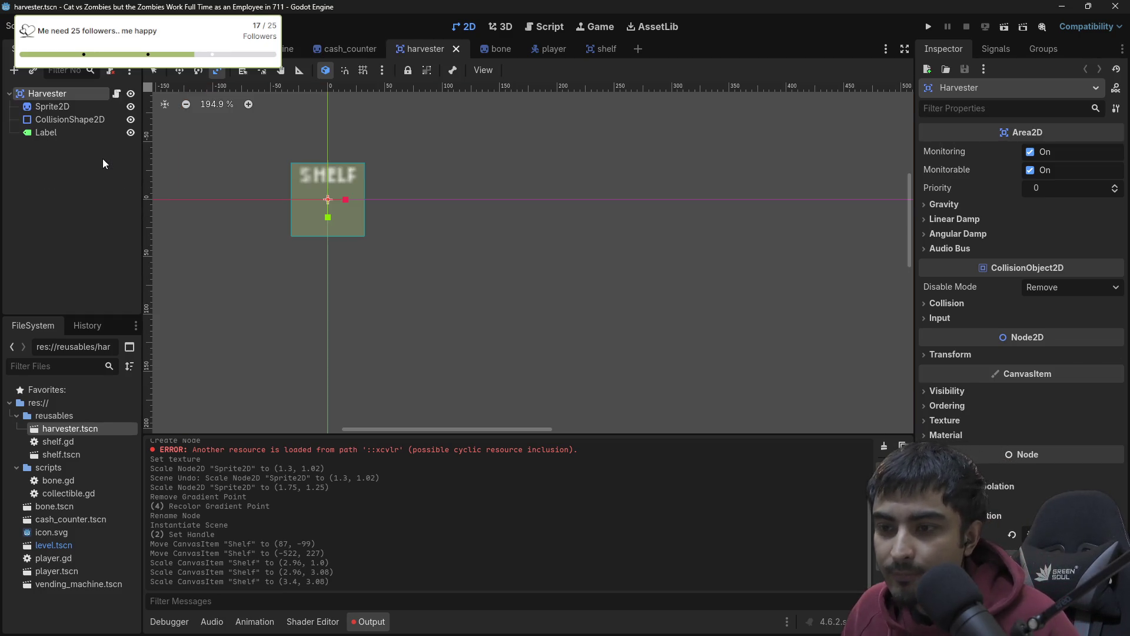
pyautogui.click(48, 108)
pyautogui.click(47, 131)
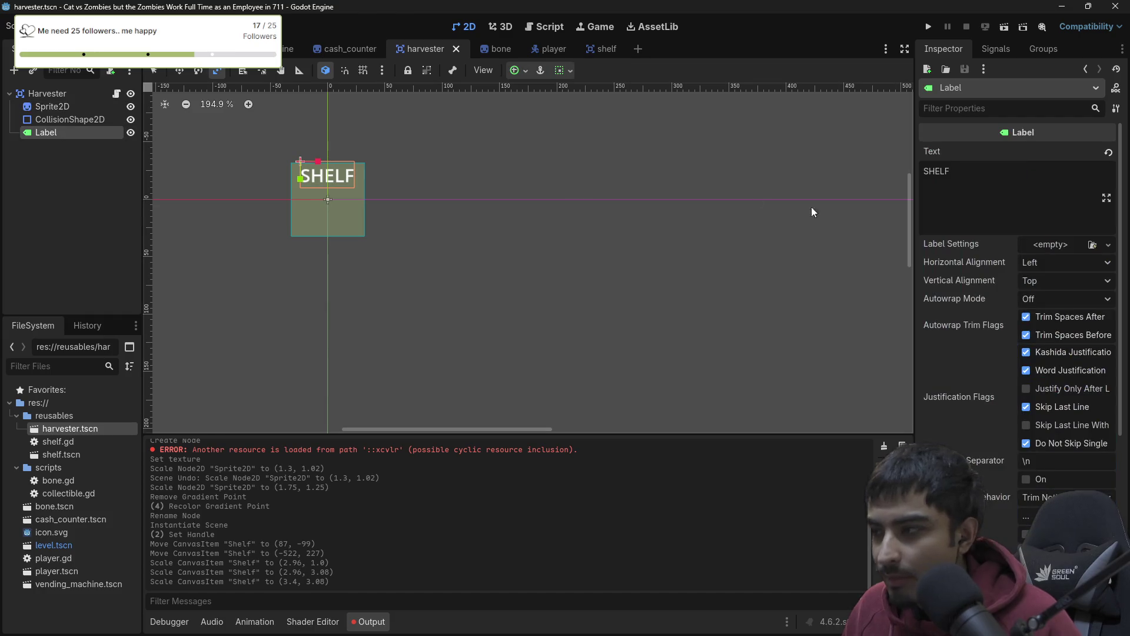
pyautogui.doubleClick(963, 169)
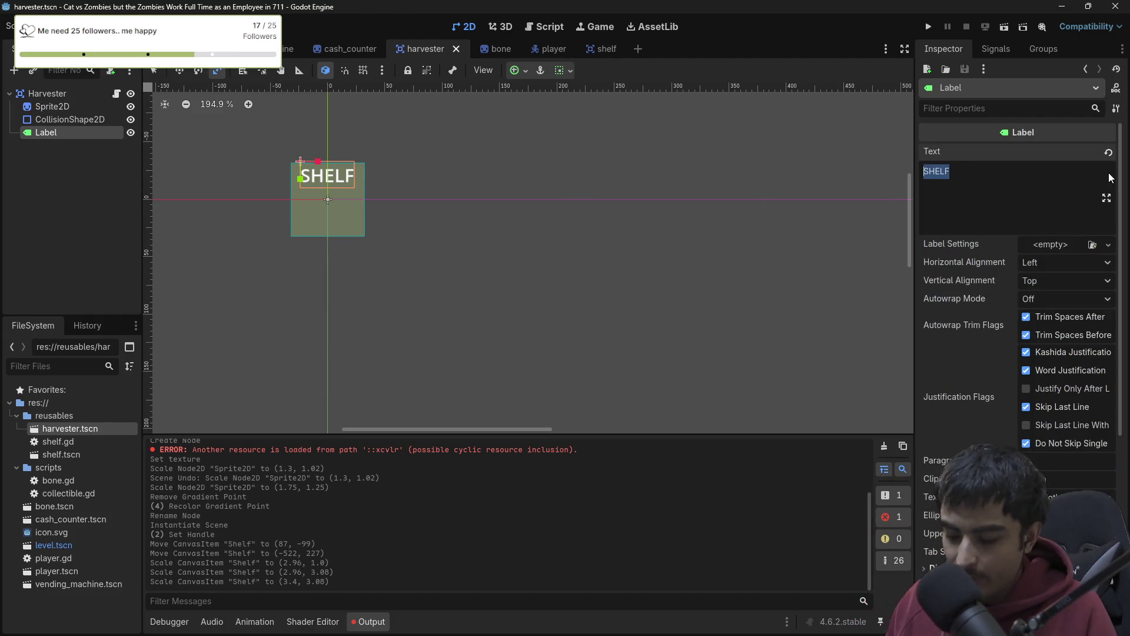
pyautogui.write('Harvester')
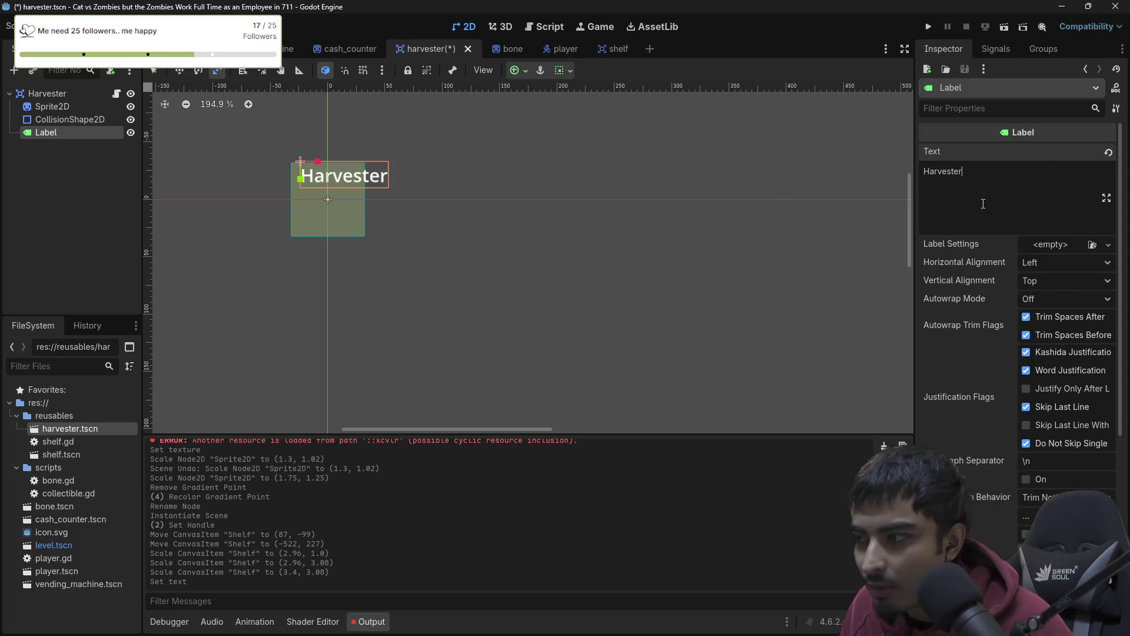
pyautogui.write('w')
pyautogui.press('BackSpace')
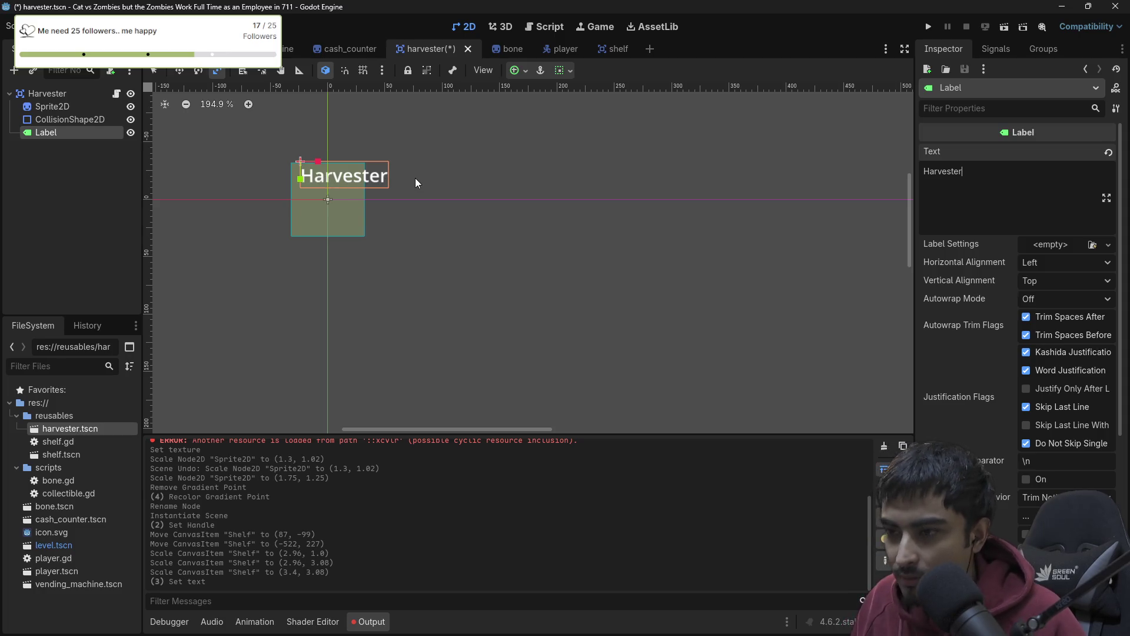
# Resize the label's box around the text, undoing a trial horizontal squeeze.
pyautogui.press('w')
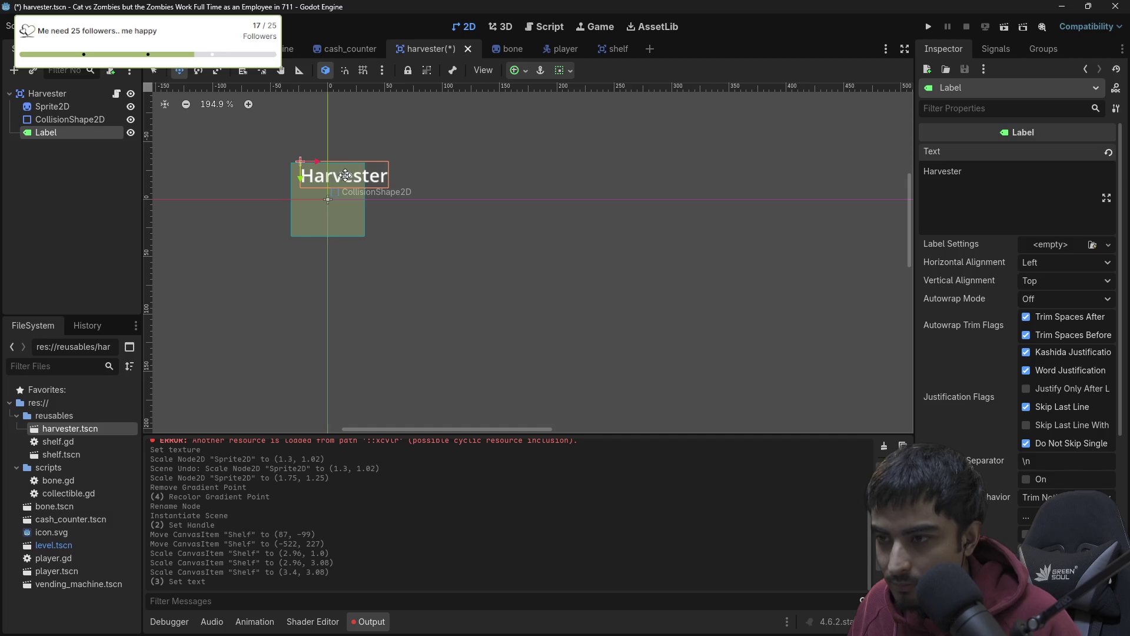
pyautogui.press('q')
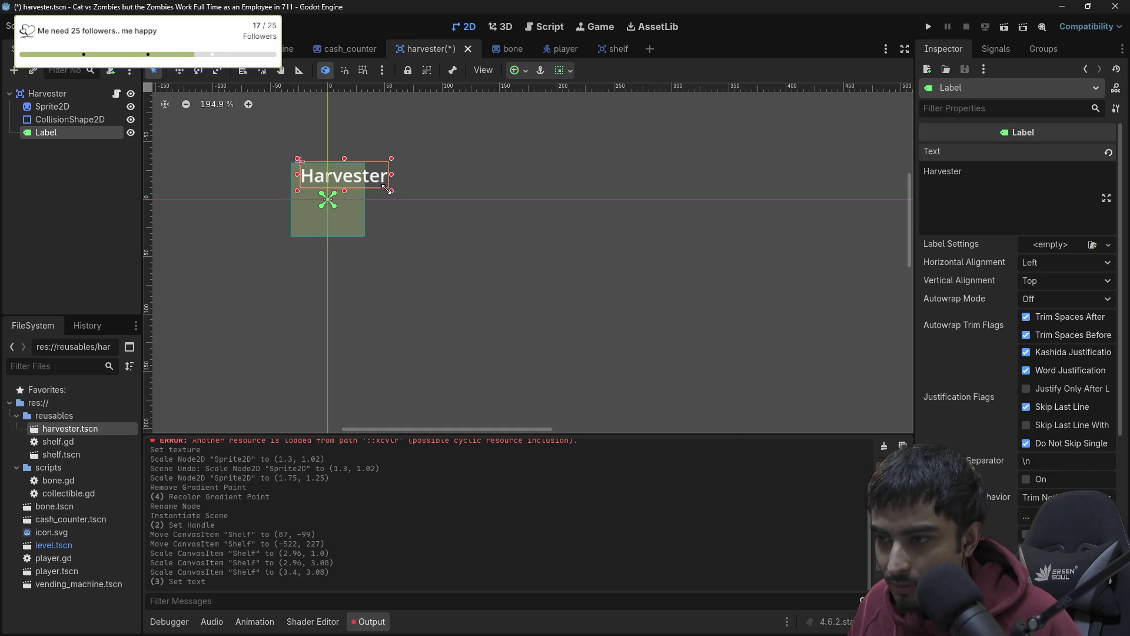
pyautogui.moveTo(376, 186); pyautogui.dragTo(392, 179)
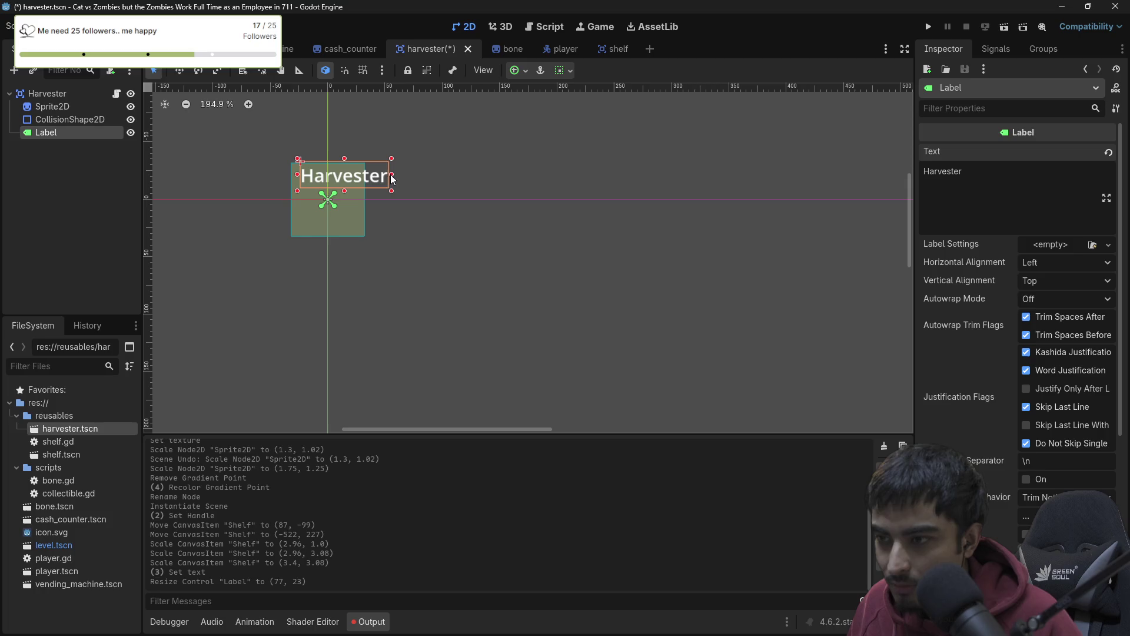
pyautogui.press('s')
pyautogui.moveTo(320, 162); pyautogui.dragTo(309, 162)
pyautogui.hotkey('ctrl', 'z')
pyautogui.scroll(-10, 986, 353)
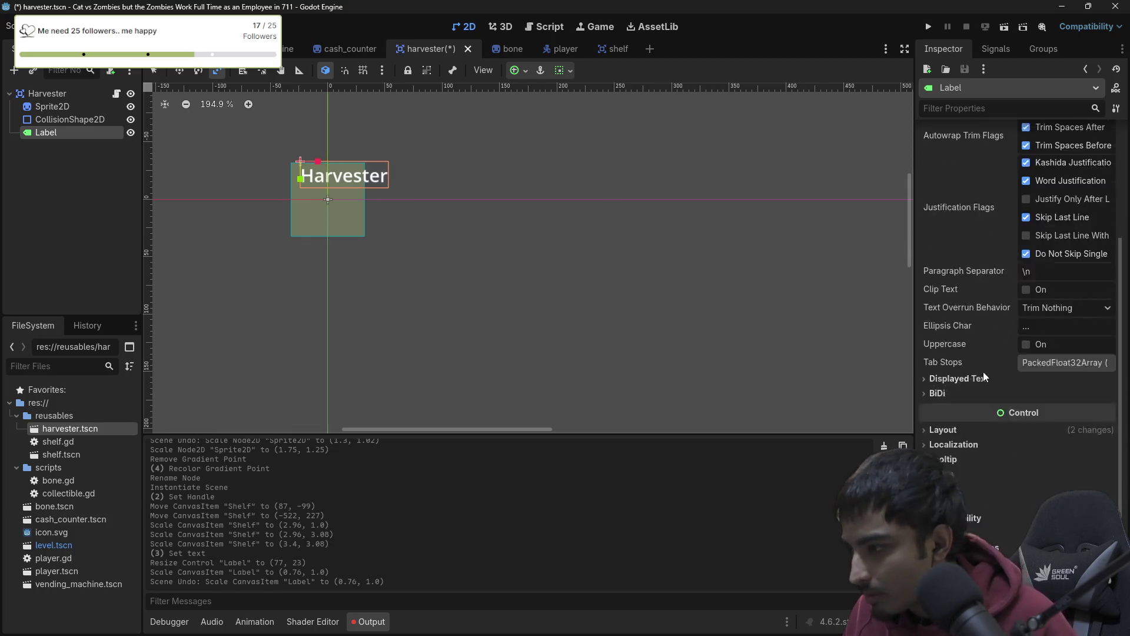
# Override the Harvester label's font size to 12 px under Theme Overrides.
pyautogui.click(954, 415)
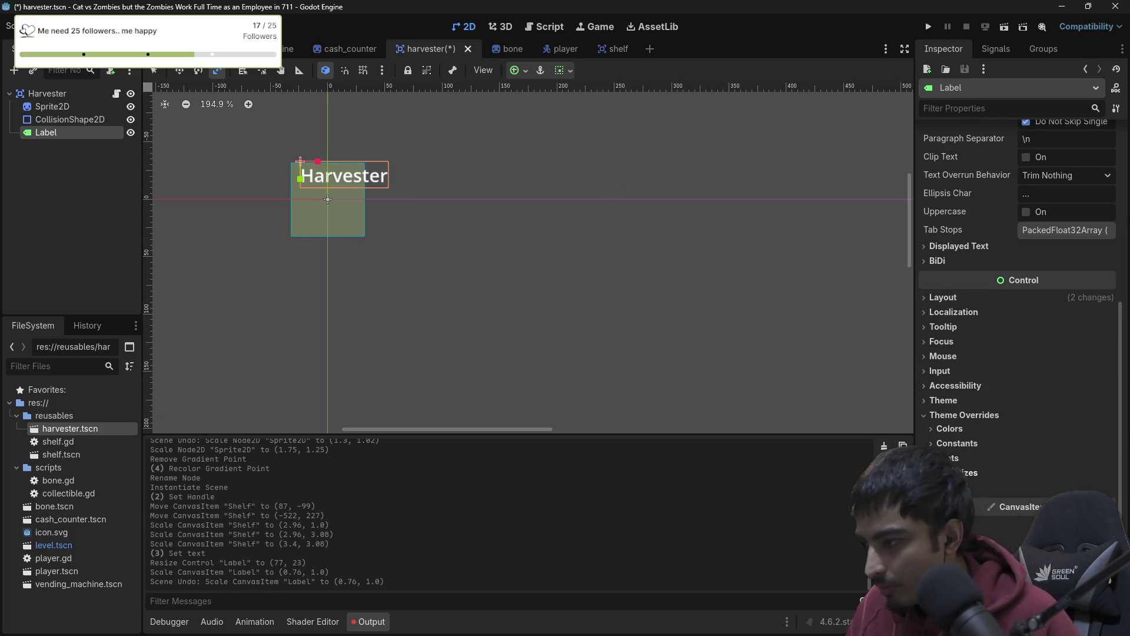
pyautogui.click(967, 472)
pyautogui.click(1050, 489)
pyautogui.write('12')
pyautogui.press('Return')
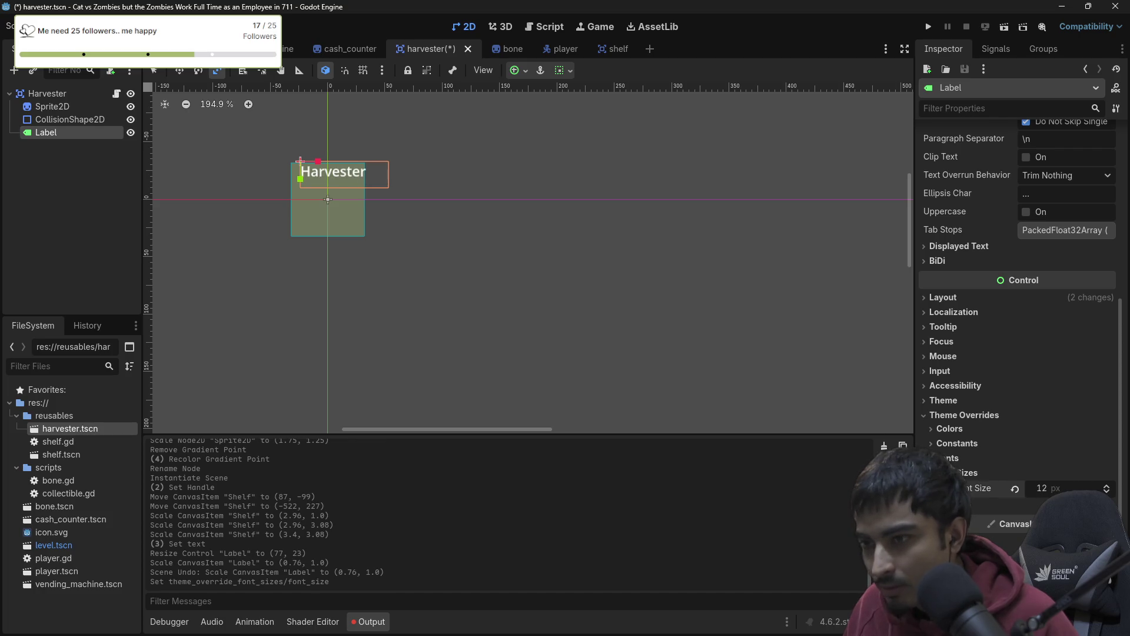
# Move the Harvester label to (-28, -30) on the box's top and save the scene.
pyautogui.press('w')
pyautogui.moveTo(342, 175); pyautogui.dragTo(337, 178)
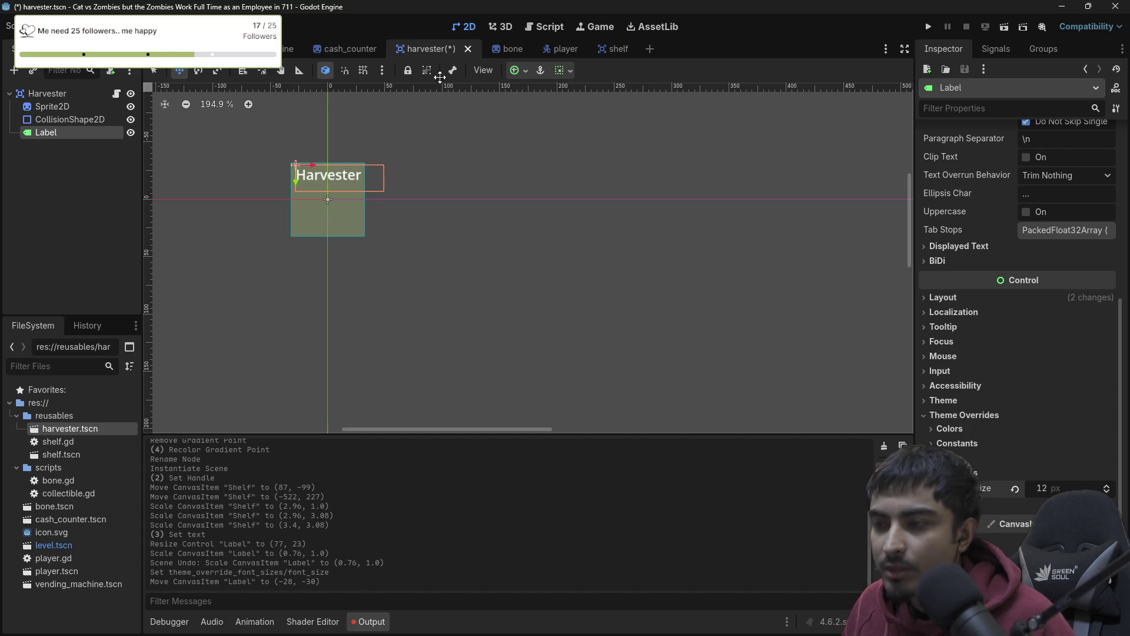
pyautogui.hotkey('ctrl', 's')
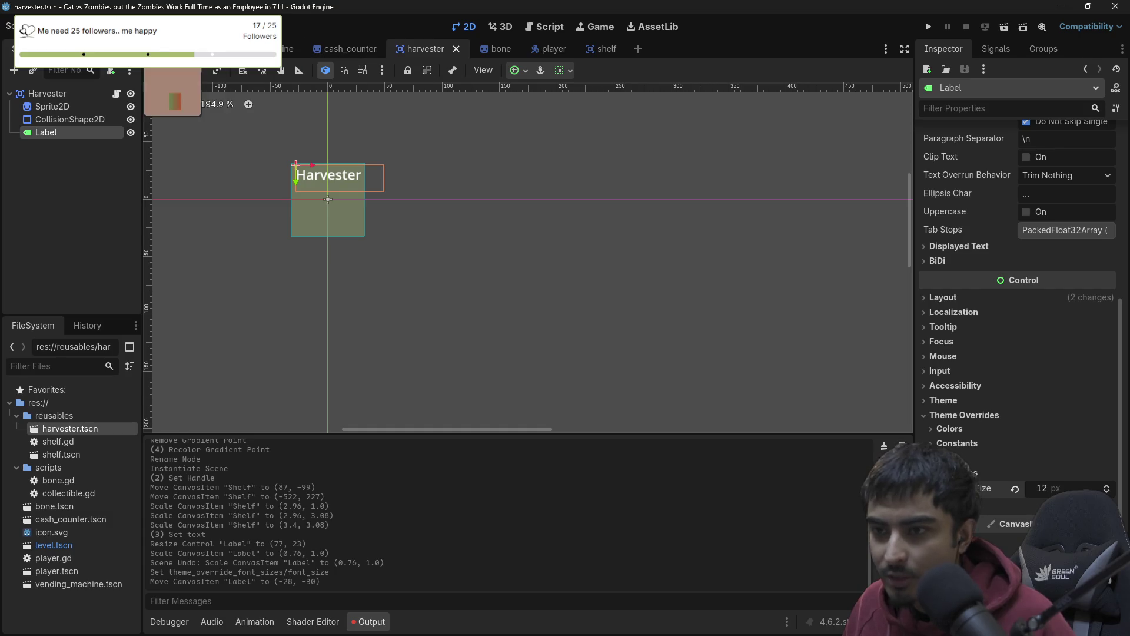
pyautogui.click(598, 49)
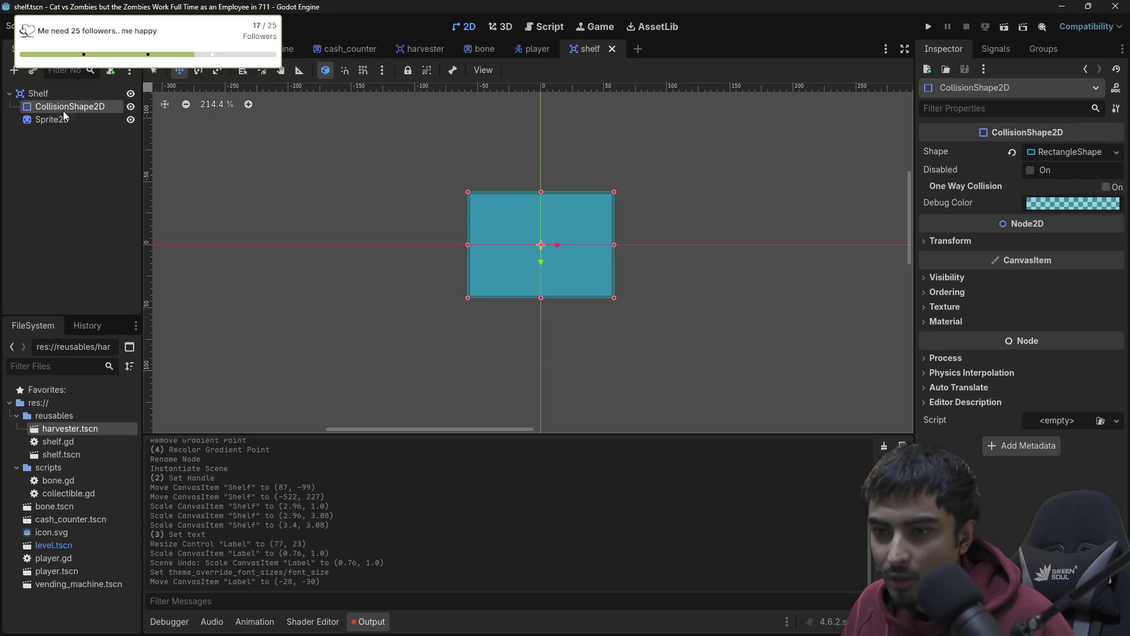
# Add a Label node under Shelf with the text SHELF.
pyautogui.click(42, 94)
pyautogui.hotkey('ctrl', 'a')
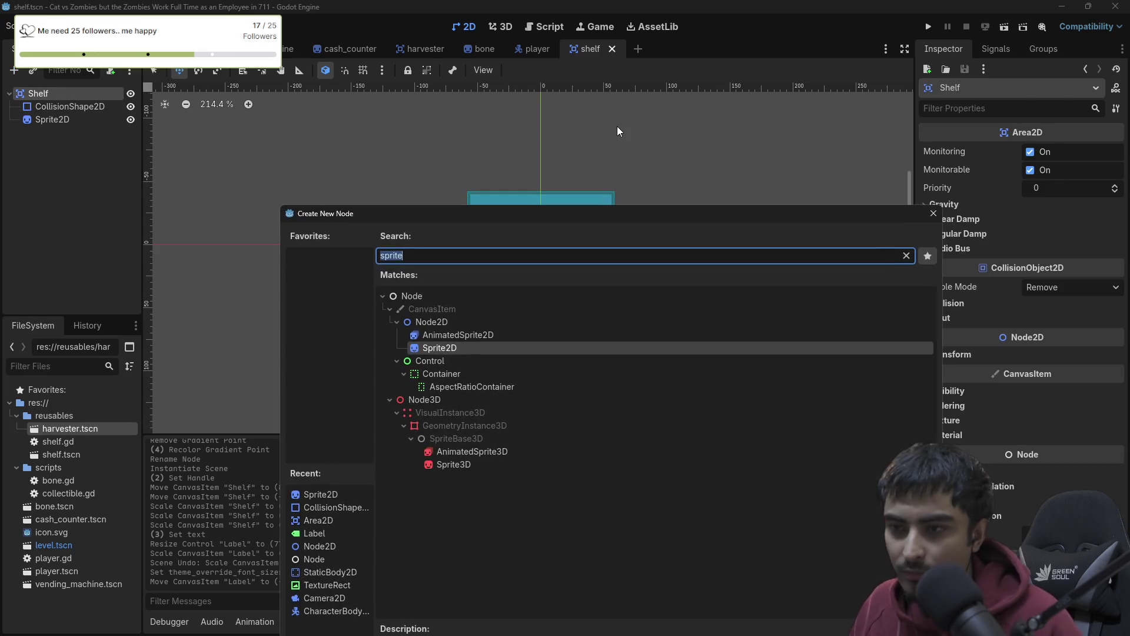
pyautogui.write('label')
pyautogui.press('Return')
pyautogui.click(977, 183)
pyautogui.write('SHELFw')
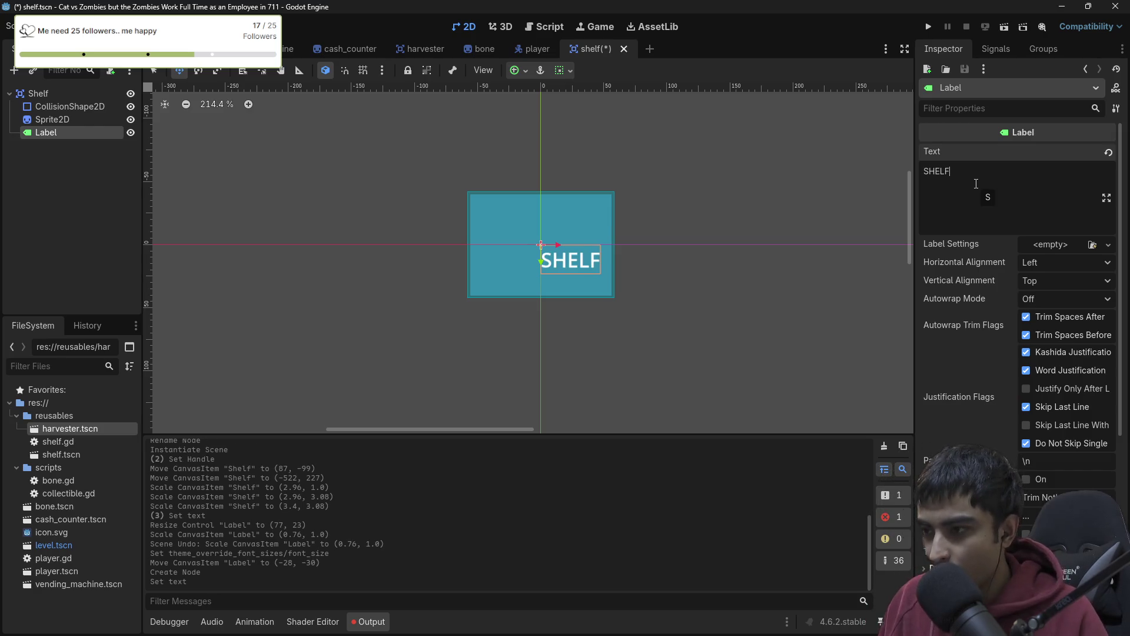
pyautogui.press('BackSpace')
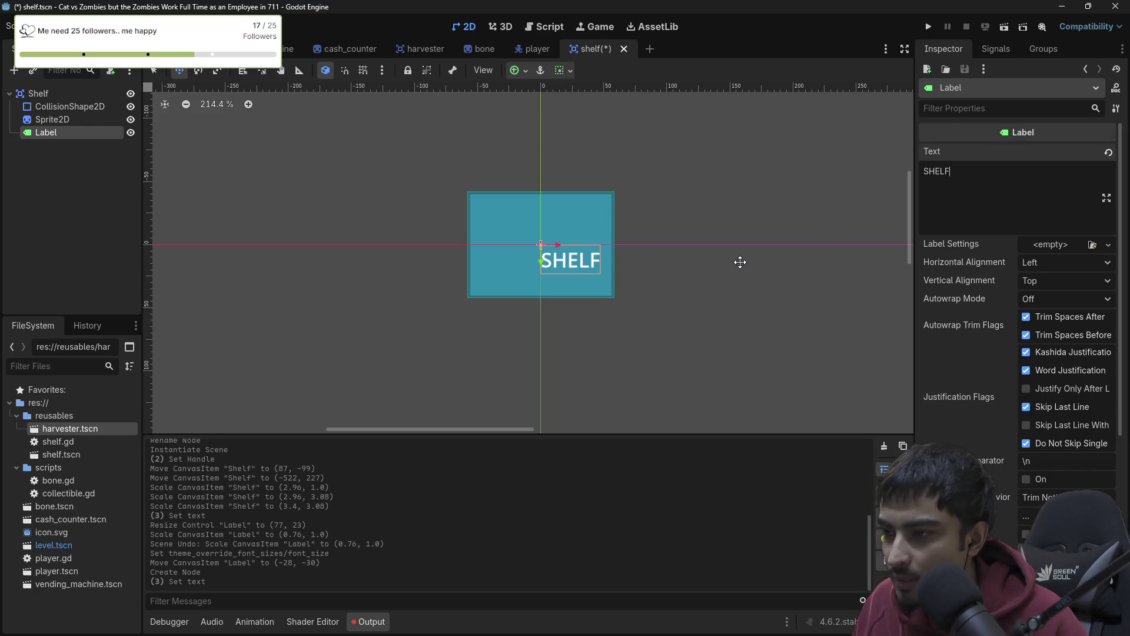
# Move the SHELF label to the top of the teal box at (-24, -36) and save.
pyautogui.moveTo(575, 261); pyautogui.dragTo(545, 215)
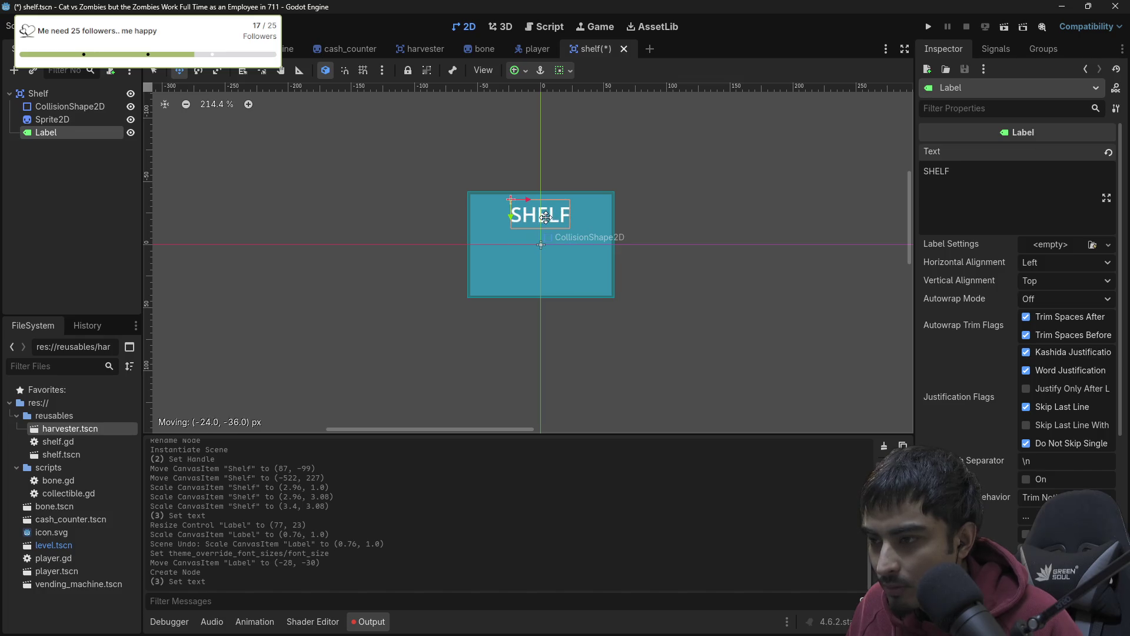
pyautogui.hotkey('ctrl', 's')
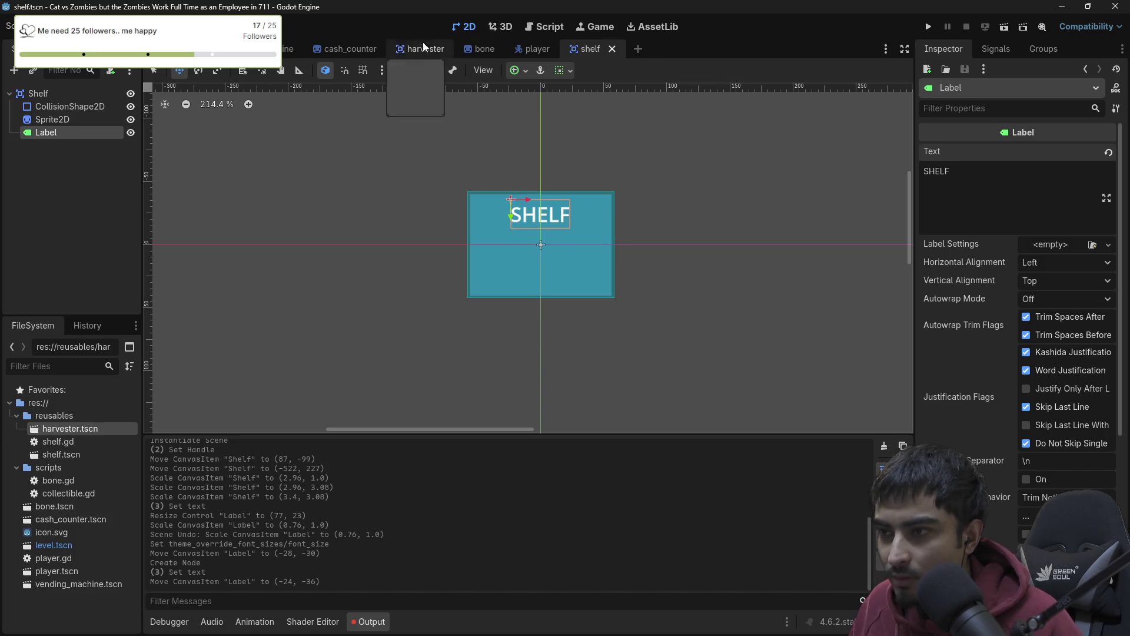
pyautogui.hotkey('ctrl', 'Tab')
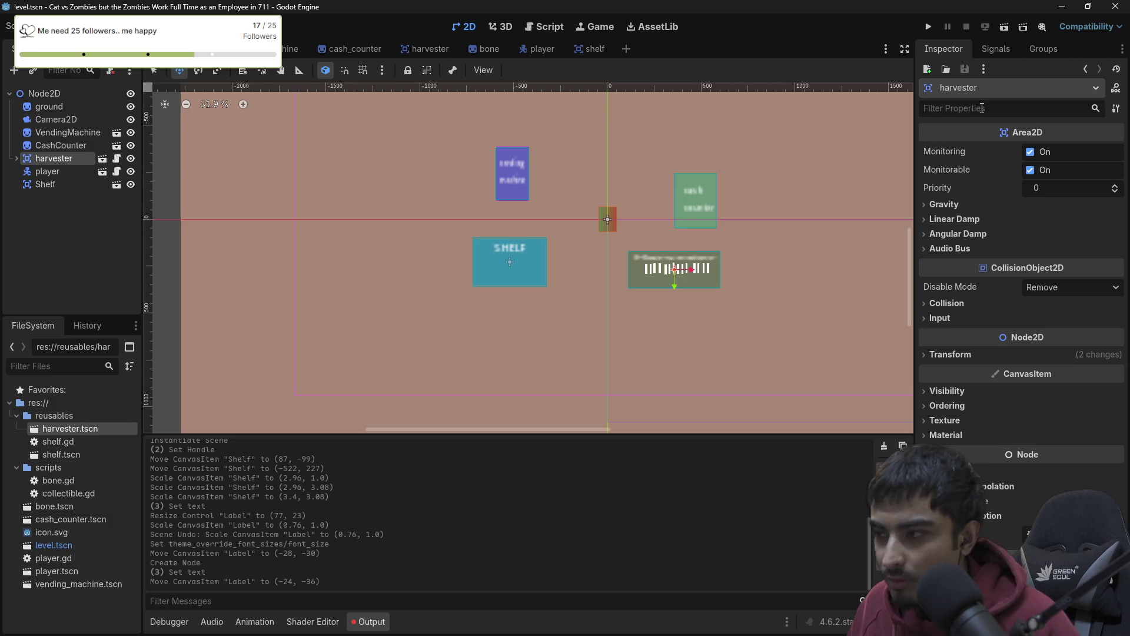
# Run the game and walk the player onto the Harvester until Bone through Bone5 print, then stop.
pyautogui.click(930, 27)
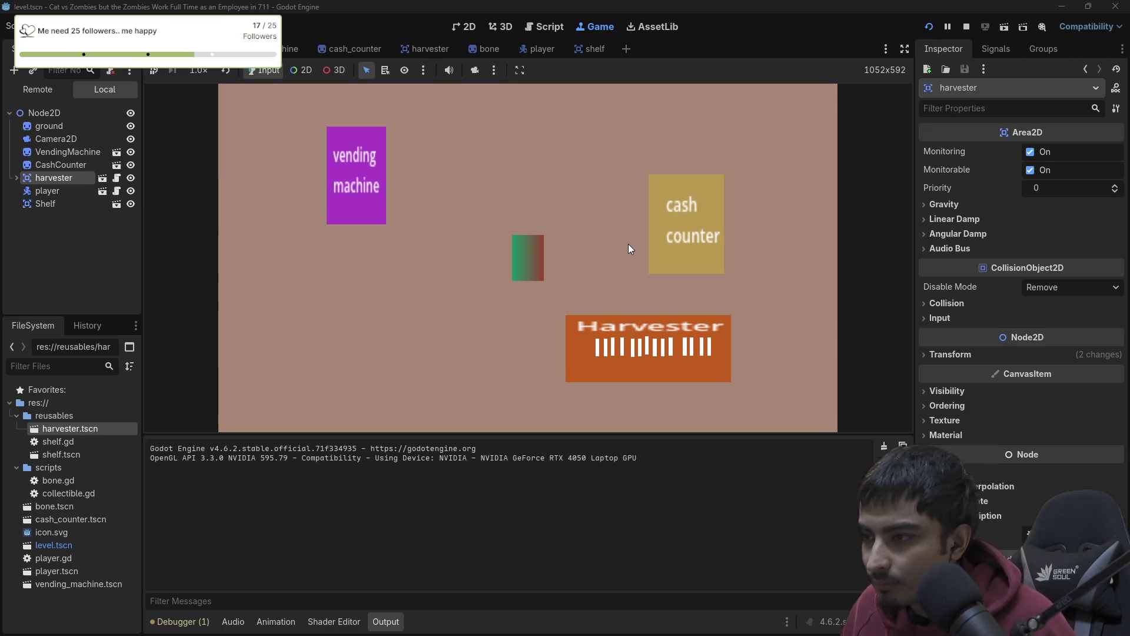
pyautogui.press('Right')
pyautogui.press('Down')
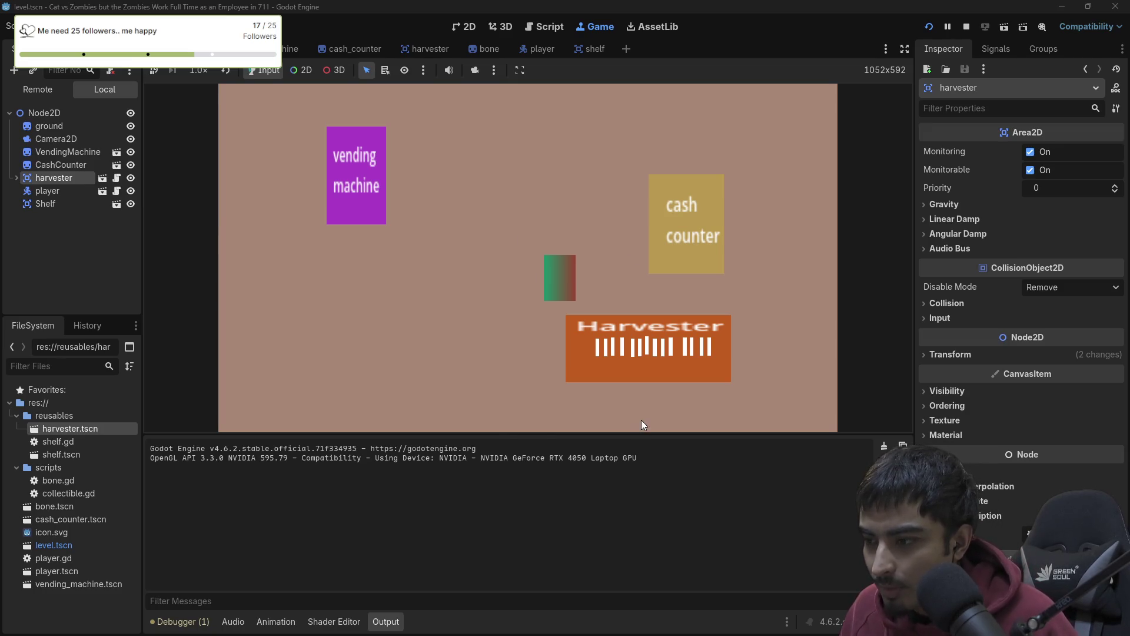
pyautogui.moveTo(635, 435); pyautogui.dragTo(620, 474)
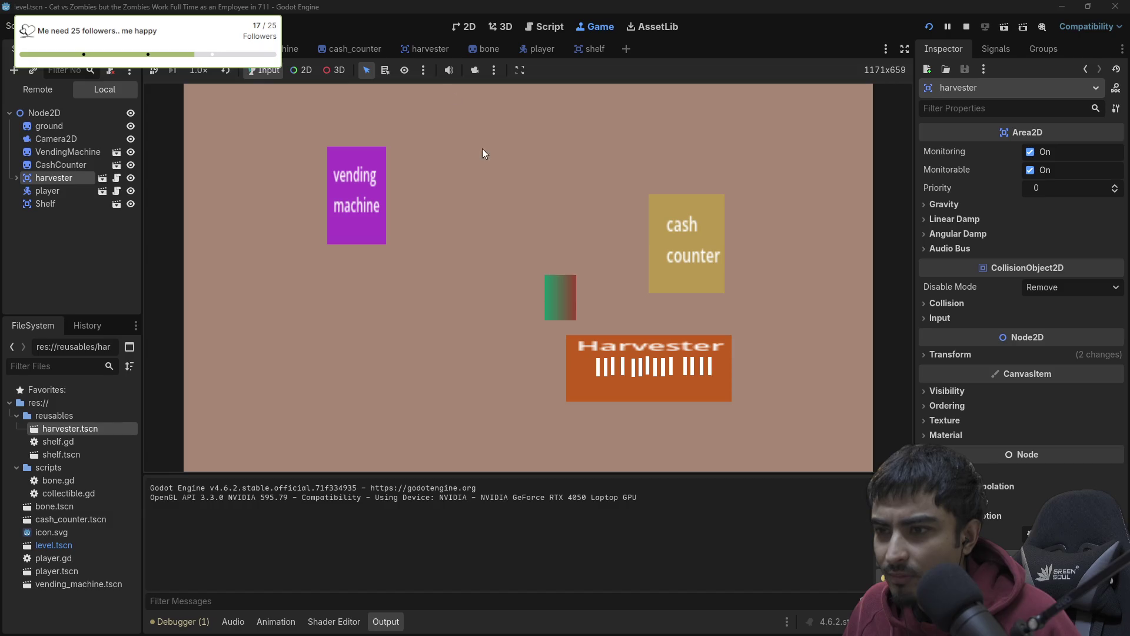
pyautogui.press('Down')
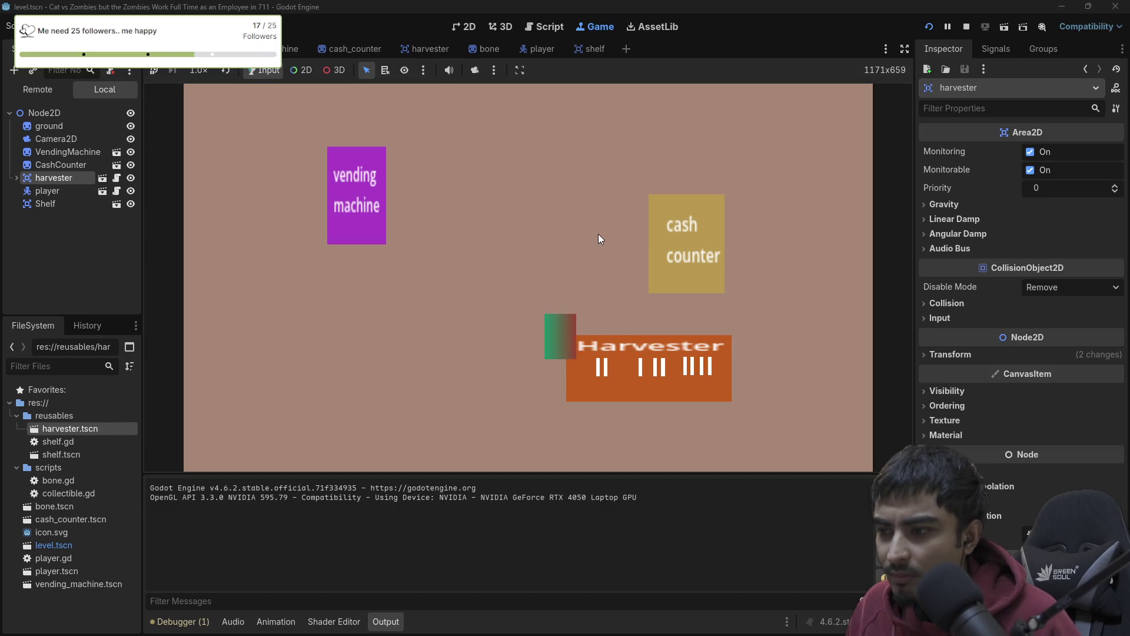
pyautogui.press('Left')
pyautogui.press('Left')
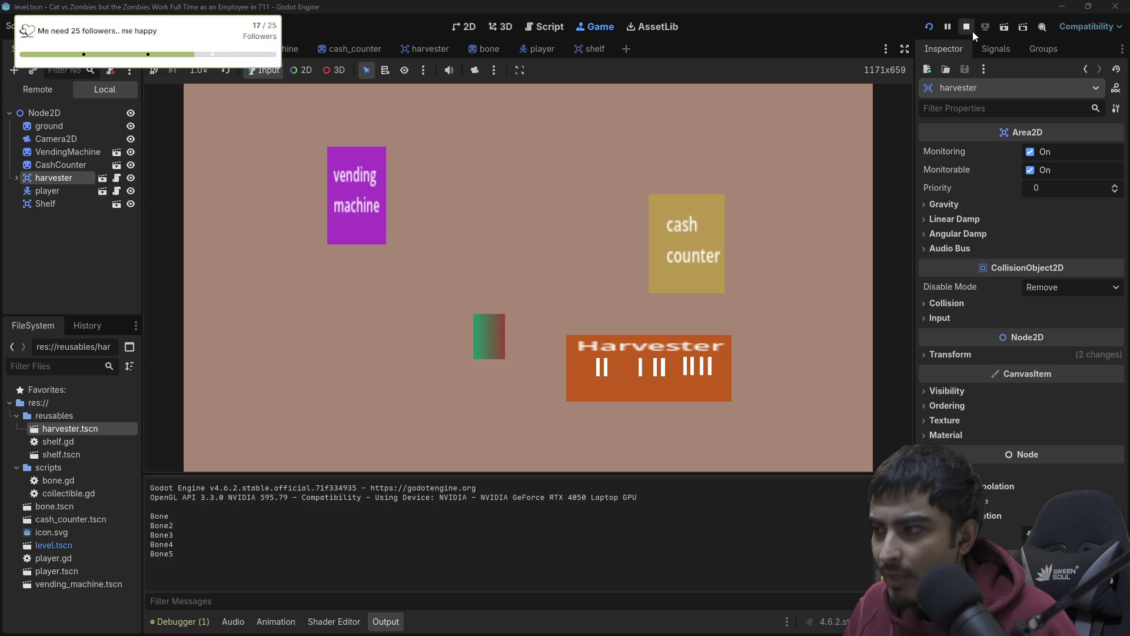
pyautogui.click(969, 28)
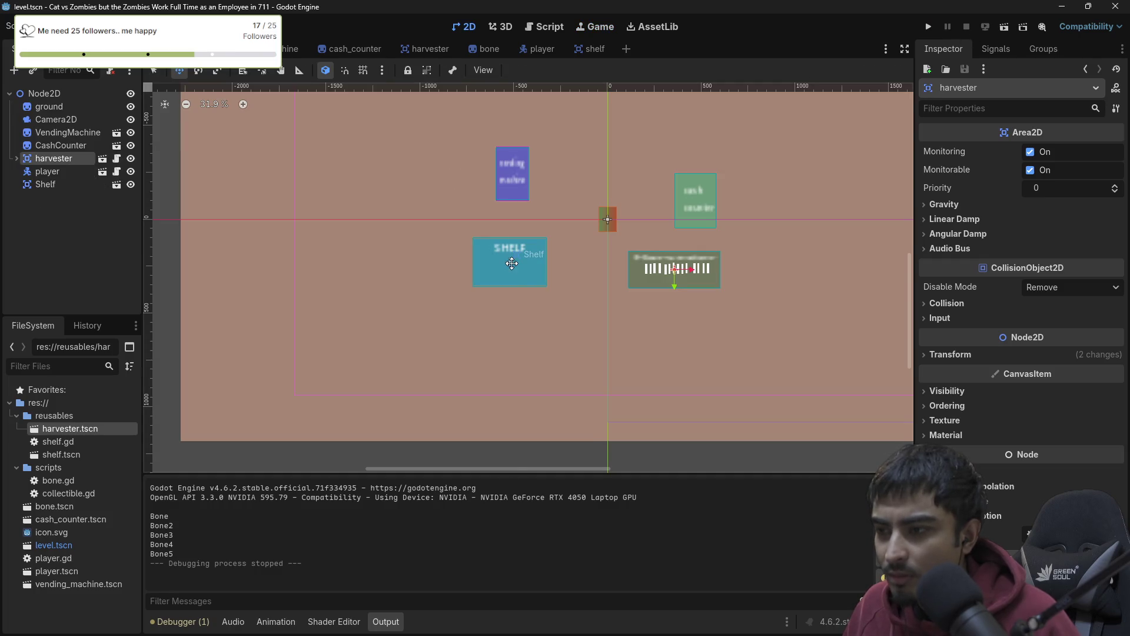
# Nudge the Shelf slightly right in the level, then select the shelf scene's sprite.
pyautogui.click(52, 187)
pyautogui.moveTo(505, 261); pyautogui.dragTo(535, 262)
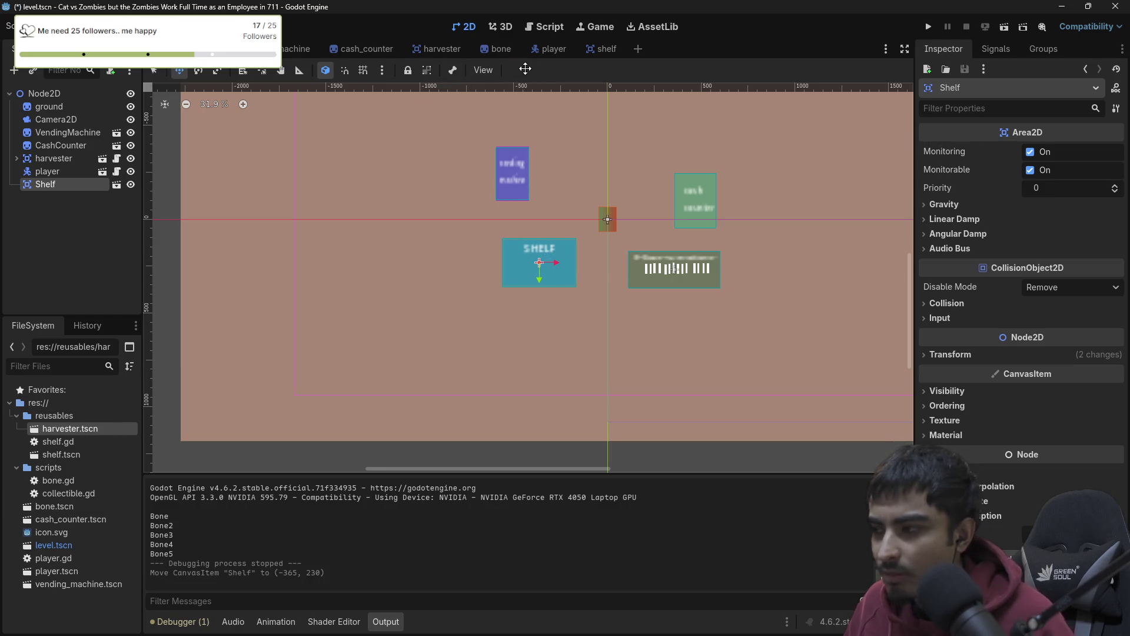
pyautogui.click(598, 48)
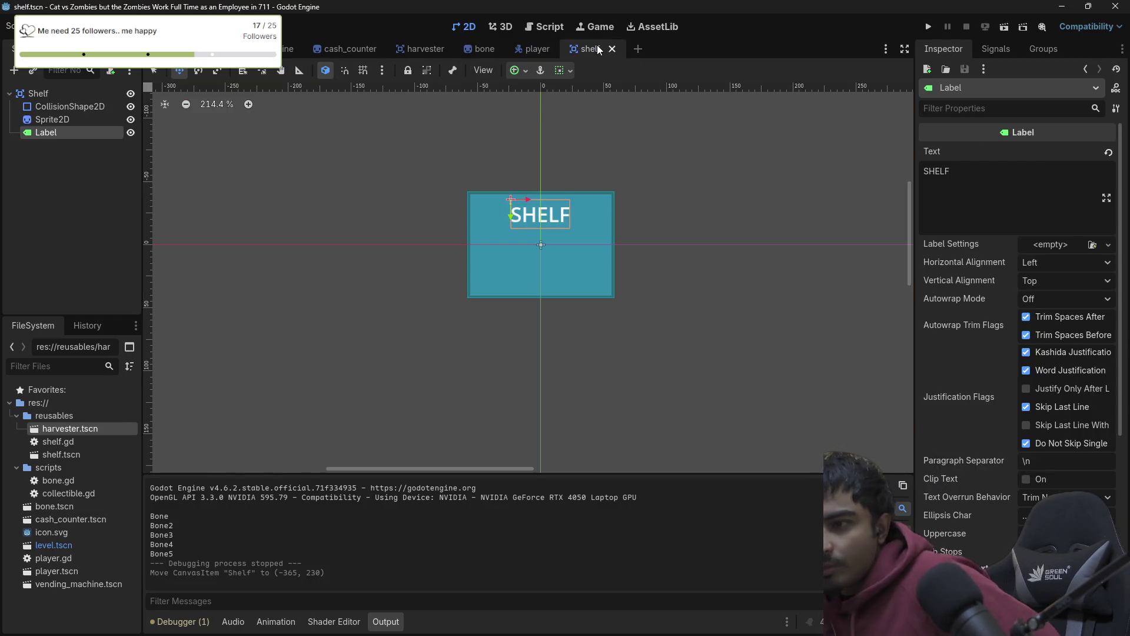
pyautogui.click(52, 121)
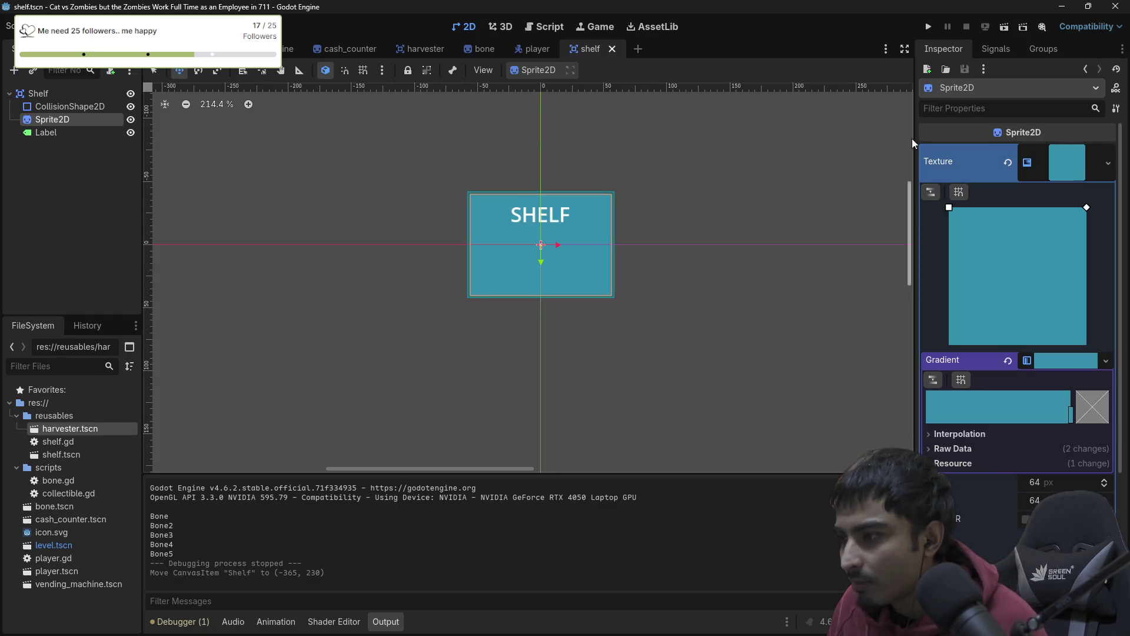
# Playtest walking the player onto the Harvester and over to the Shelf, then stop.
pyautogui.click(929, 27)
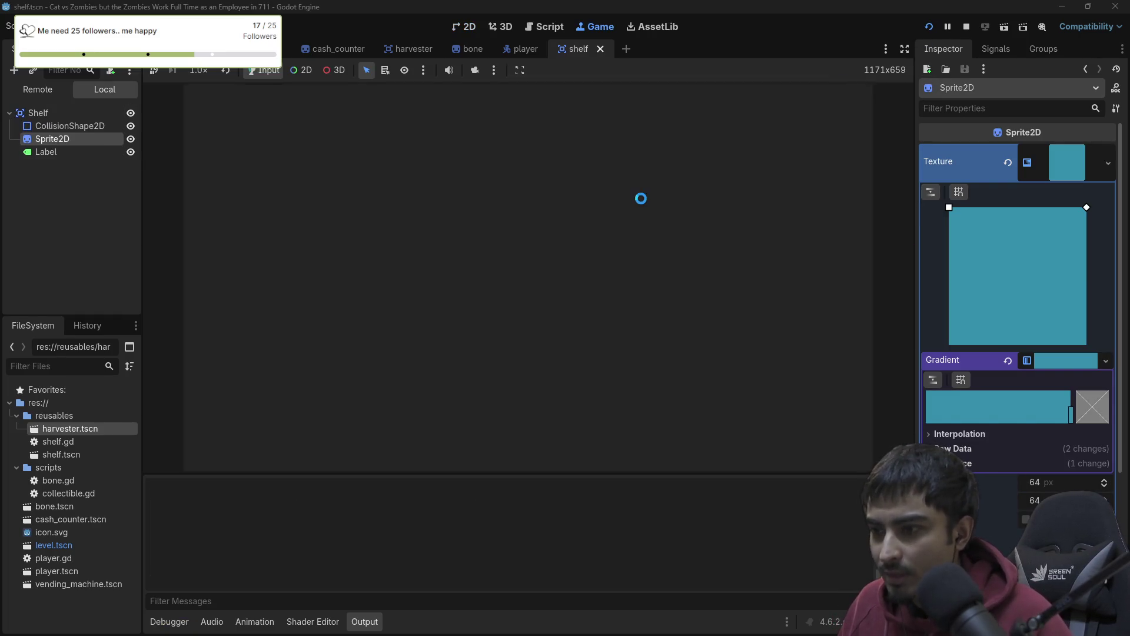
pyautogui.press('Right')
pyautogui.press('Down')
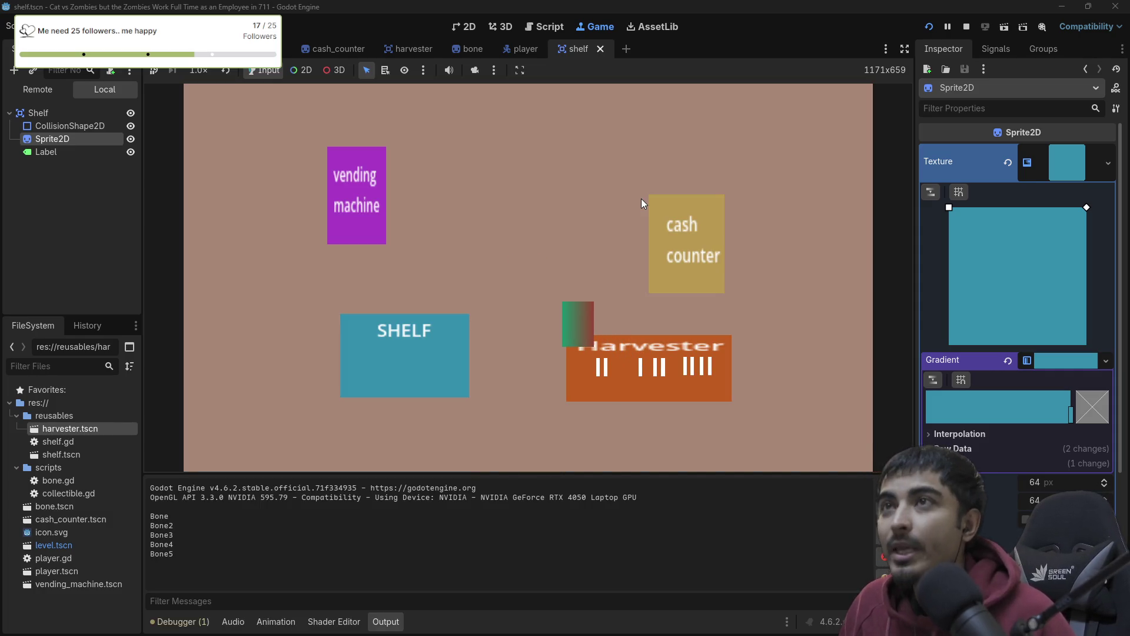
pyautogui.press('Left')
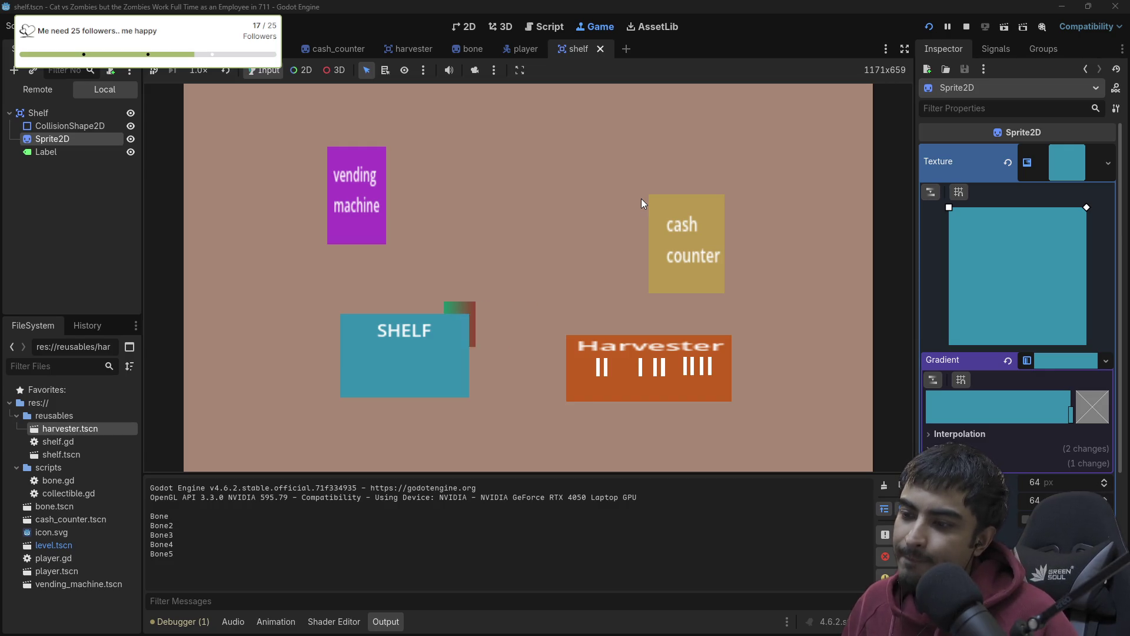
pyautogui.press('Right')
pyautogui.click(966, 27)
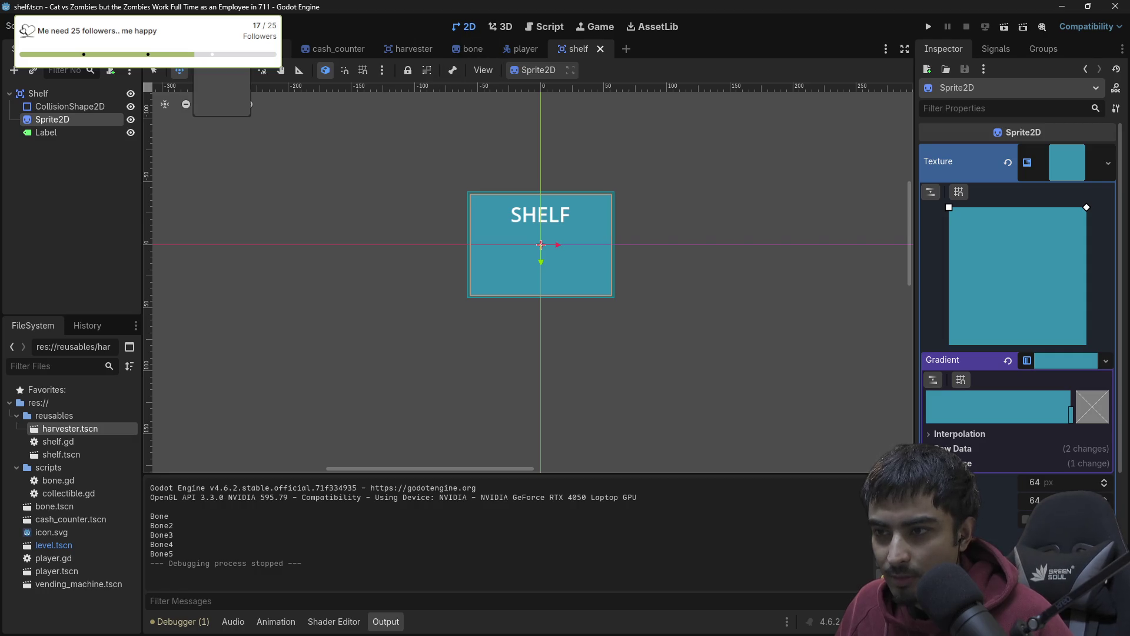
# Move the player node below Shelf in the level's Scene dock so it draws on top.
pyautogui.click(171, 49)
pyautogui.moveTo(37, 169); pyautogui.dragTo(53, 189)
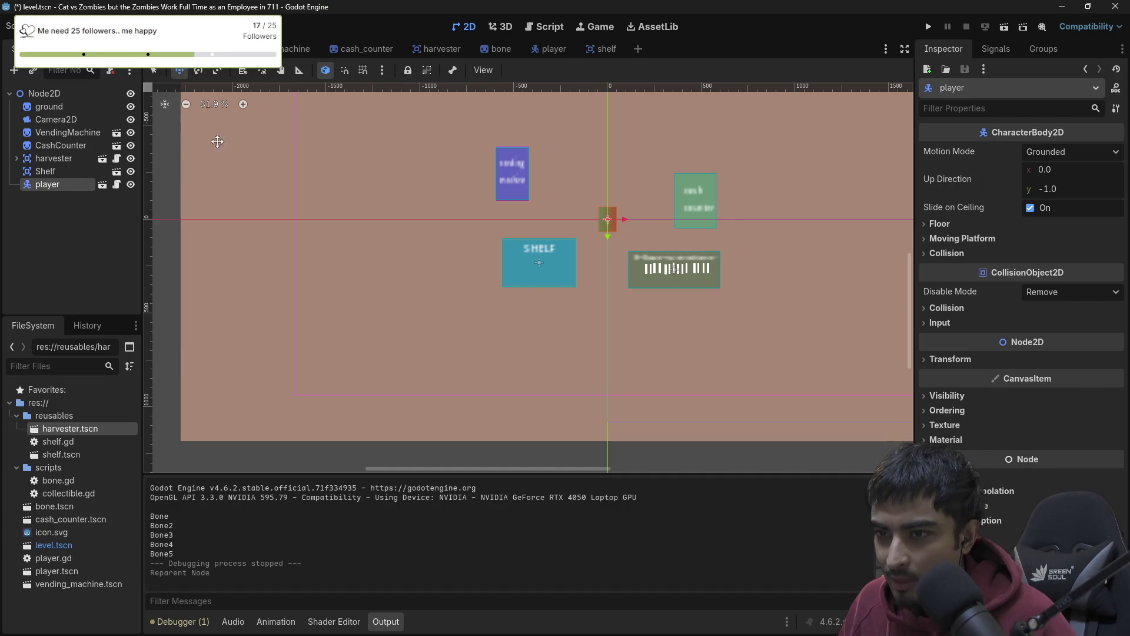
pyautogui.click(83, 171)
pyautogui.click(116, 171)
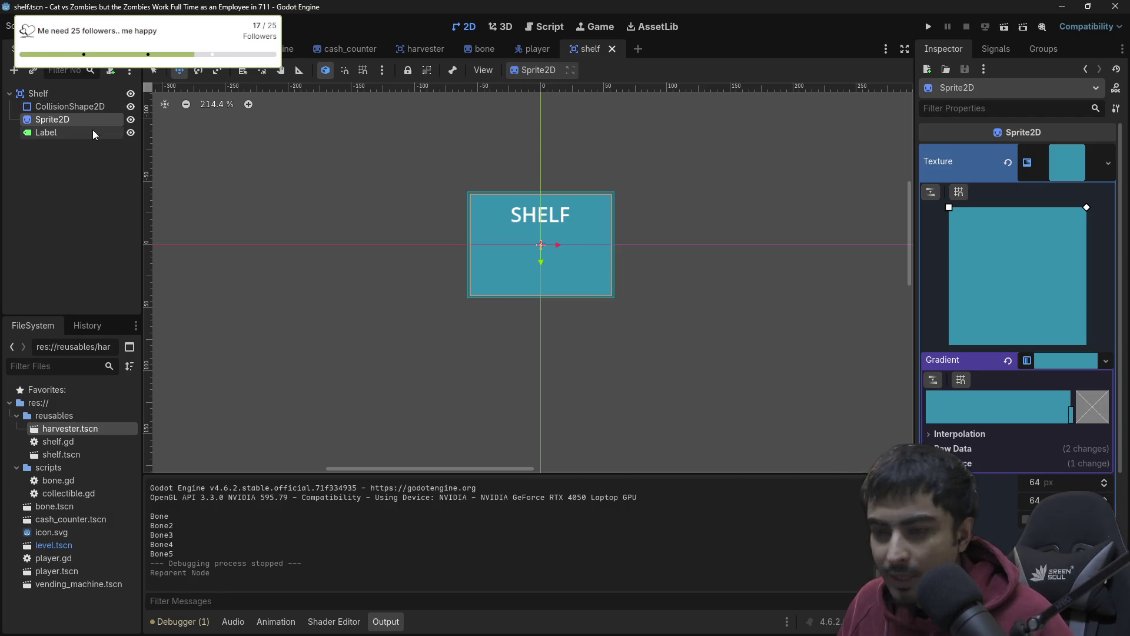
# Begin attaching a script to Shelf in res://scripts, cancel, and select shelf.gd in reusables.
pyautogui.click(94, 91)
pyautogui.click(117, 71)
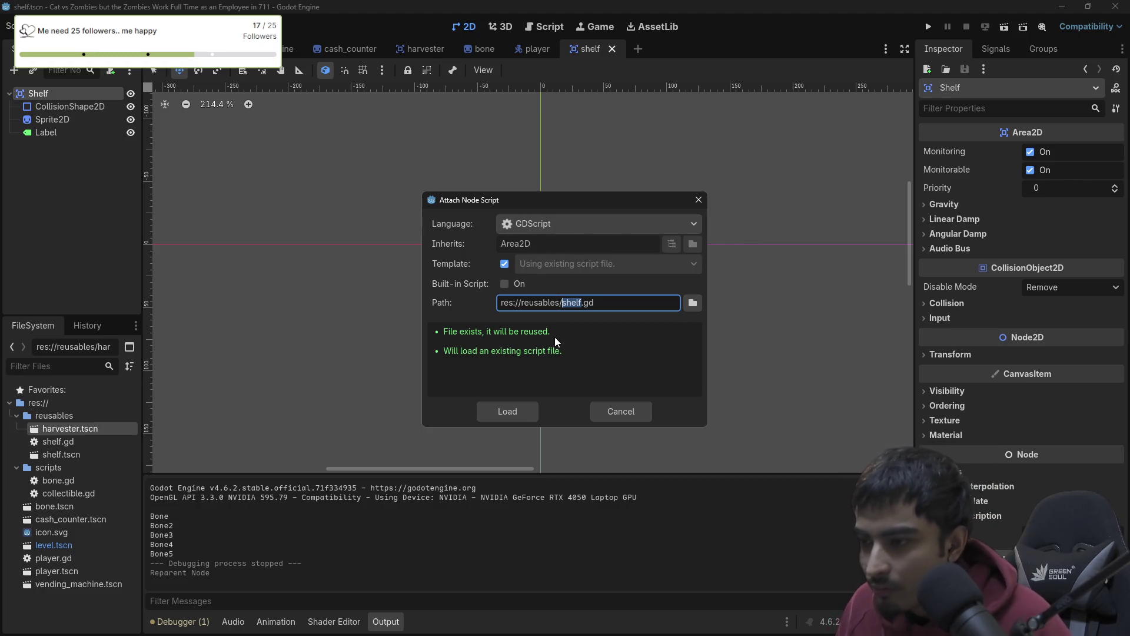
pyautogui.click(687, 303)
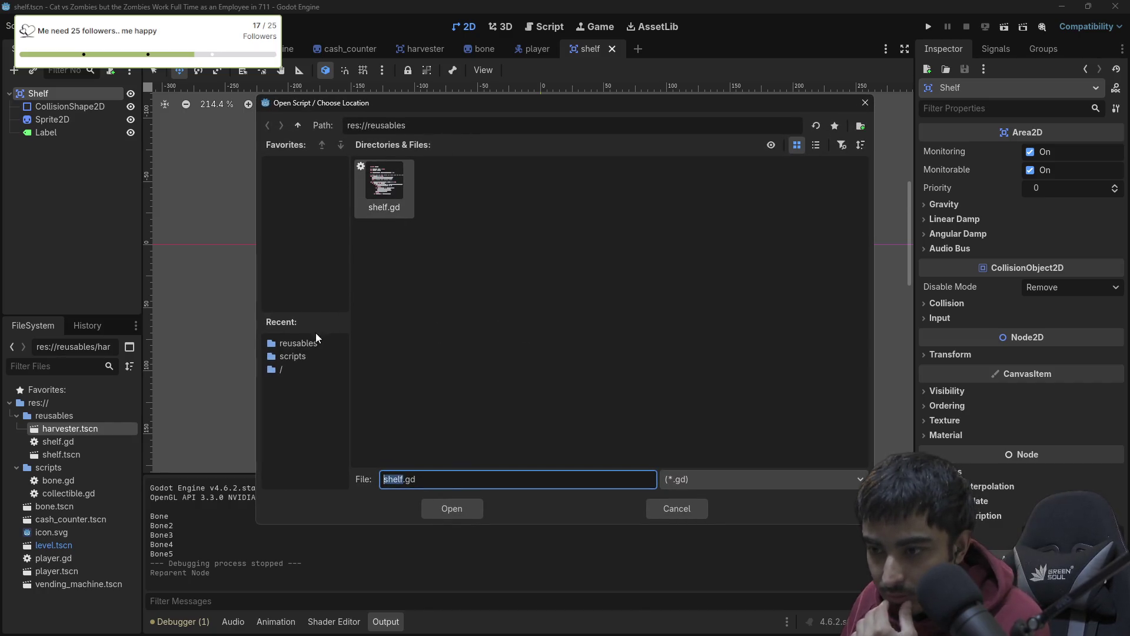
pyautogui.click(333, 356)
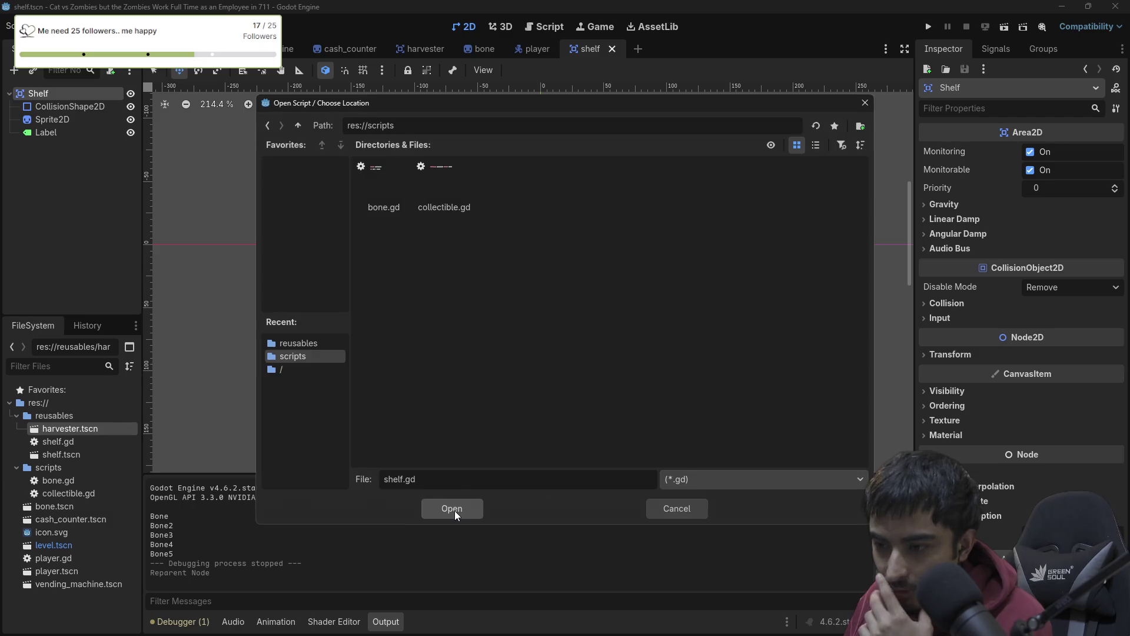
pyautogui.click(455, 511)
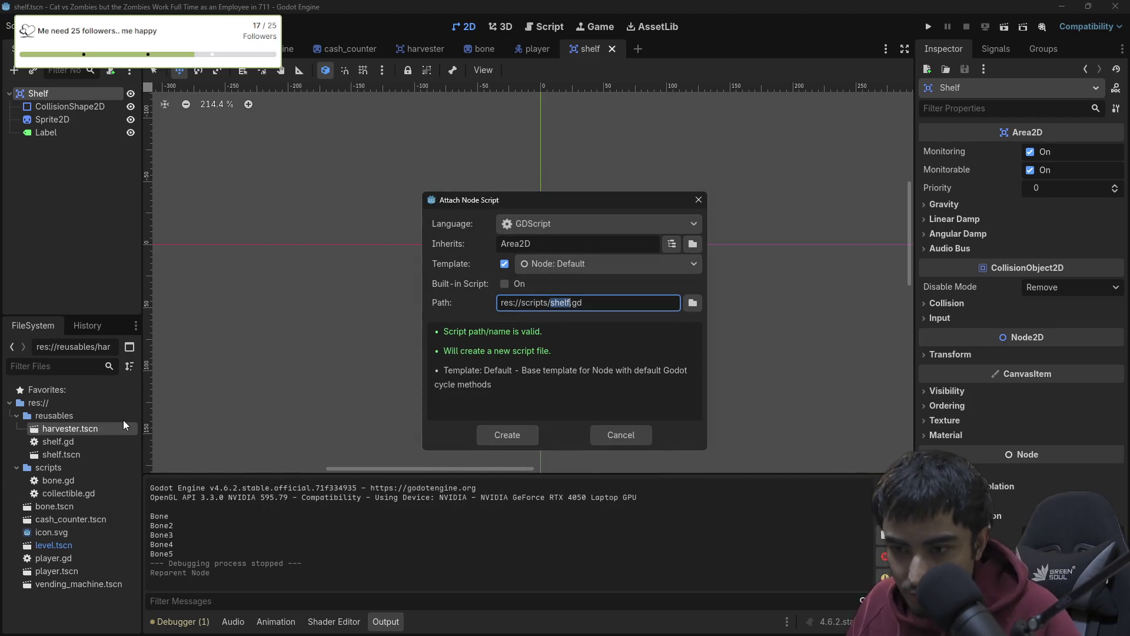
pyautogui.click(630, 433)
pyautogui.click(50, 441)
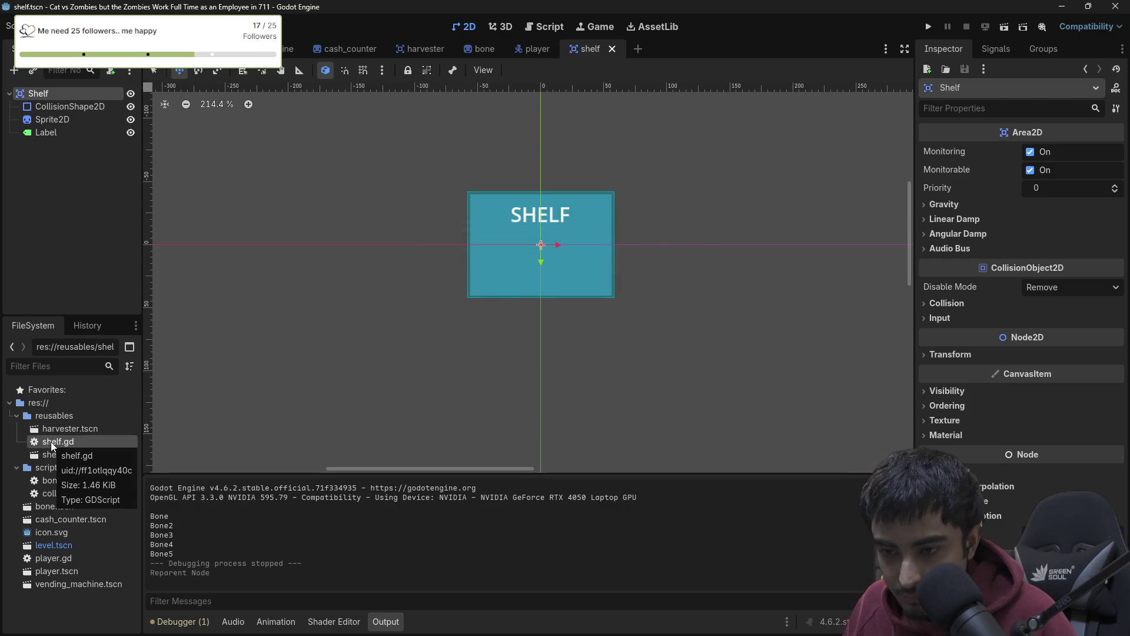
# Rename the reusables shelf.gd to harvester.gd and open the harvester script.
pyautogui.press('F2')
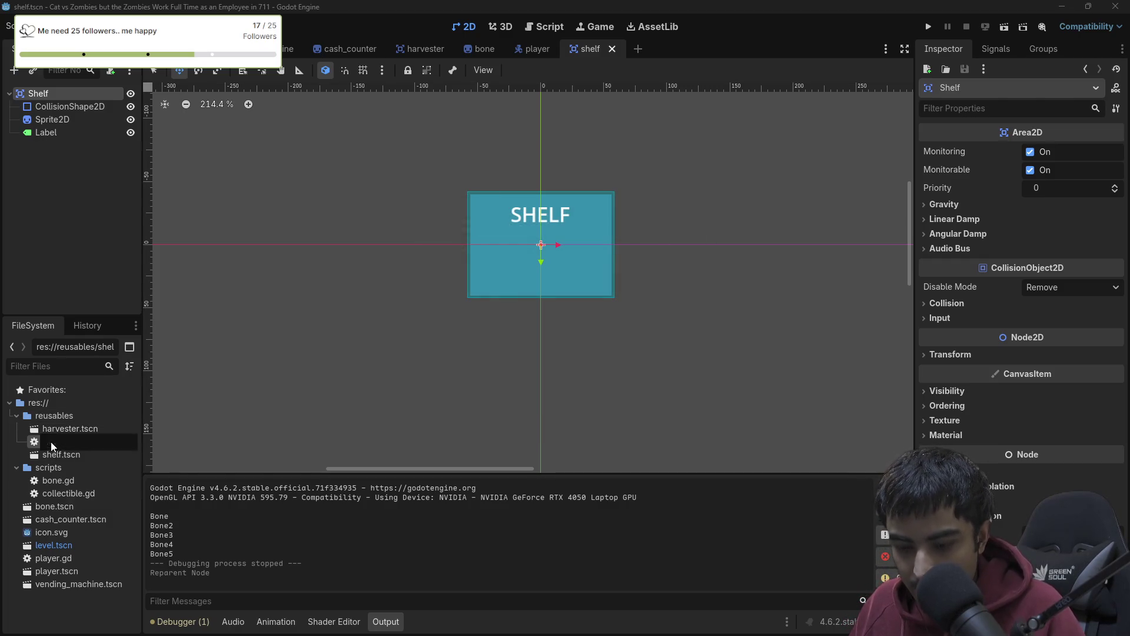
pyautogui.write('harvest')
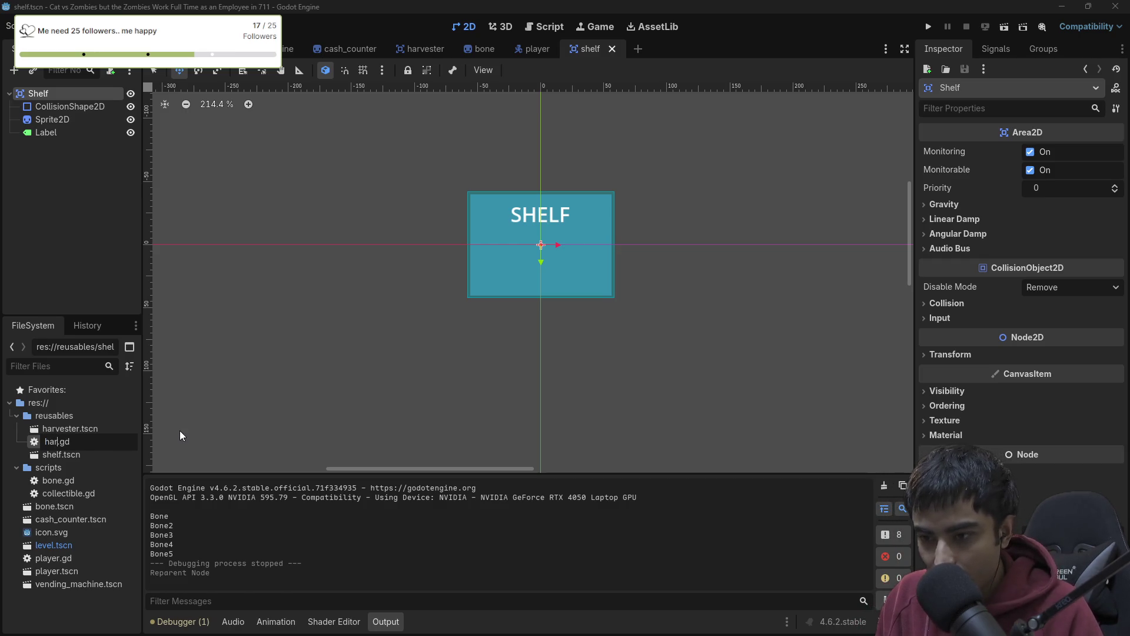
pyautogui.write('er')
pyautogui.press('Return')
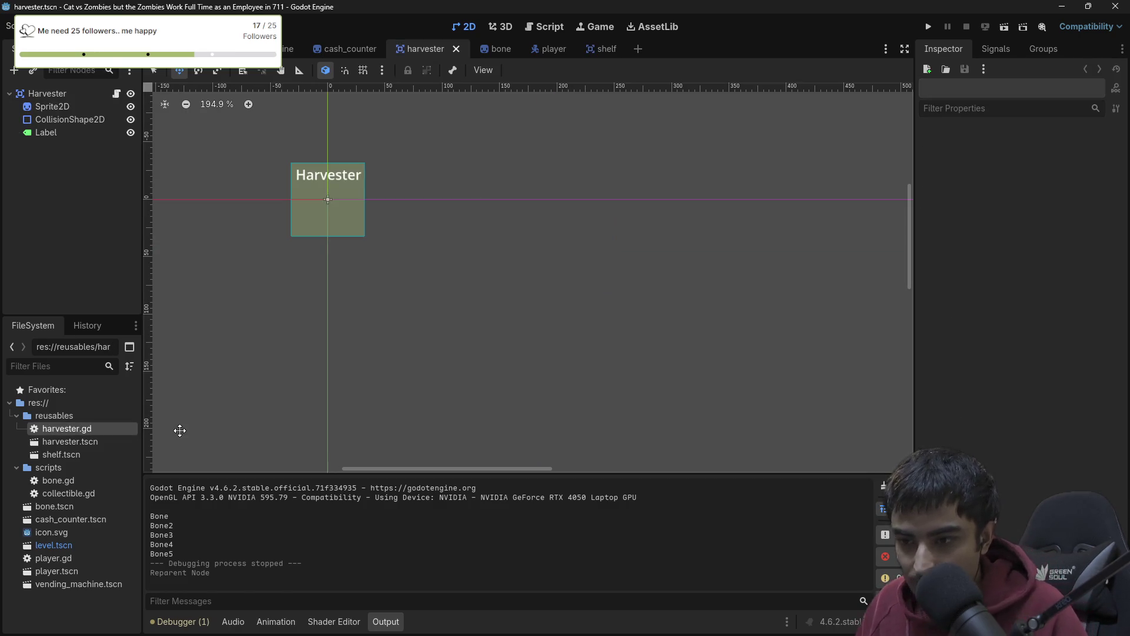
pyautogui.click(116, 93)
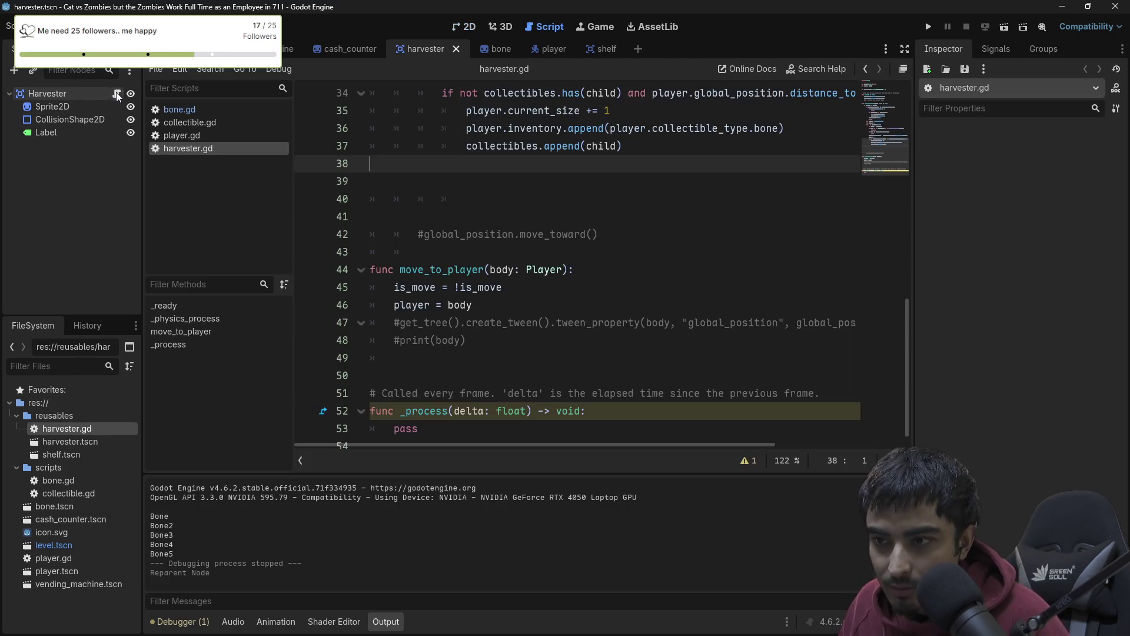
pyautogui.click(507, 218)
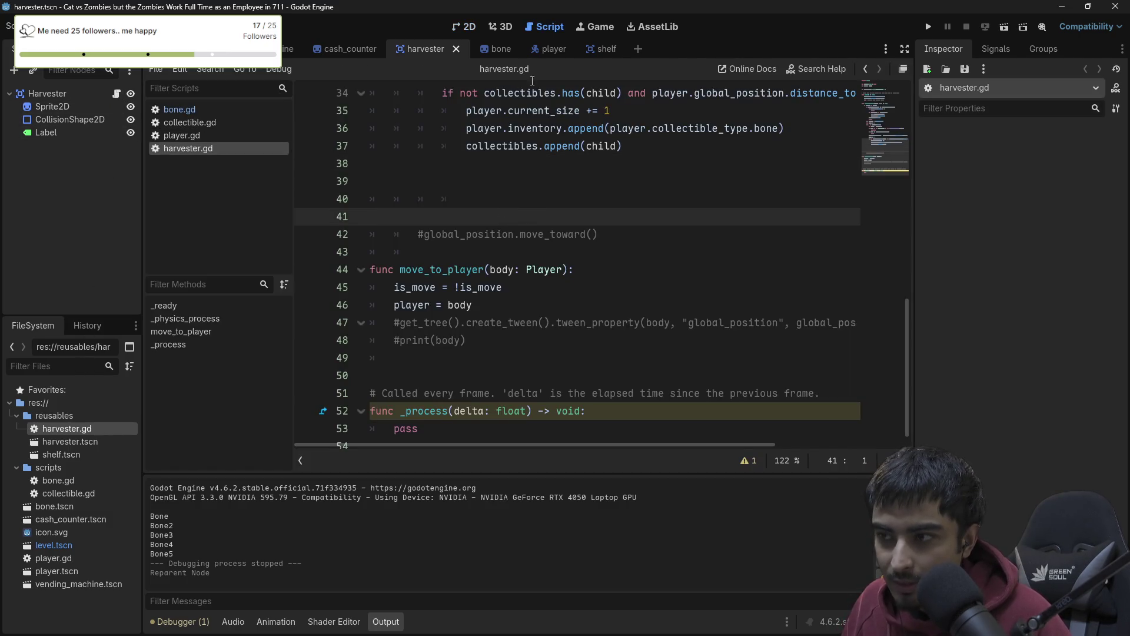
# Attach a new Empty-template script res://scripts/shelf.gd to the Shelf.
pyautogui.click(603, 49)
pyautogui.click(111, 71)
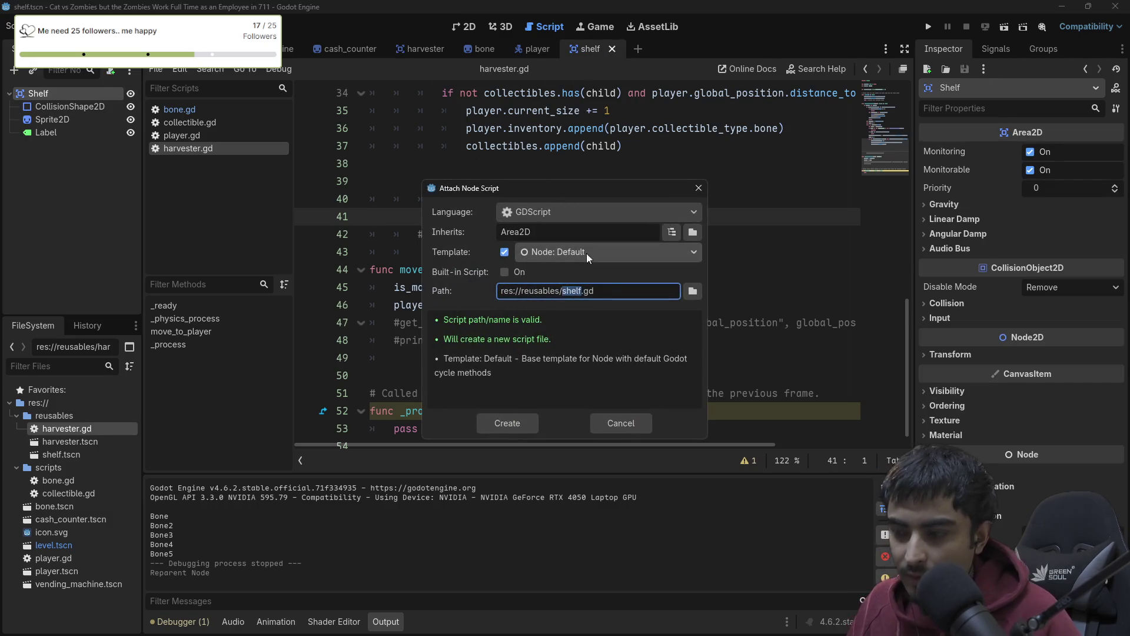
pyautogui.click(692, 290)
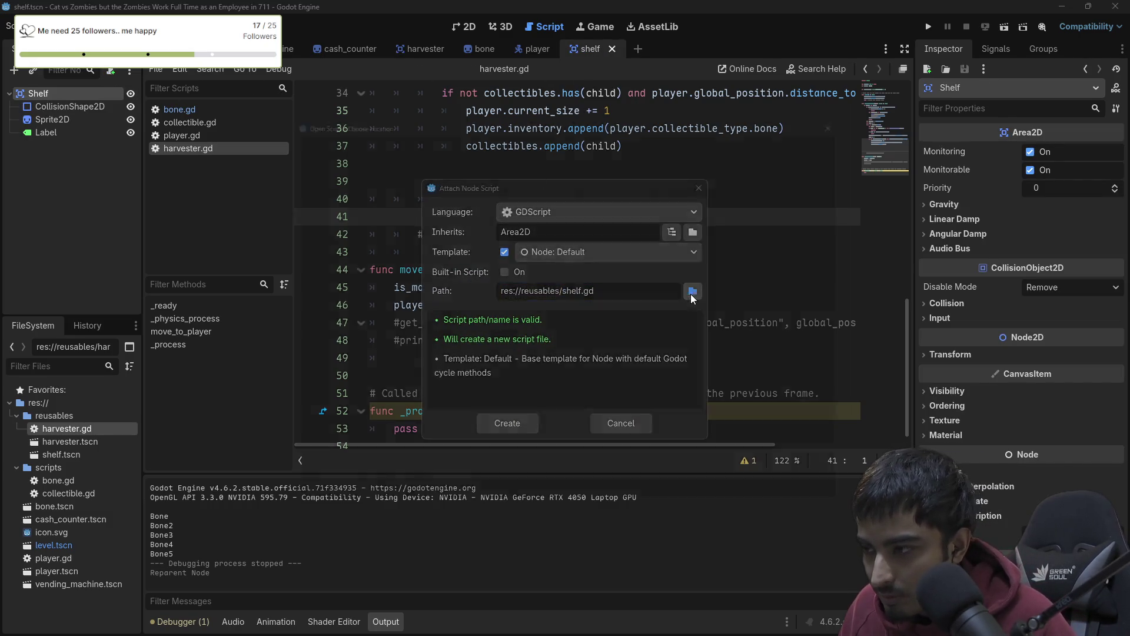
pyautogui.click(300, 343)
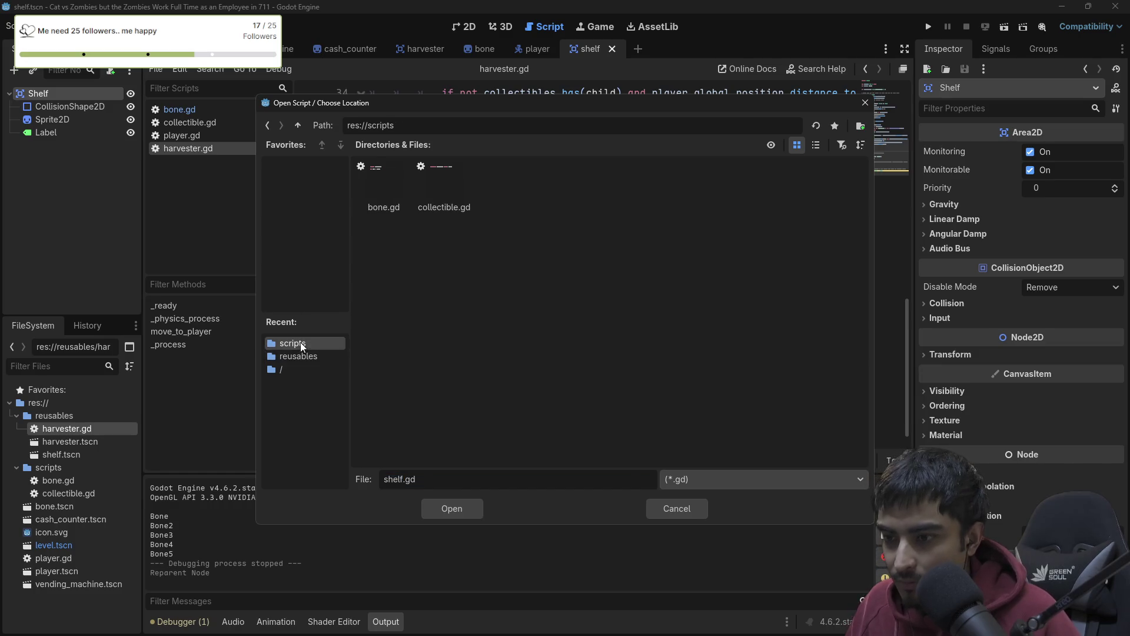
pyautogui.click(460, 510)
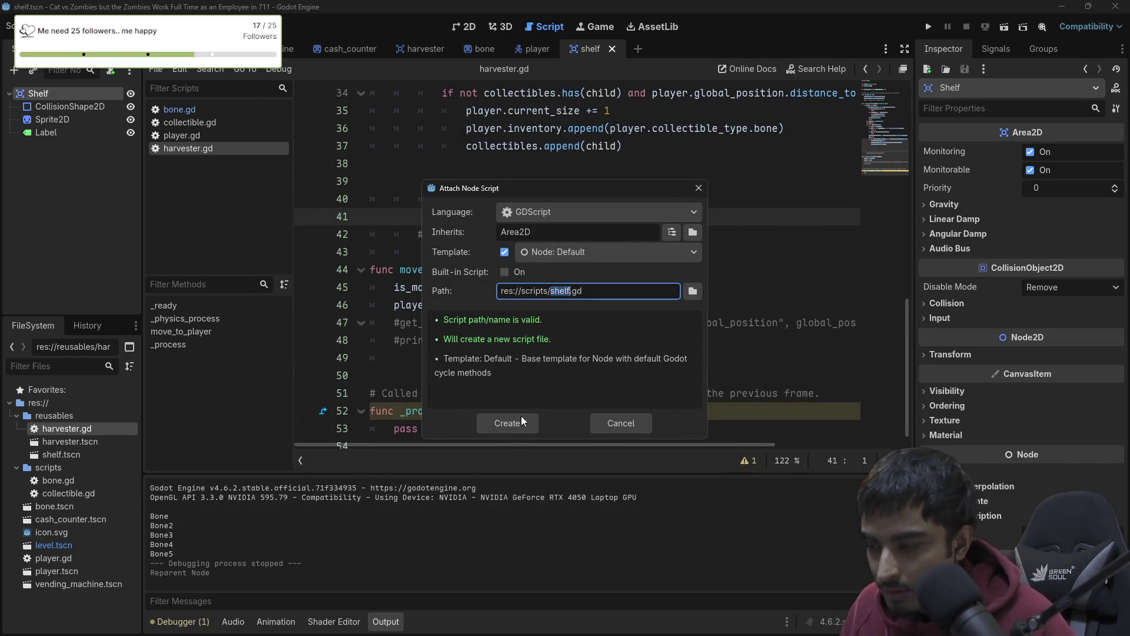
pyautogui.click(602, 253)
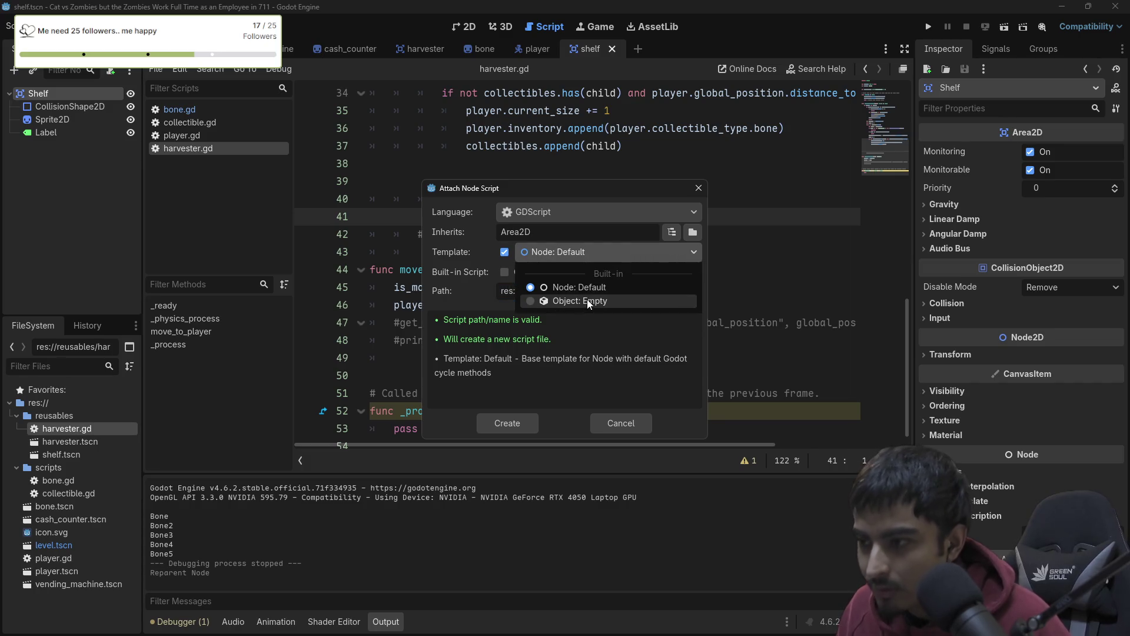
pyautogui.click(588, 302)
pyautogui.click(504, 419)
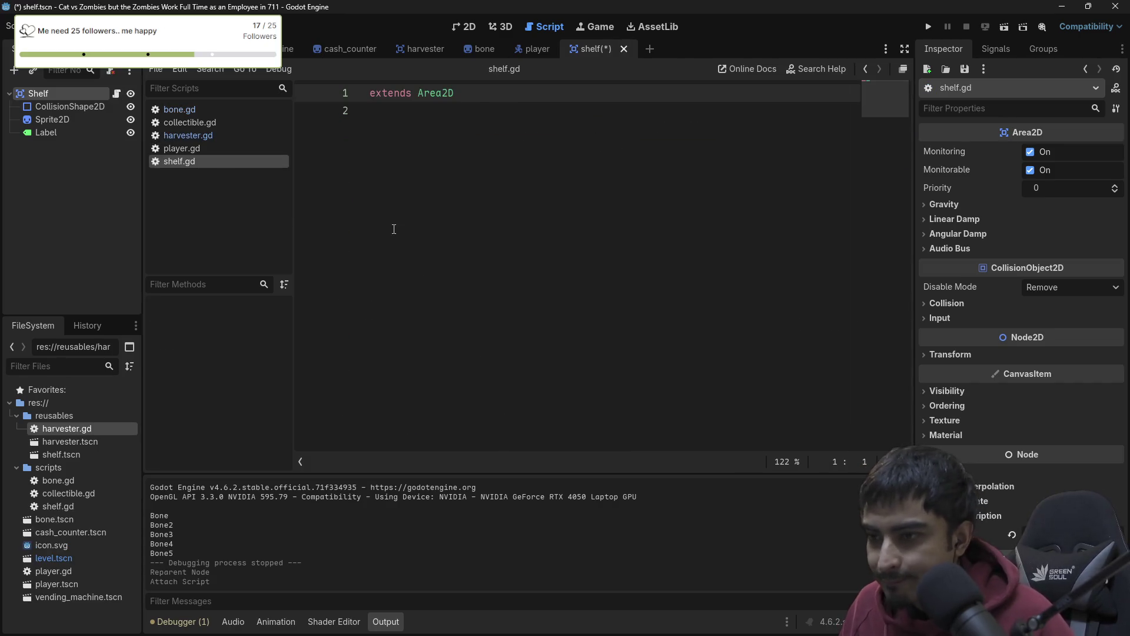
# Add an empty _ready function below extends Area2D in shelf.gd.
pyautogui.moveTo(470, 99); pyautogui.dragTo(282, 86)
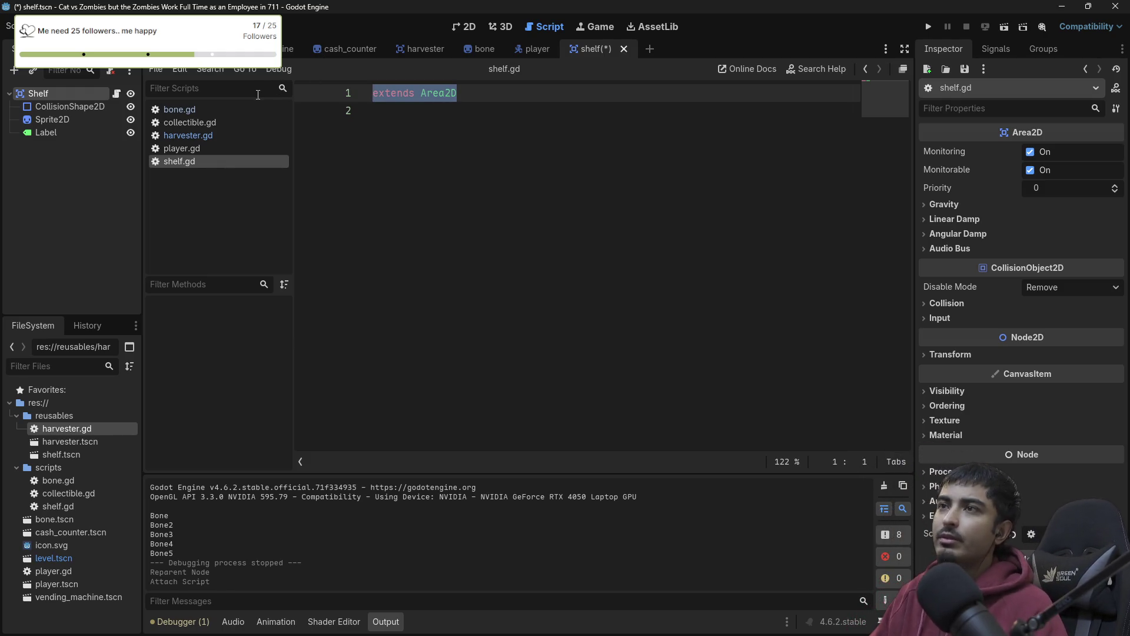
pyautogui.click(500, 93)
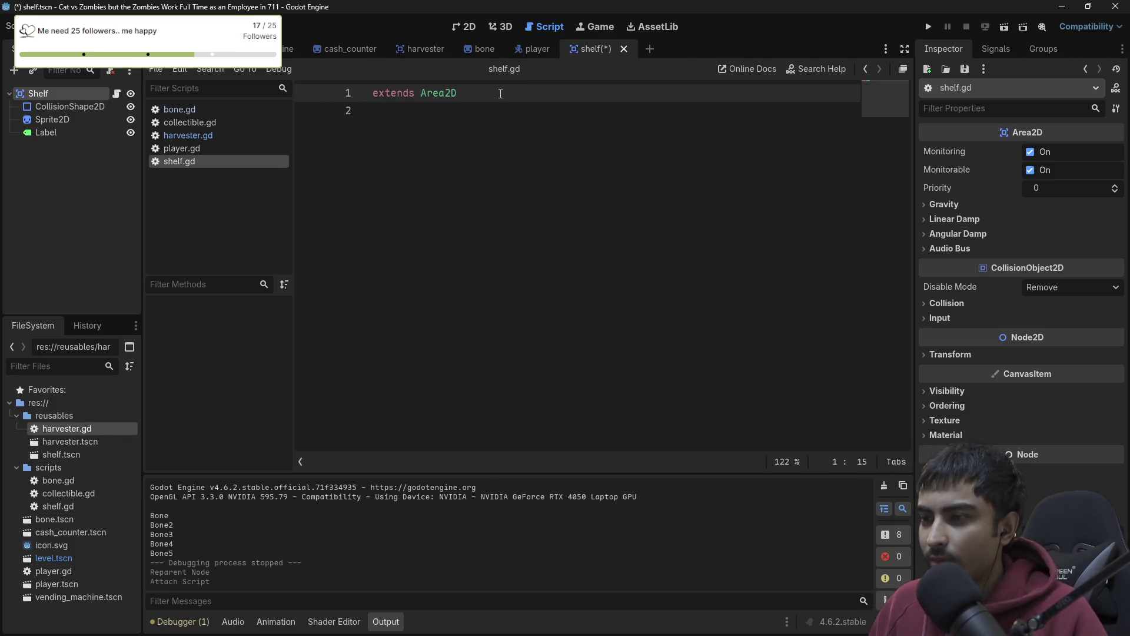
pyautogui.press('Return')
pyautogui.press('Return')
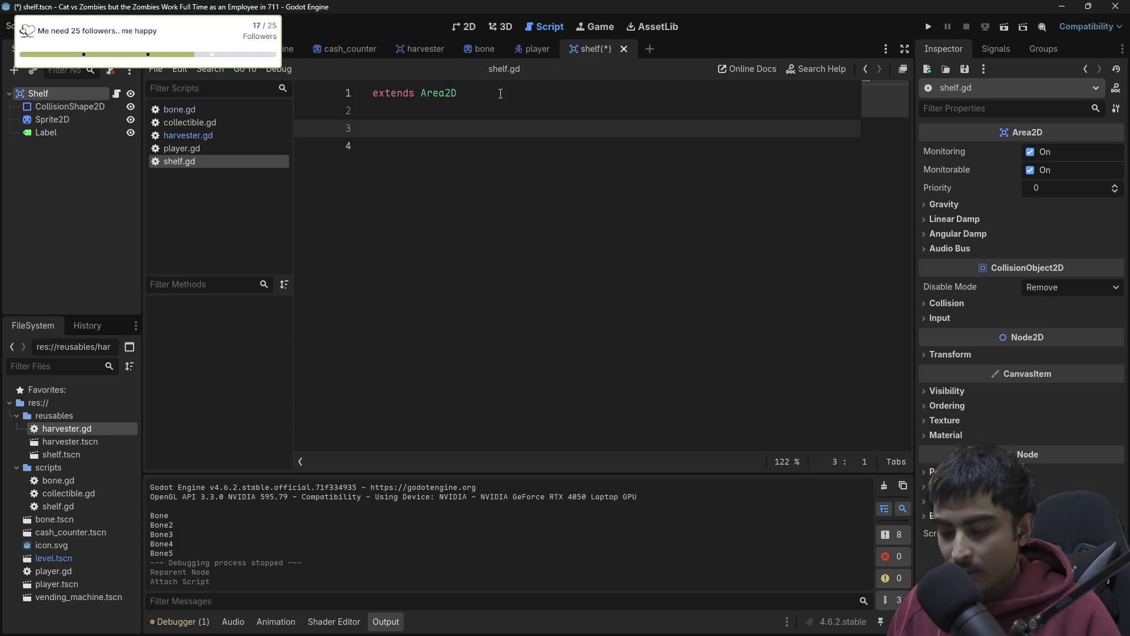
pyautogui.write('e')
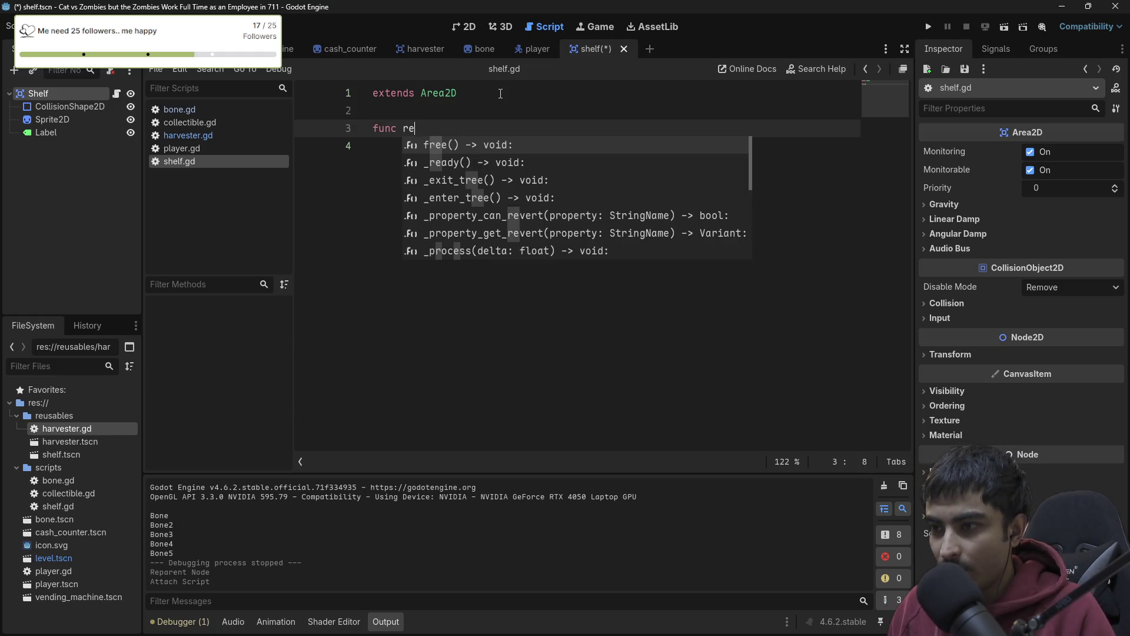
pyautogui.press('Return')
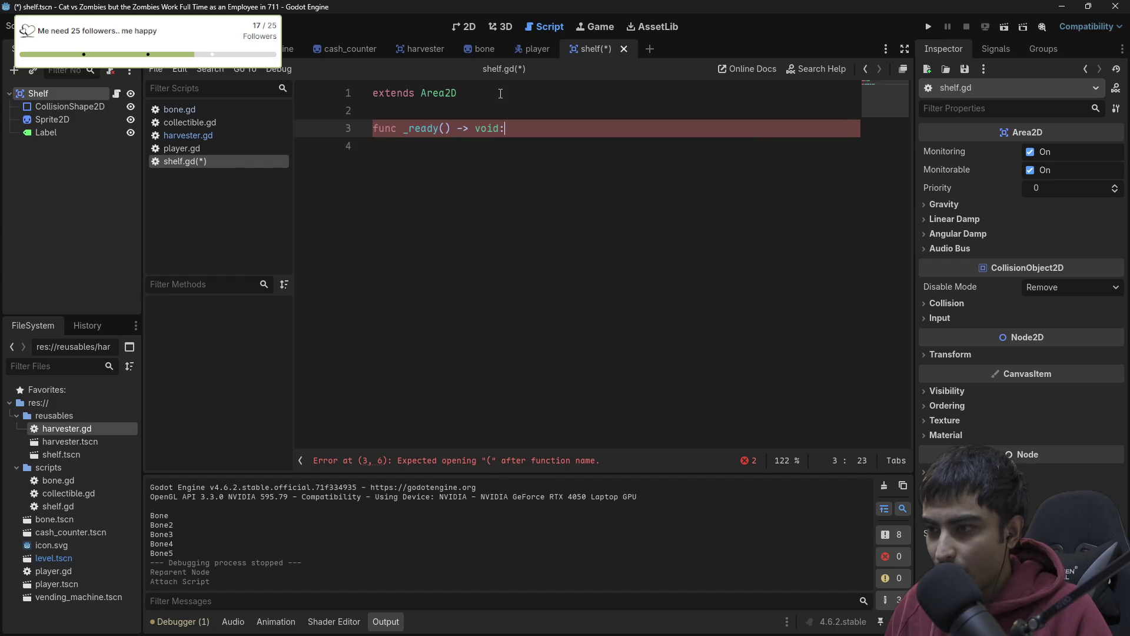
pyautogui.press('Return')
pyautogui.write('pass')
pyautogui.press('Return')
pyautogui.press('BackSpace')
pyautogui.press('Up')
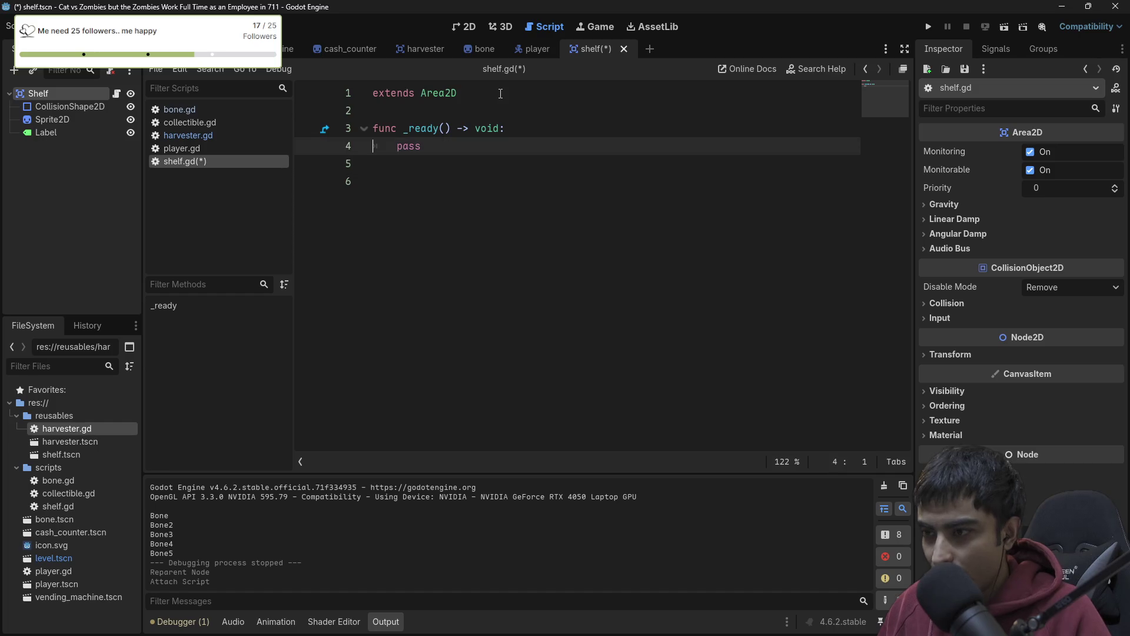
pyautogui.press('End')
pyautogui.hotkey('ctrl', 'BackSpace')
pyautogui.press('Up')
pyautogui.press('Down')
# Type body_entered.connect() inside _ready using autocomplete.
pyautogui.write('bodyen')
pyautogui.press('Return')
pyautogui.write('.connec')
pyautogui.press('Return')
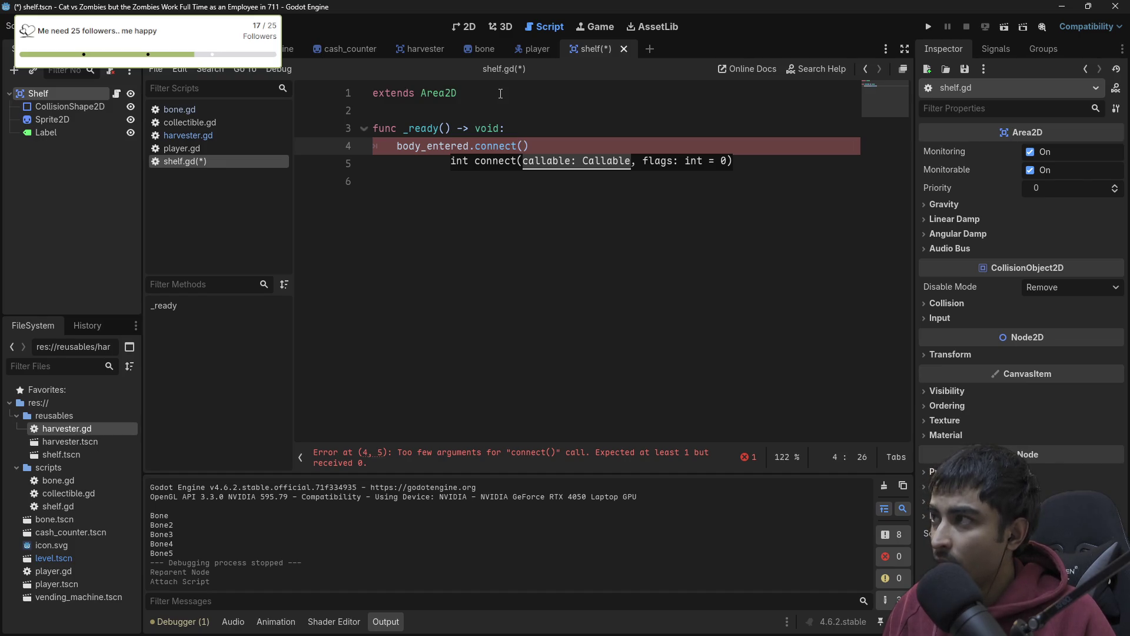
pyautogui.write('pick')
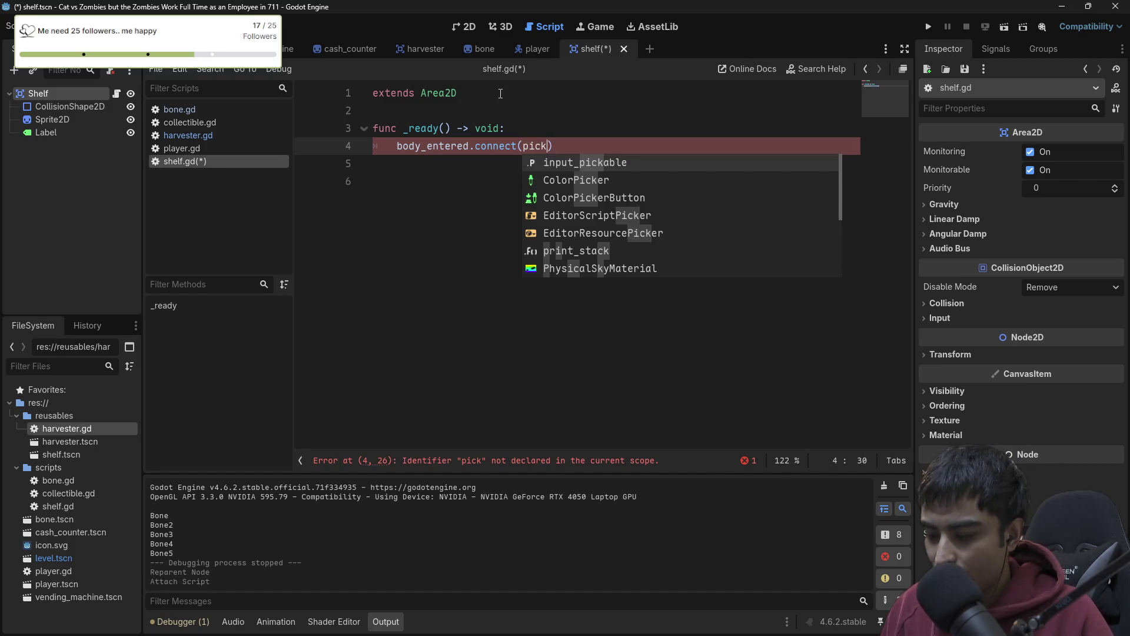
pyautogui.press('BackSpace')
pyautogui.press('BackSpace')
pyautogui.press('BackSpace')
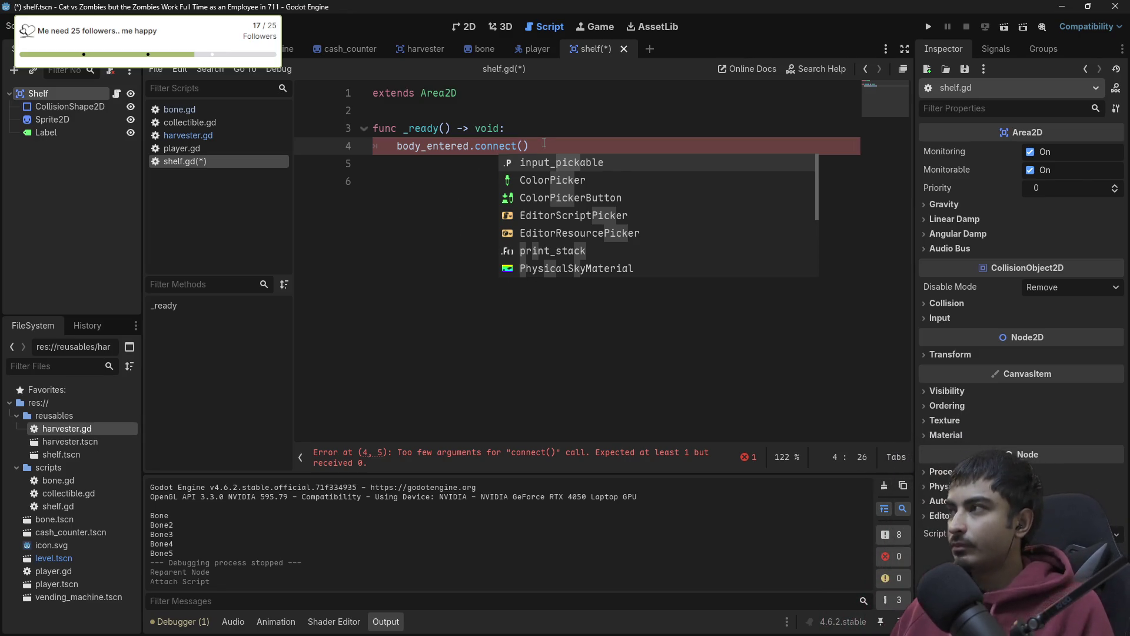
# Enter collect_items as the argument of body_entered.connect() on line 4.
pyautogui.write('collect')
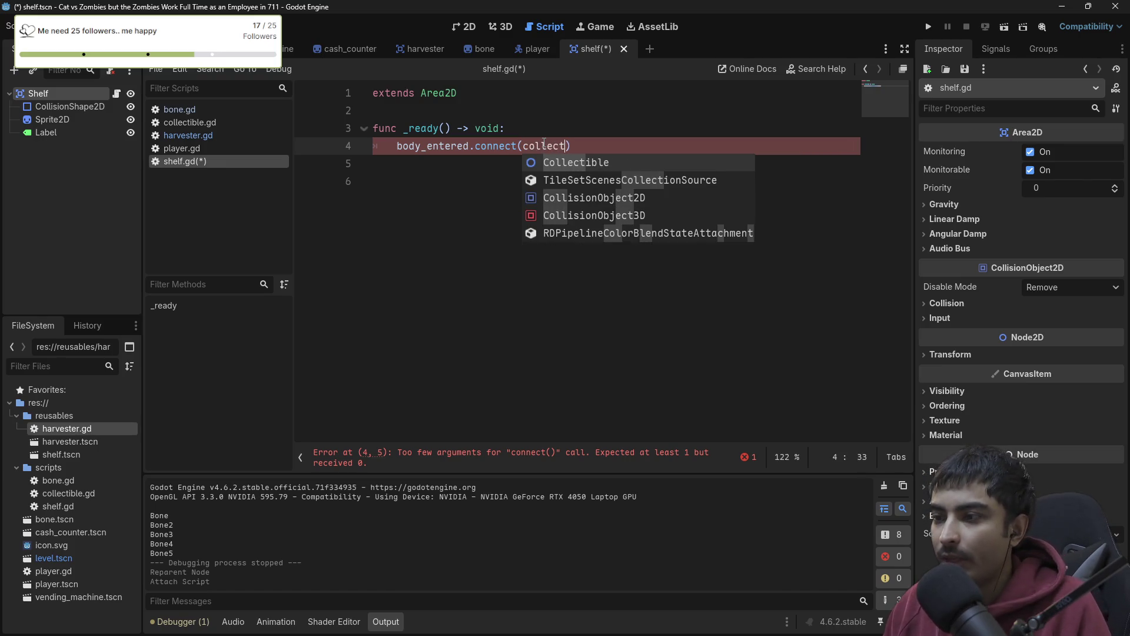
pyautogui.write('_items')
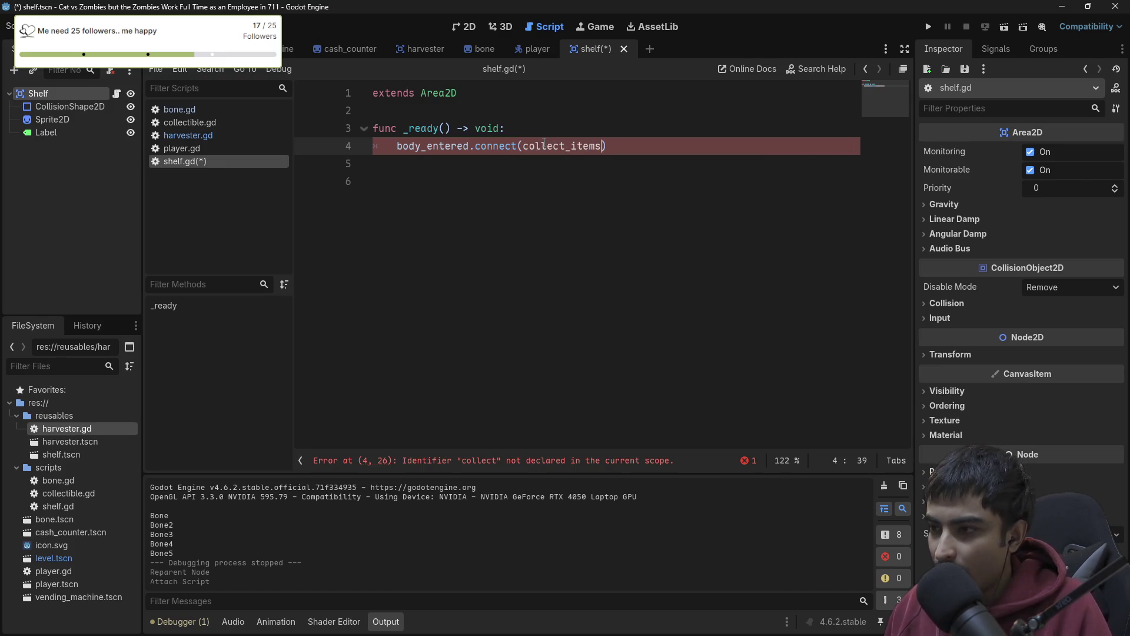
# Write a new func collect_items() -> void: on line 6 with a pass body.
pyautogui.click(456, 185)
pyautogui.write('funcc ')
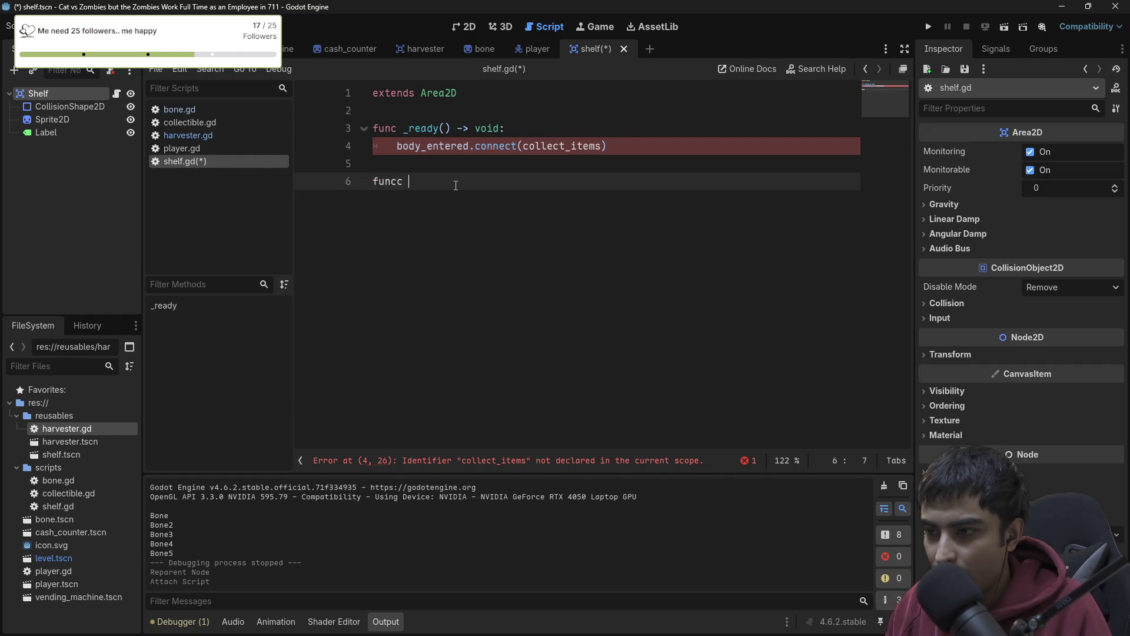
pyautogui.write('co')
pyautogui.press('BackSpace')
pyautogui.press('BackSpace')
pyautogui.press('BackSpace')
pyautogui.write('collect_iutems')
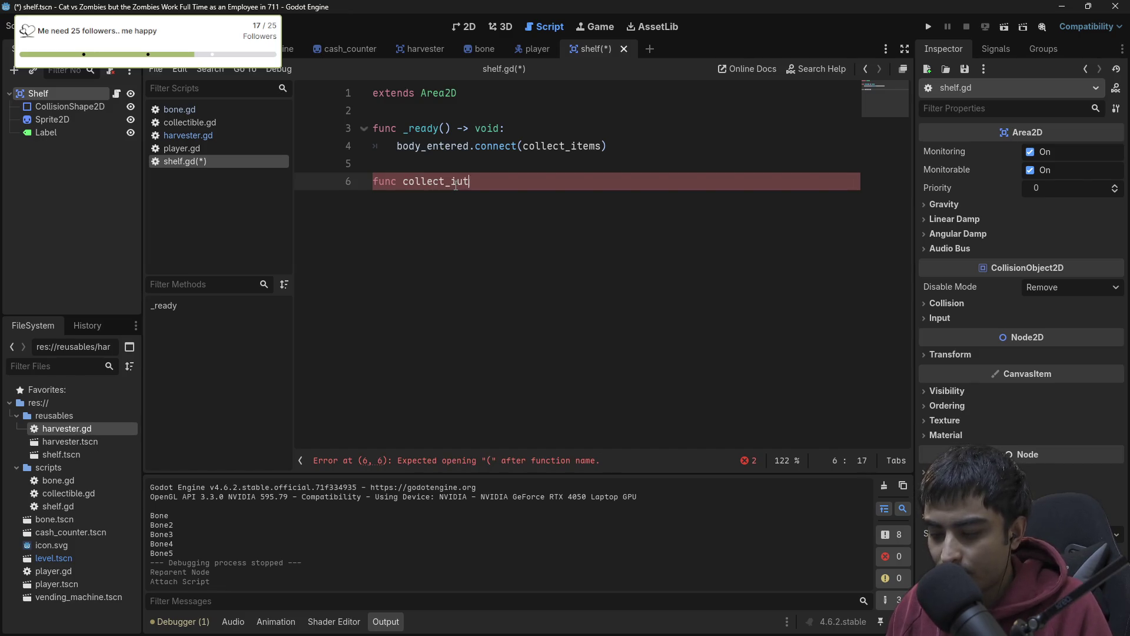
pyautogui.hotkey('ctrl', 'BackSpace')
pyautogui.write('collec')
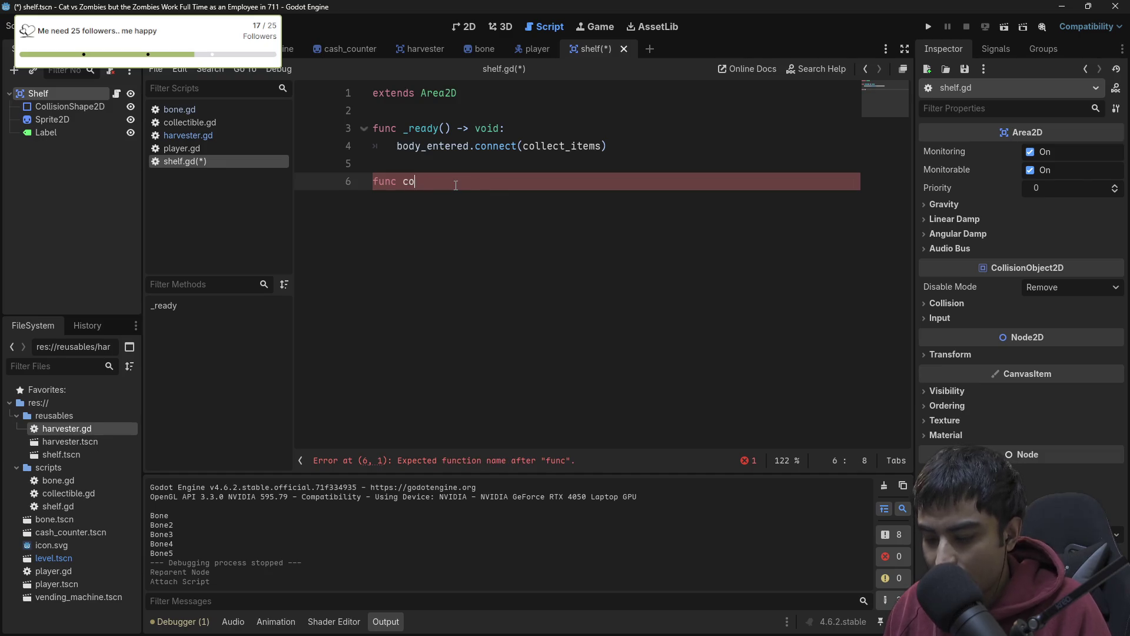
pyautogui.write('t_items')
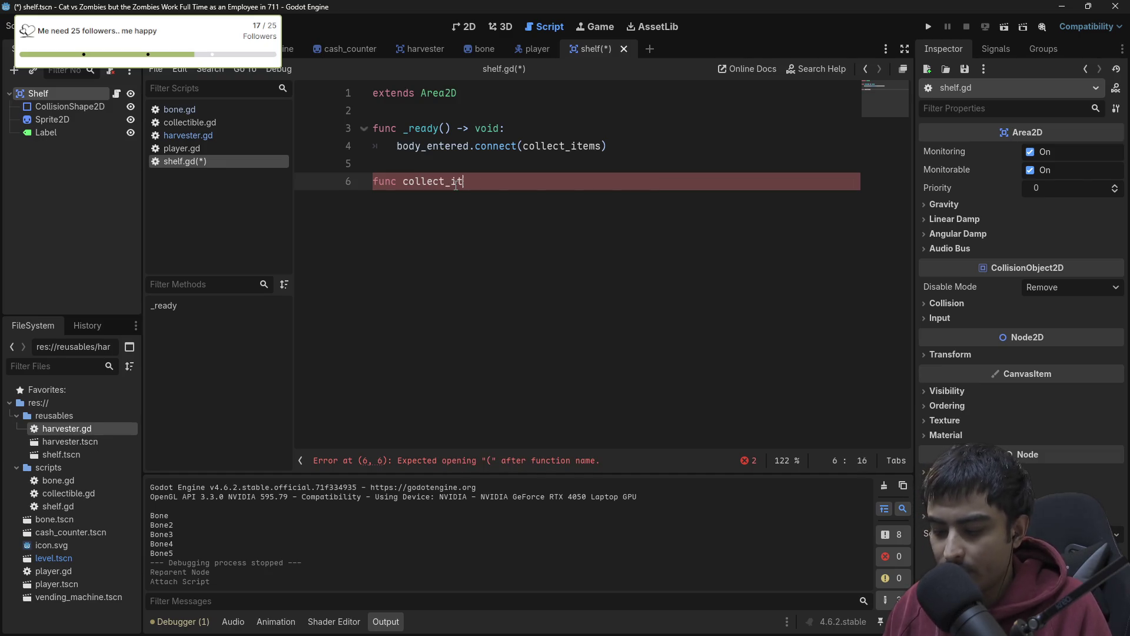
pyautogui.write('()')
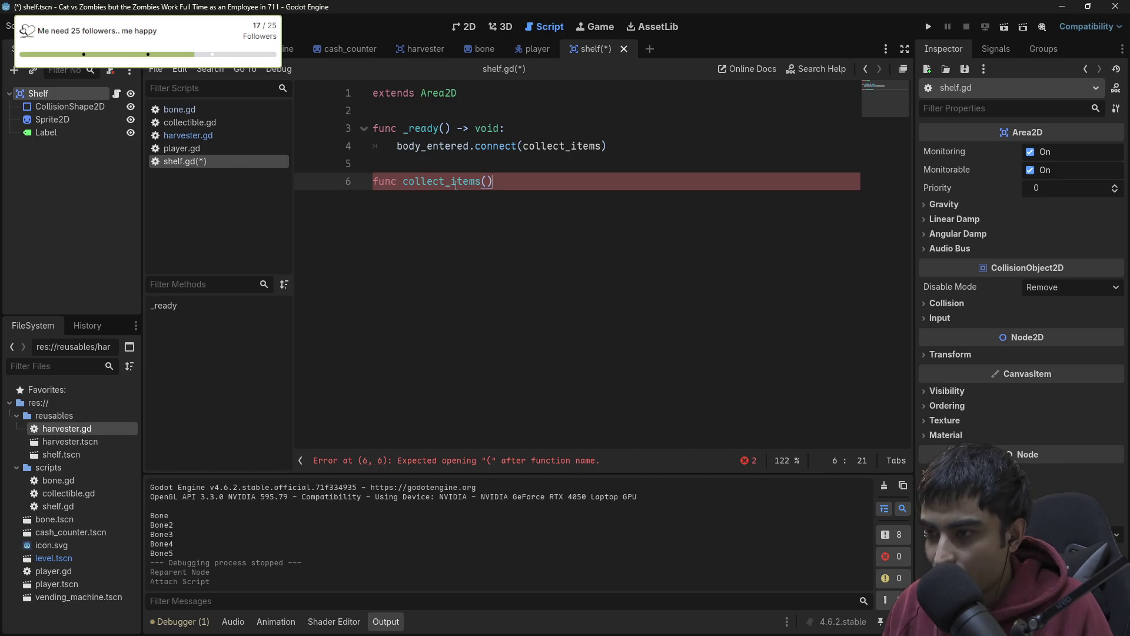
pyautogui.write(' -')
pyautogui.write('> voice')
pyautogui.press('BackSpace')
pyautogui.press('BackSpace')
pyautogui.write('d:')
pyautogui.press('Return')
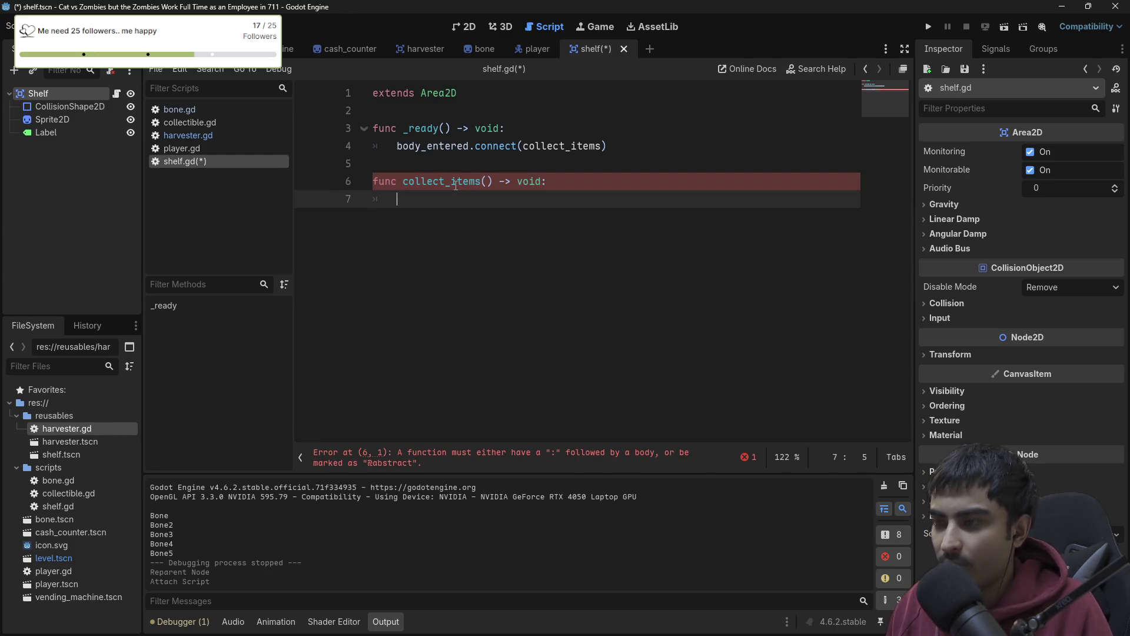
pyautogui.write('pass')
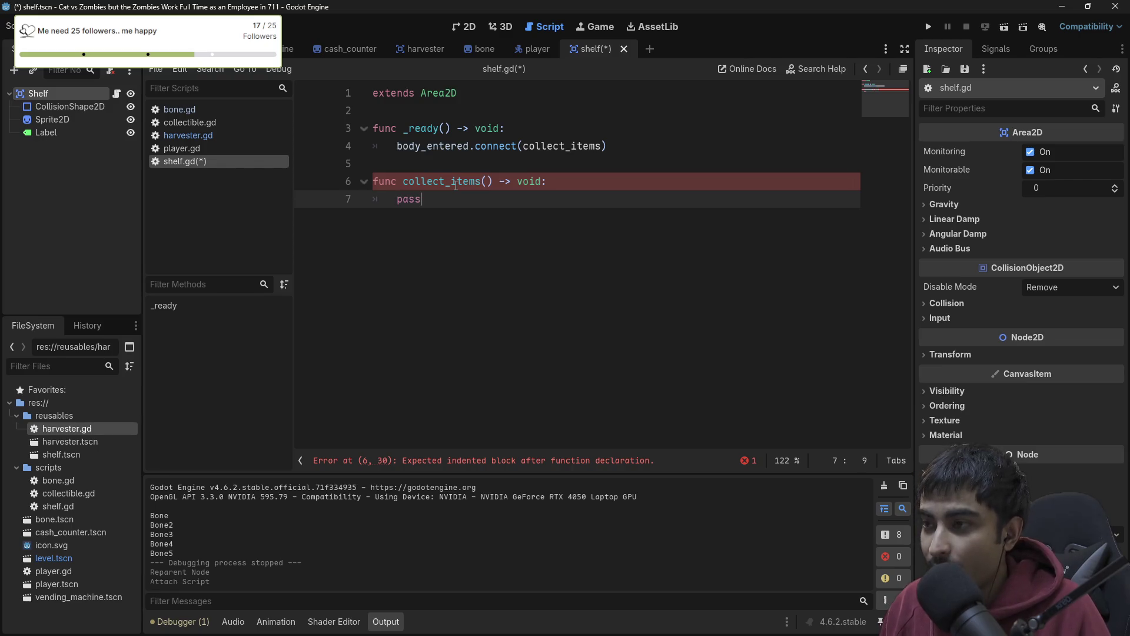
# Give collect_items the parameter player: Player.
pyautogui.hotkey('ctrl', 'Return')
pyautogui.press('Up')
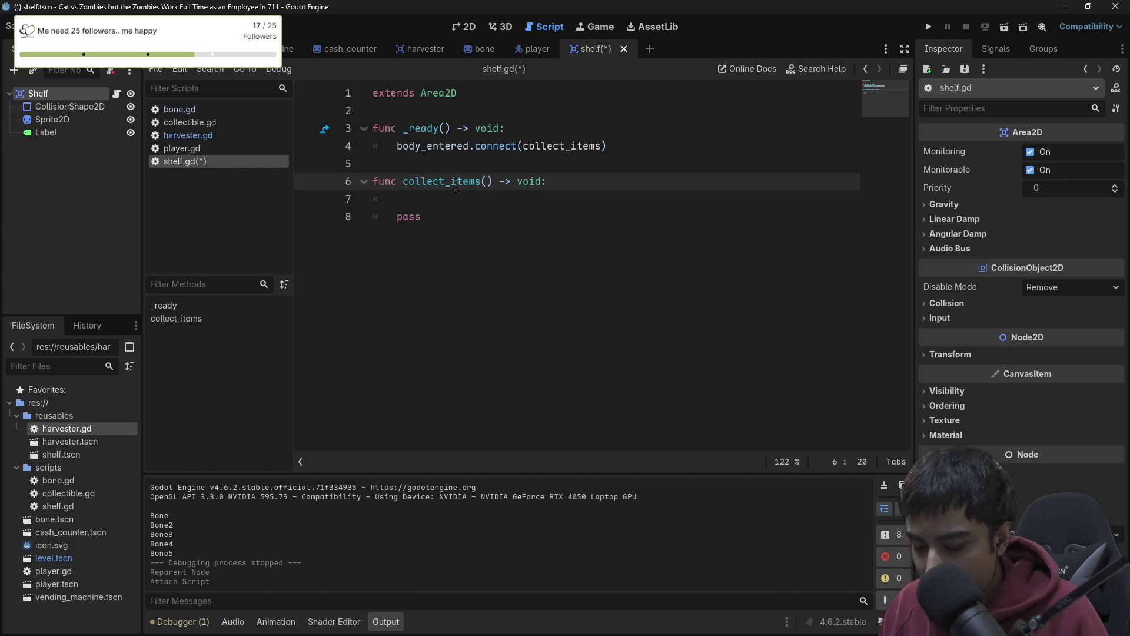
pyautogui.write('body')
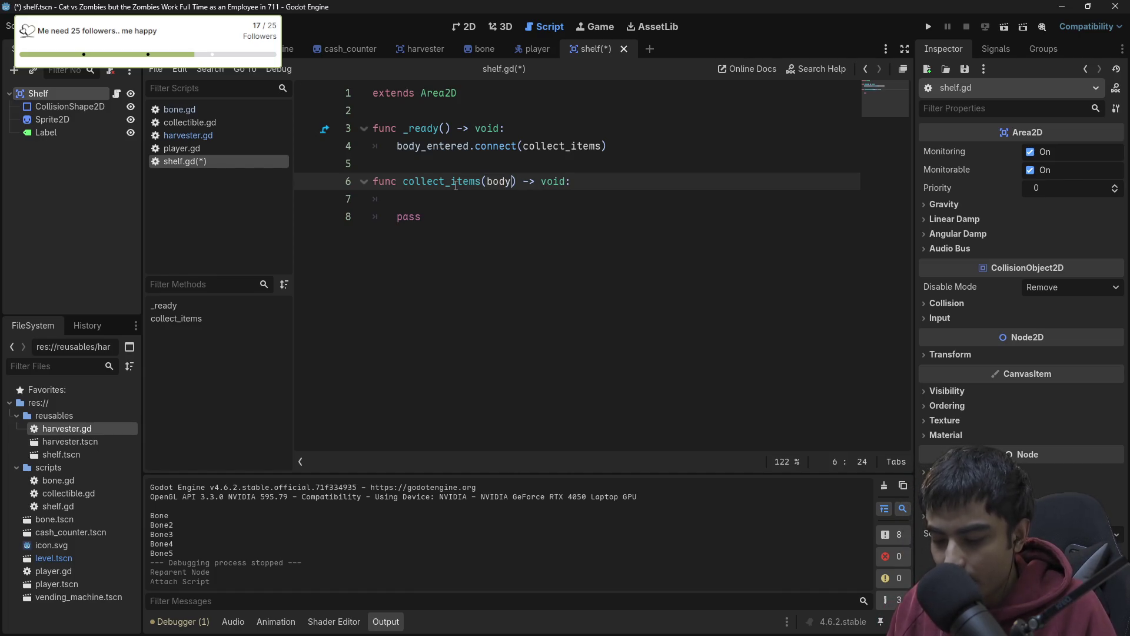
pyautogui.press('BackSpace')
pyautogui.press('BackSpace')
pyautogui.press('BackSpace')
pyautogui.write('player: ')
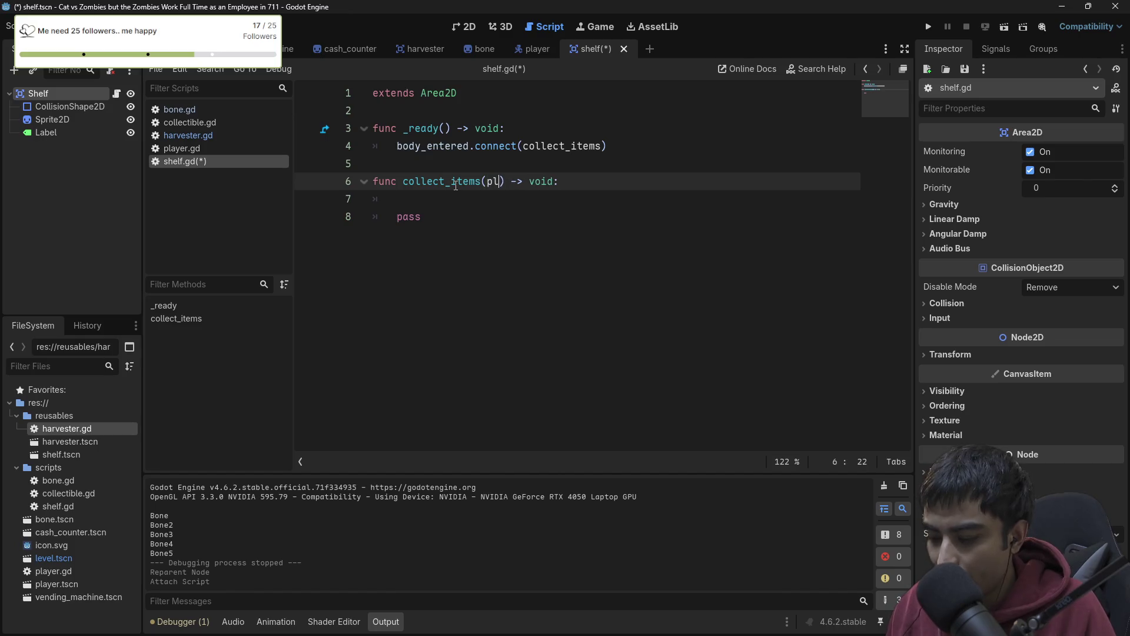
pyautogui.write('Player')
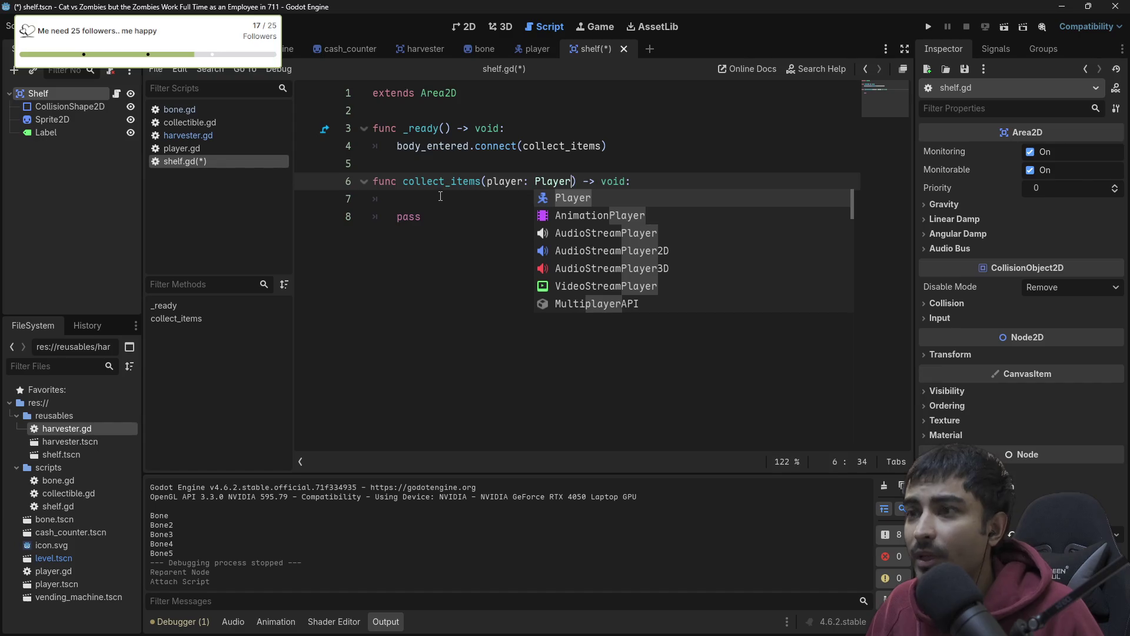
pyautogui.click(440, 198)
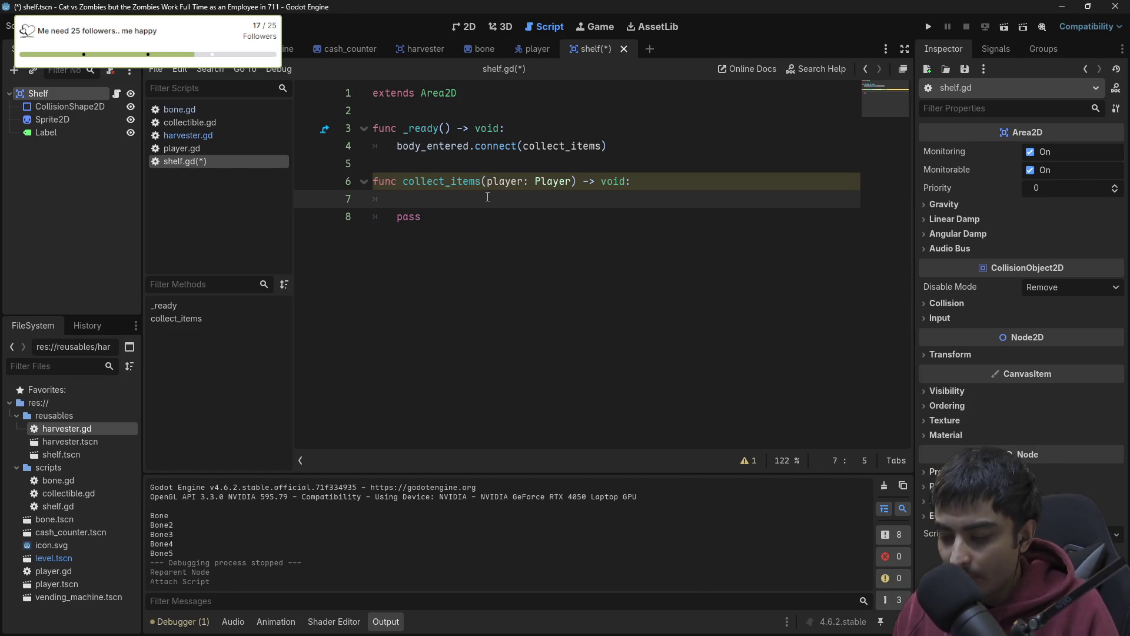
pyautogui.write('player')
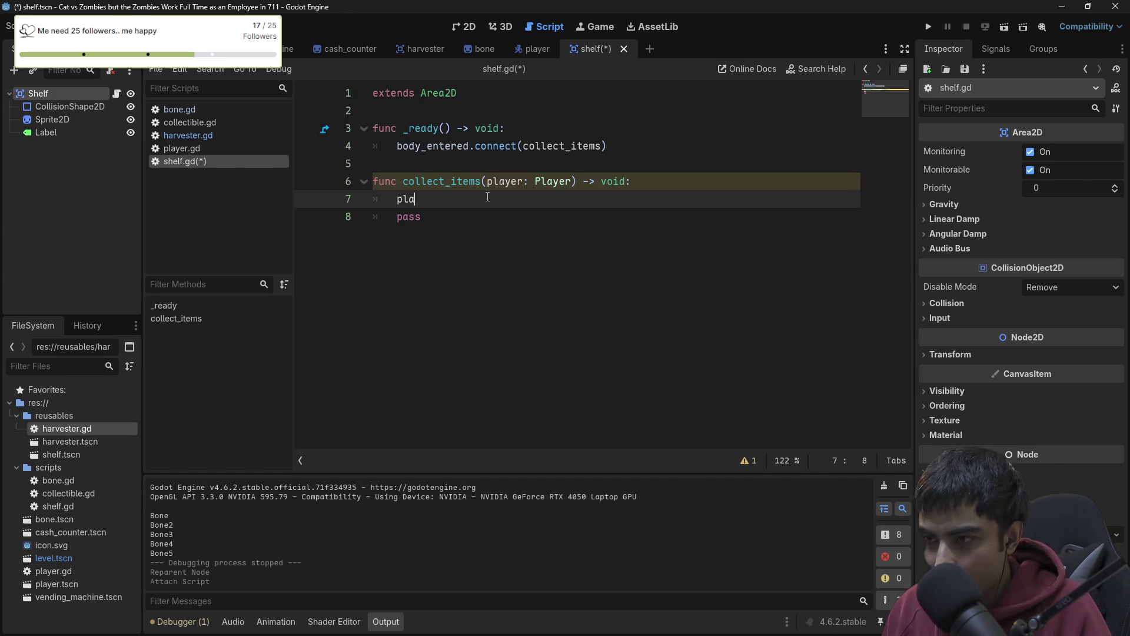
pyautogui.hotkey('ctrl', 'BackSpace')
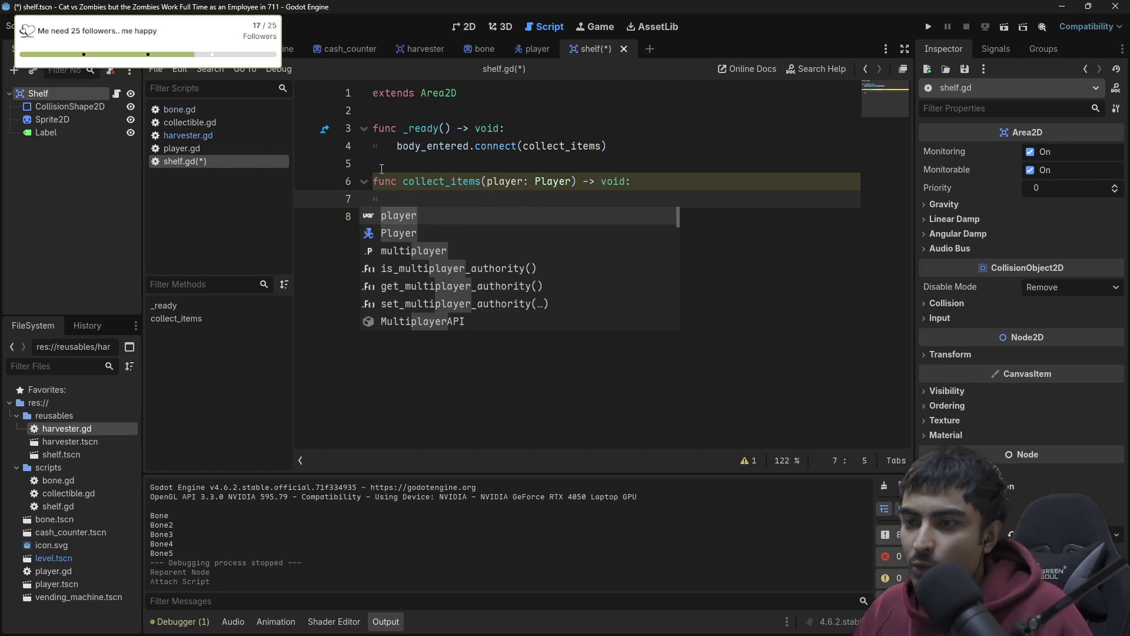
pyautogui.click(504, 91)
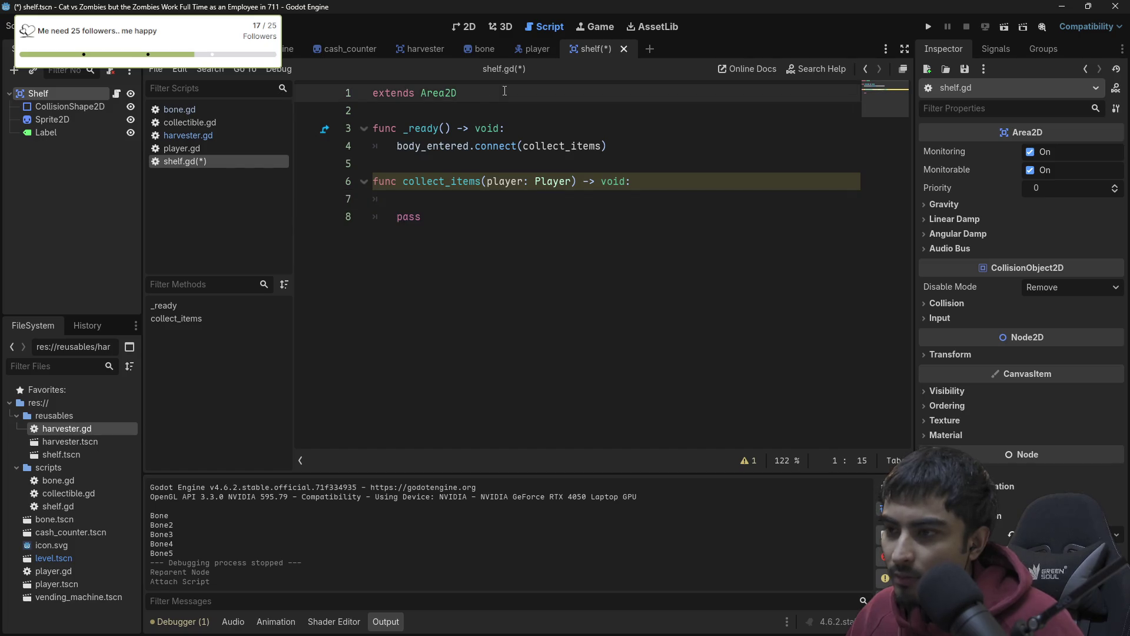
pyautogui.moveTo(435, 96)
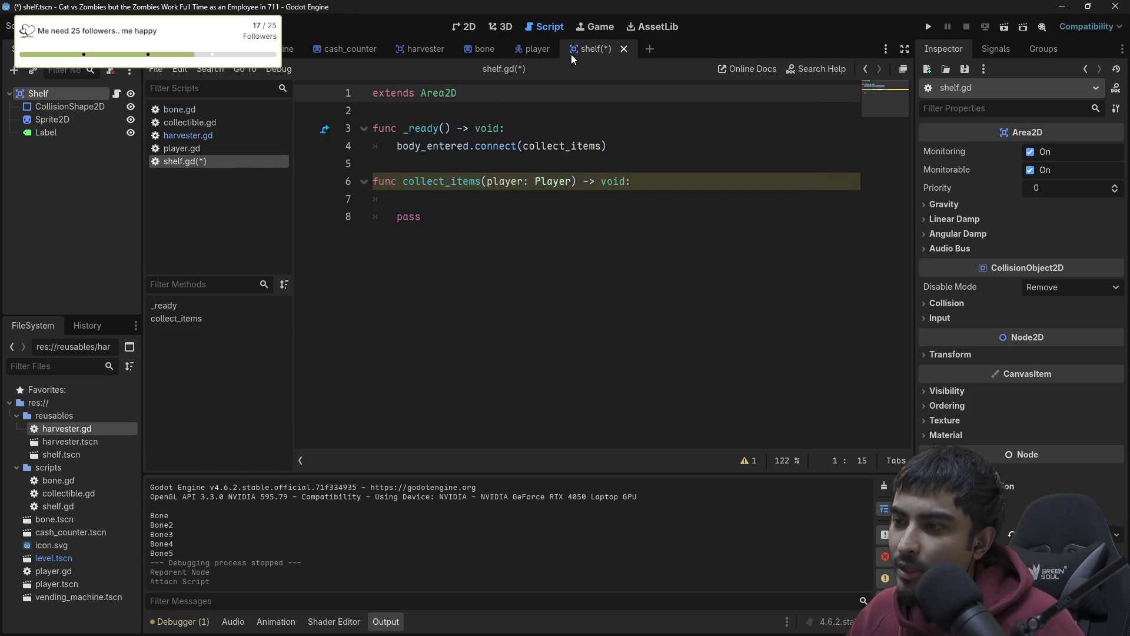
# Rename the Shelf node to Collector and save.
pyautogui.doubleClick(41, 94)
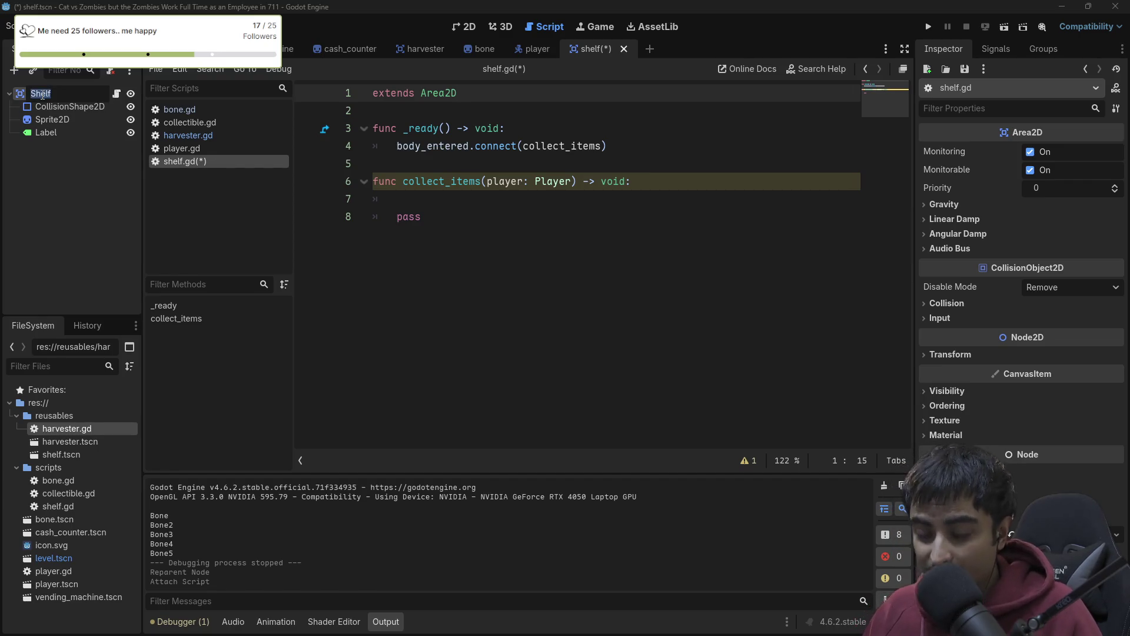
pyautogui.write('Collector')
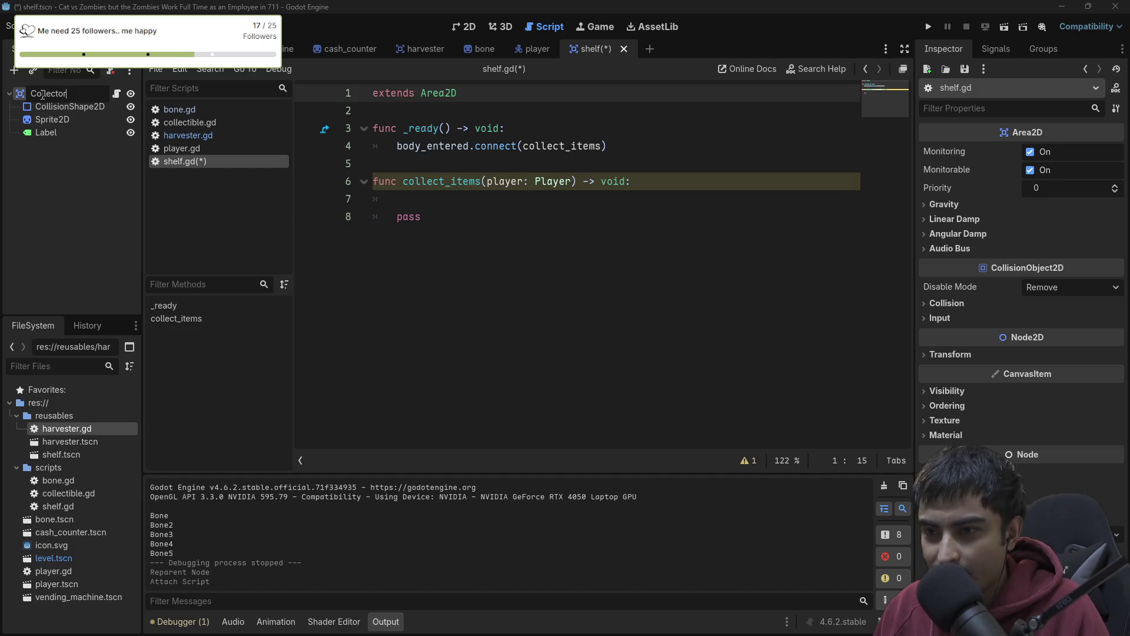
pyautogui.press('Return')
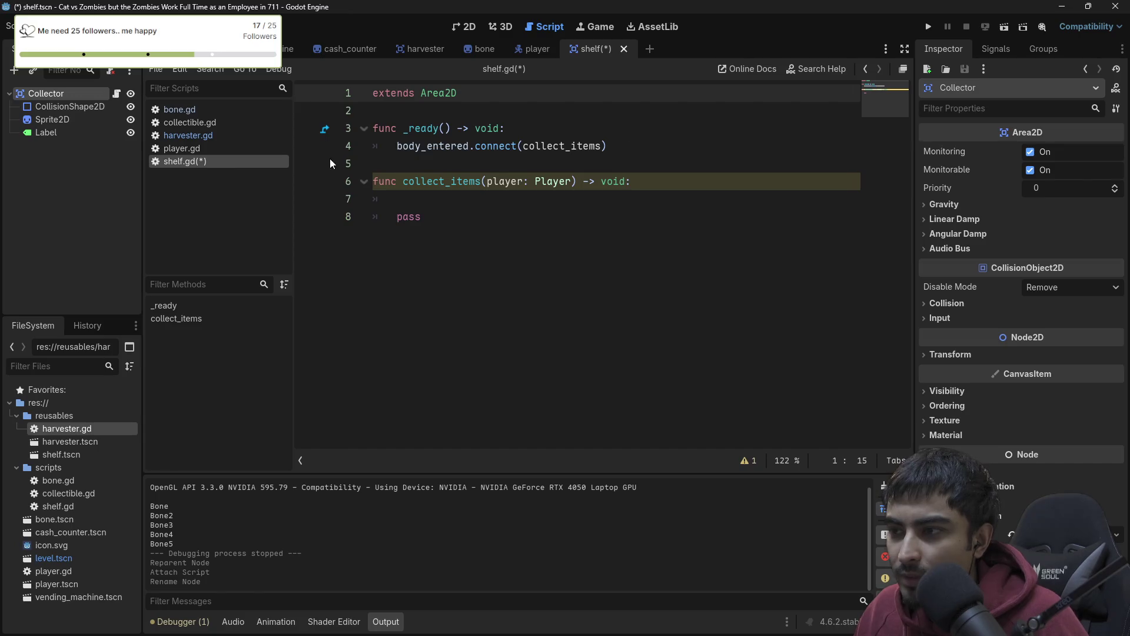
pyautogui.hotkey('ctrl', 's')
# Rename the shelf.tscn scene file to collector.tscn.
pyautogui.click(55, 507)
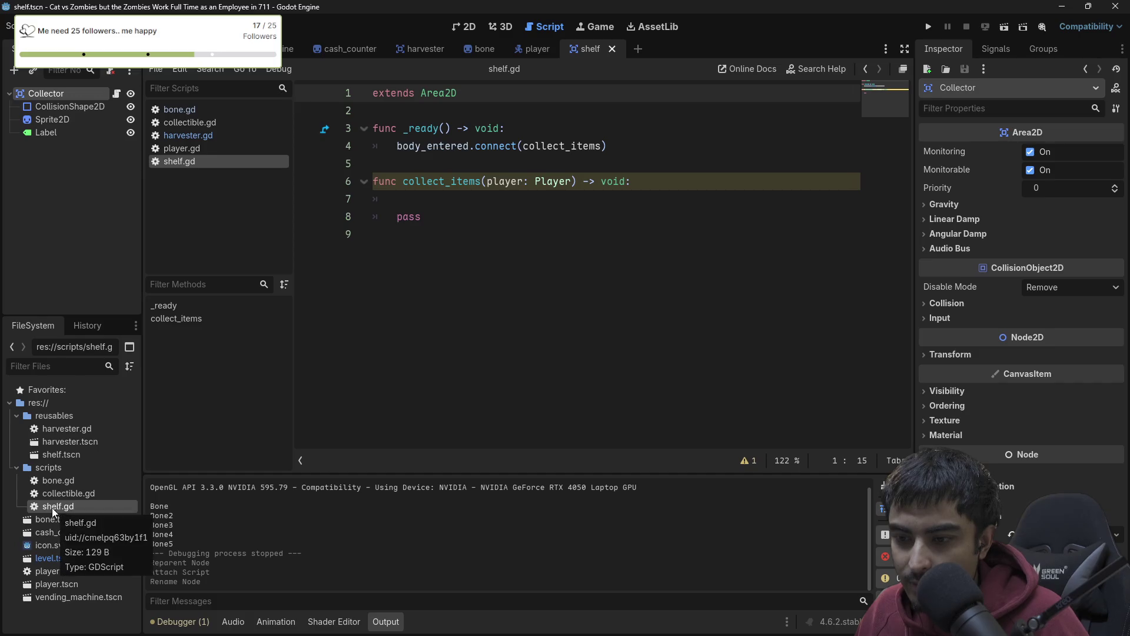
pyautogui.click(51, 452)
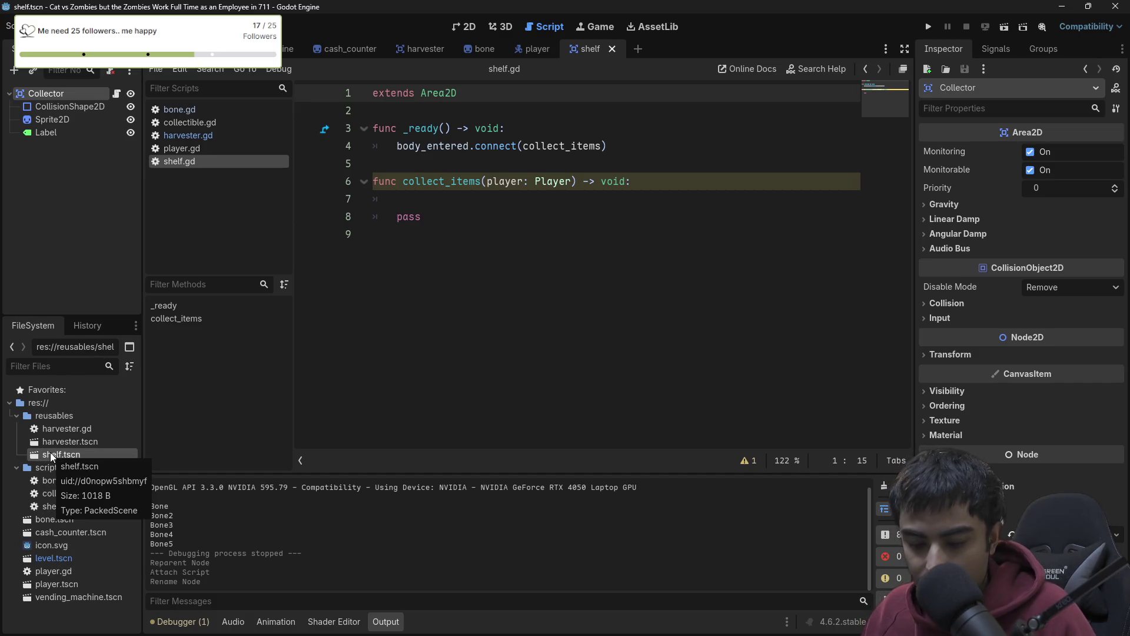
pyautogui.press('F2')
pyautogui.write('collector')
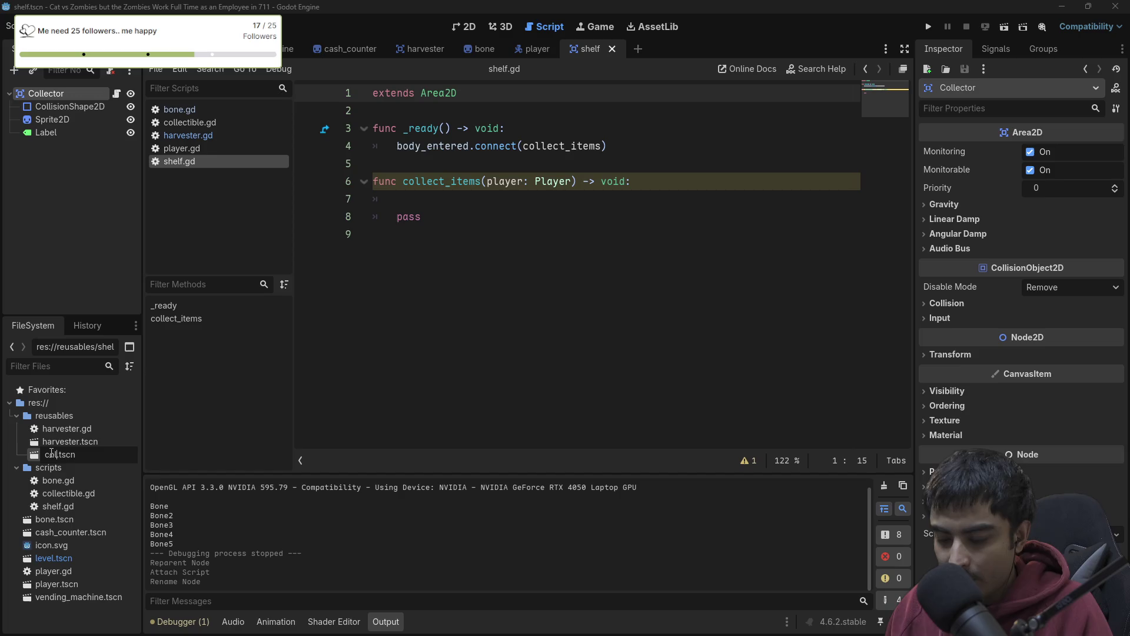
pyautogui.press('Return')
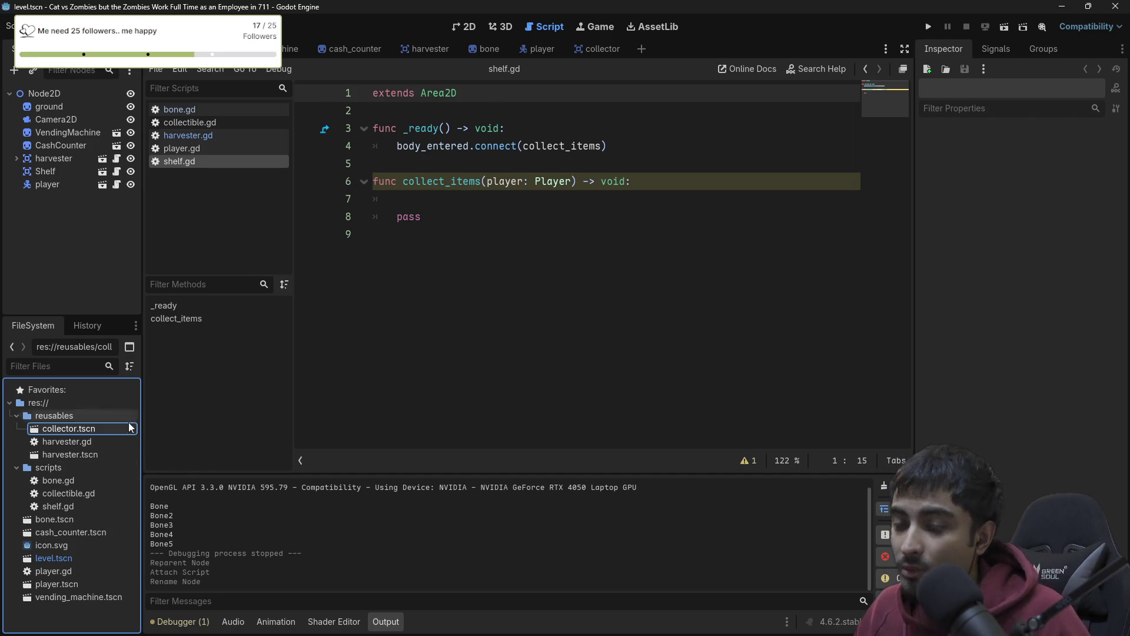
# Rename scripts/shelf.gd to collecter.gd.
pyautogui.click(47, 507)
pyautogui.press('F2')
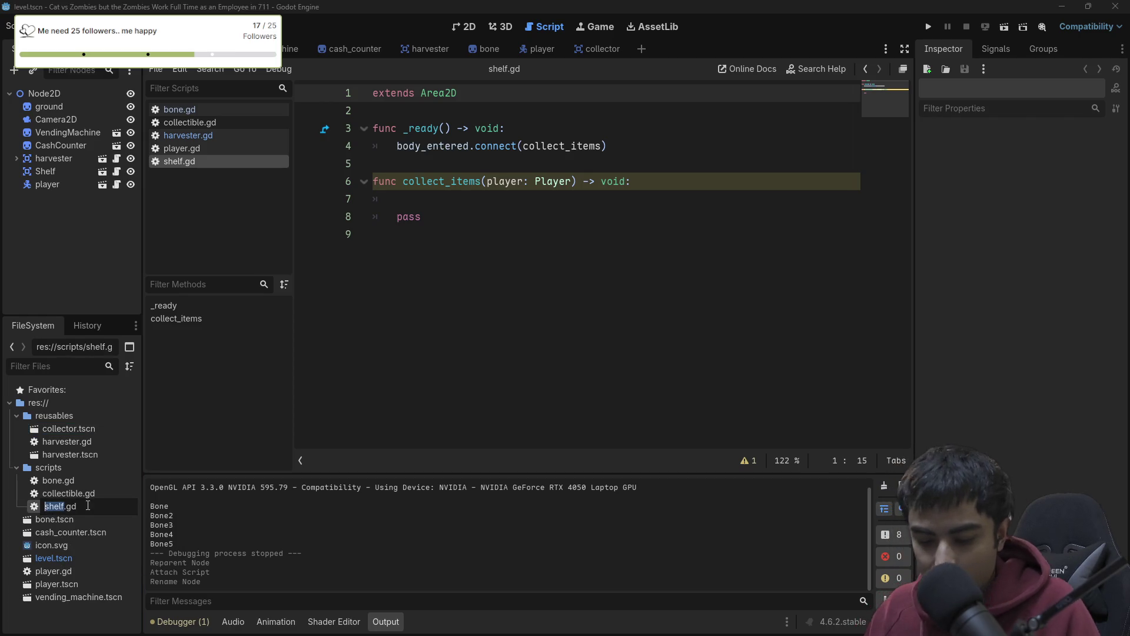
pyautogui.write('collecter')
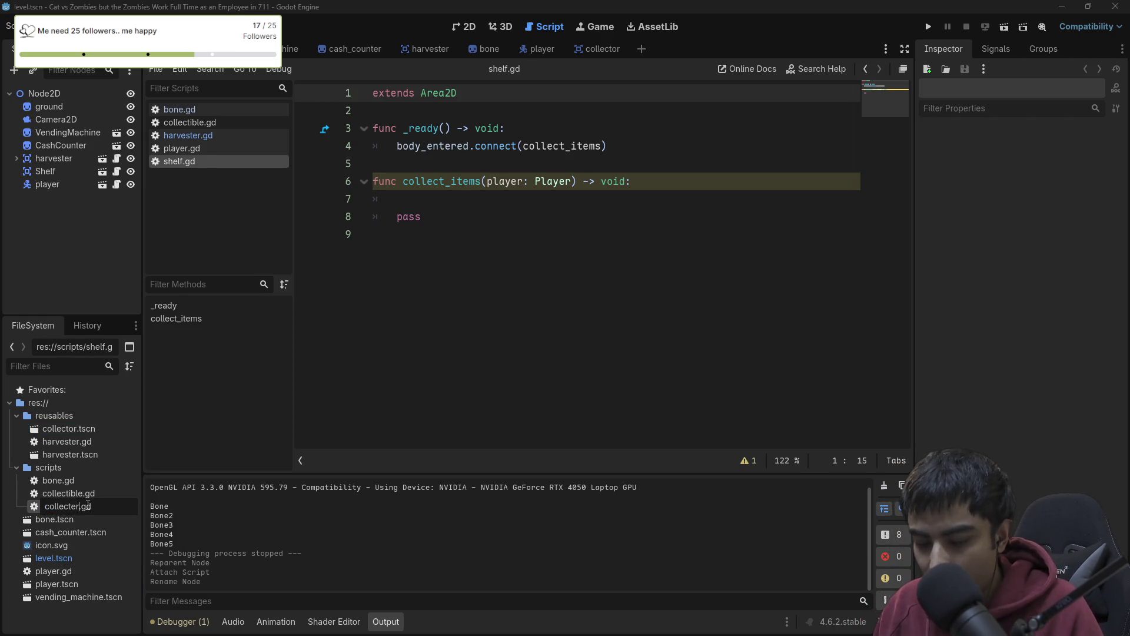
pyautogui.press('Return')
pyautogui.click(421, 316)
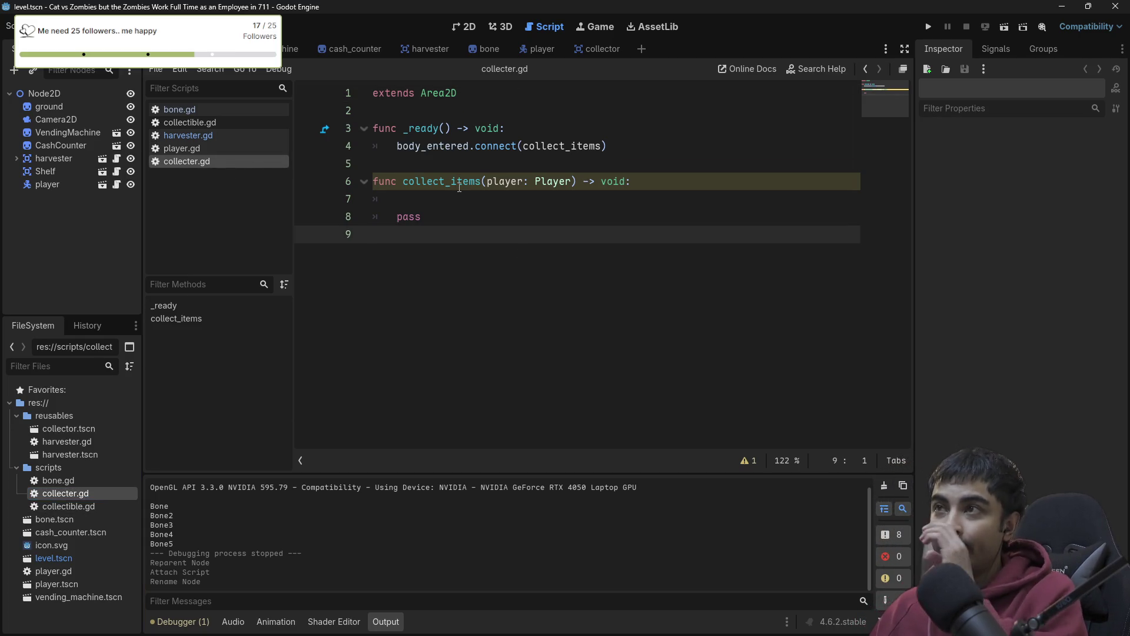
pyautogui.click(453, 205)
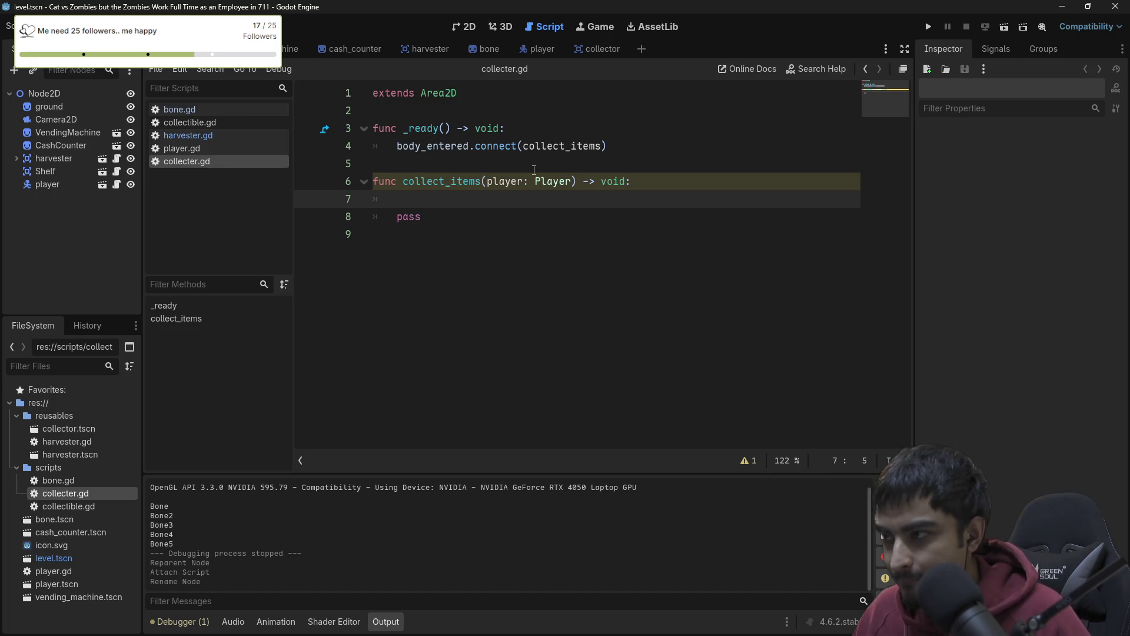
pyautogui.click(477, 97)
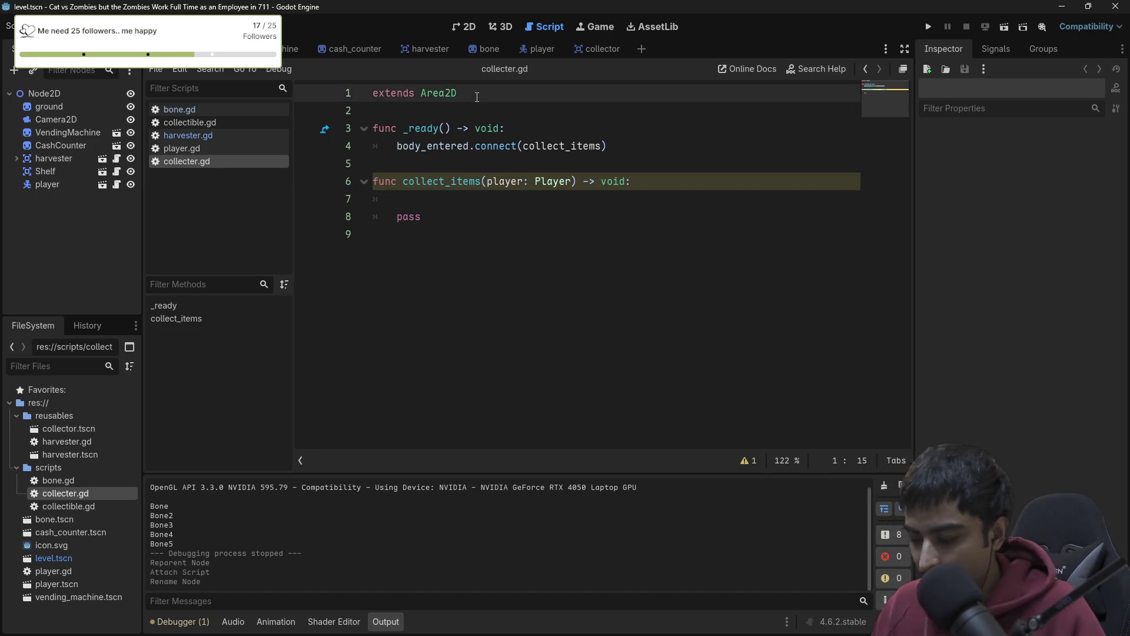
pyautogui.press('Return')
pyautogui.press('Return')
pyautogui.write('@')
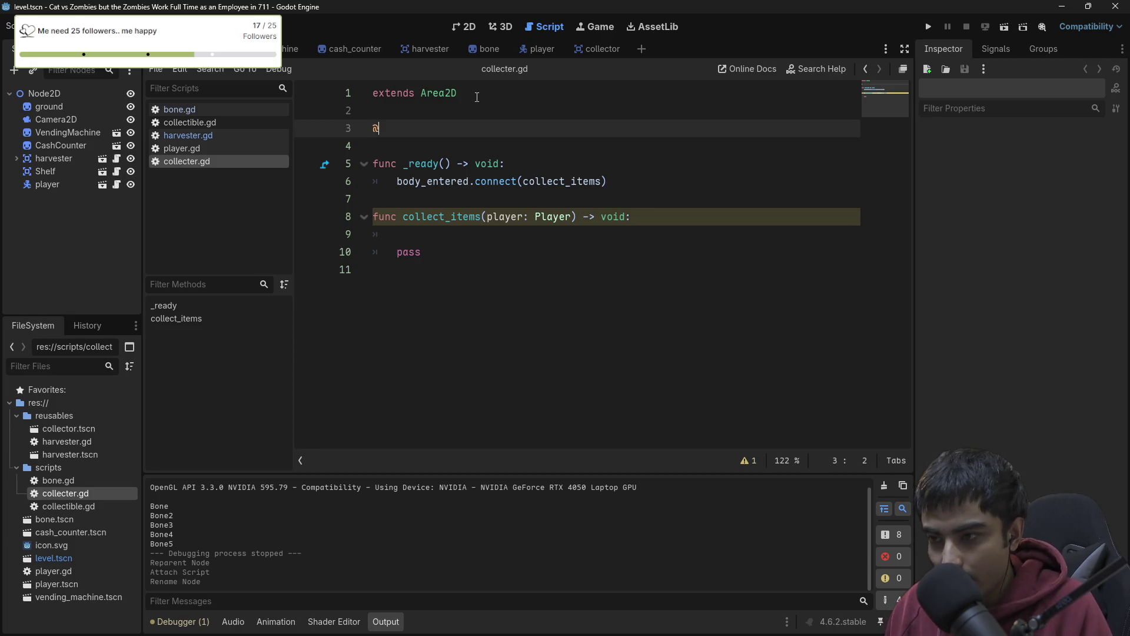
pyautogui.write('export ')
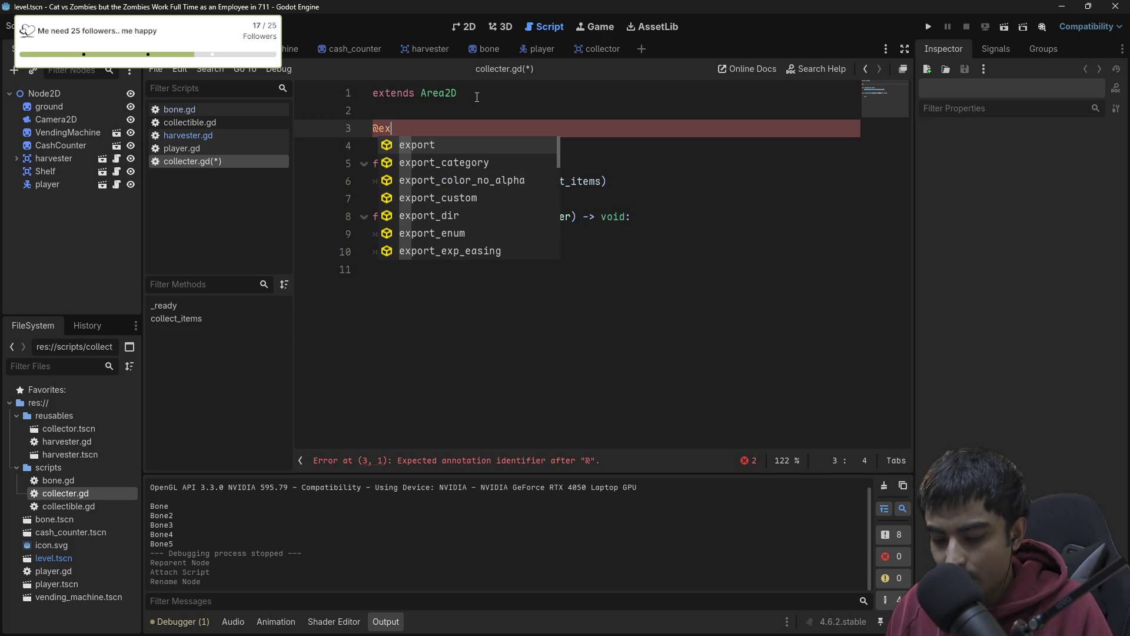
pyautogui.write('var')
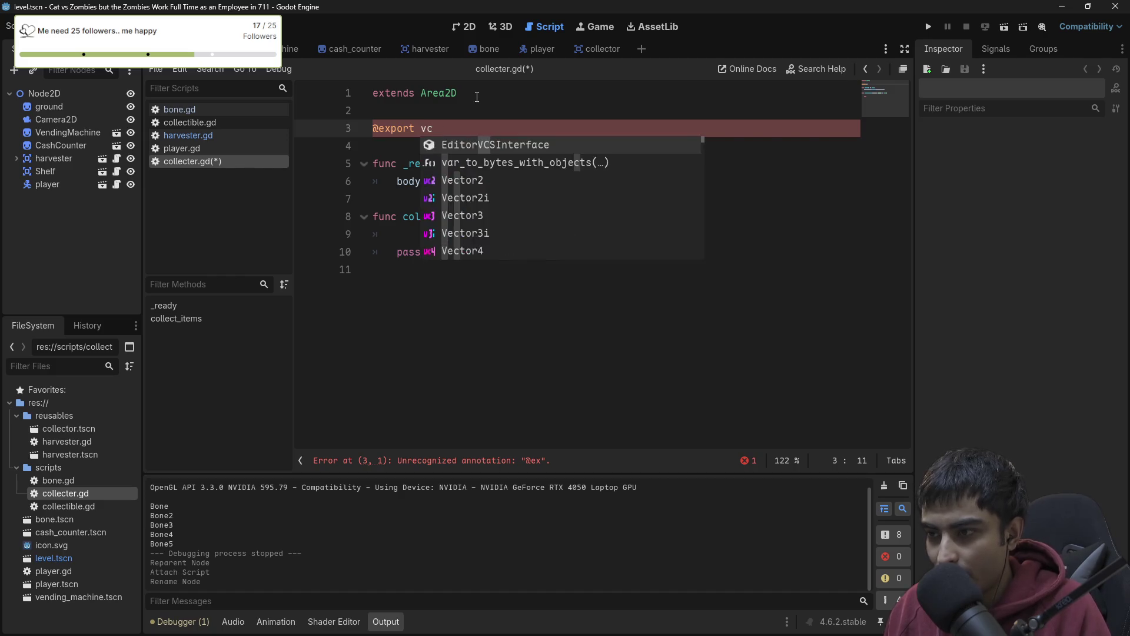
pyautogui.write(' co')
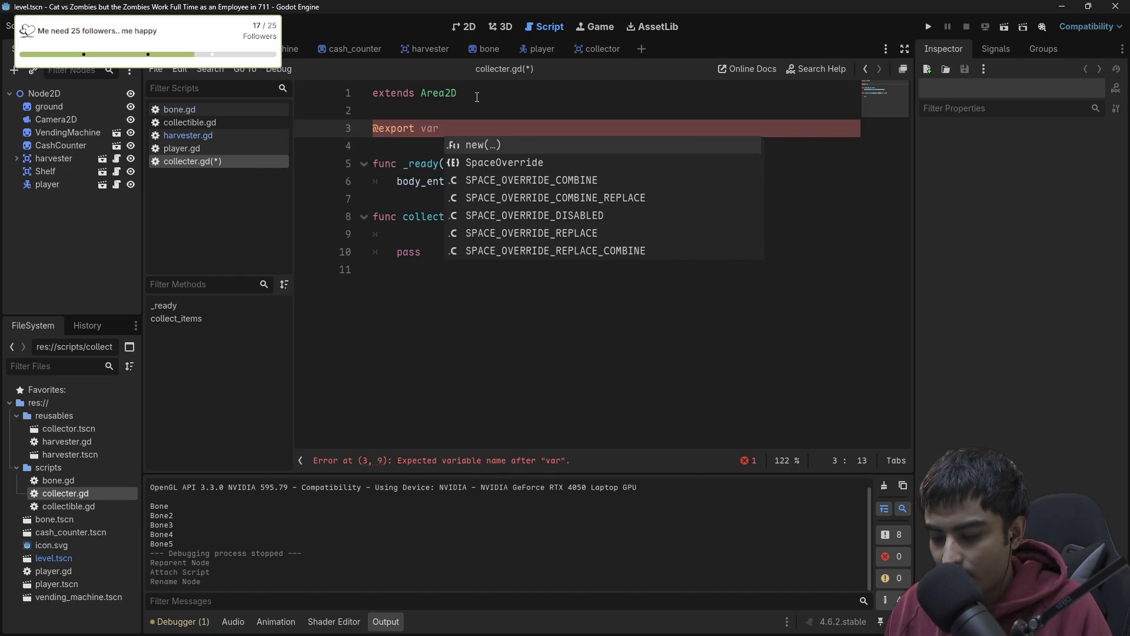
pyautogui.write('llec')
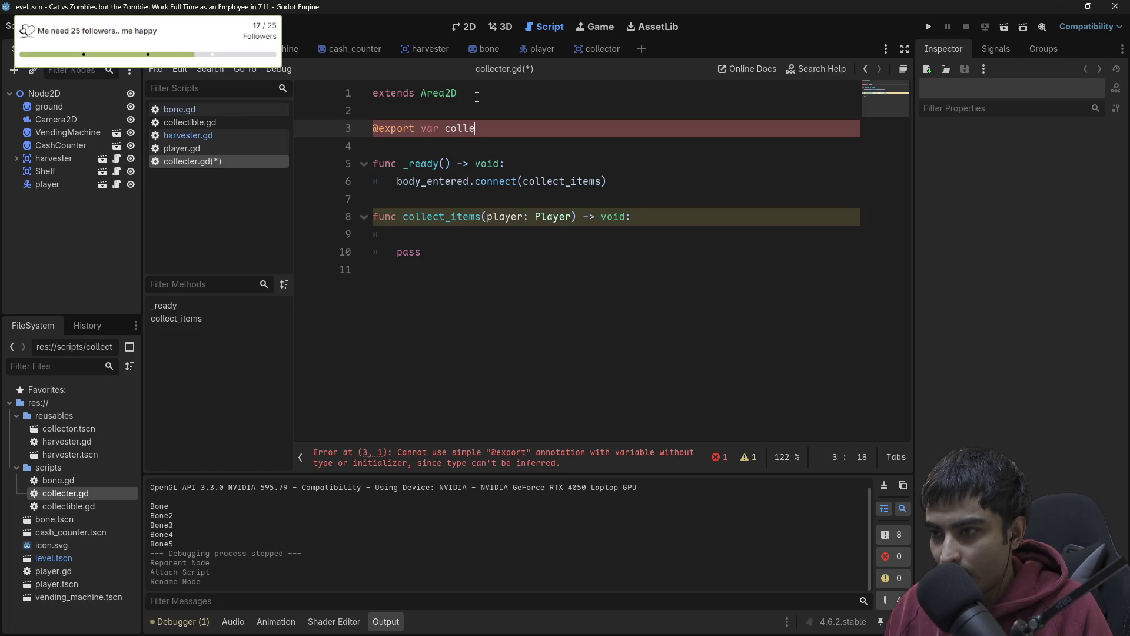
pyautogui.hotkey('ctrl', 'BackSpace')
pyautogui.write('item')
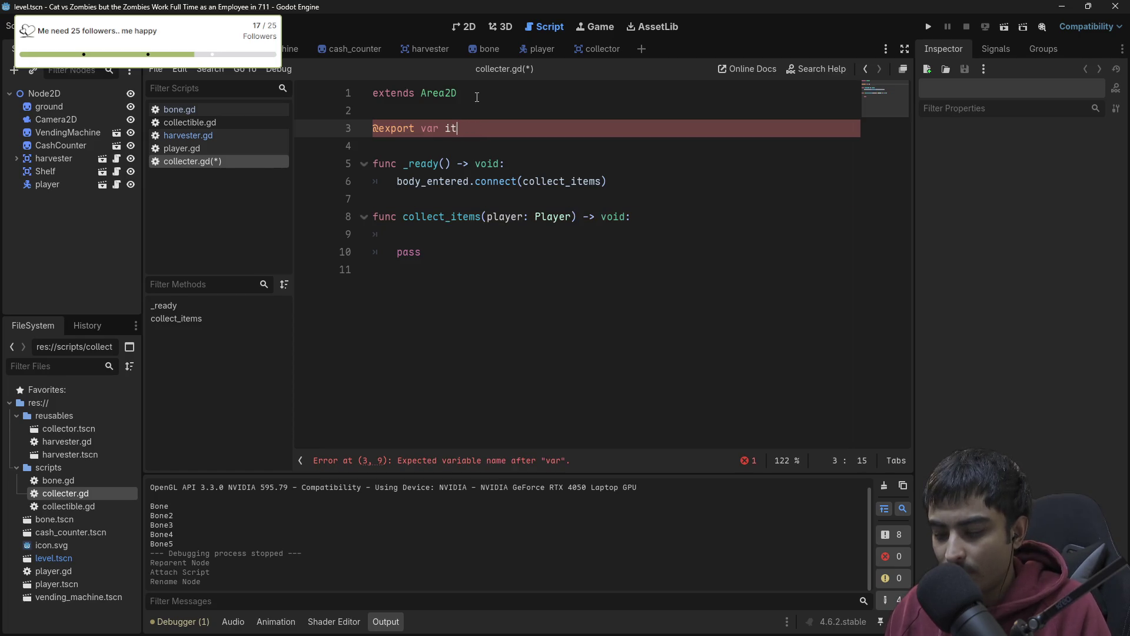
pyautogui.write('_type')
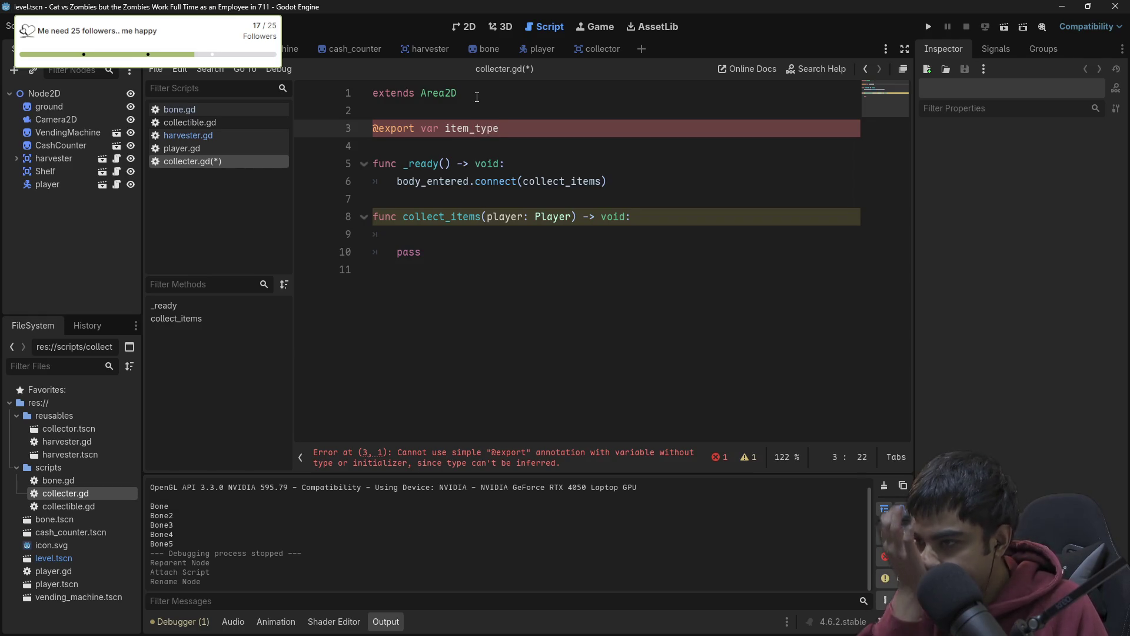
pyautogui.write(':')
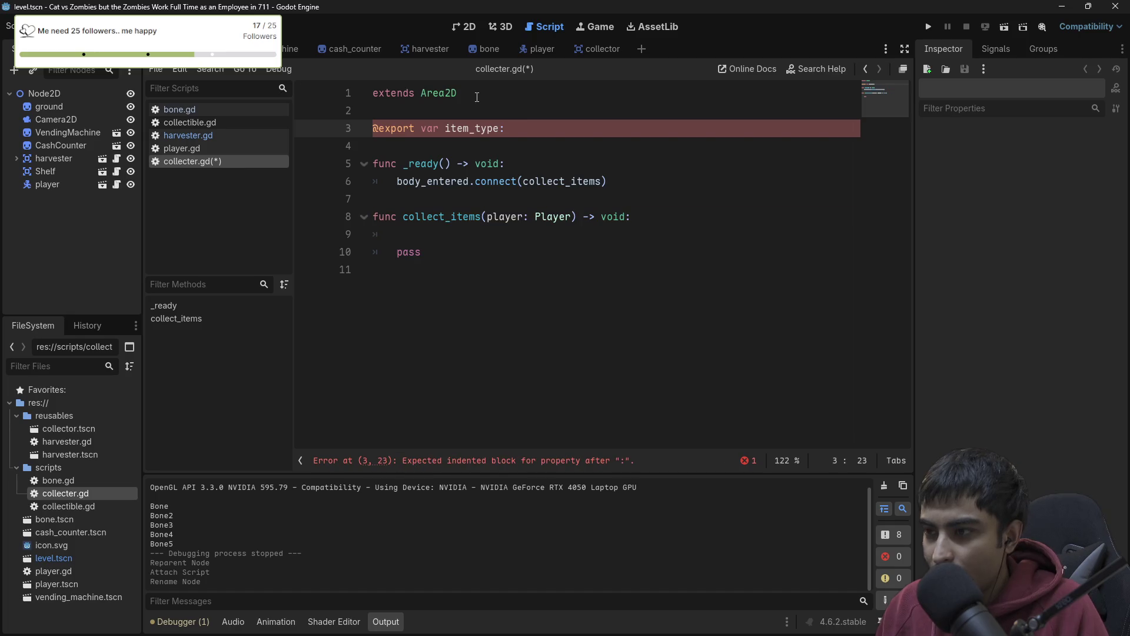
pyautogui.press('BackSpace')
pyautogui.write('=')
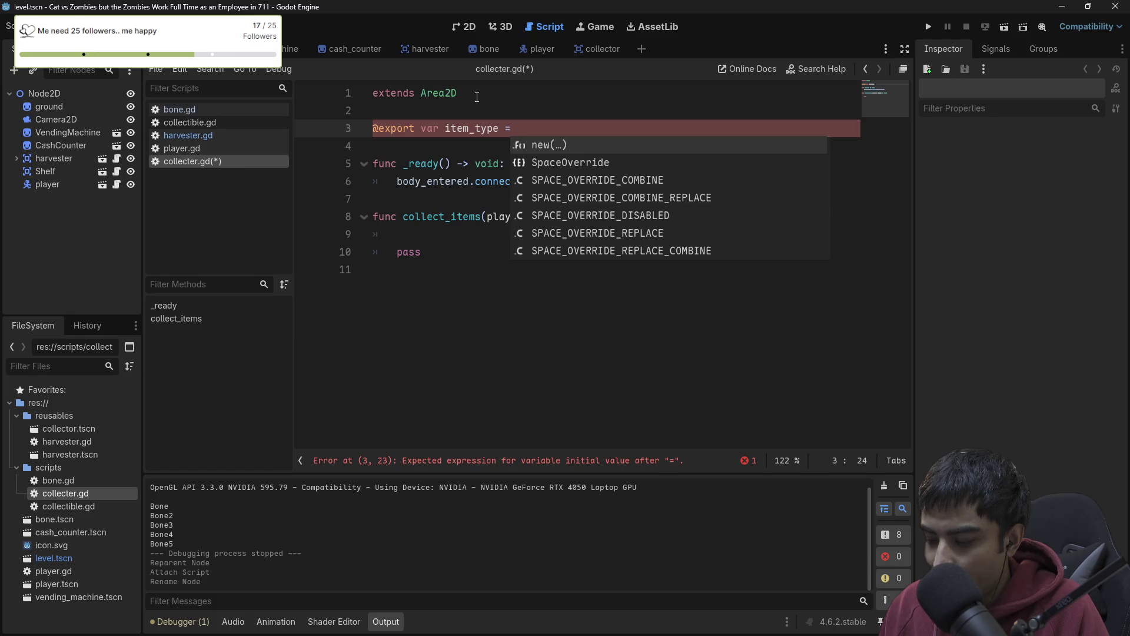
pyautogui.press('BackSpace')
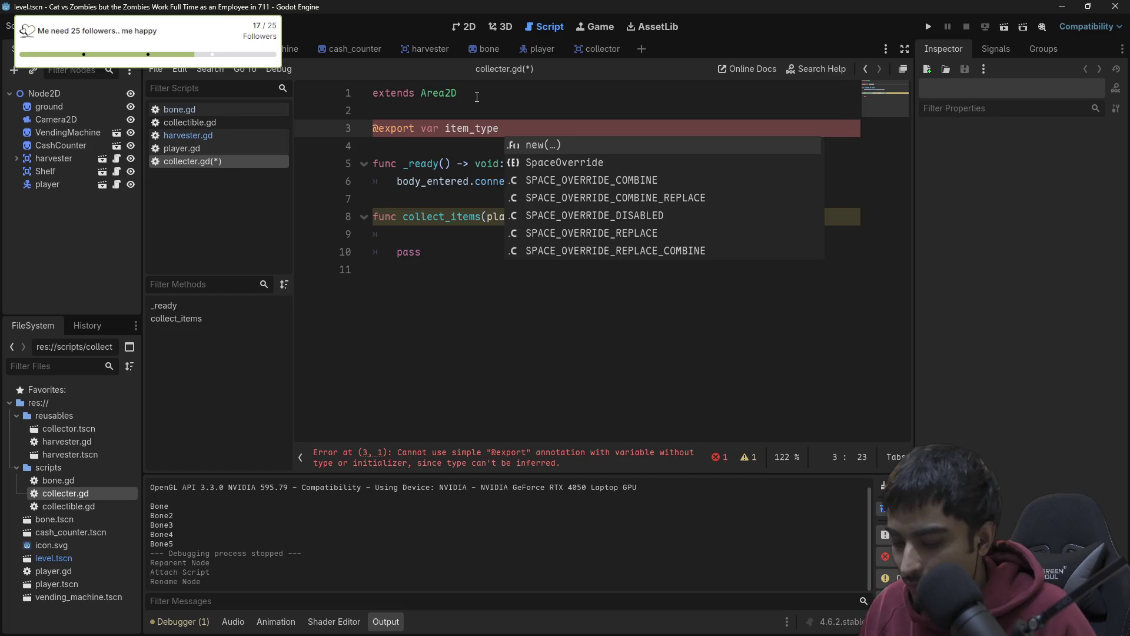
pyautogui.write('=')
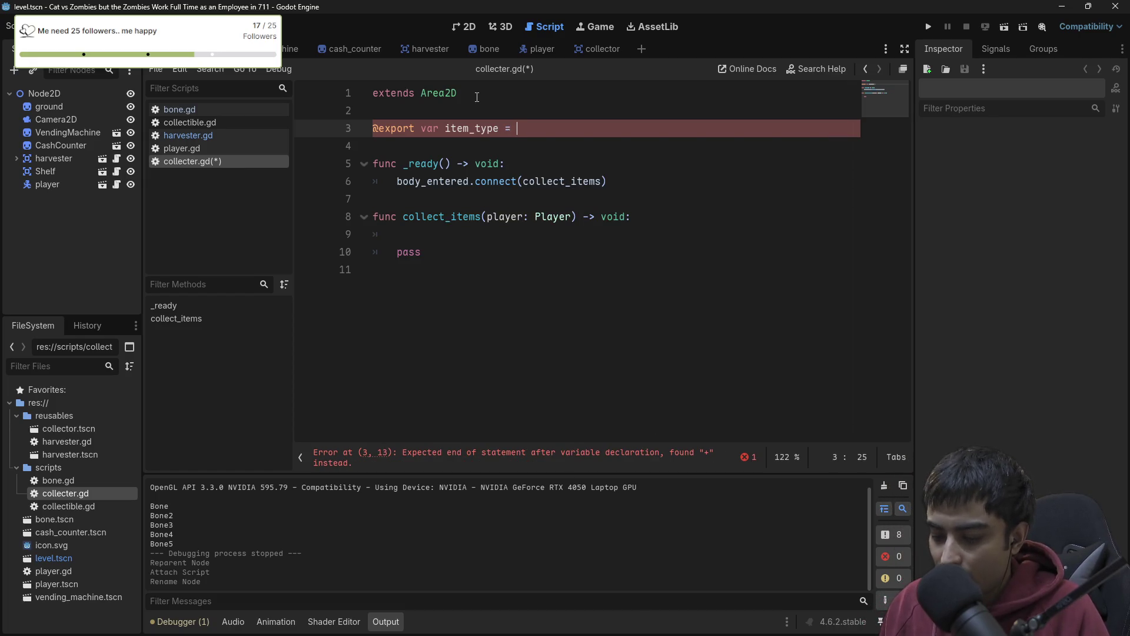
pyautogui.press('Escape')
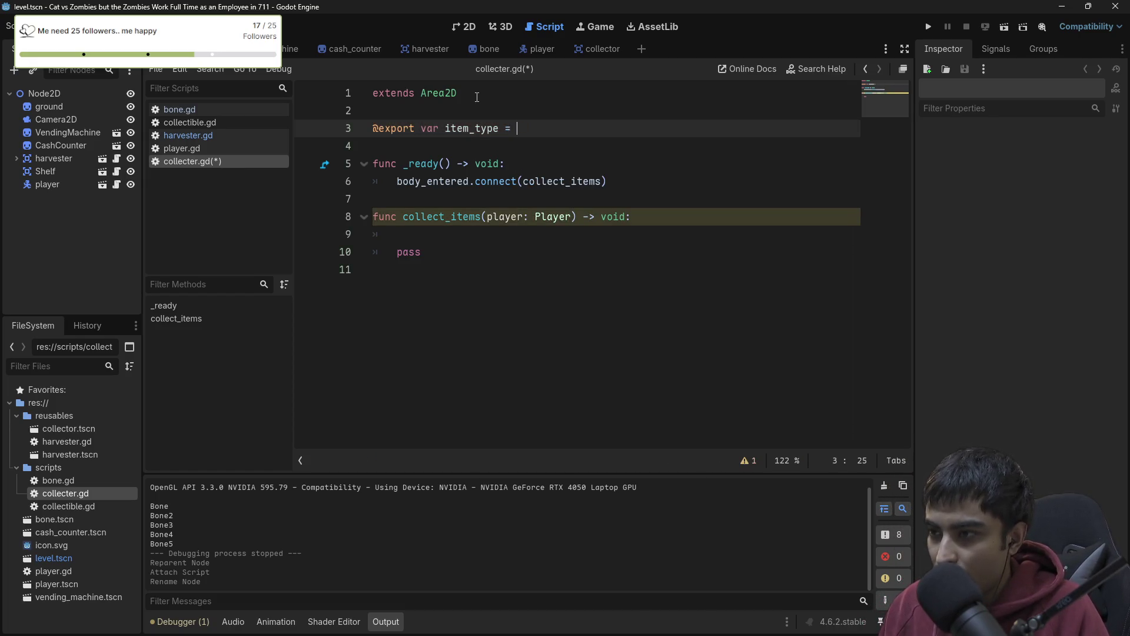
pyautogui.write('Pl')
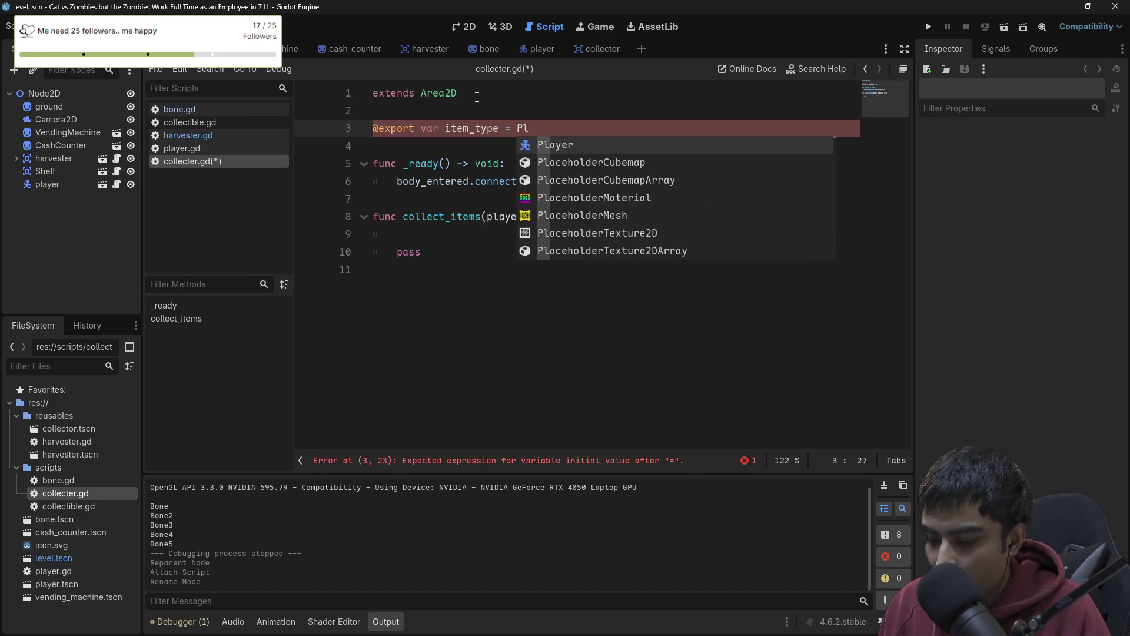
pyautogui.write('ayer,')
pyautogui.press('BackSpace')
pyautogui.write('.')
pyautogui.press('Return')
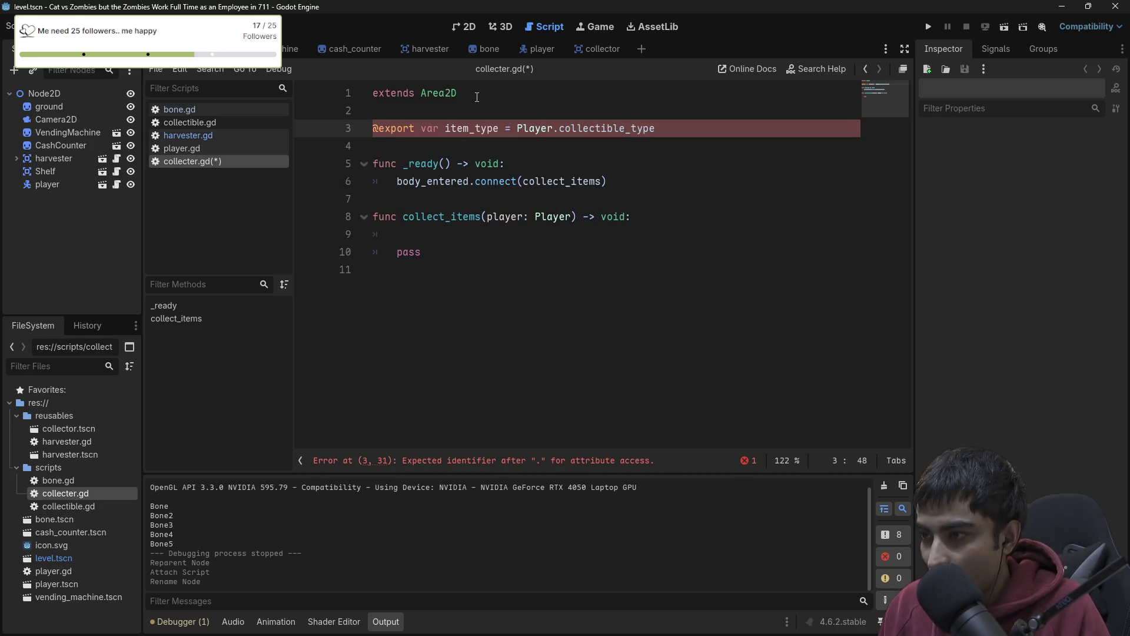
pyautogui.press('Return')
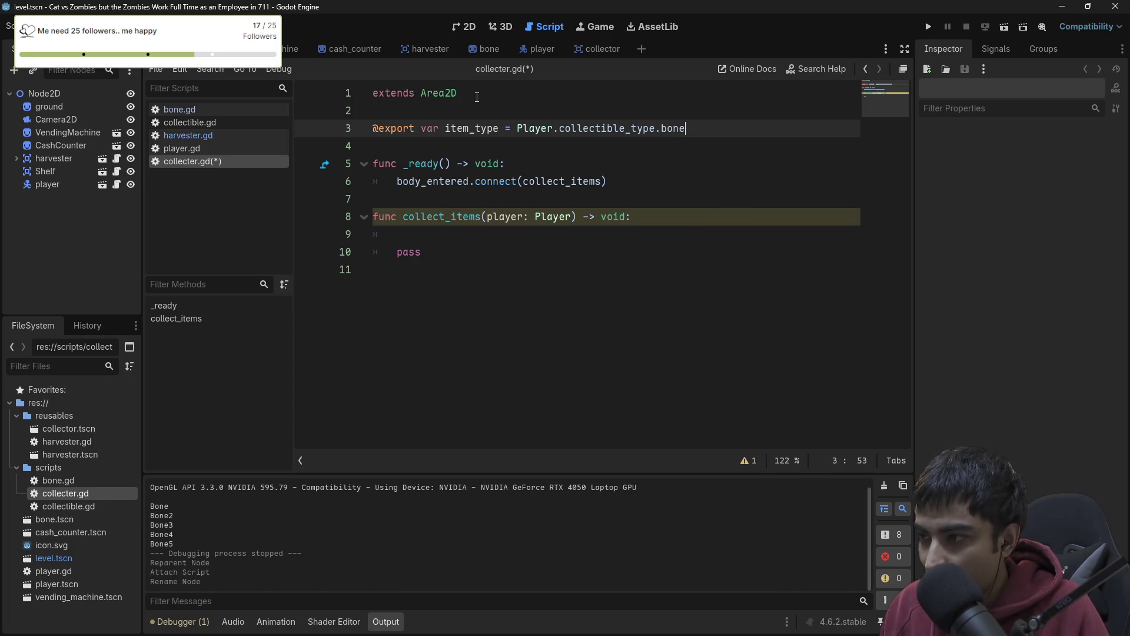
# Declare item_type's type as Player.collectible_type.
pyautogui.click(500, 128)
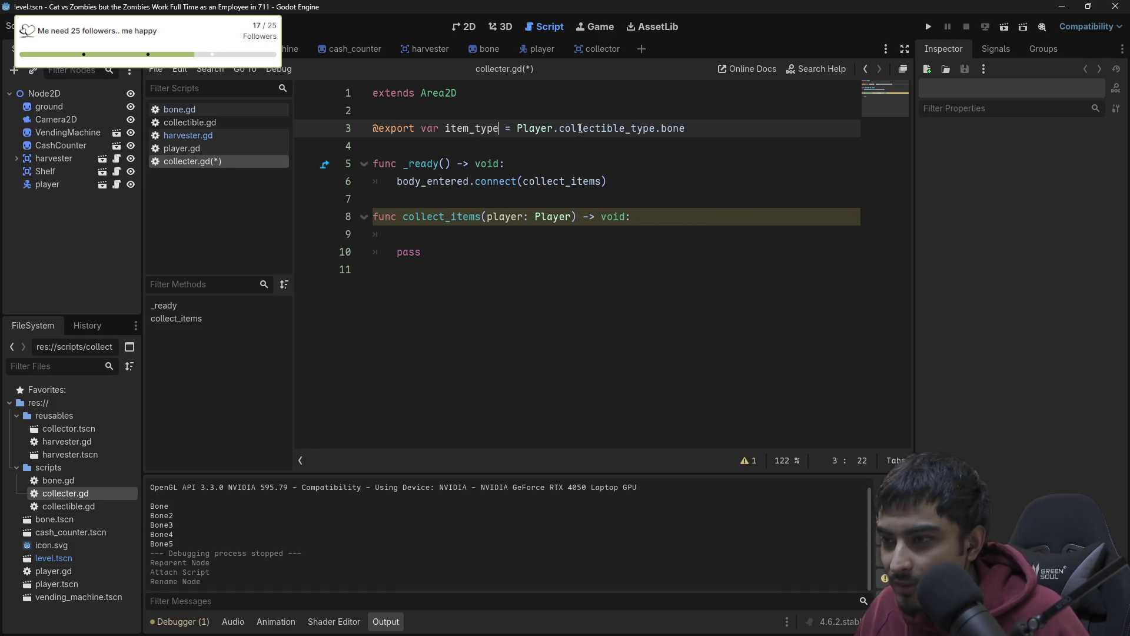
pyautogui.write(':Player')
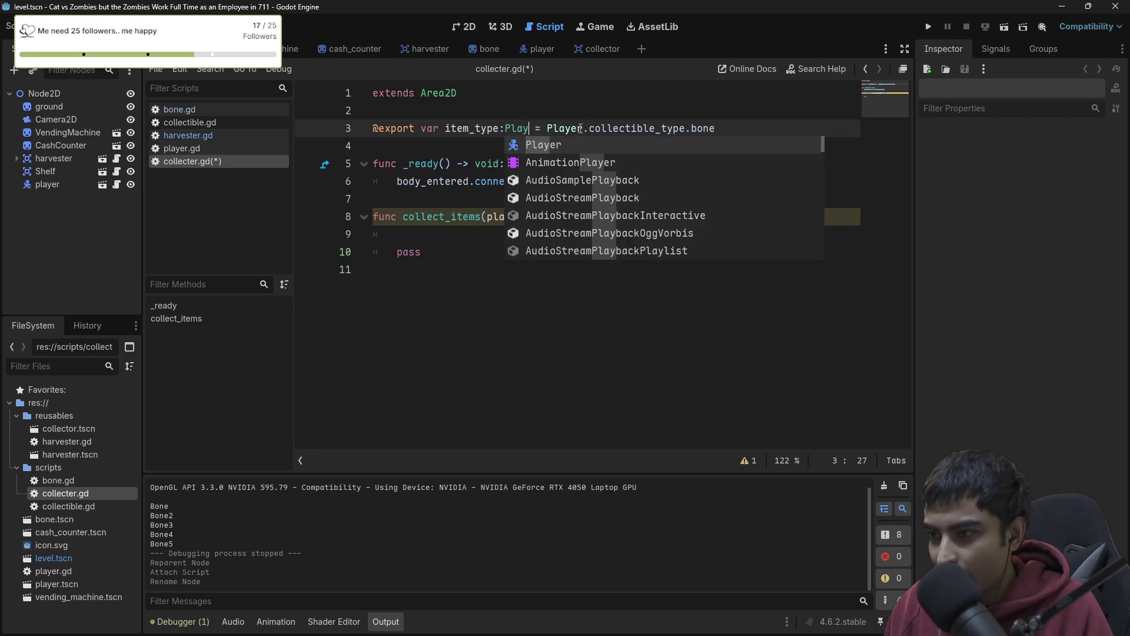
pyautogui.write('.collec')
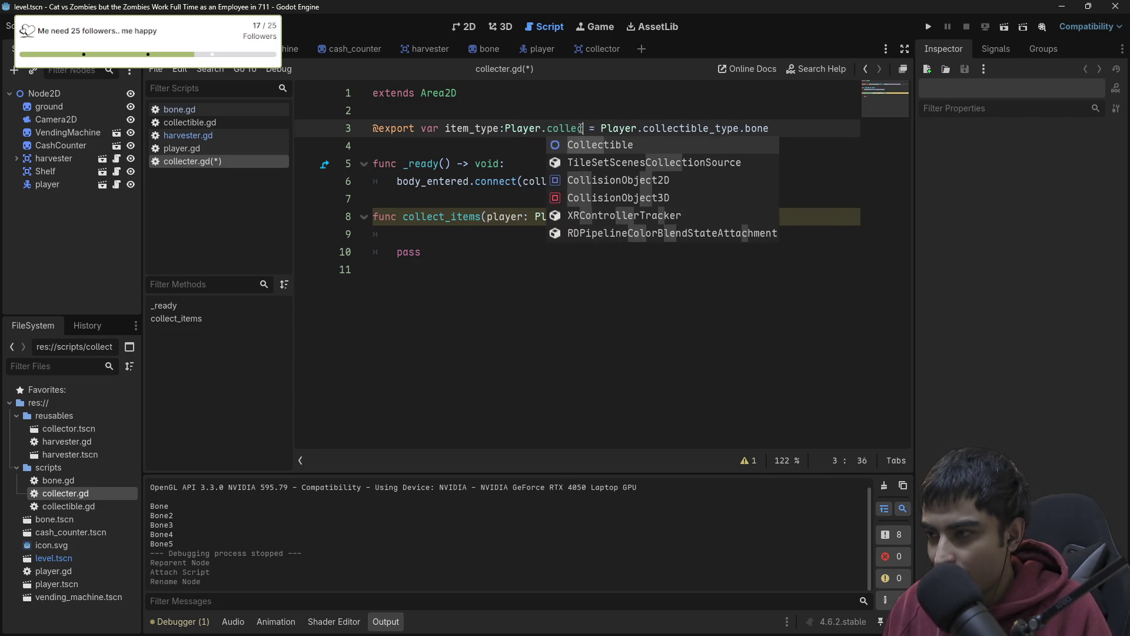
pyautogui.press('Return')
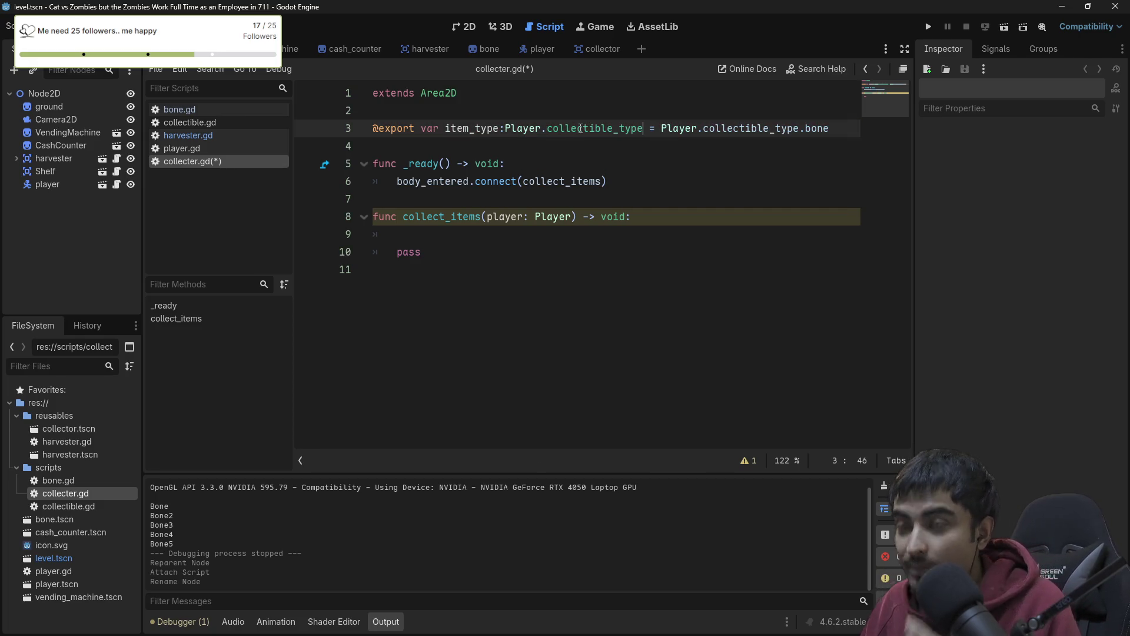
pyautogui.click(681, 179)
# Save collecter.gd and choose Bone from Bone, Limb, Brain for the Collector node's Item Type.
pyautogui.hotkey('ctrl', 's')
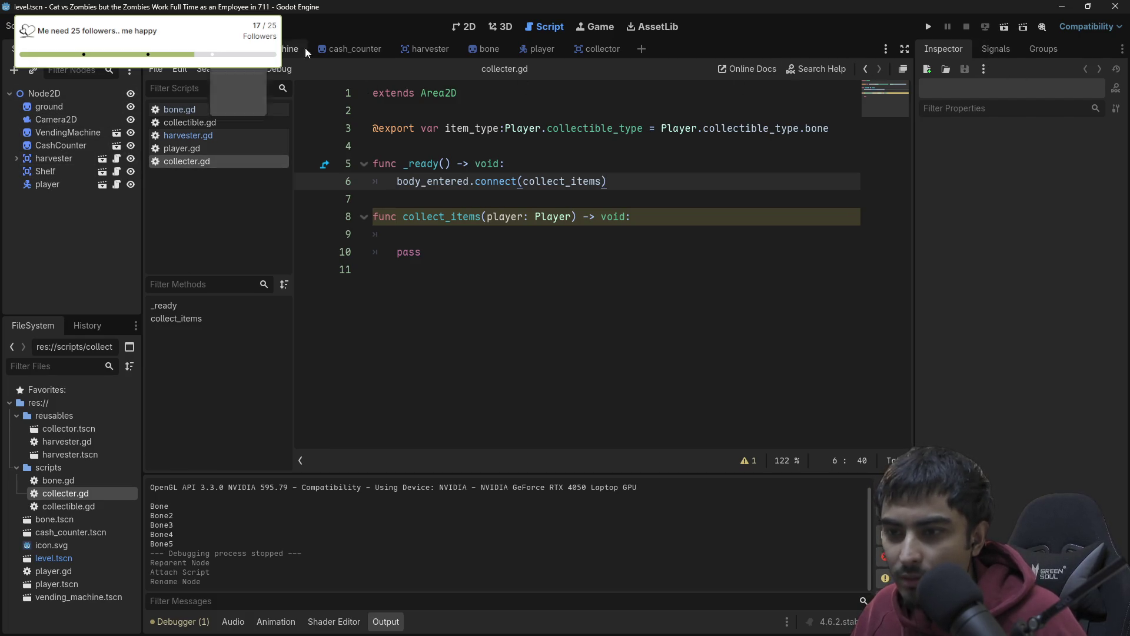
pyautogui.click(577, 49)
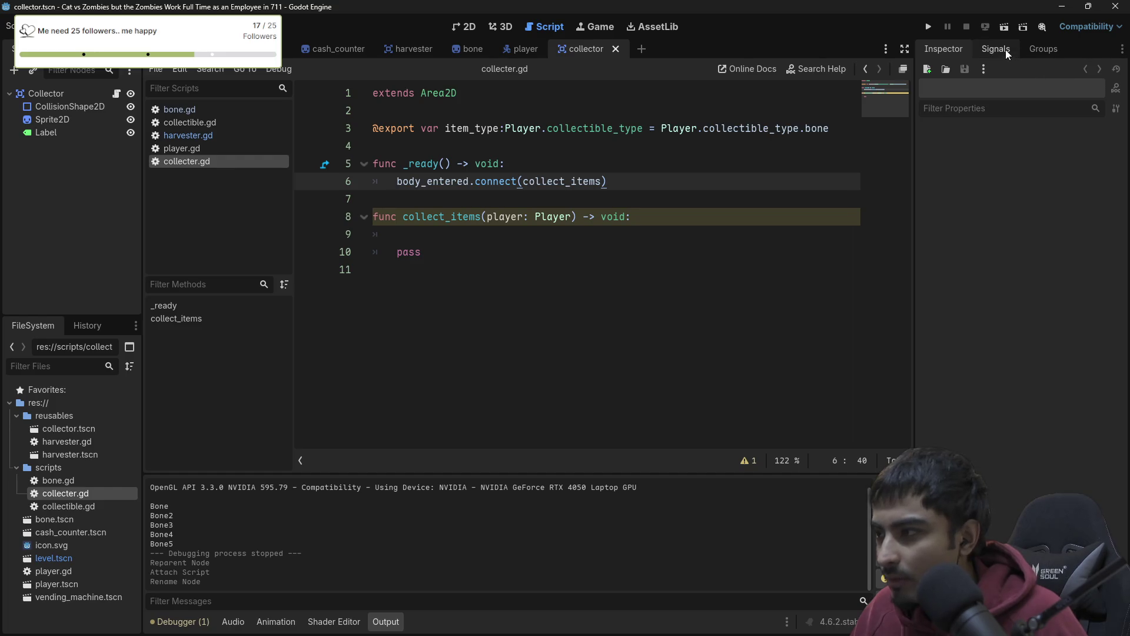
pyautogui.click(88, 93)
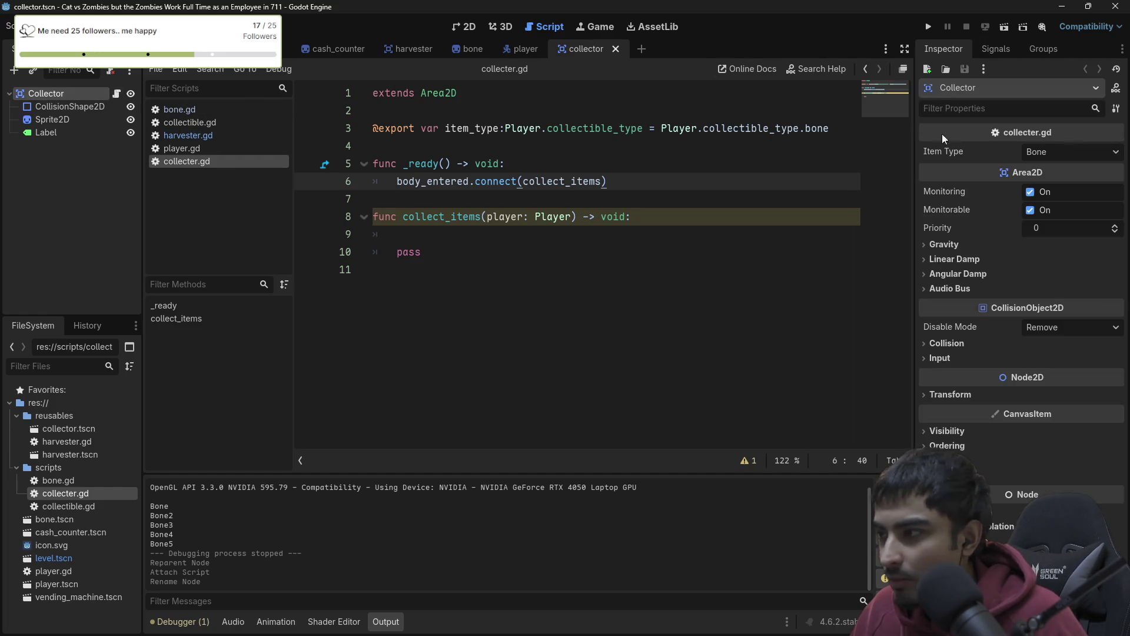
pyautogui.click(1057, 151)
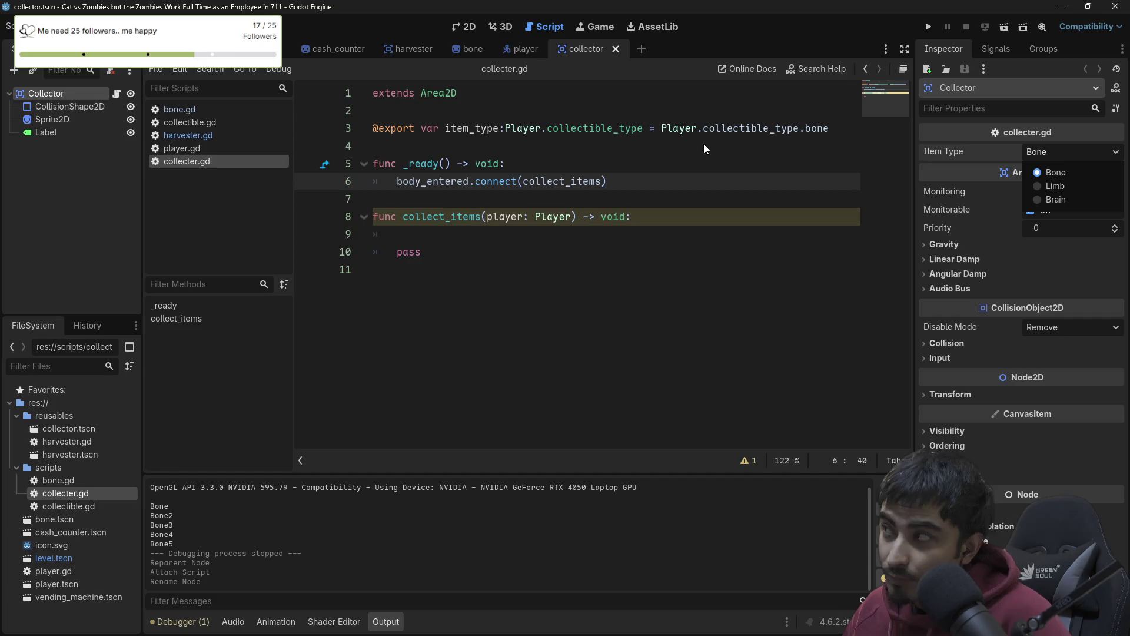
pyautogui.click(824, 165)
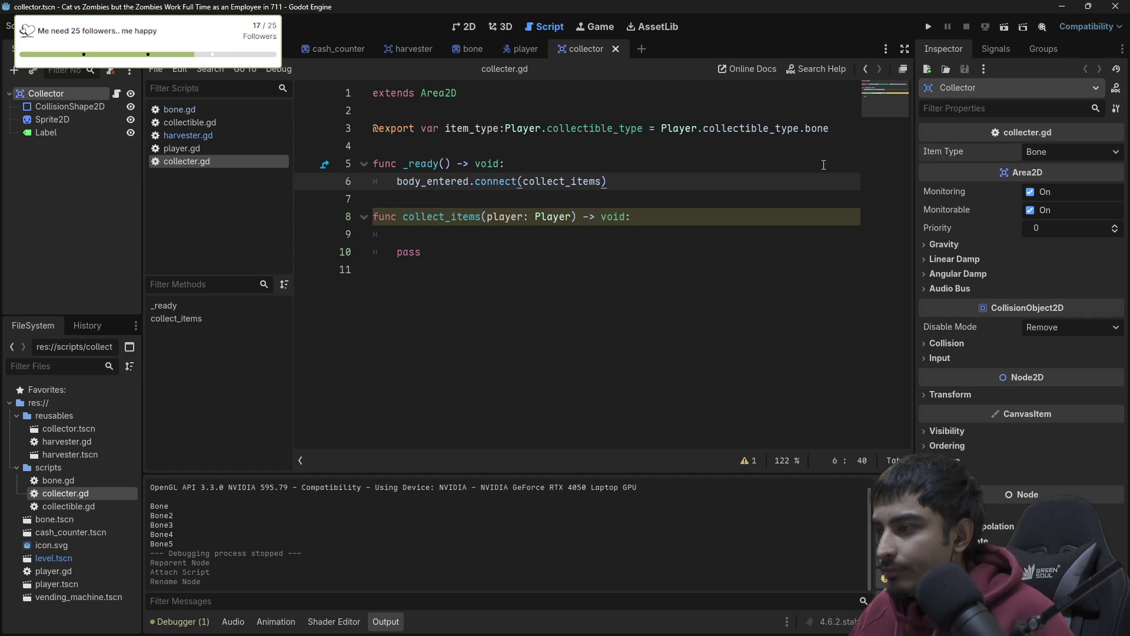
pyautogui.click(432, 231)
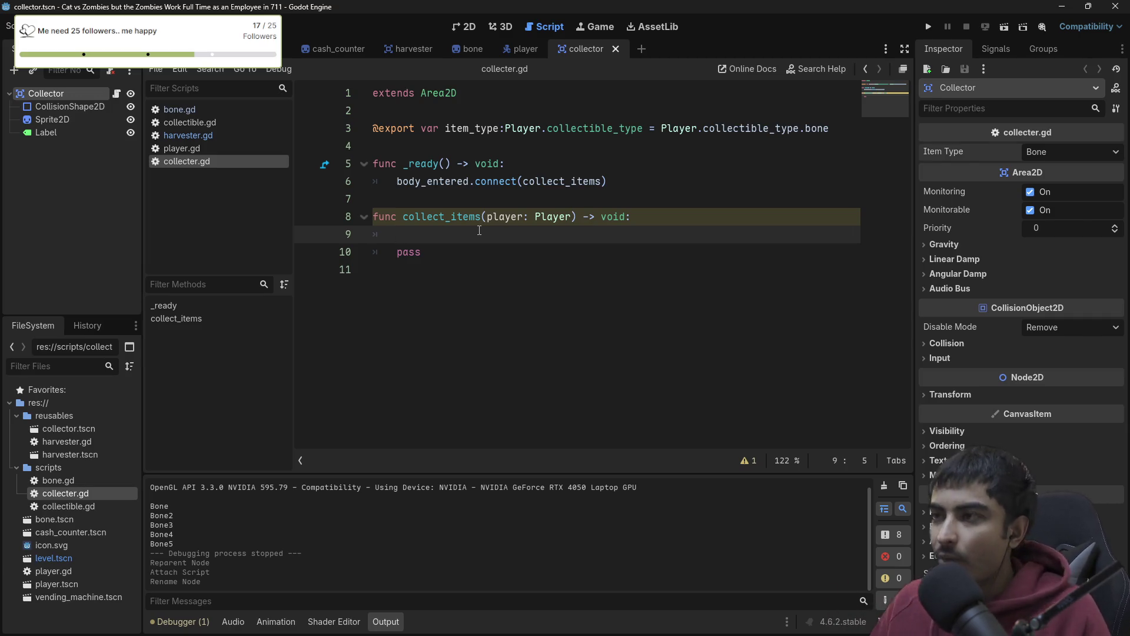
# Declare var is_collecting: bool = false and set is_collecting = true inside collect_items.
pyautogui.click(427, 142)
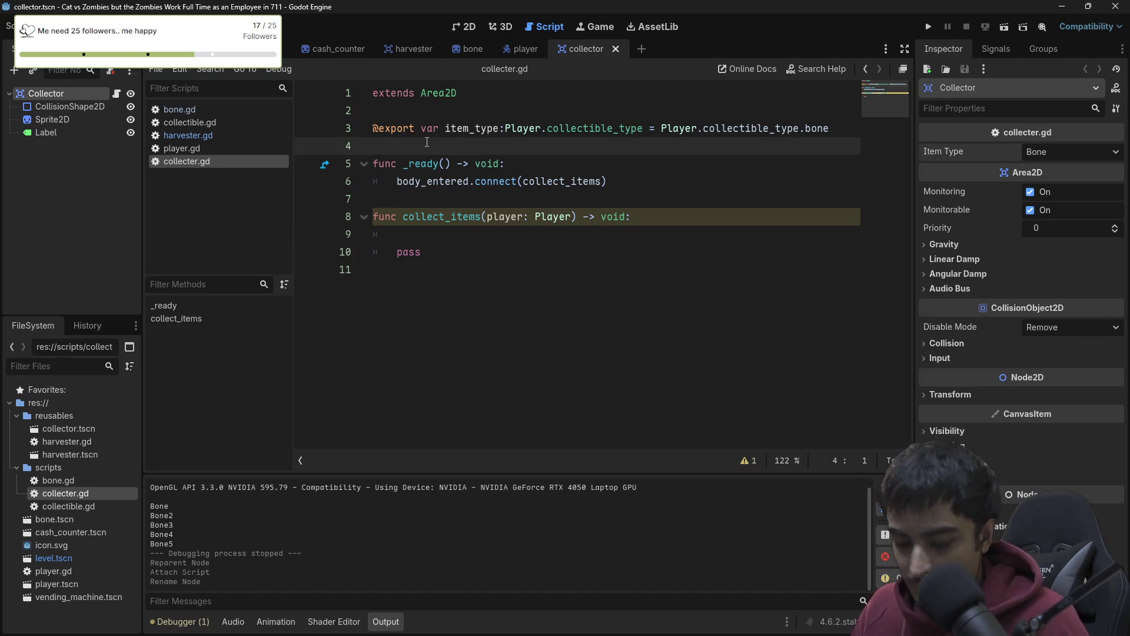
pyautogui.write('var ')
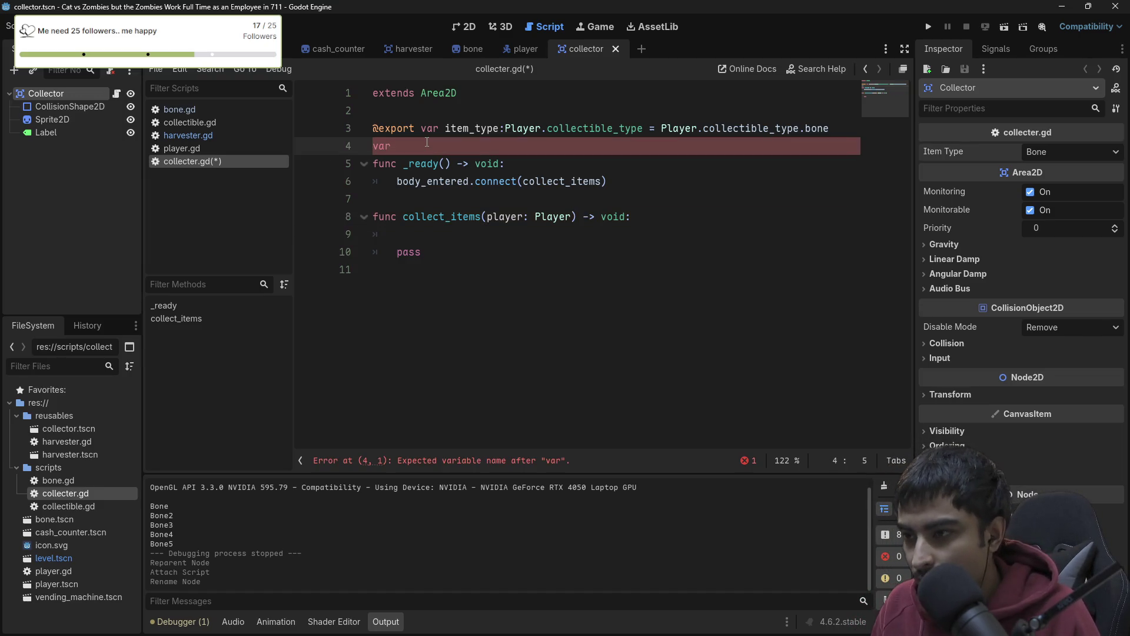
pyautogui.write('is_collec')
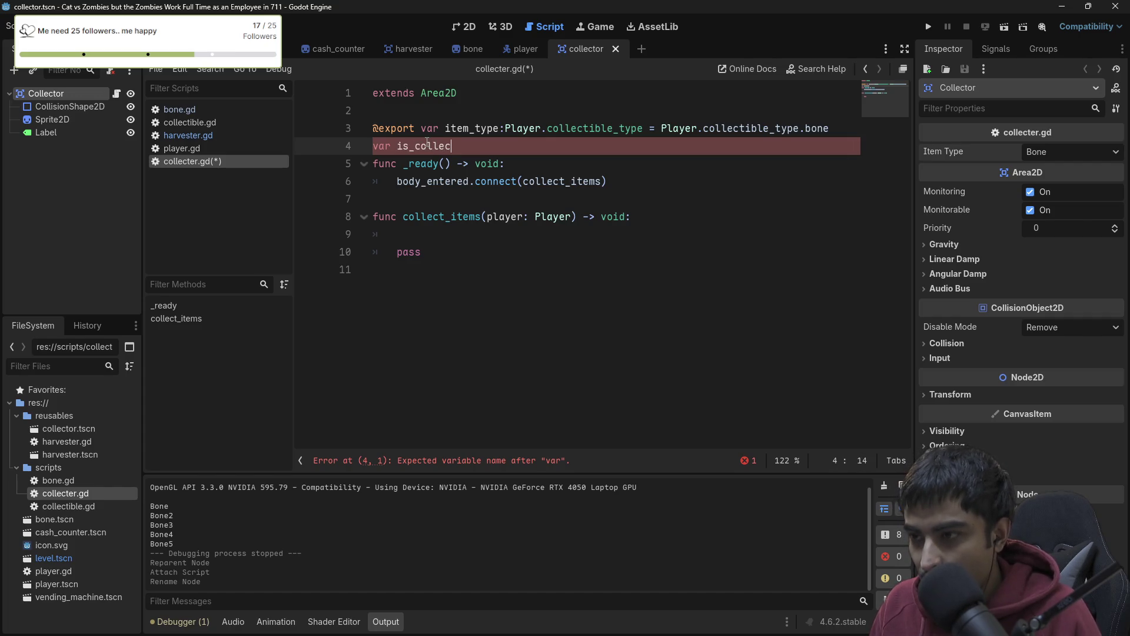
pyautogui.write('ting: ')
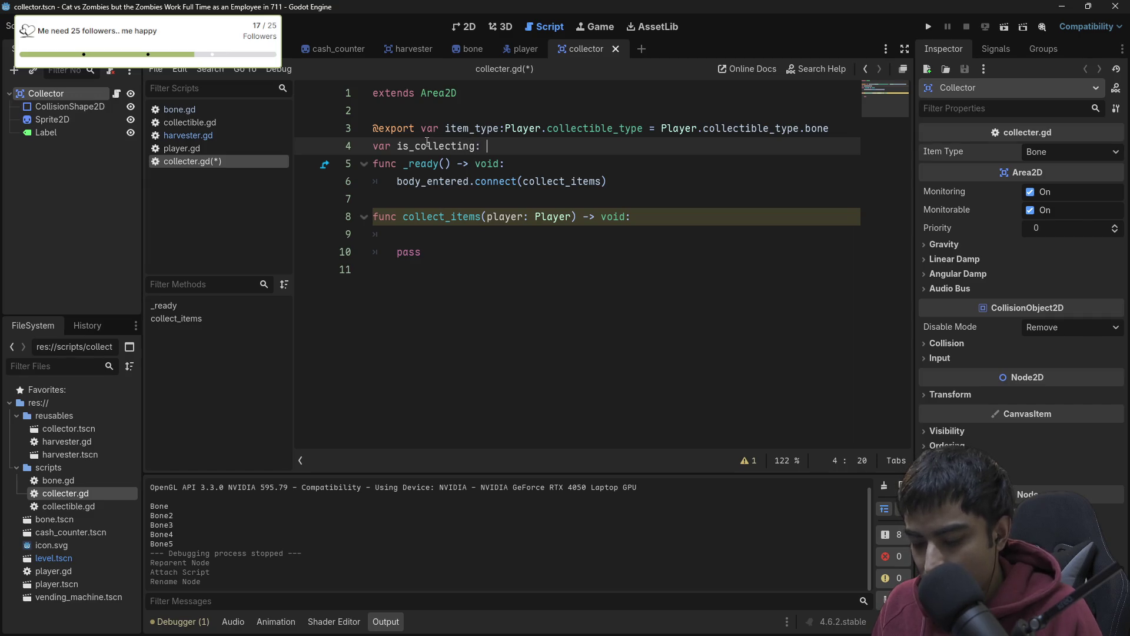
pyautogui.write('bool = ')
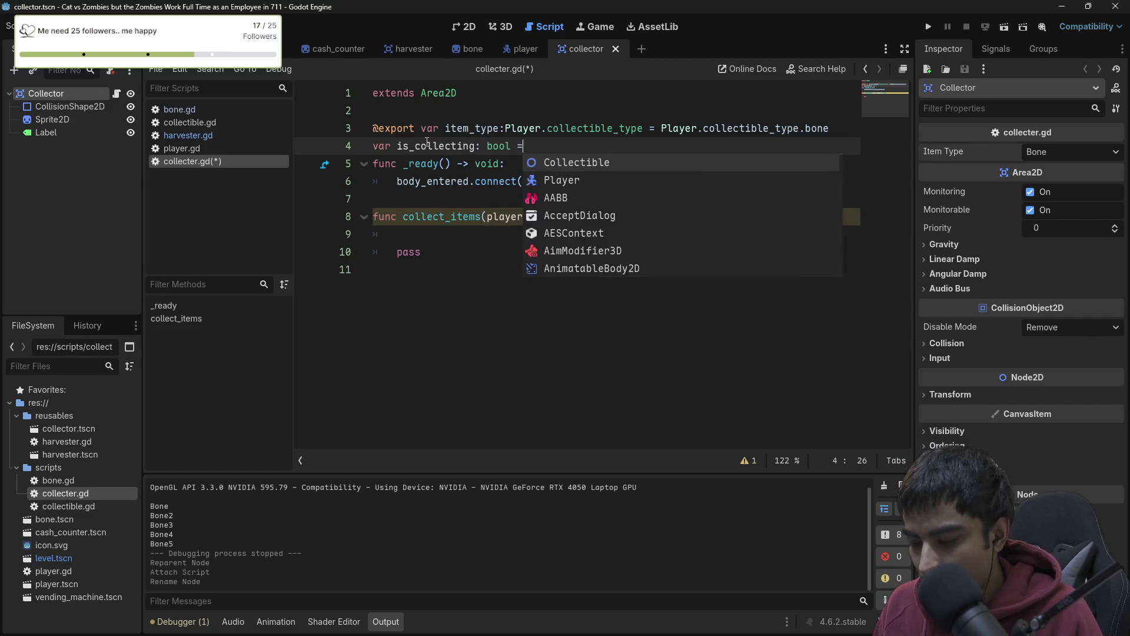
pyautogui.write('false')
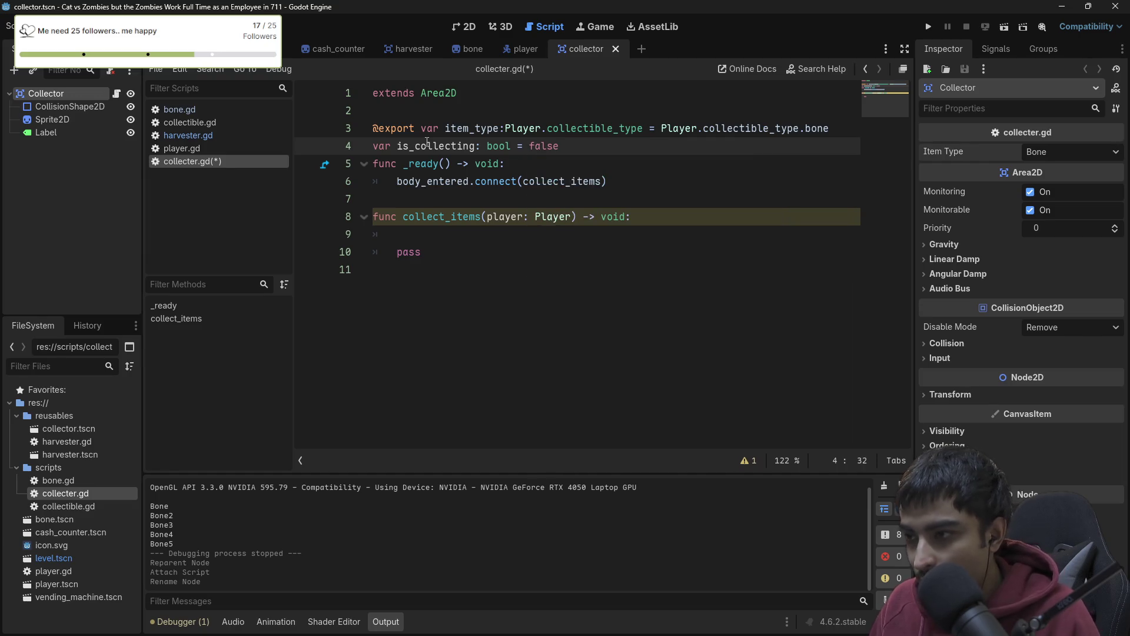
pyautogui.press('Return')
pyautogui.press('Down')
pyautogui.press('Down')
pyautogui.press('Down')
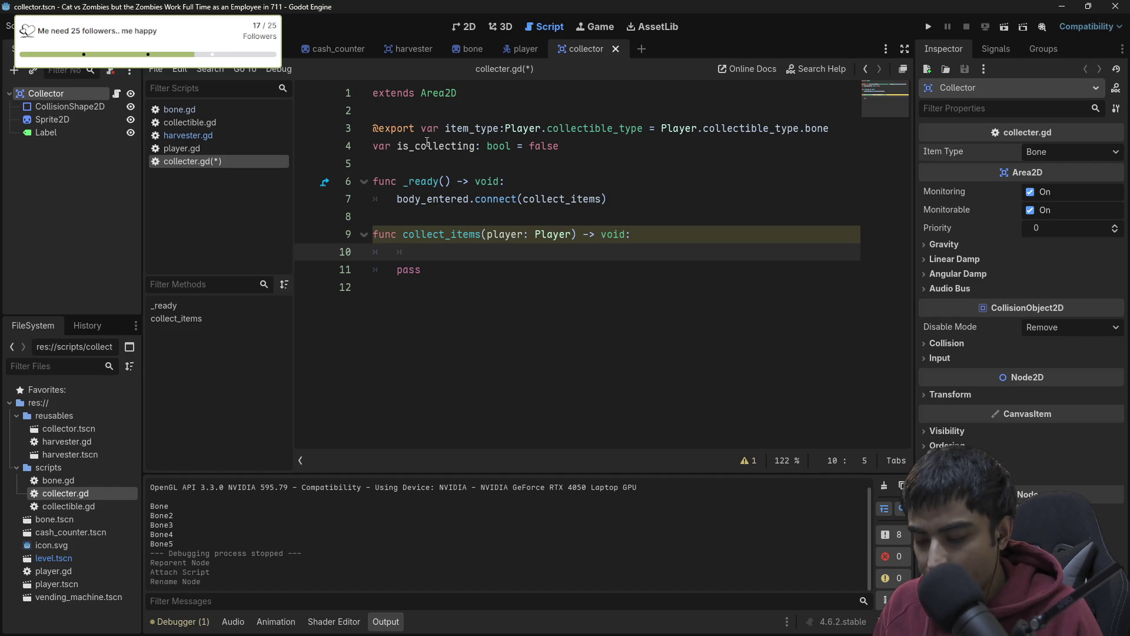
pyautogui.write('is')
pyautogui.press('Return')
pyautogui.write('= true')
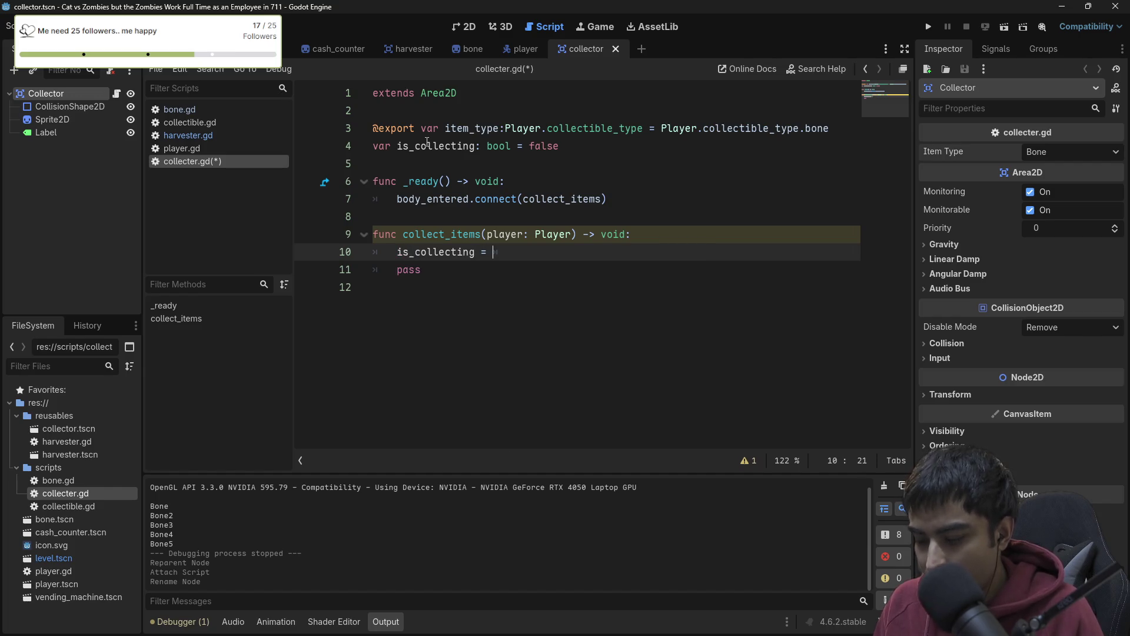
# Begin a new top-level func line below the signal connection.
pyautogui.click(638, 198)
pyautogui.press('Return')
pyautogui.press('Return')
pyautogui.press('BackSpace')
pyautogui.write('func ')
pyautogui.write('ph')
pyautogui.press('BackSpace')
pyautogui.press('BackSpace')
# Add _physics_process(delta: float) containing 'if not is_collecting: return'.
pyautogui.write('_phys')
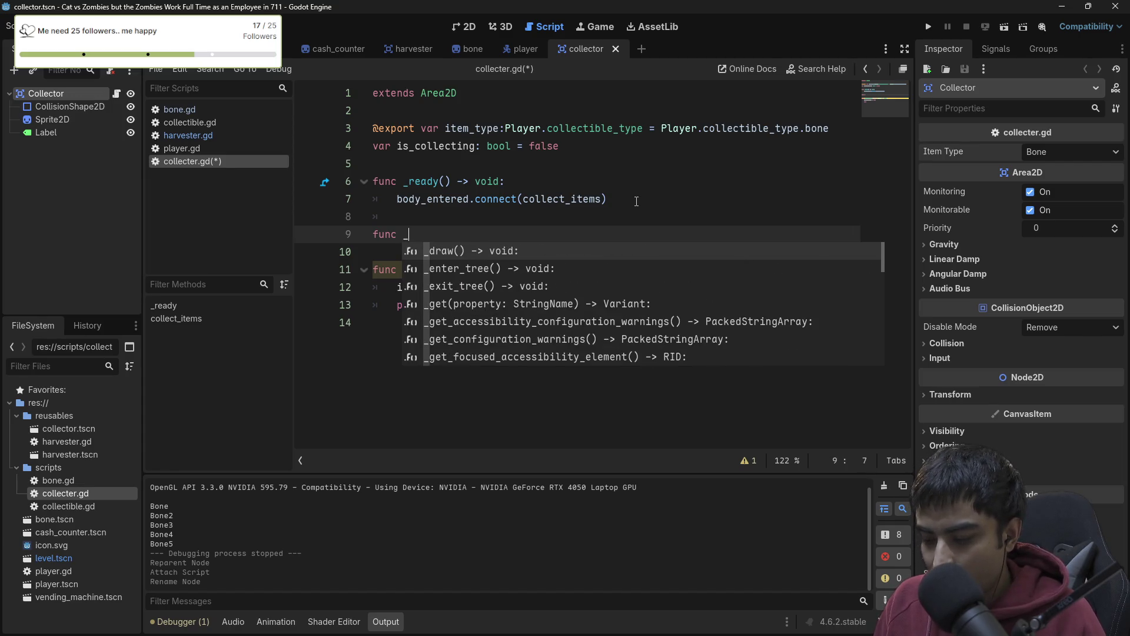
pyautogui.press('Return')
pyautogui.press('Return')
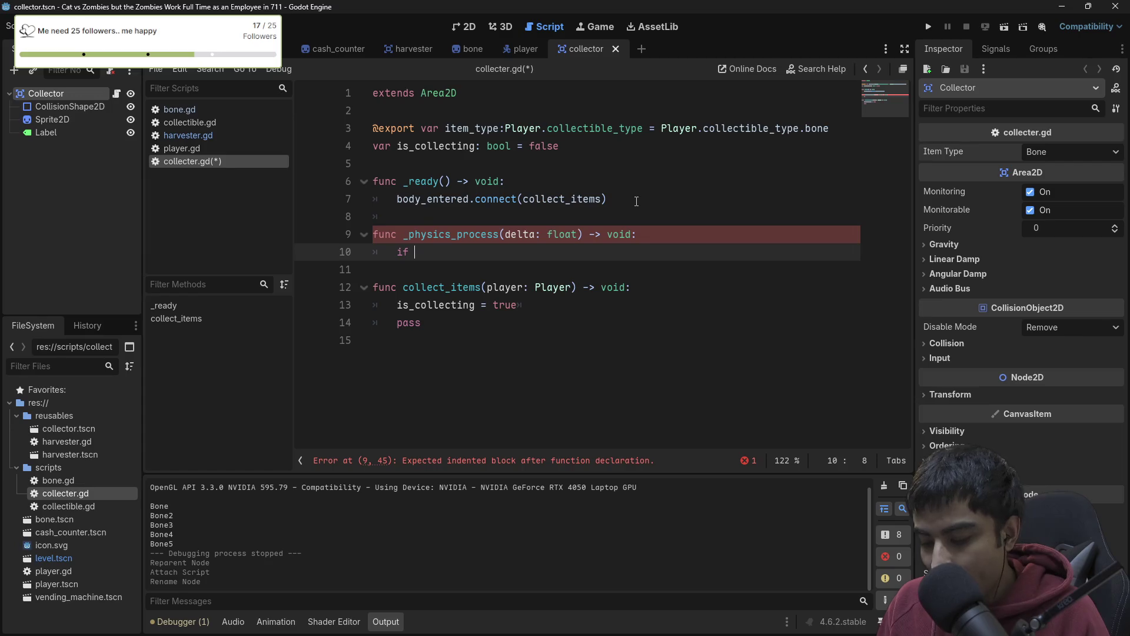
pyautogui.write('is')
pyautogui.press('Return')
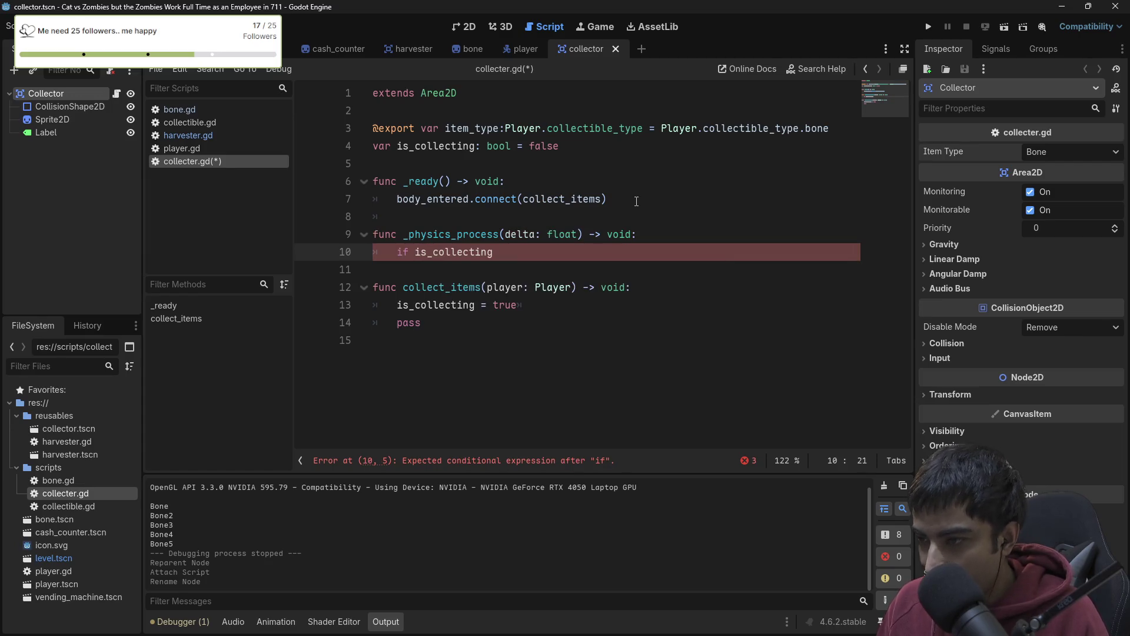
pyautogui.write(':')
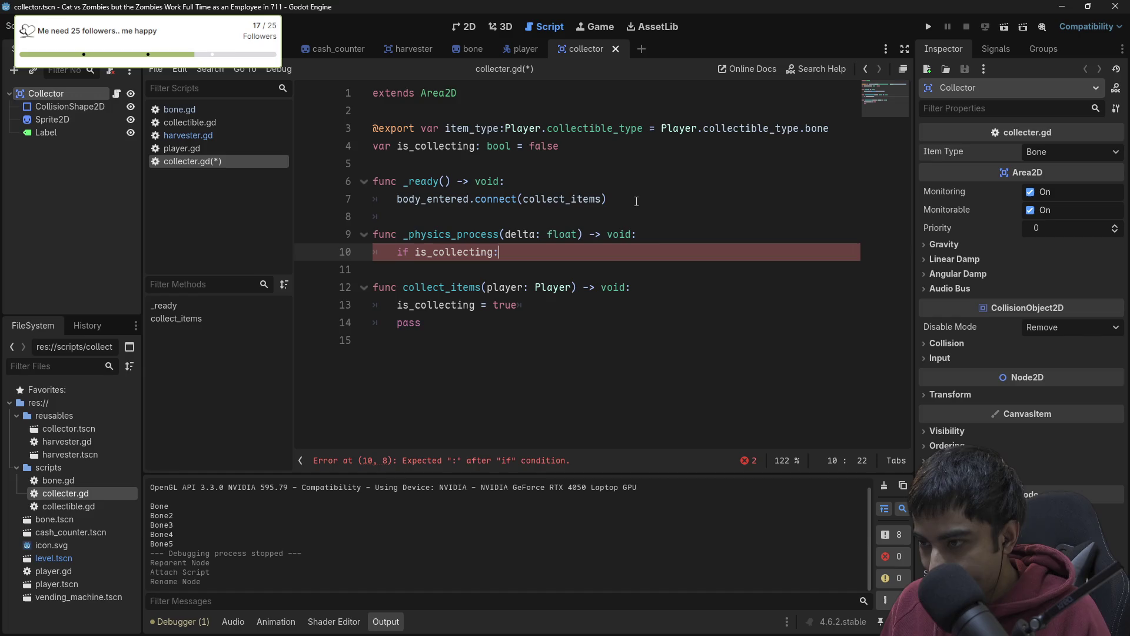
pyautogui.hotkey('ctrl', 'Left')
pyautogui.write('not')
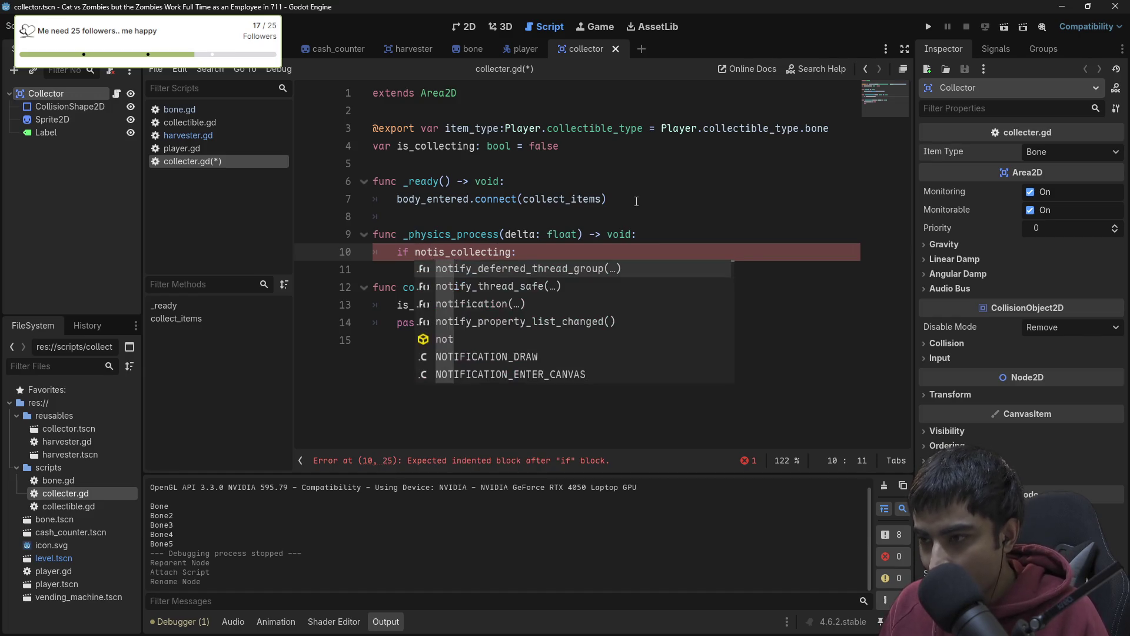
pyautogui.press('End')
pyautogui.press('Return')
pyautogui.write('return')
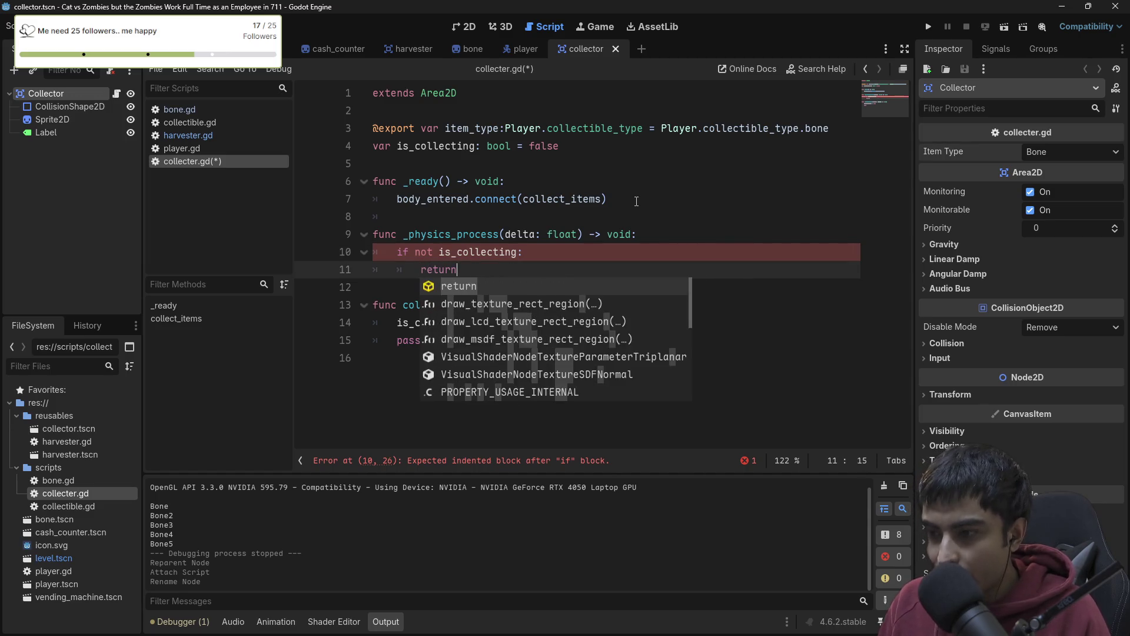
# Tidy the blank lines around _physics_process and open a line above is_collecting = true.
pyautogui.click(559, 323)
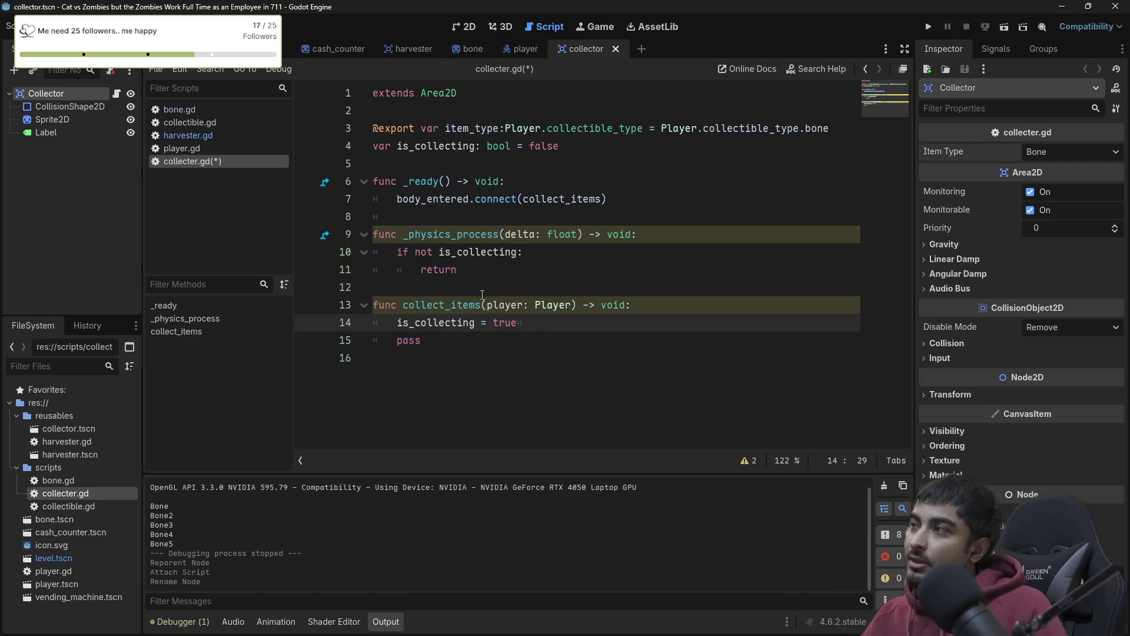
pyautogui.click(495, 270)
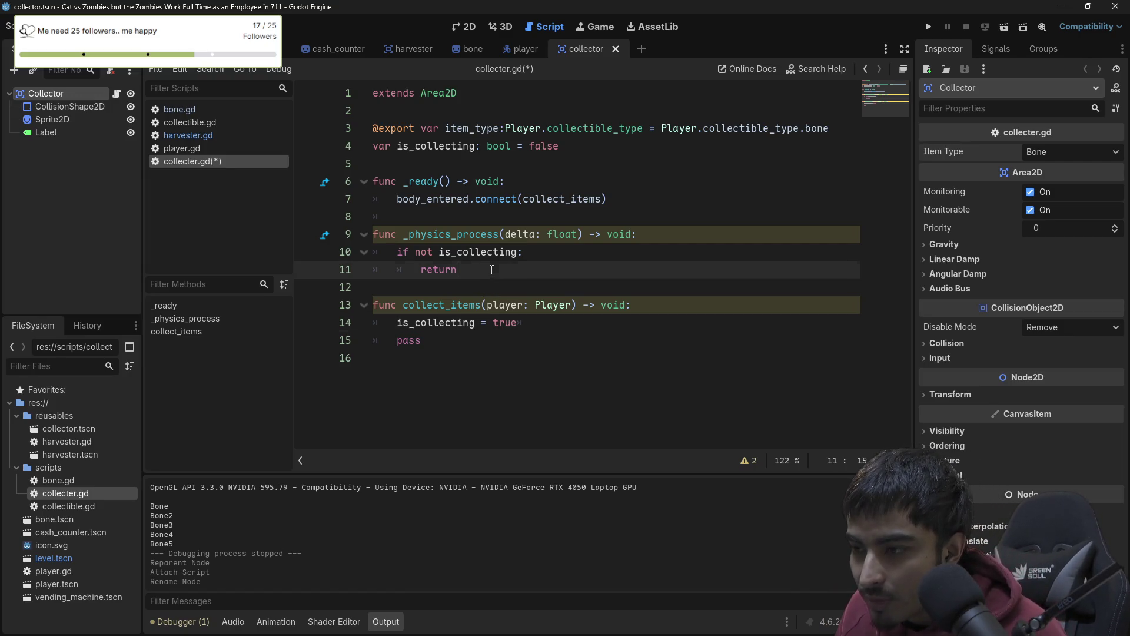
pyautogui.click(418, 289)
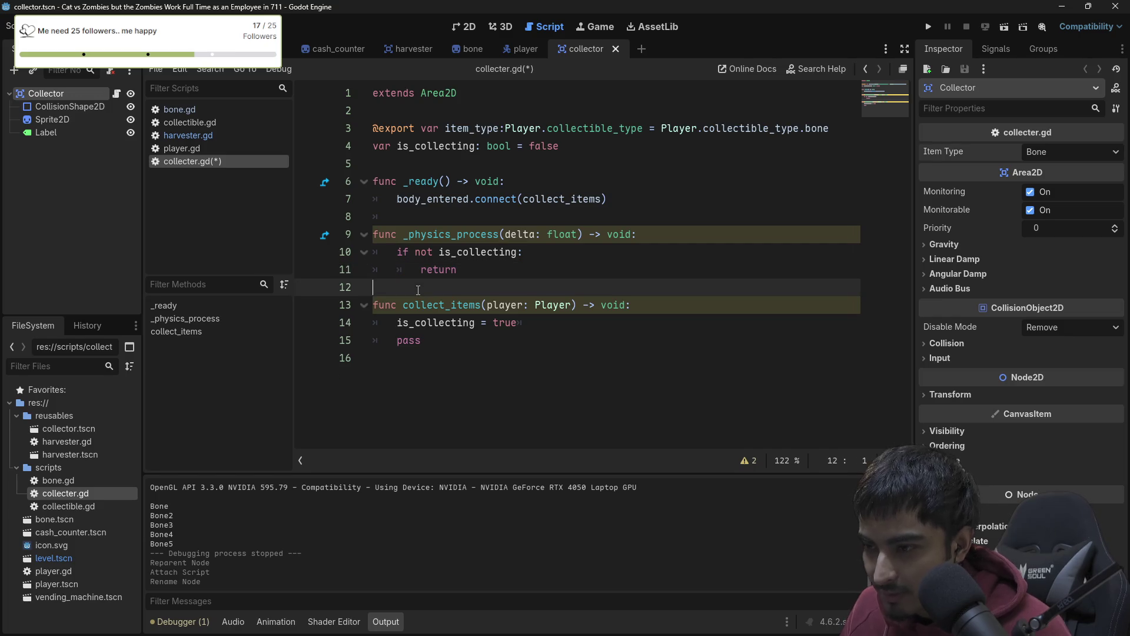
pyautogui.press('Return')
pyautogui.click(483, 284)
pyautogui.press('Tab')
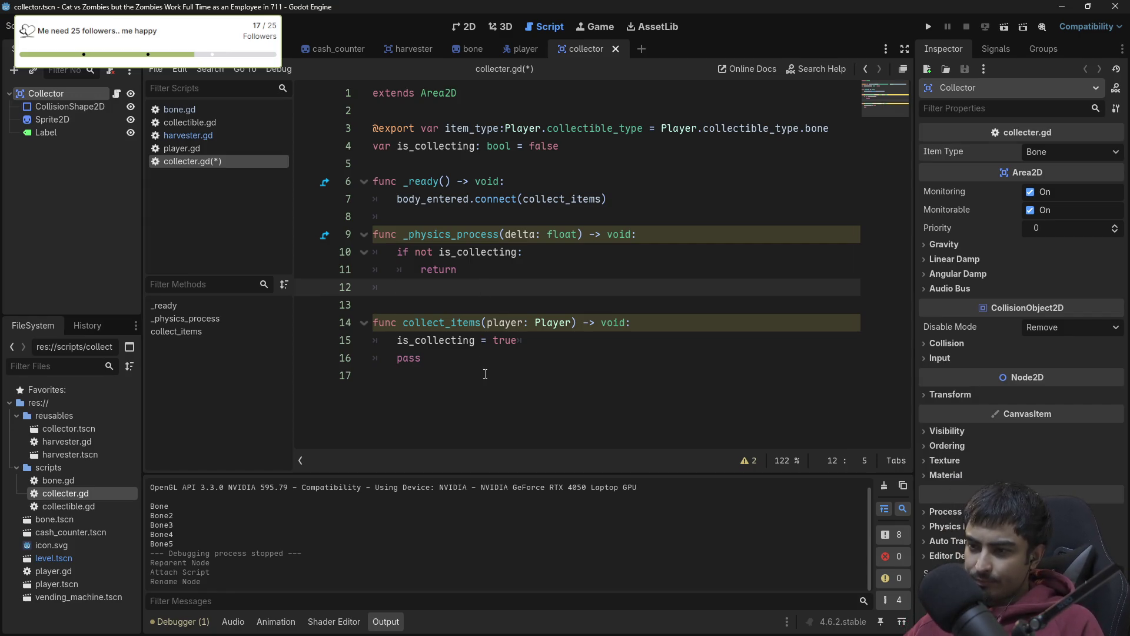
pyautogui.click(530, 348)
pyautogui.press('BackSpace')
pyautogui.press('Up')
pyautogui.press('End')
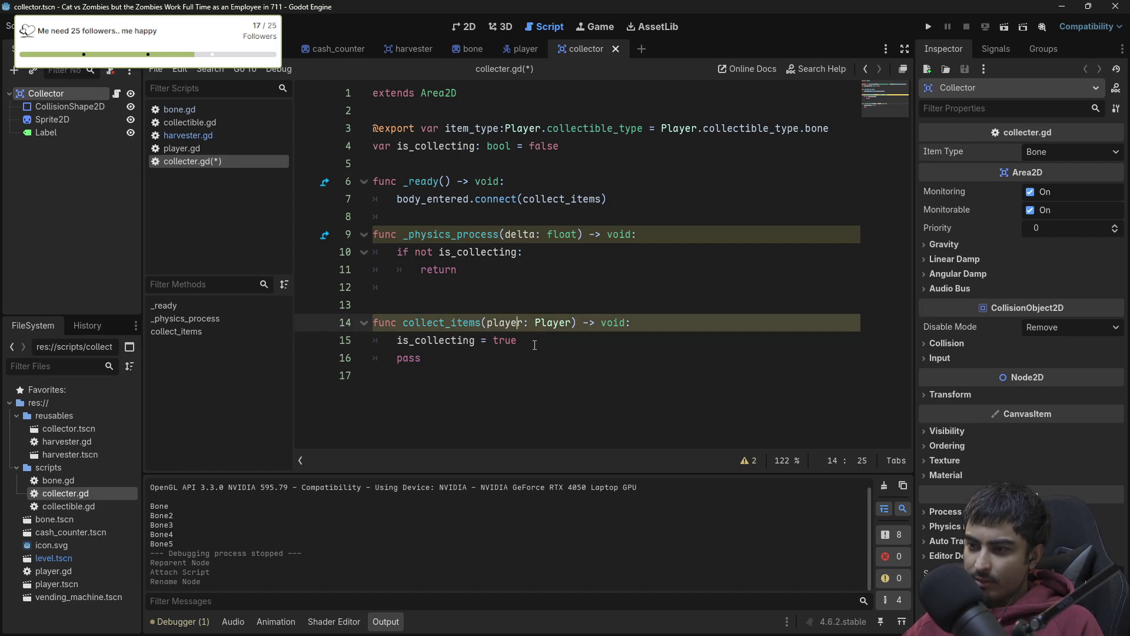
# Type player.inventory.has in collect_items, checking the inventory definition in player.gd.
pyautogui.press('Return')
pyautogui.write('play')
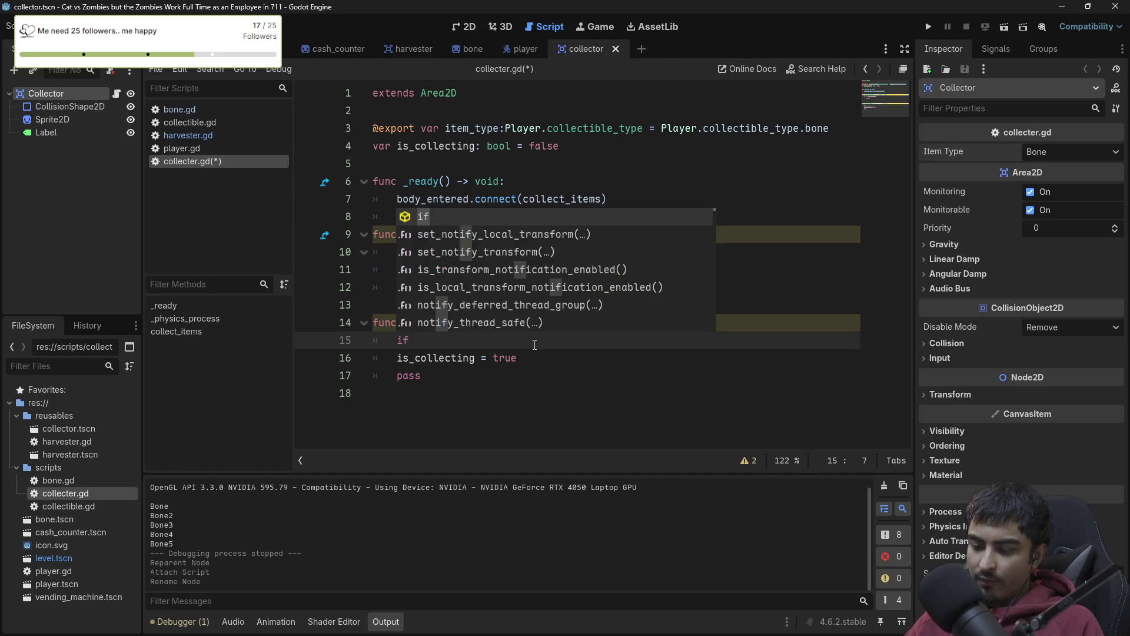
pyautogui.write('er')
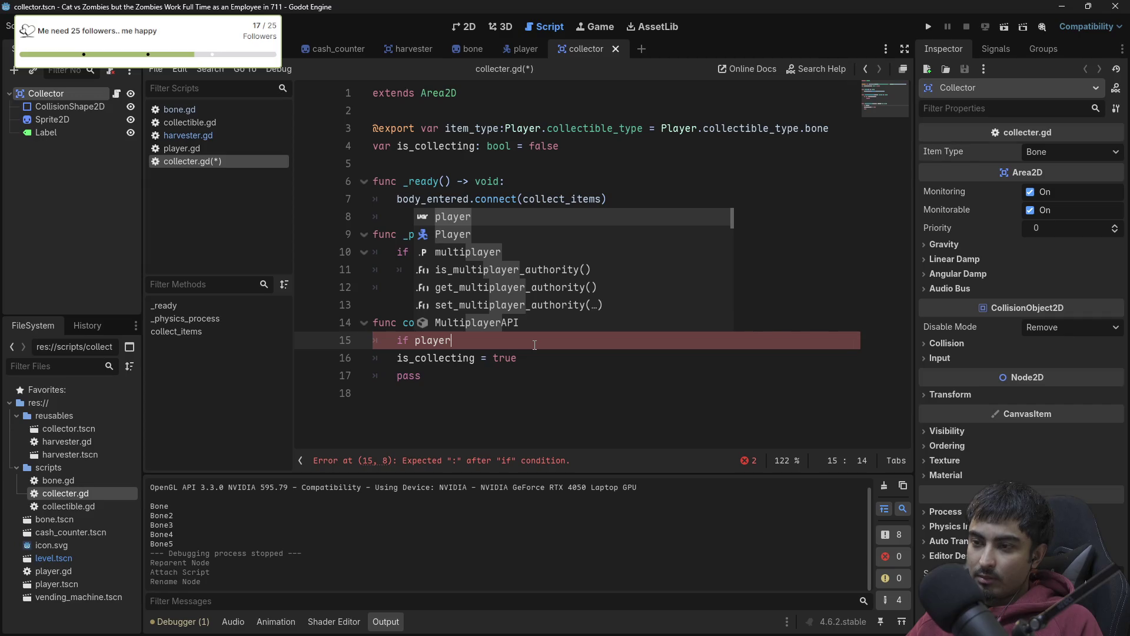
pyautogui.write('.')
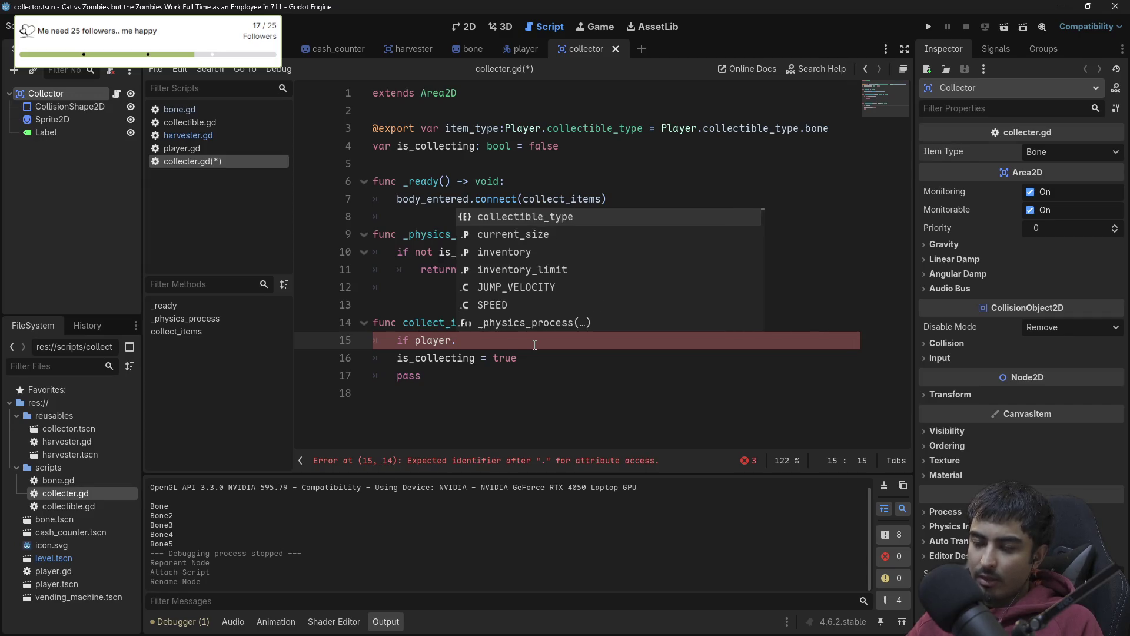
pyautogui.write('coll')
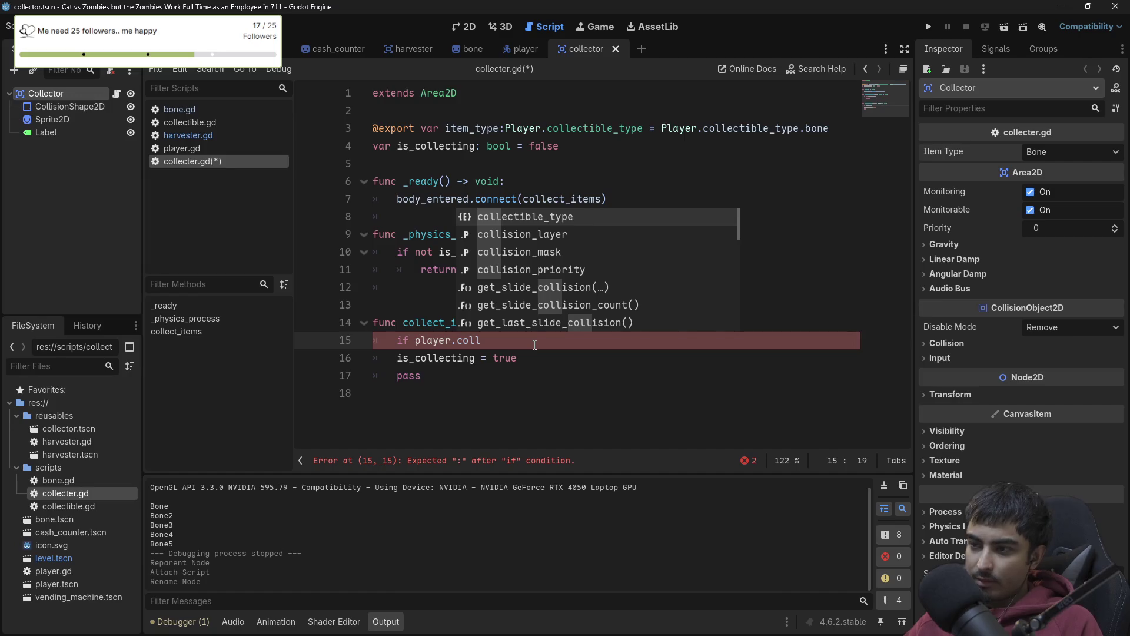
pyautogui.press('BackSpace')
pyautogui.press('BackSpace')
pyautogui.press('BackSpace')
pyautogui.write('in')
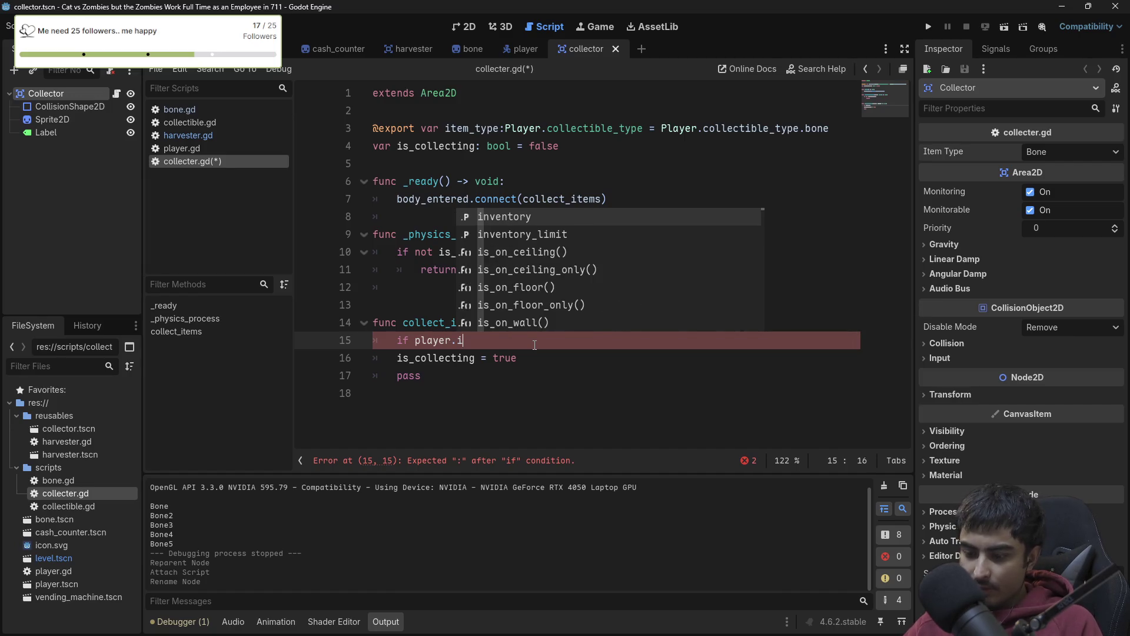
pyautogui.write('v')
pyautogui.press('Return')
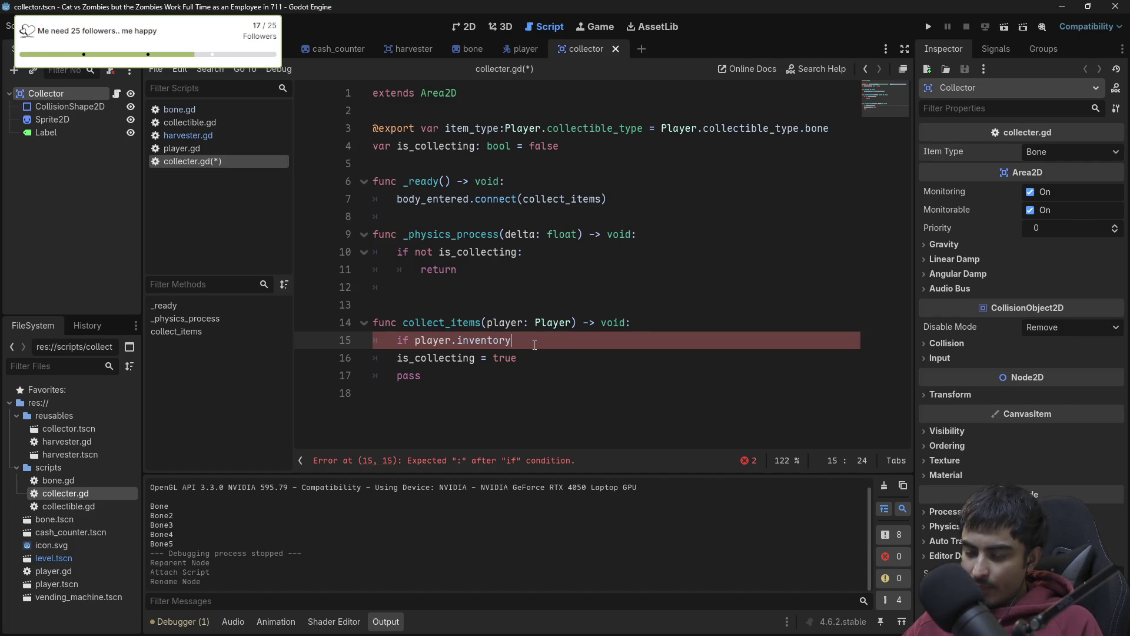
pyautogui.write('.ha')
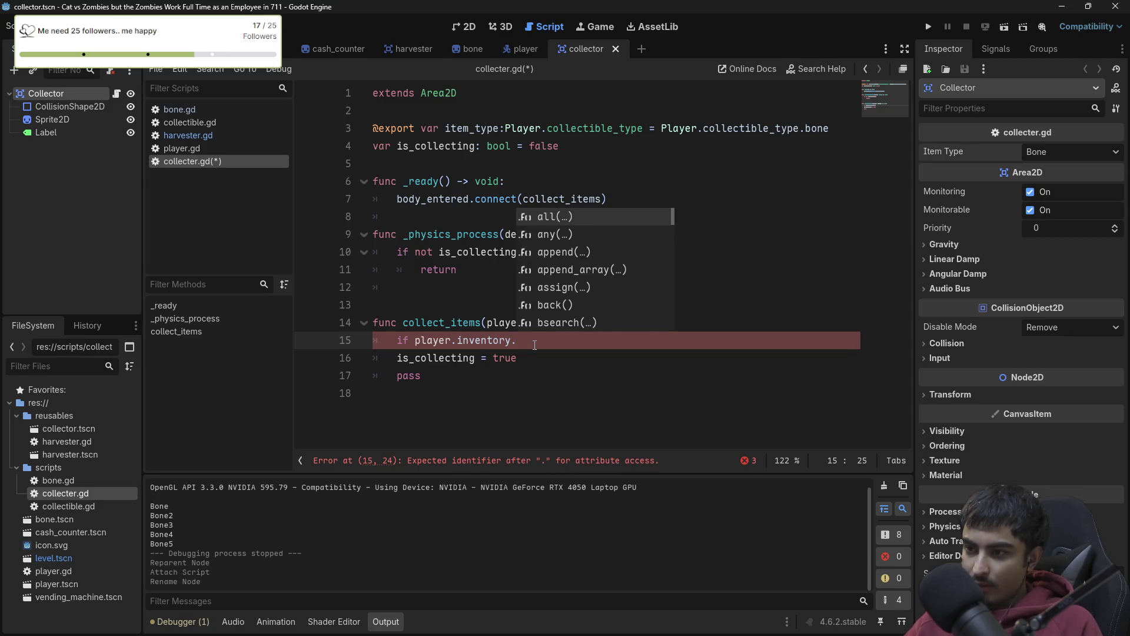
pyautogui.write('s')
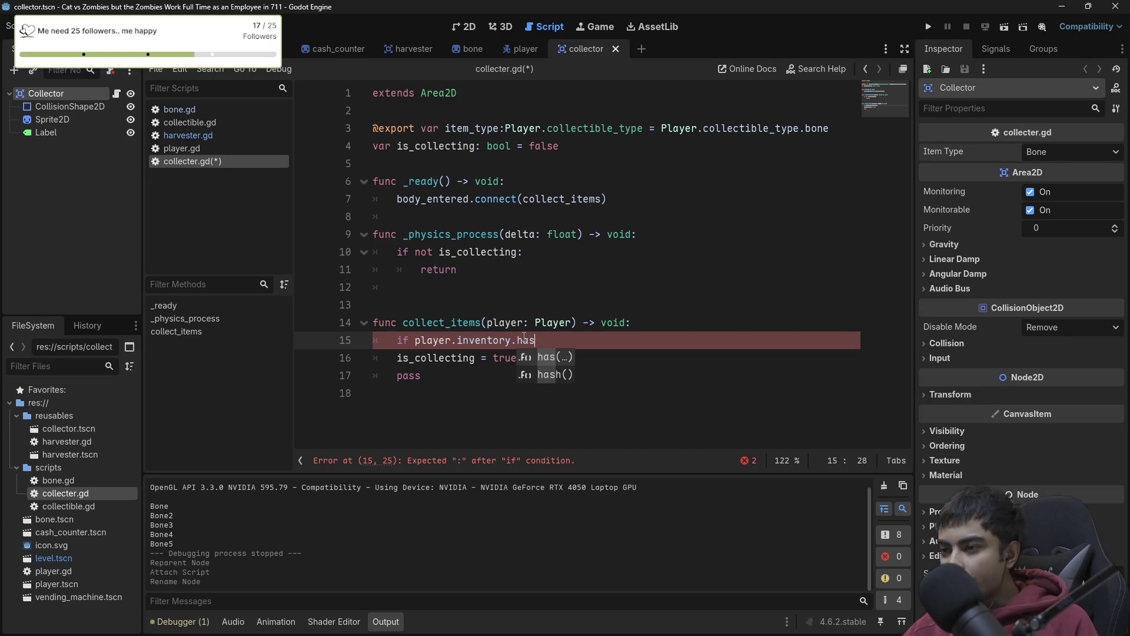
pyautogui.keyDown('ctrl'); pyautogui.click(494, 339); pyautogui.keyUp('ctrl')
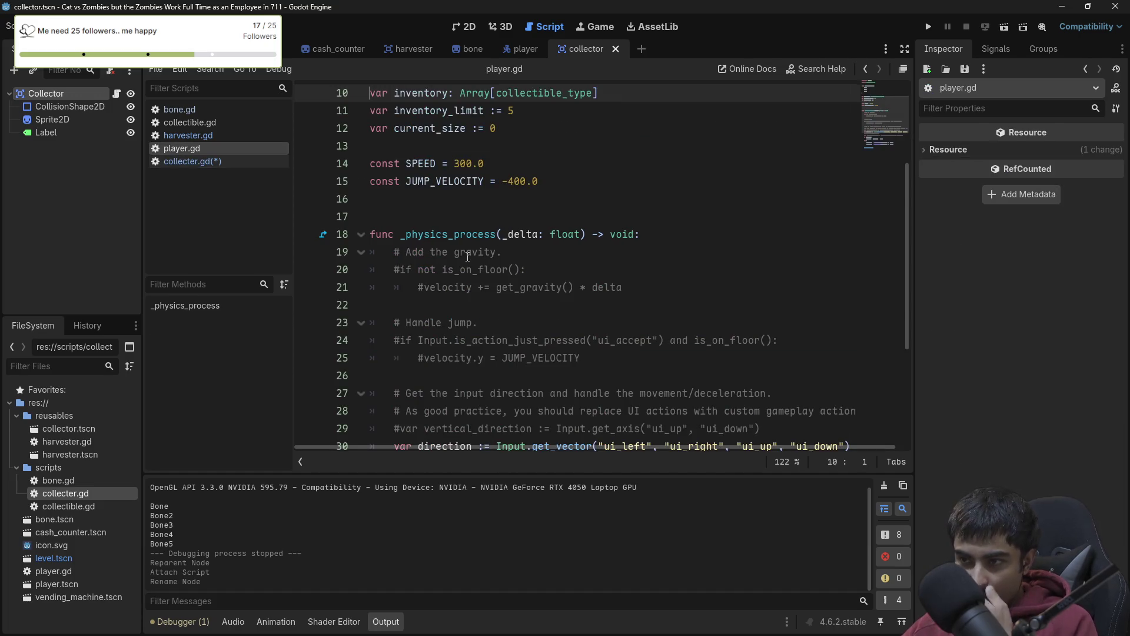
pyautogui.scroll(2, 518, 181)
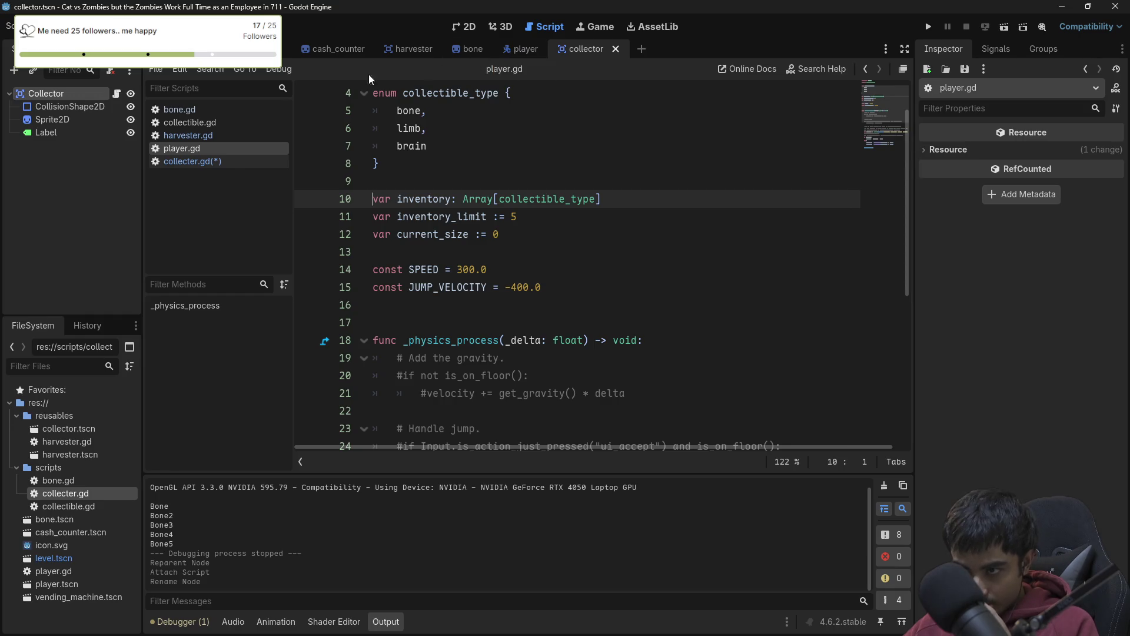
# Complete 'if player.inventory.has(item_type):', indent is_collecting = true under it, and delete pass.
pyautogui.click(186, 162)
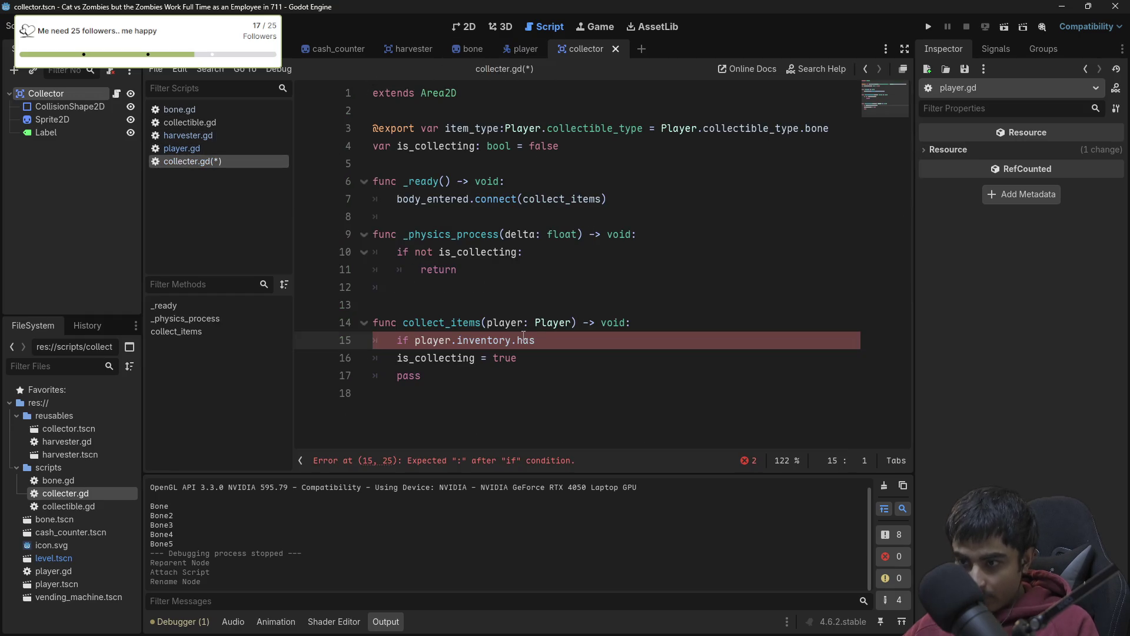
pyautogui.click(566, 341)
pyautogui.write('(item')
pyautogui.press('Return')
pyautogui.press('End')
pyautogui.write(':')
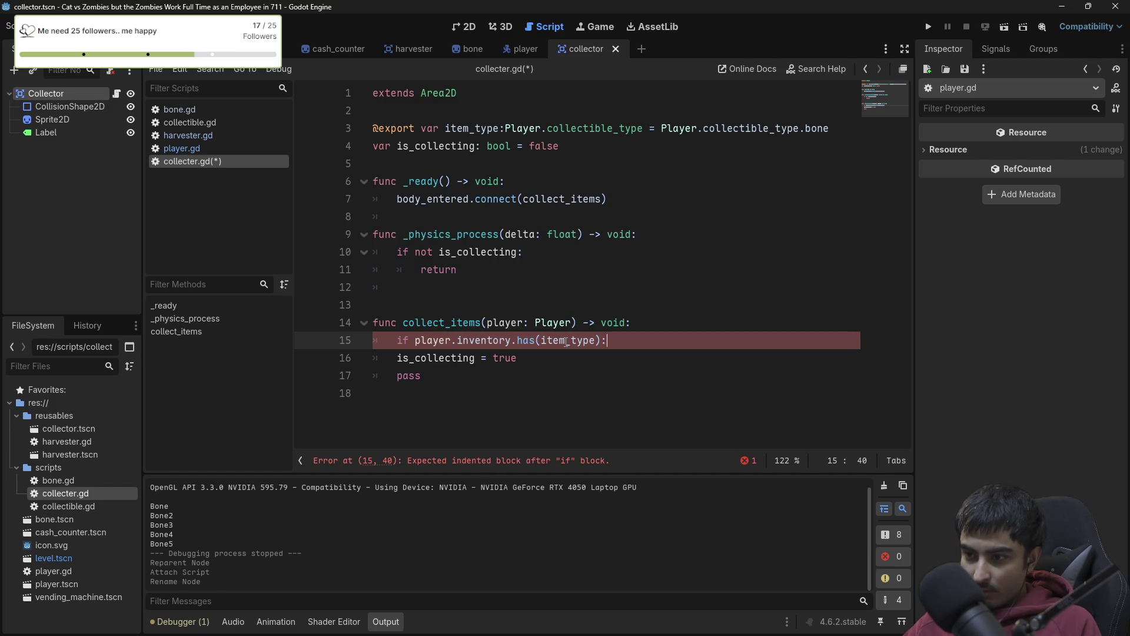
pyautogui.press('Down')
pyautogui.press('Home')
pyautogui.press('Tab')
pyautogui.press('Down')
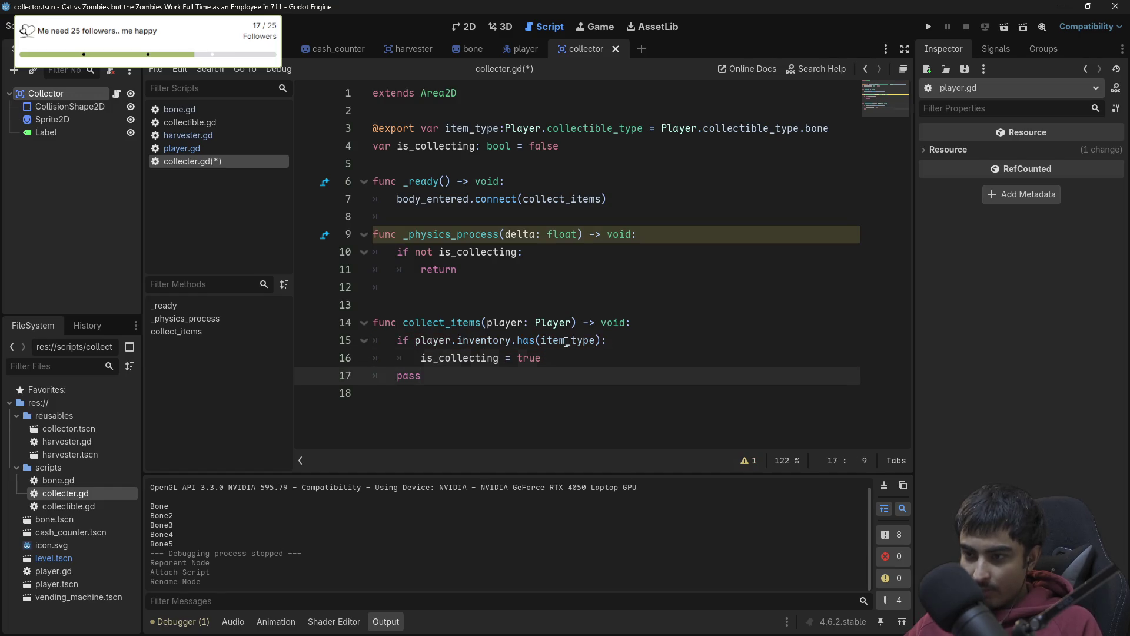
pyautogui.hotkey('ctrl', 'shift', 'k')
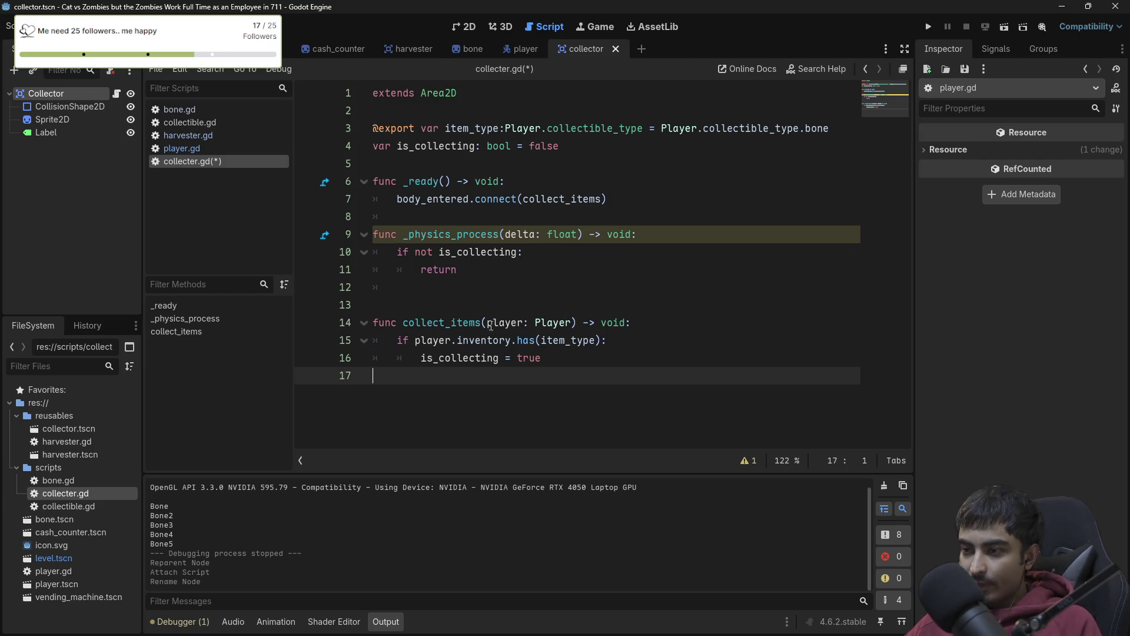
# Review the new code and add an indented line after return in _physics_process.
pyautogui.doubleClick(580, 342)
pyautogui.doubleClick(488, 359)
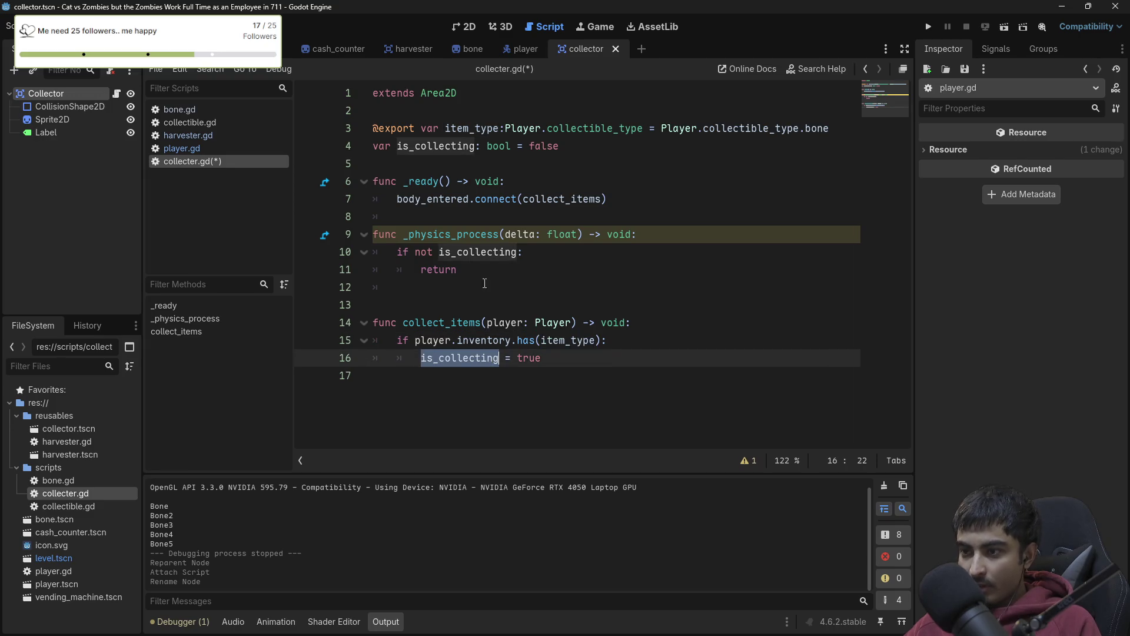
pyautogui.doubleClick(438, 270)
pyautogui.click(483, 253)
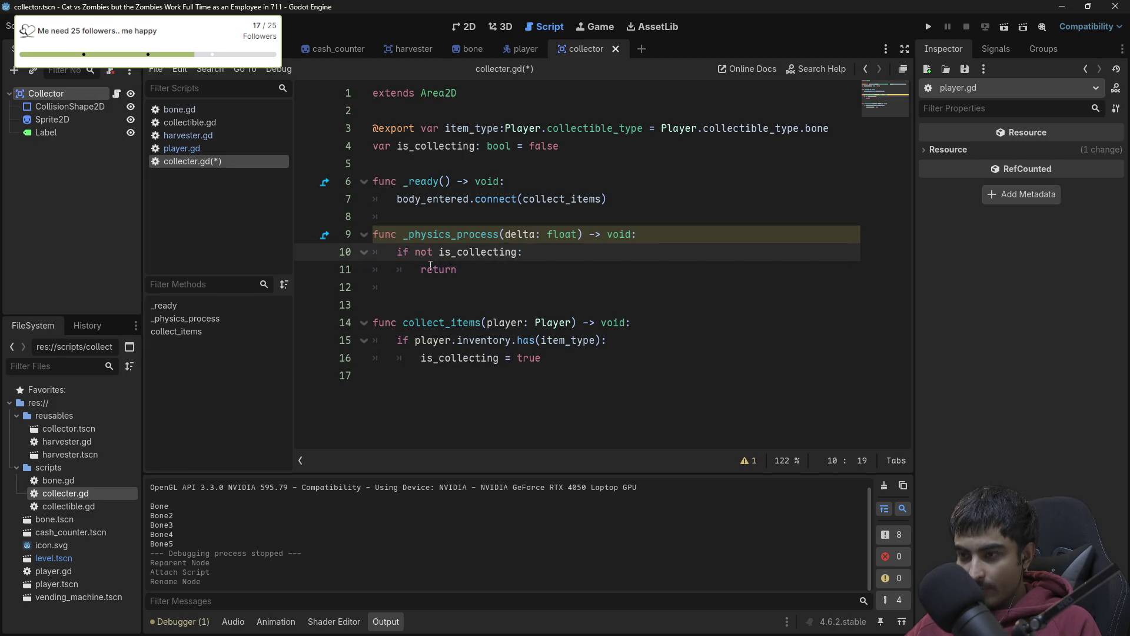
pyautogui.click(475, 359)
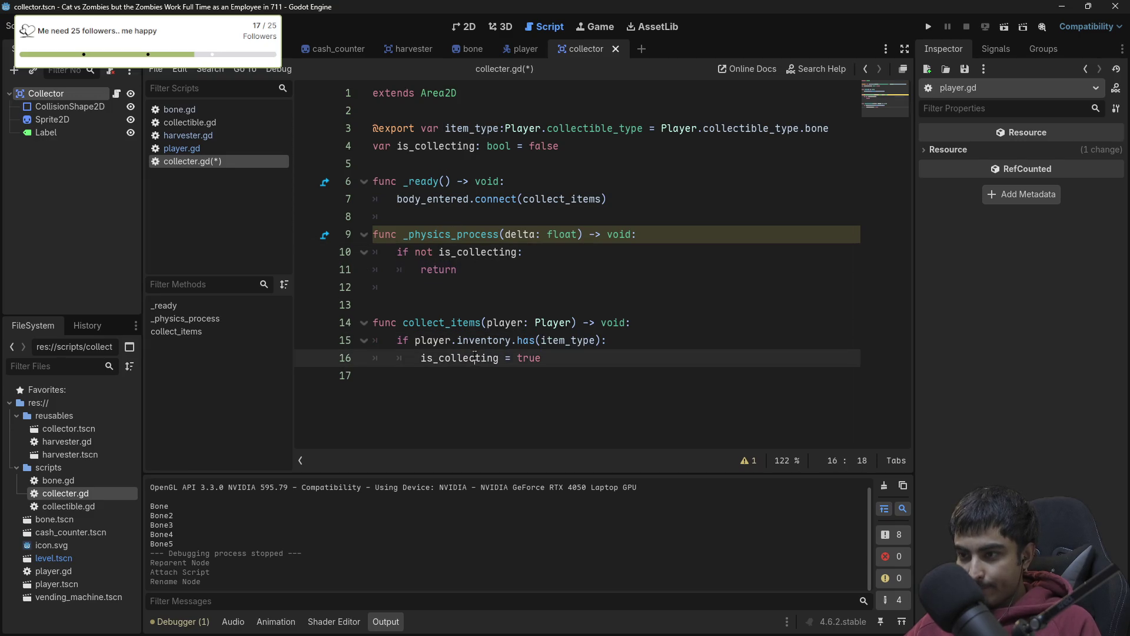
pyautogui.click(475, 269)
pyautogui.press('Return')
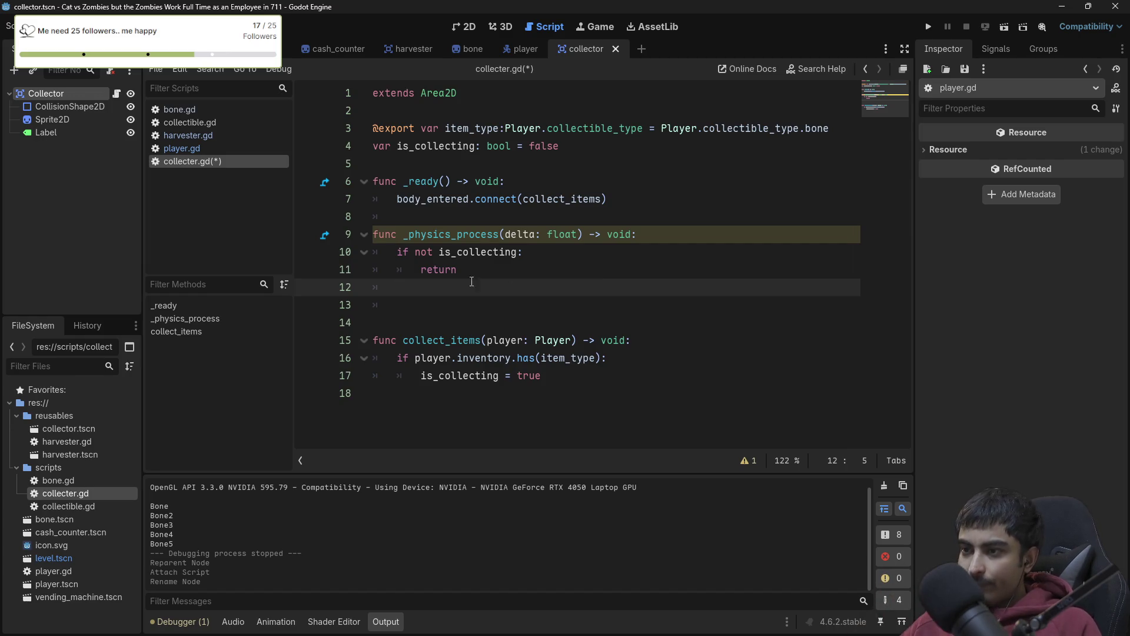
pyautogui.click(587, 152)
pyautogui.press('Return')
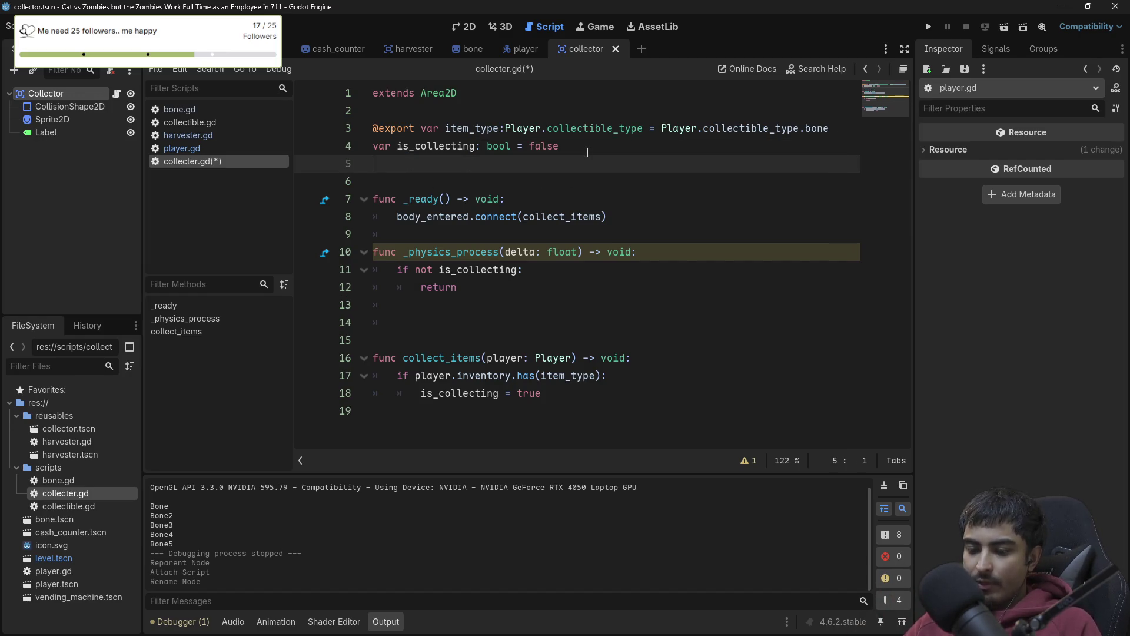
pyautogui.write('var capac')
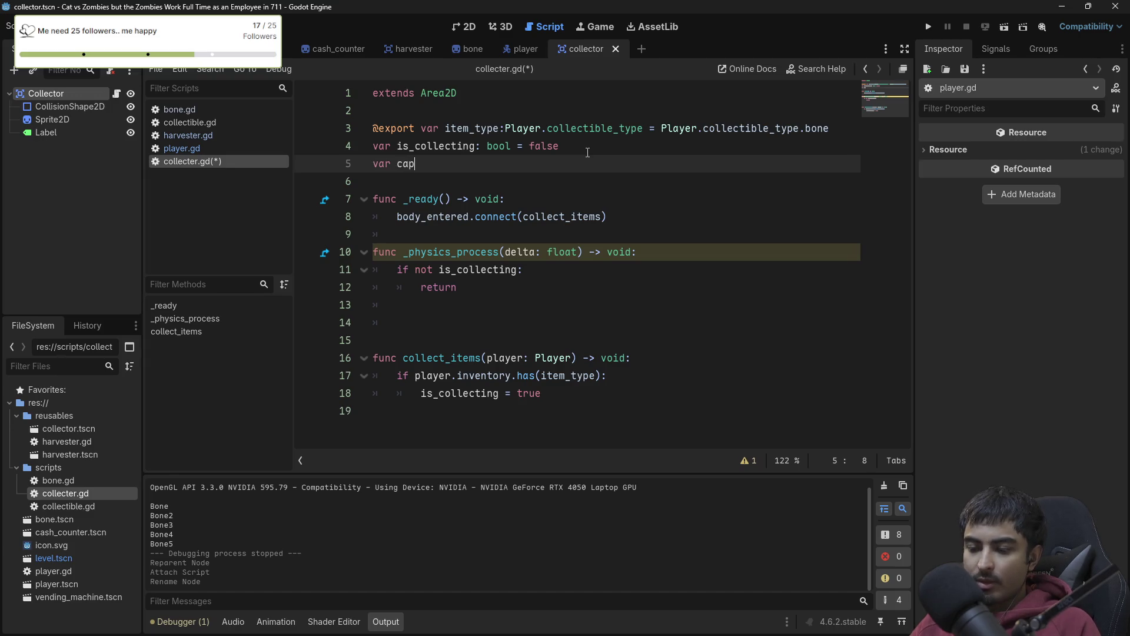
pyautogui.write('ity')
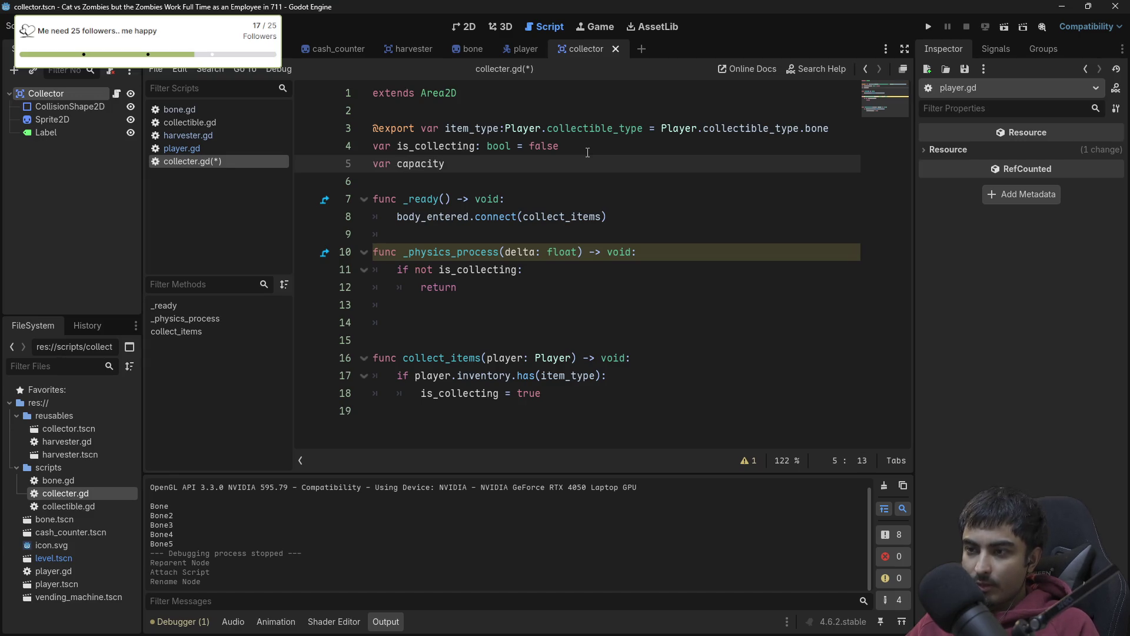
pyautogui.hotkey('alt', 'Up')
pyautogui.hotkey('alt', 'Up')
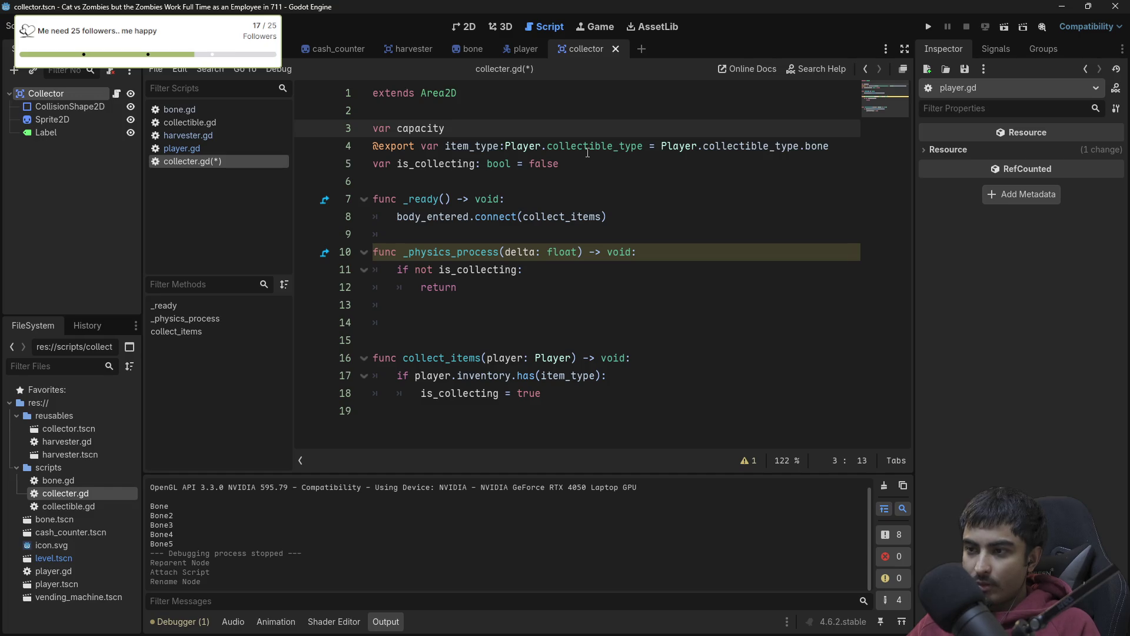
pyautogui.hotkey('alt', 'Down')
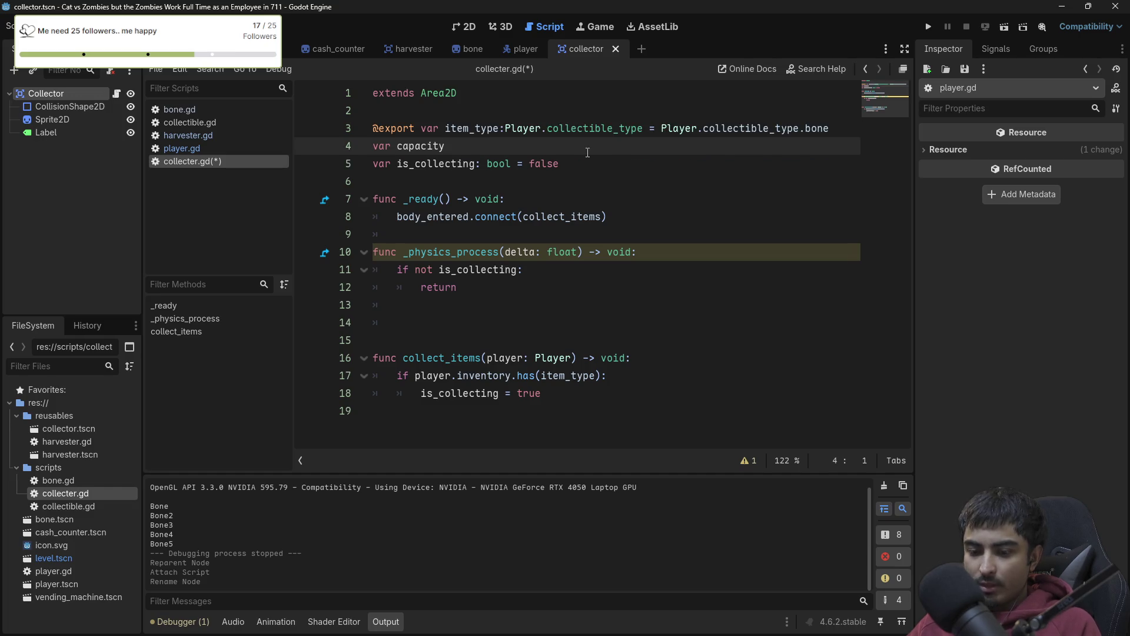
pyautogui.write('@export')
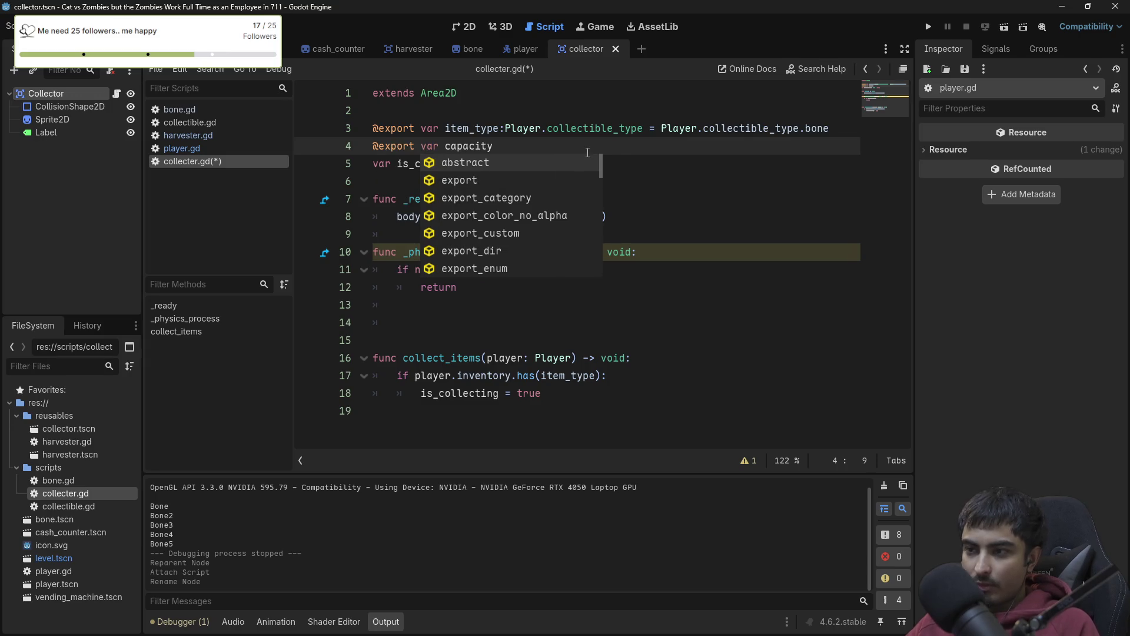
pyautogui.press('End')
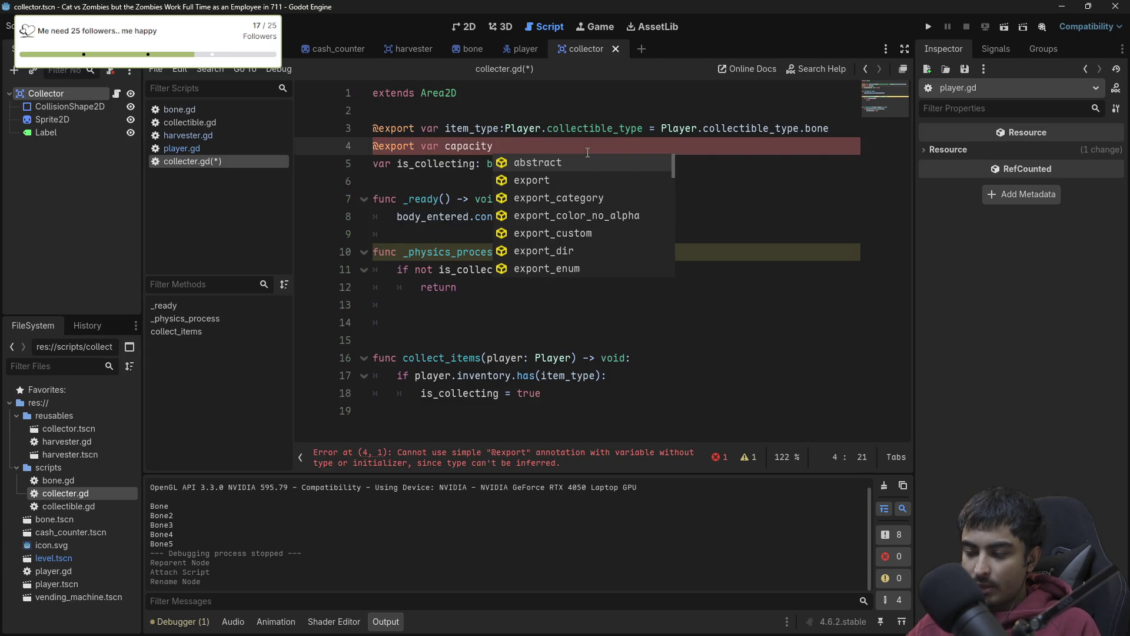
pyautogui.write(': int =')
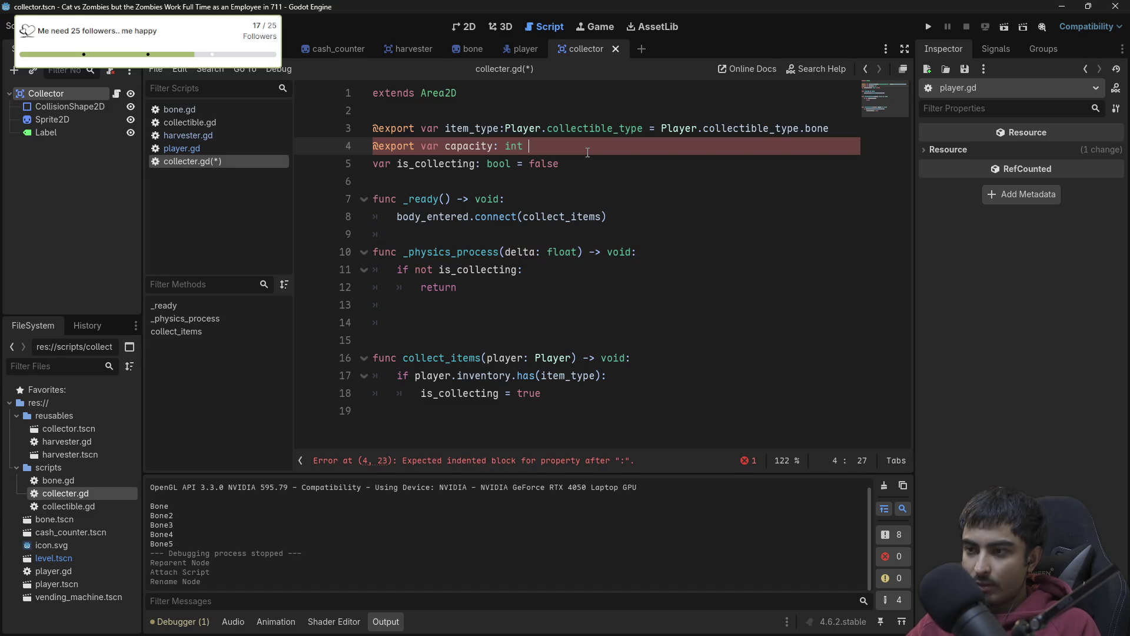
pyautogui.write(' 5')
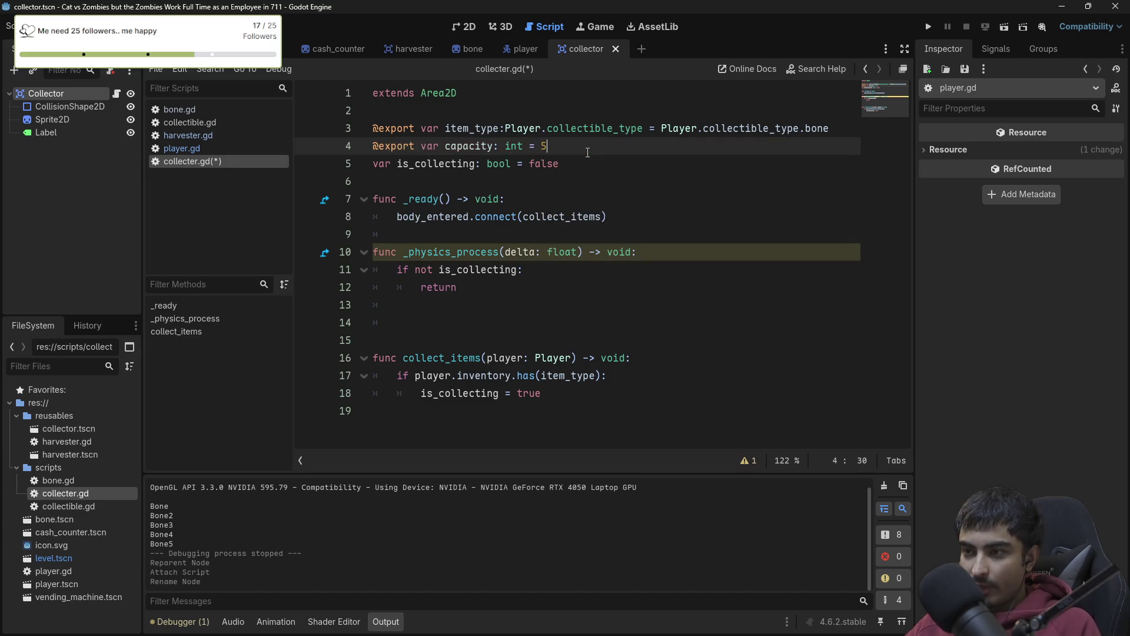
pyautogui.press('BackSpace')
pyautogui.write('10')
pyautogui.press('Return')
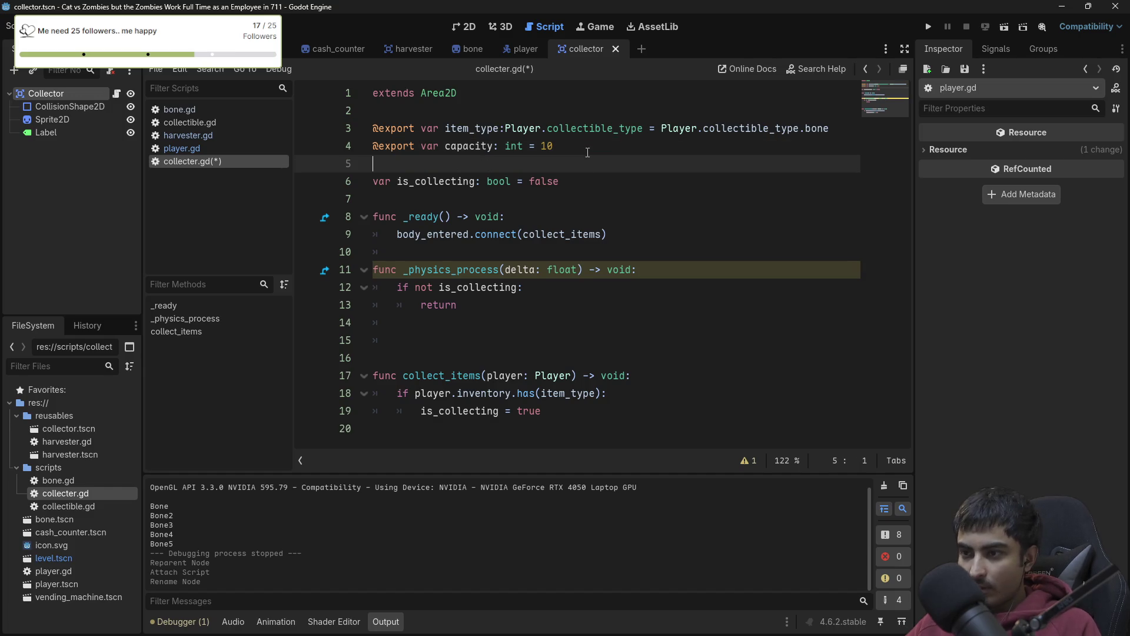
pyautogui.hotkey('ctrl', 's')
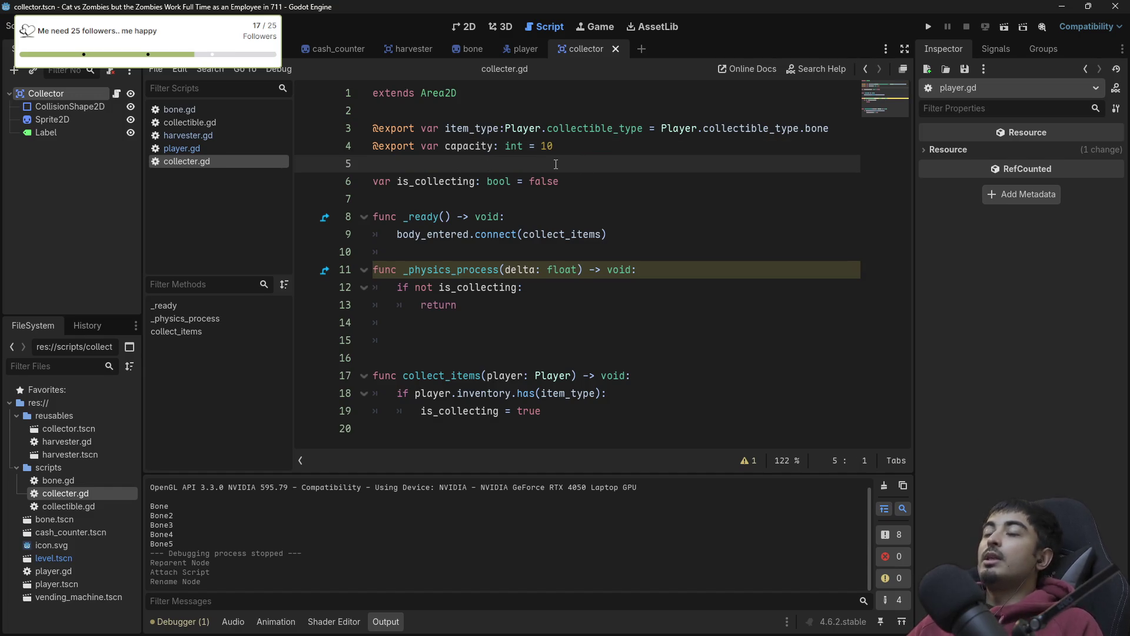
pyautogui.click(565, 147)
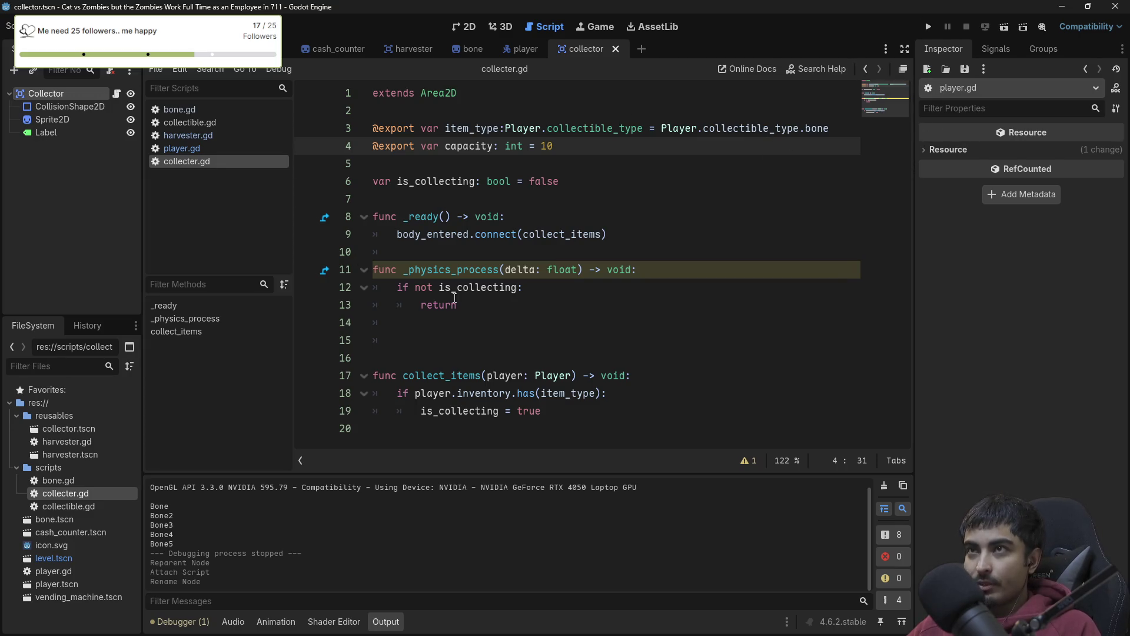
pyautogui.click(428, 330)
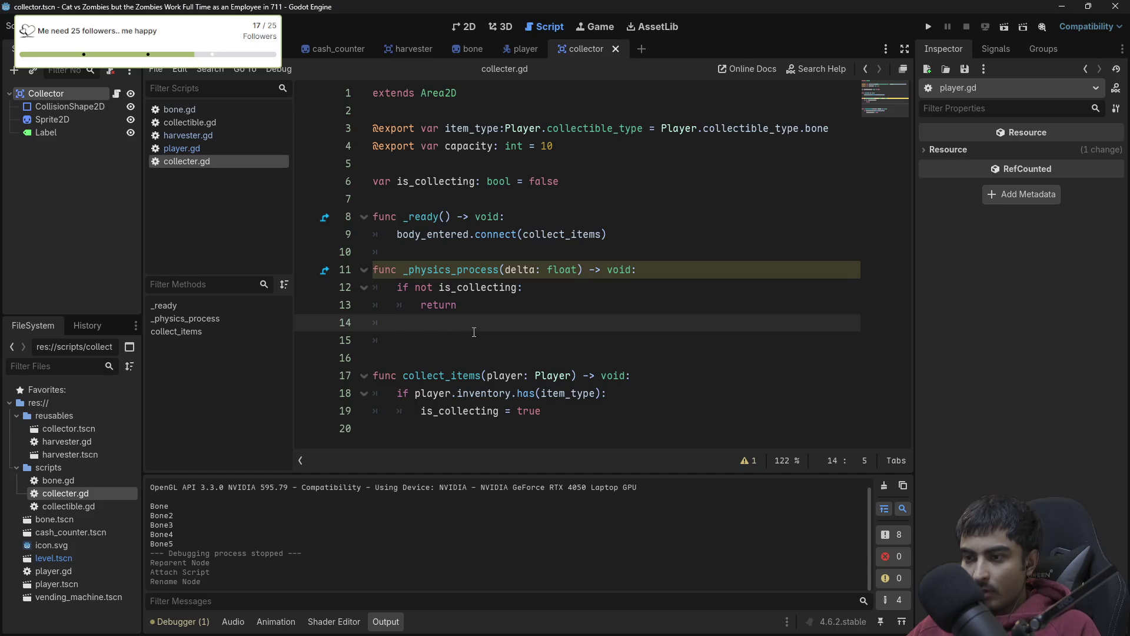
# Append 'or capacity' to the early-return condition in _physics_process.
pyautogui.click(518, 287)
pyautogui.write('or ')
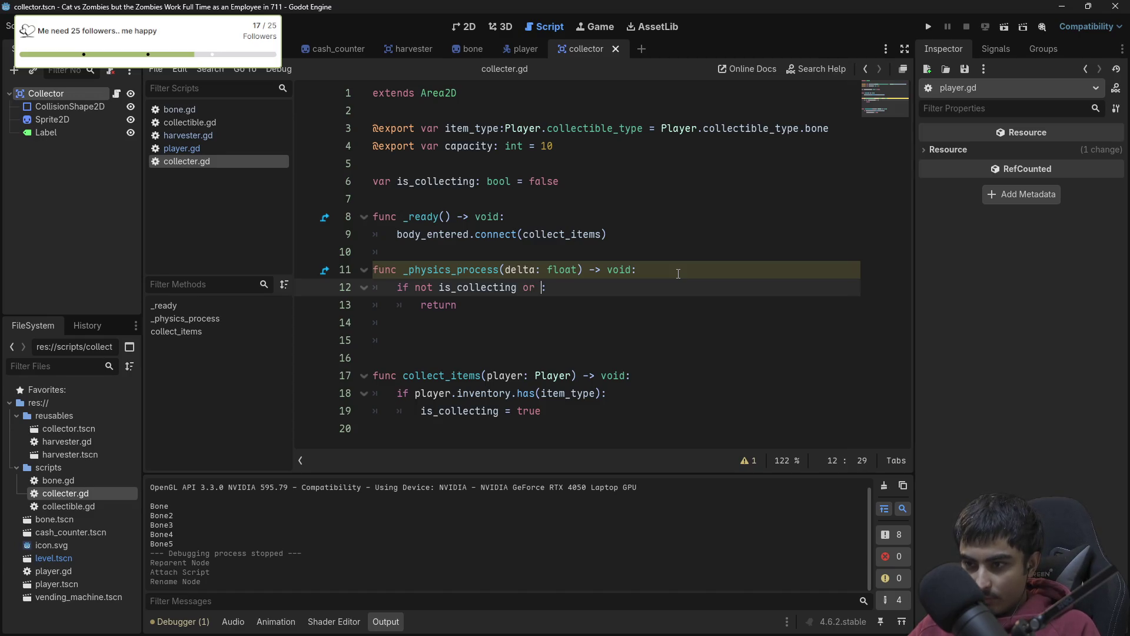
pyautogui.write('capa')
pyautogui.press('Return')
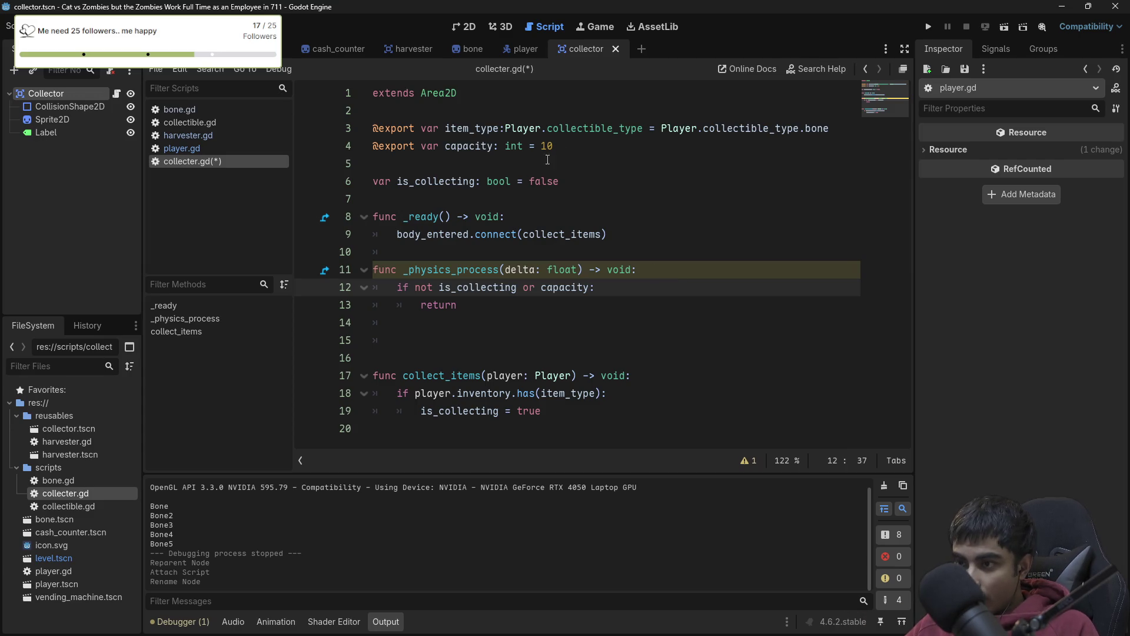
# Declare 'var current_size: int = 0' on a new line below is_collecting.
pyautogui.click(573, 147)
pyautogui.press('Return')
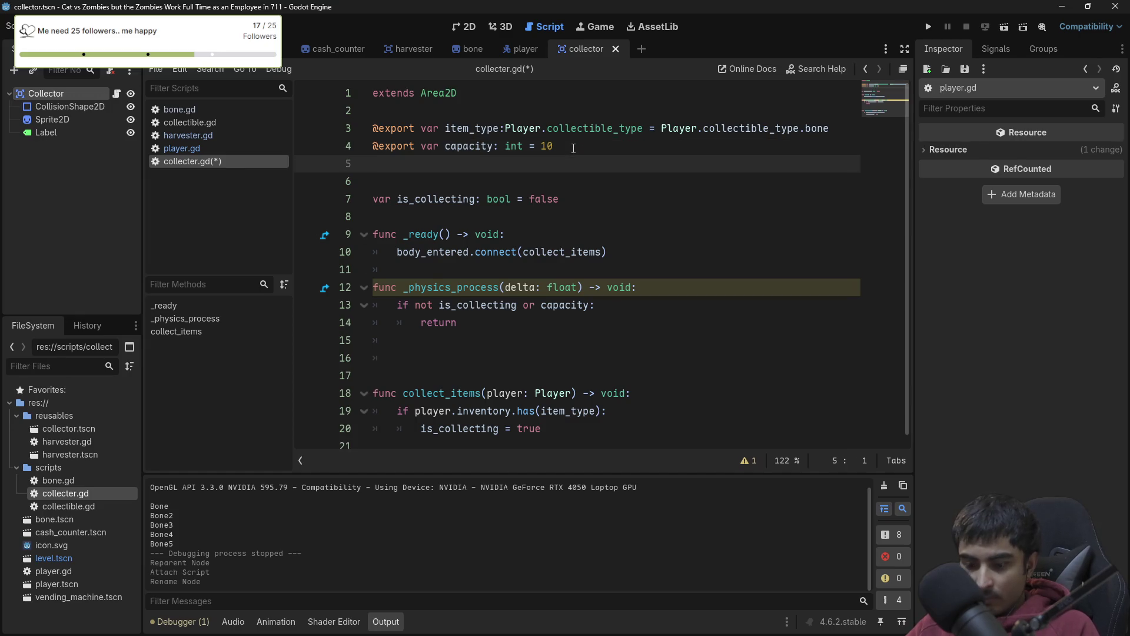
pyautogui.press('Down')
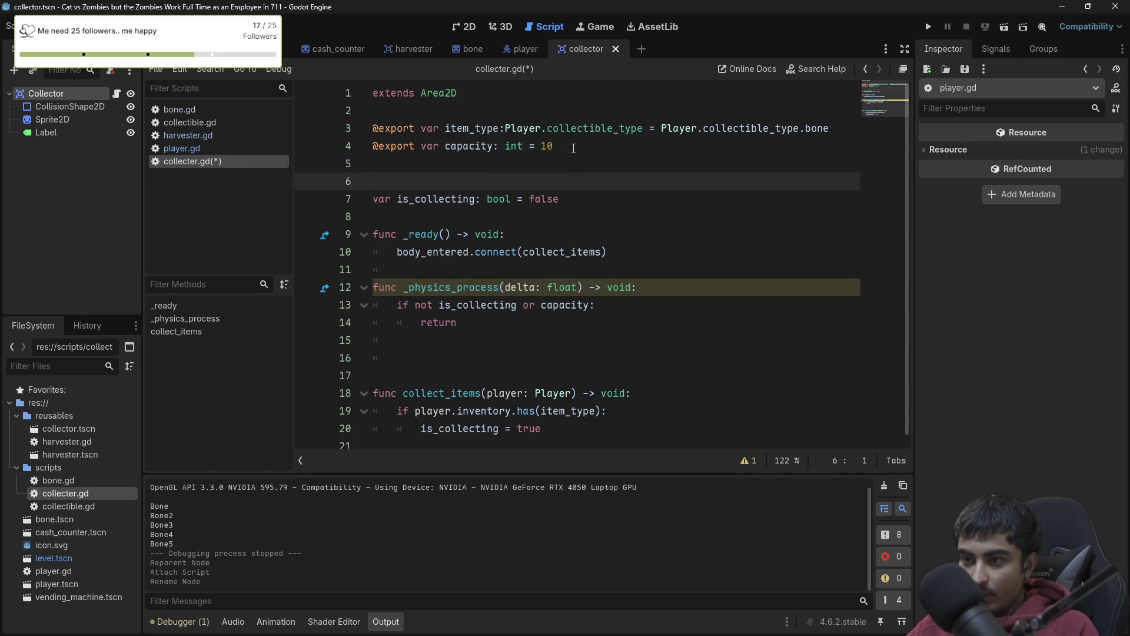
pyautogui.press('BackSpace')
pyautogui.press('Down')
pyautogui.press('End')
pyautogui.press('Return')
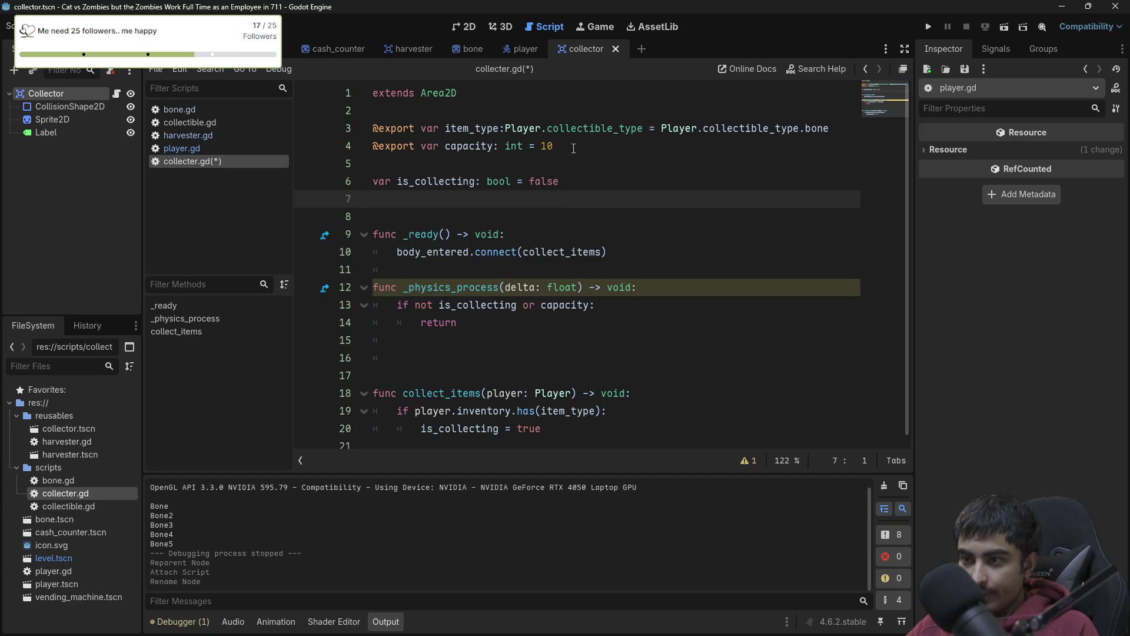
pyautogui.write('var current_')
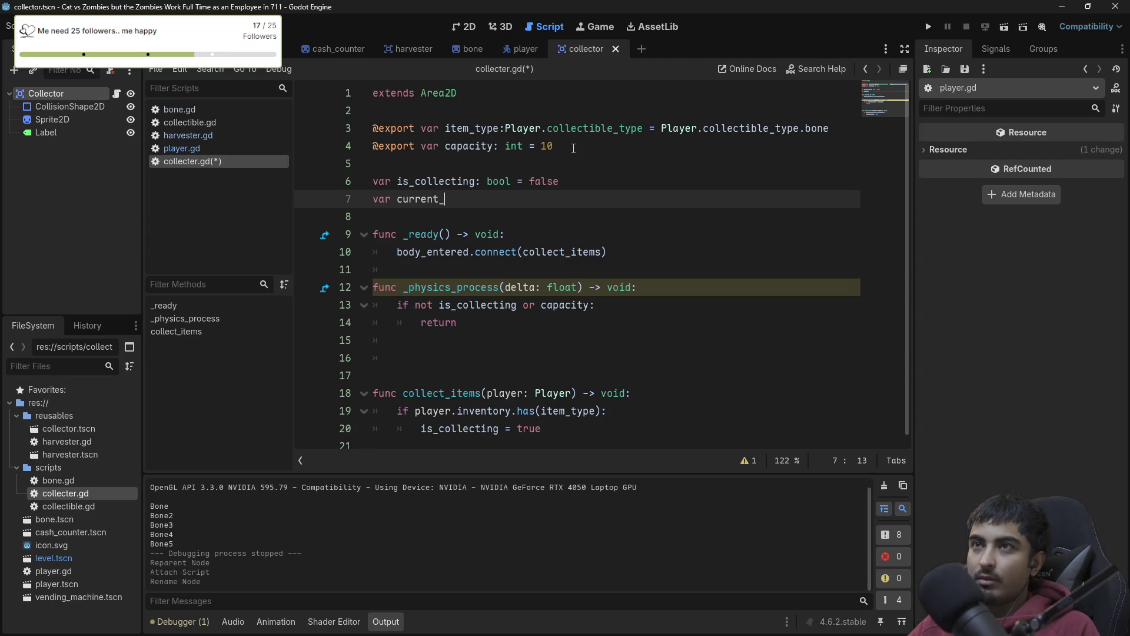
pyautogui.write('size')
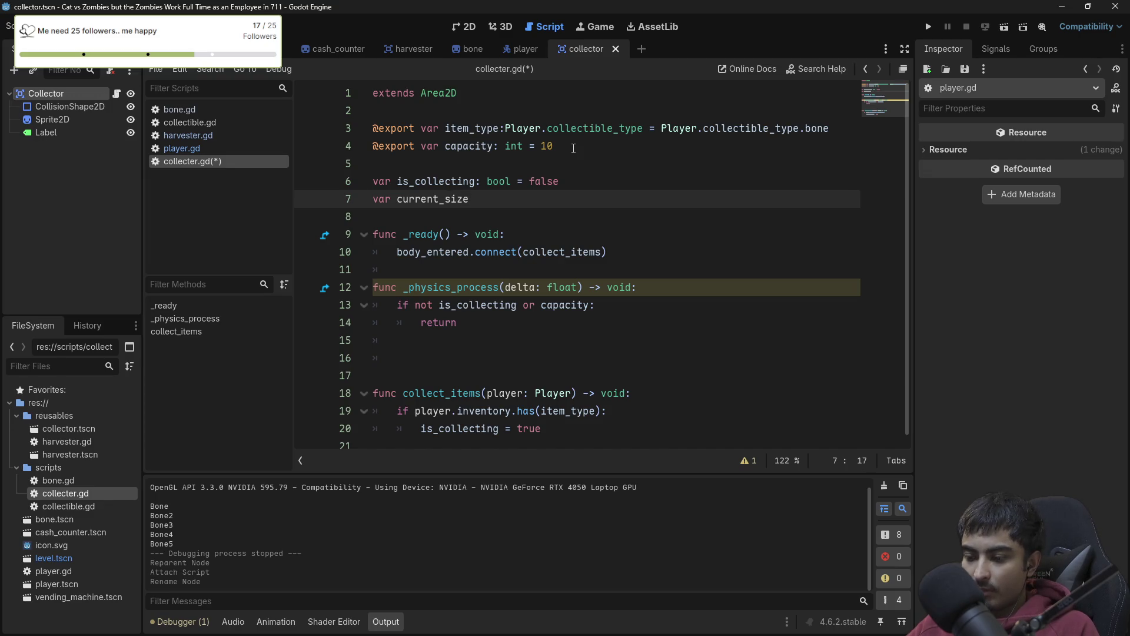
pyautogui.write(': int ')
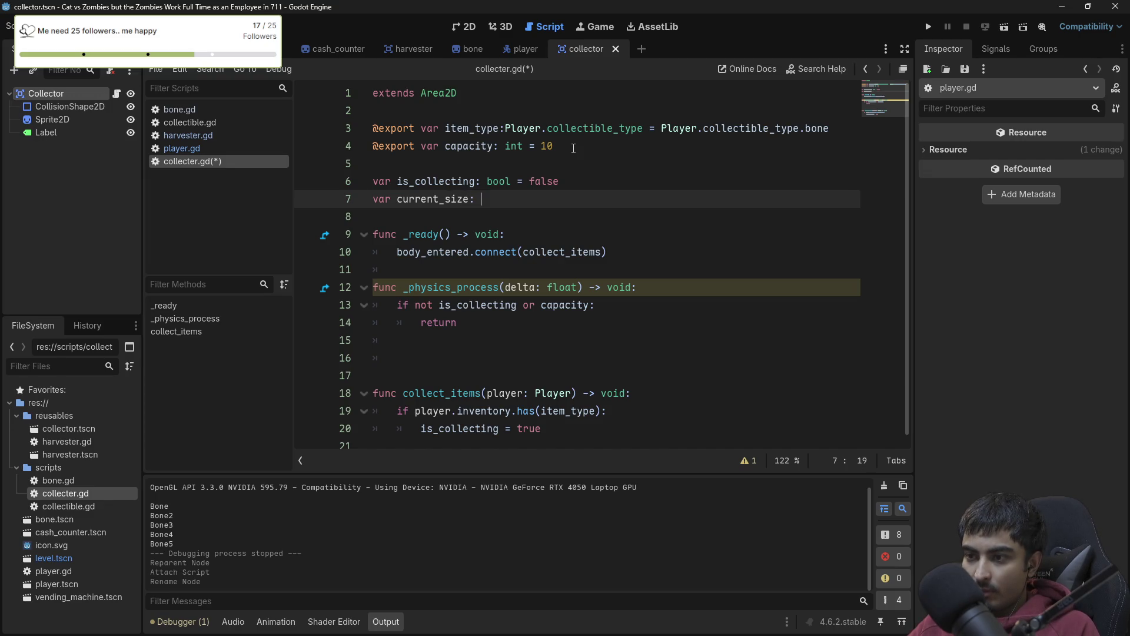
pyautogui.write('= 0')
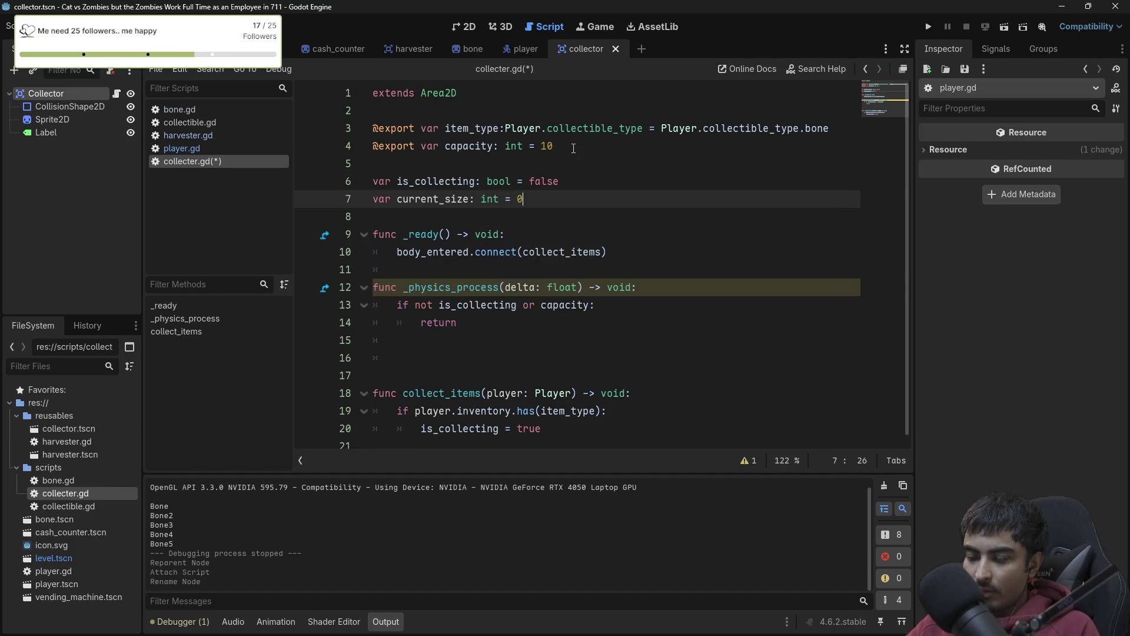
# Make the early-return condition read 'or current_size == capacity'.
pyautogui.doubleClick(554, 307)
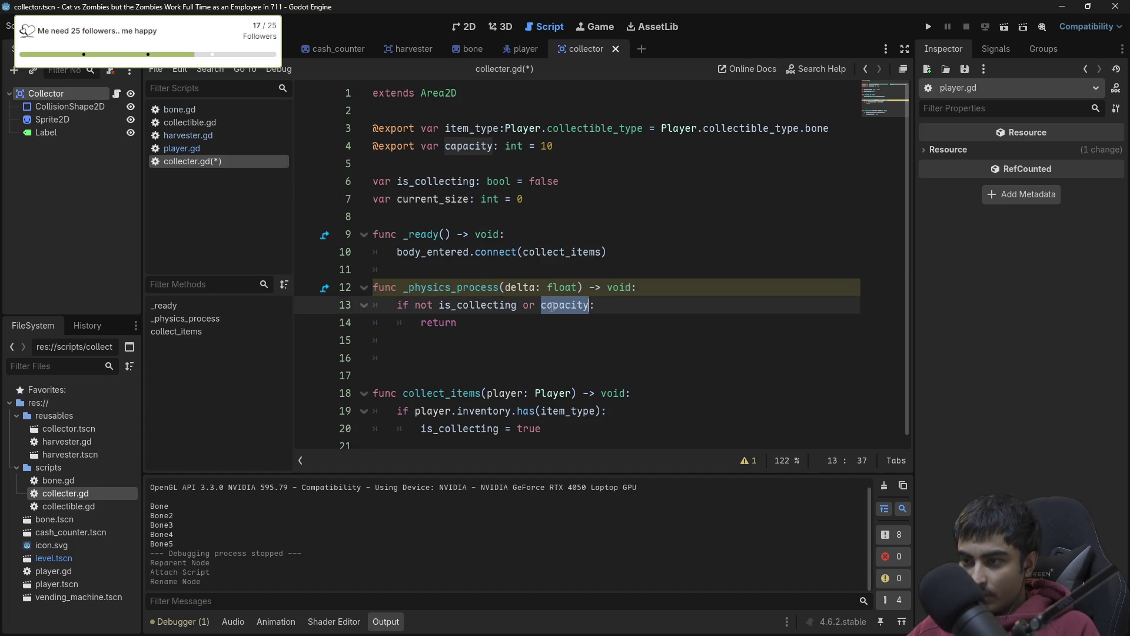
pyautogui.click(541, 305)
pyautogui.write('curn')
pyautogui.press('Return')
pyautogui.write('== c')
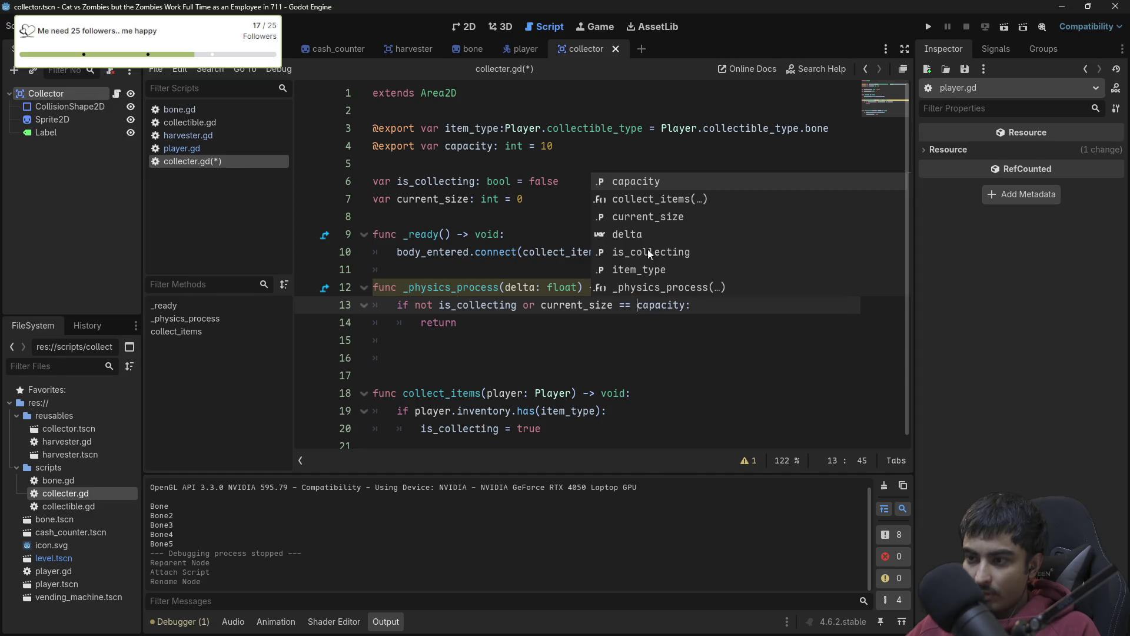
pyautogui.click(540, 322)
pyautogui.press('Left')
pyautogui.click(420, 341)
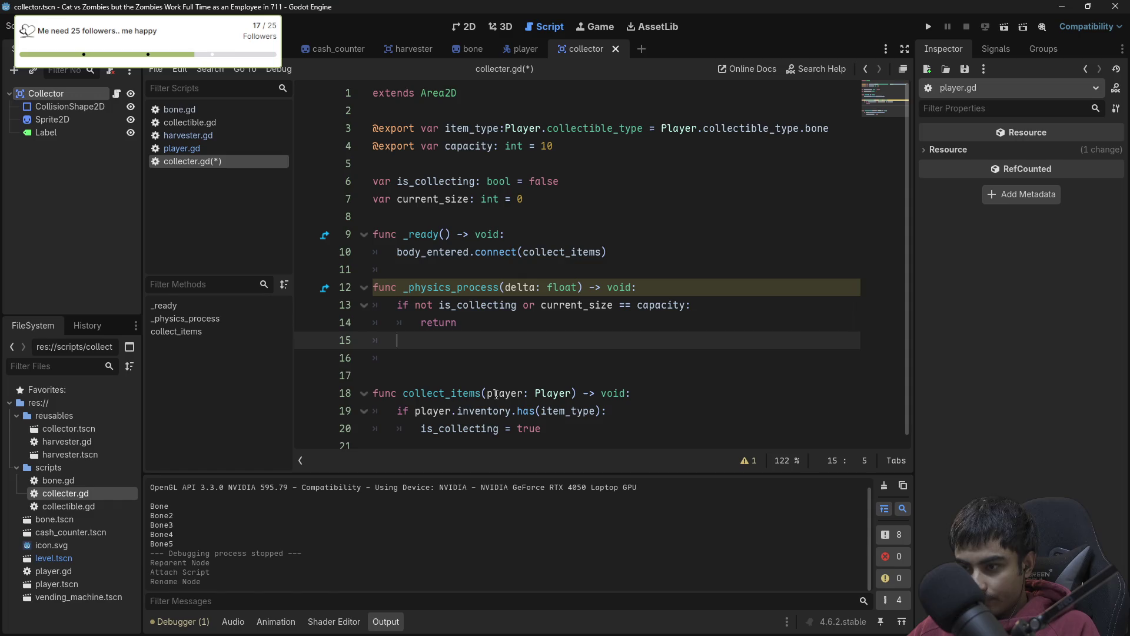
# Move 'or current_size == capacity' after has(item_type) in the collect_items condition.
pyautogui.click(689, 307)
pyautogui.click(579, 411)
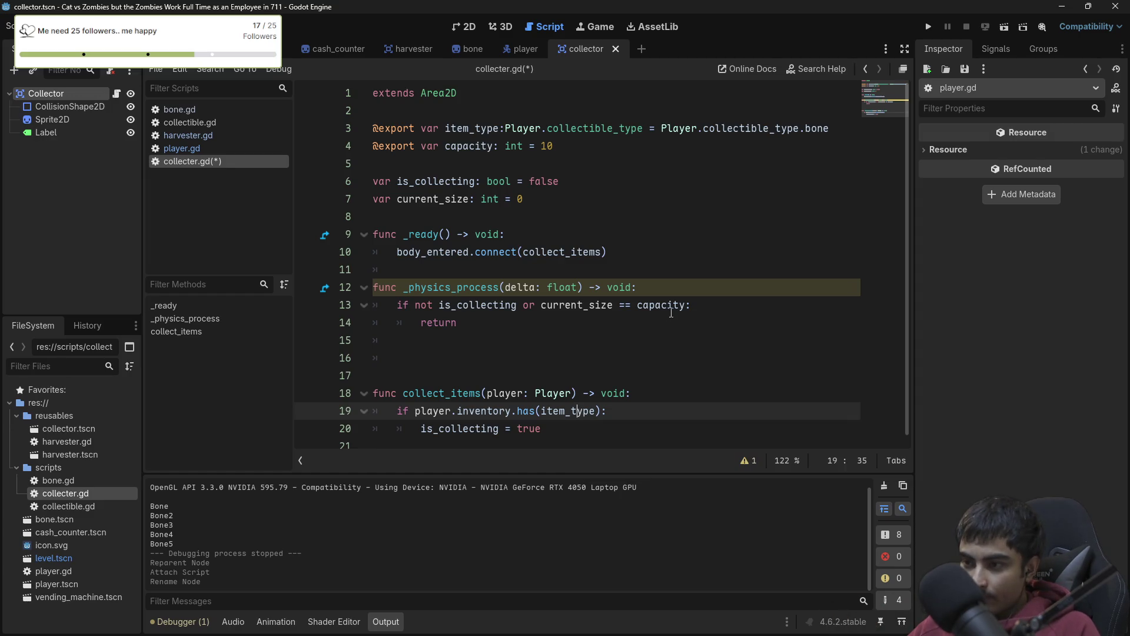
pyautogui.moveTo(686, 306)
pyautogui.mouseDown()
pyautogui.moveTo(524, 305)
pyautogui.moveTo(602, 415)
pyautogui.mouseUp()
pyautogui.click(601, 411)
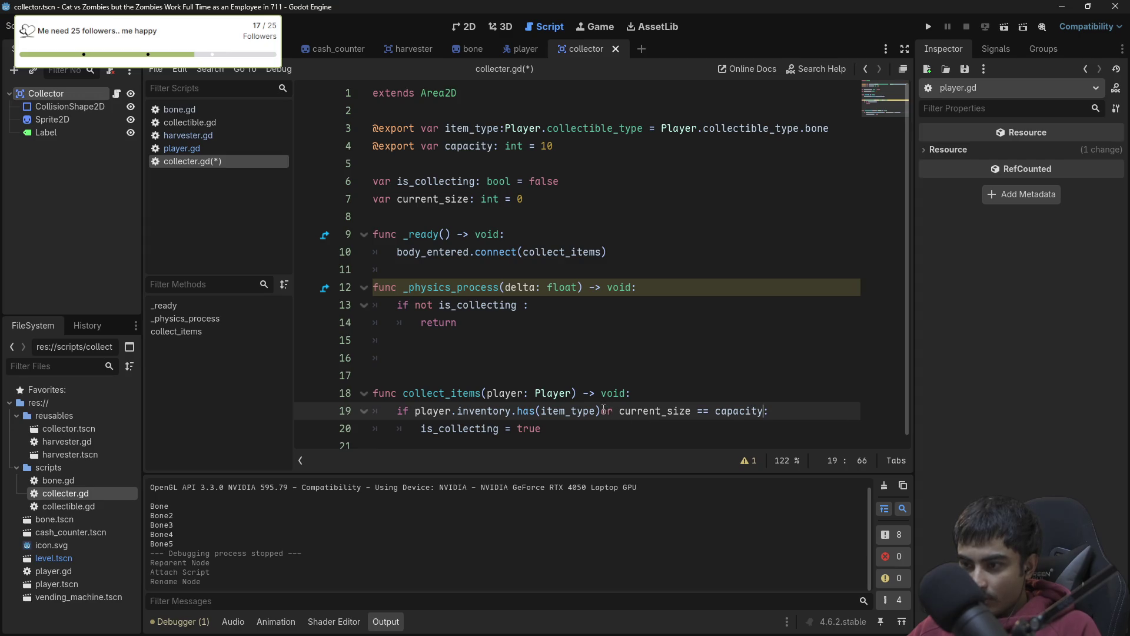
# Replace 'is_collecting = true' with set_physics_process(true).
pyautogui.click(559, 430)
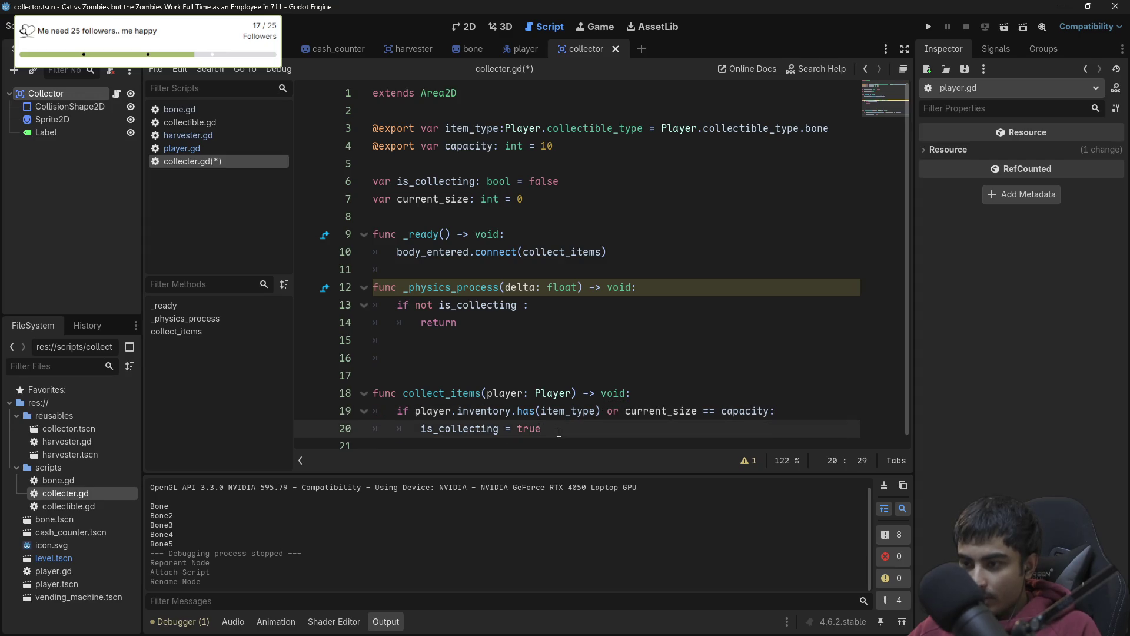
pyautogui.moveTo(555, 430); pyautogui.dragTo(421, 430)
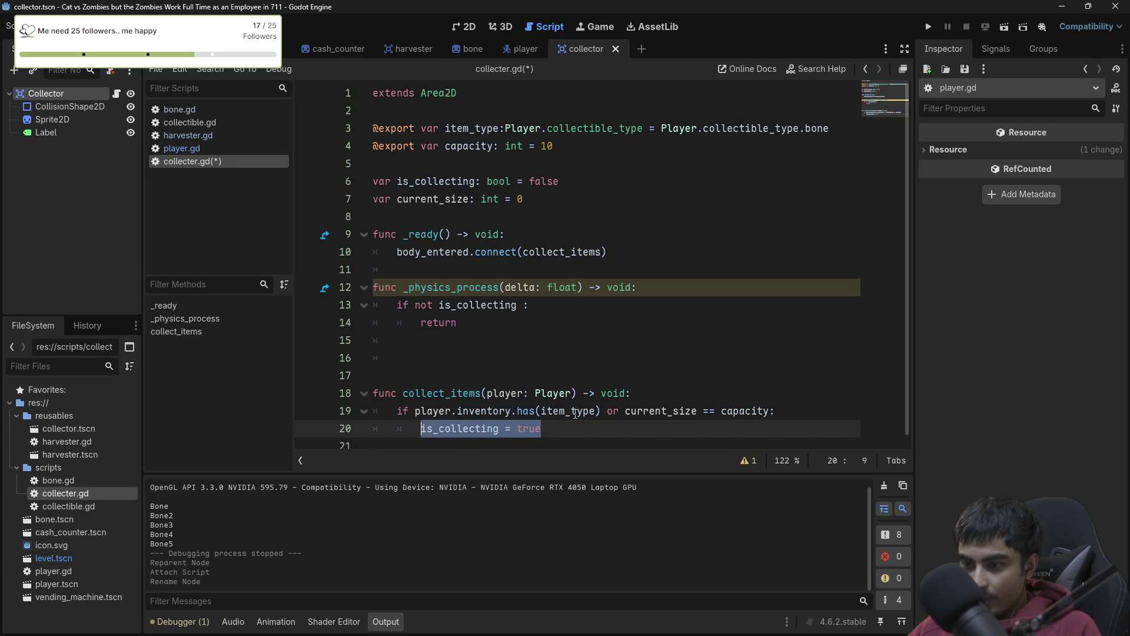
pyautogui.write('setpj')
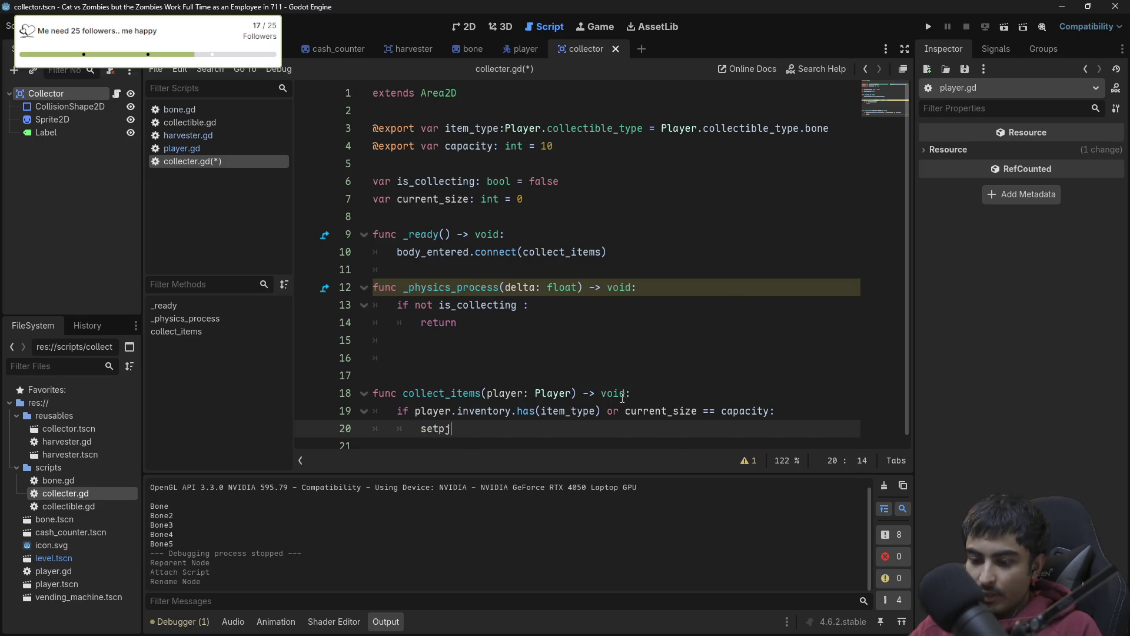
pyautogui.press('BackSpace')
pyautogui.write('phys')
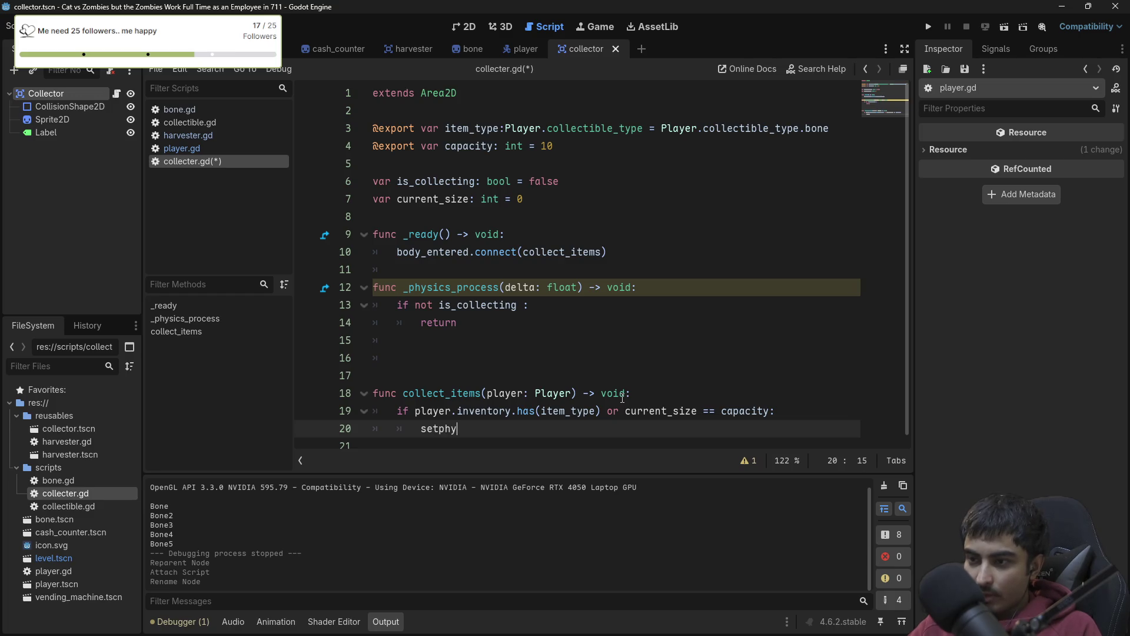
pyautogui.press('Return')
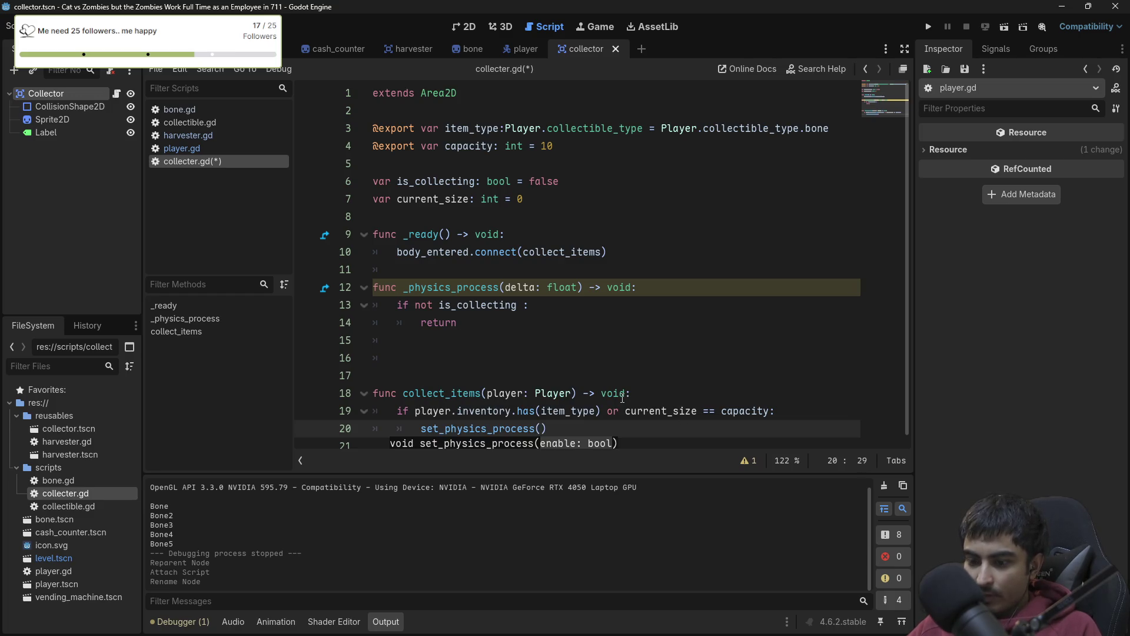
pyautogui.write('true')
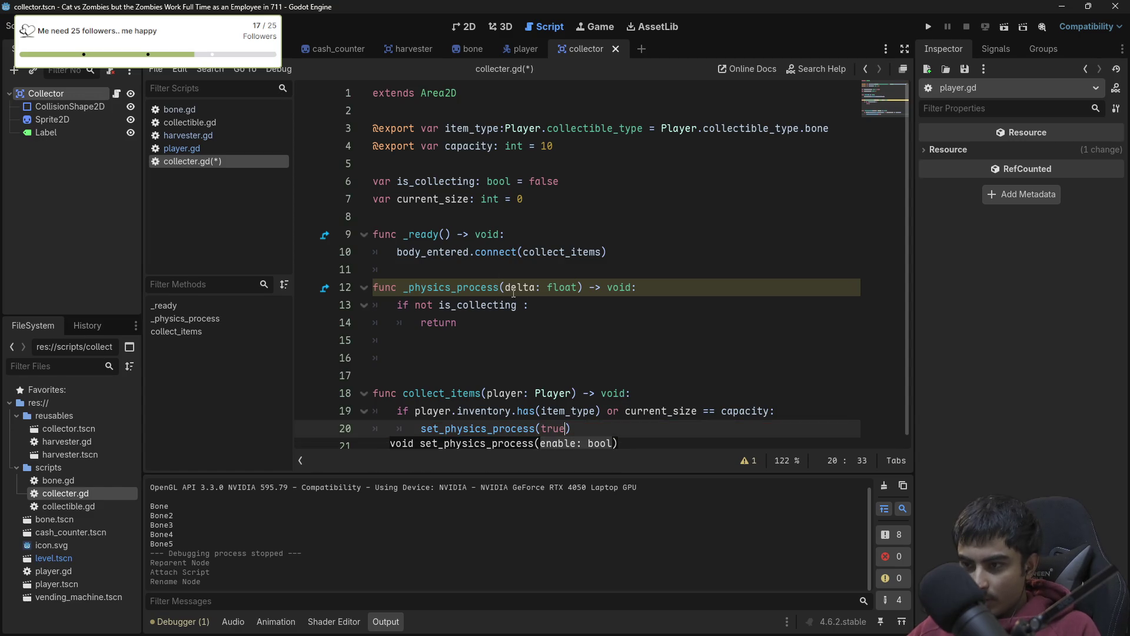
pyautogui.moveTo(466, 325); pyautogui.dragTo(339, 293)
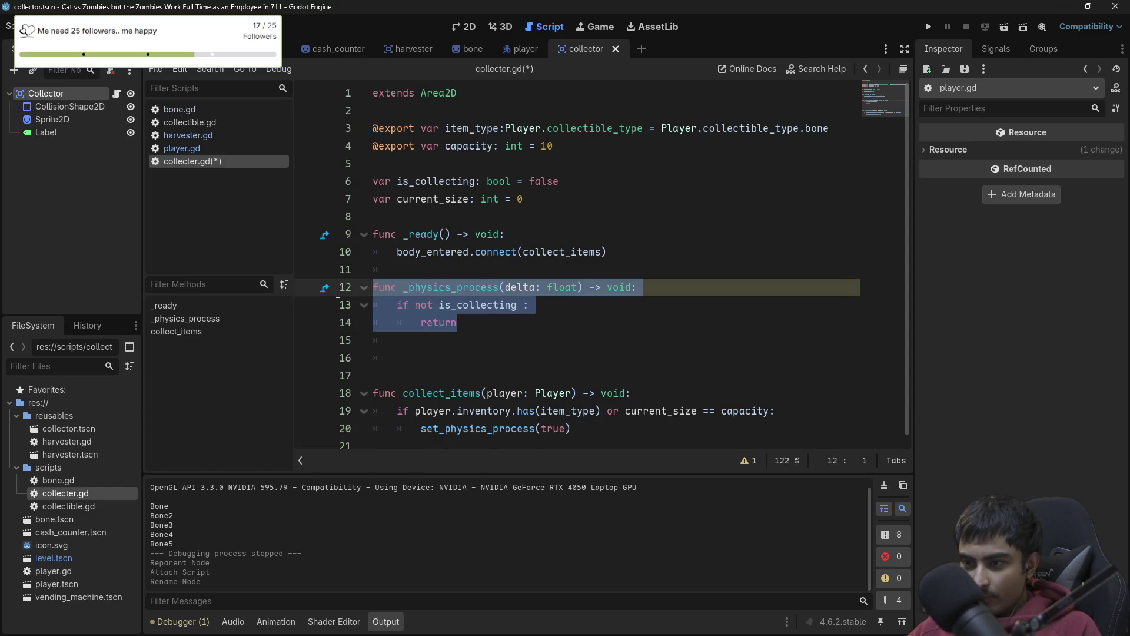
# Replace the early-return check in _physics_process with pass.
pyautogui.keyDown('shift'); pyautogui.click(329, 302); pyautogui.keyUp('shift')
pyautogui.press('BackSpace')
pyautogui.press('BackSpace')
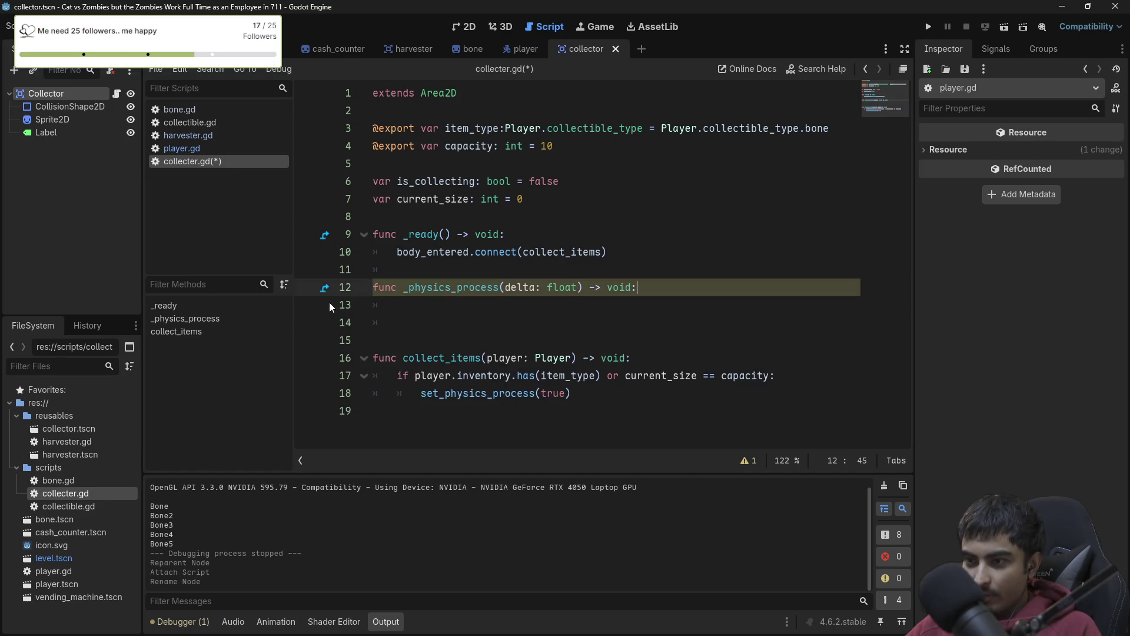
pyautogui.click(436, 306)
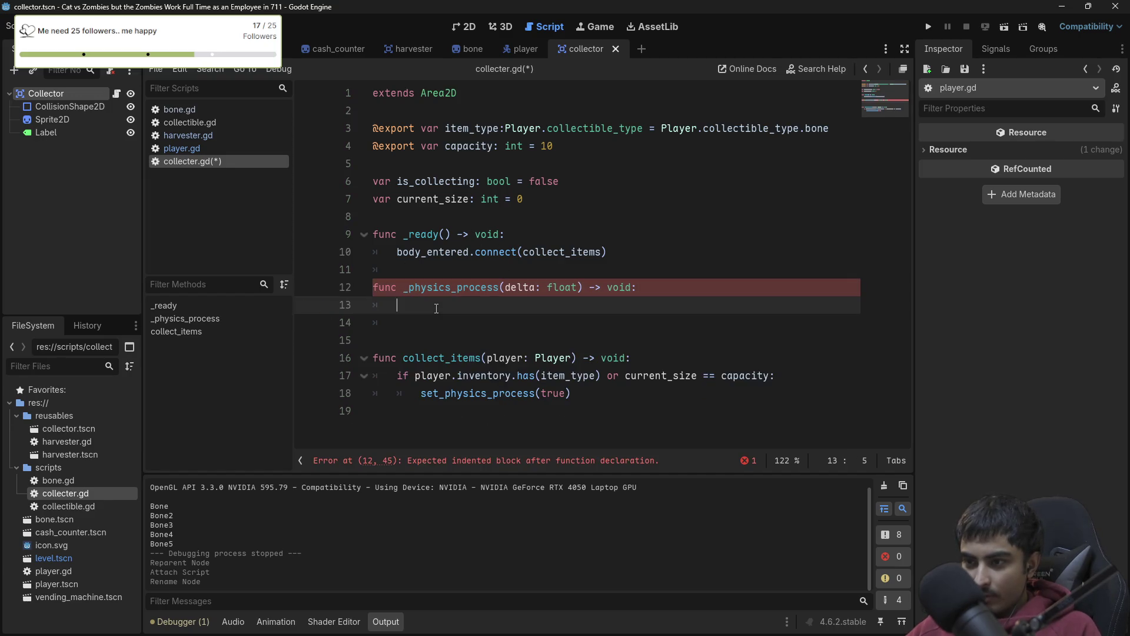
pyautogui.write('pass')
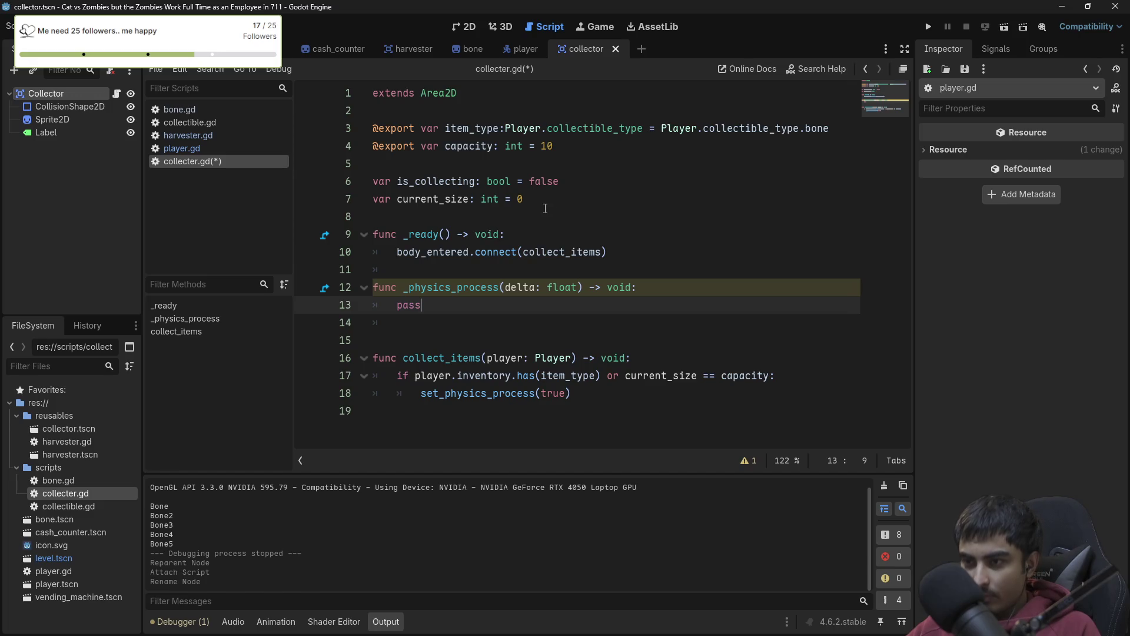
# Delete the unused is_collecting variable line.
pyautogui.click(548, 205)
pyautogui.click(590, 187)
pyautogui.hotkey('ctrl', 'shift', 'k')
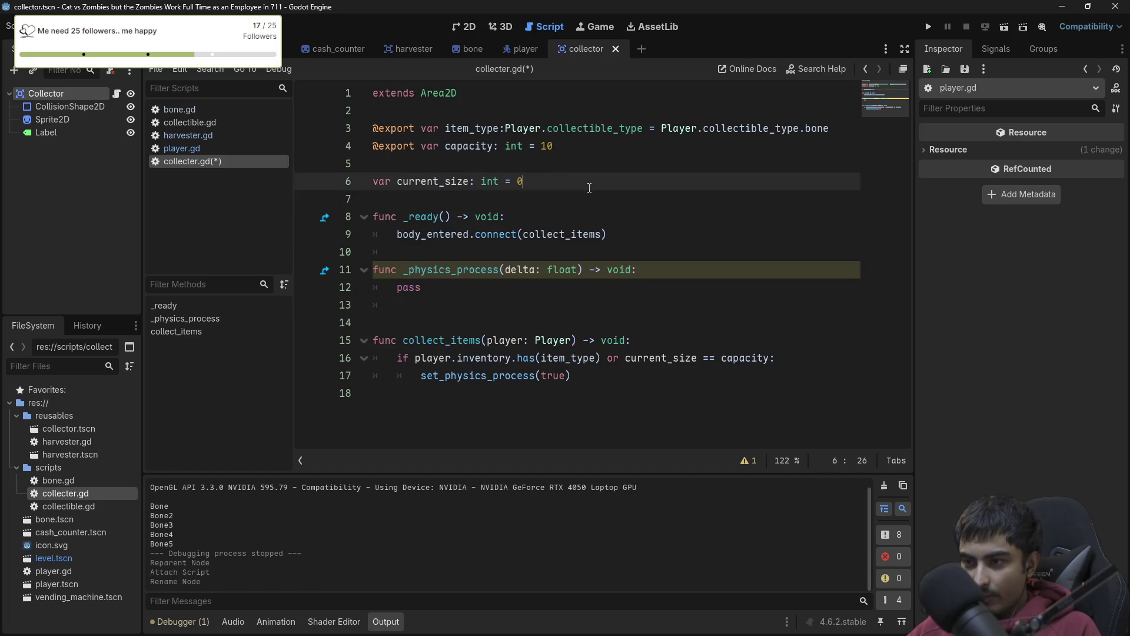
# Add an else branch calling set_physics_process(false) and save collecter.gd.
pyautogui.click(447, 401)
pyautogui.press('Tab')
pyautogui.write('else')
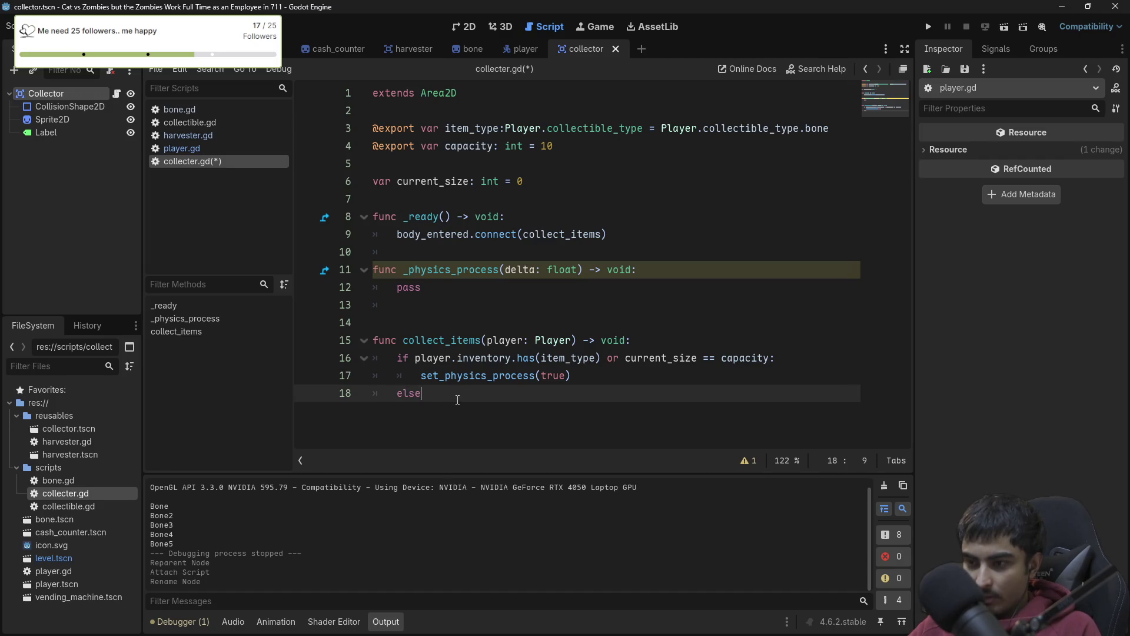
pyautogui.write(':')
pyautogui.press('Return')
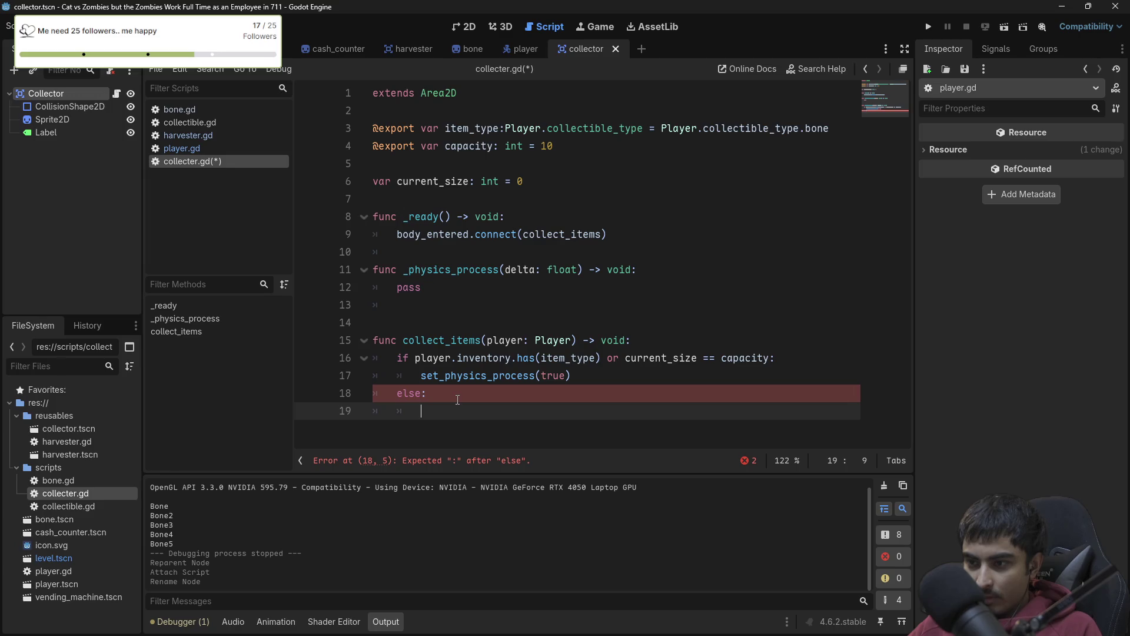
pyautogui.write('setpr')
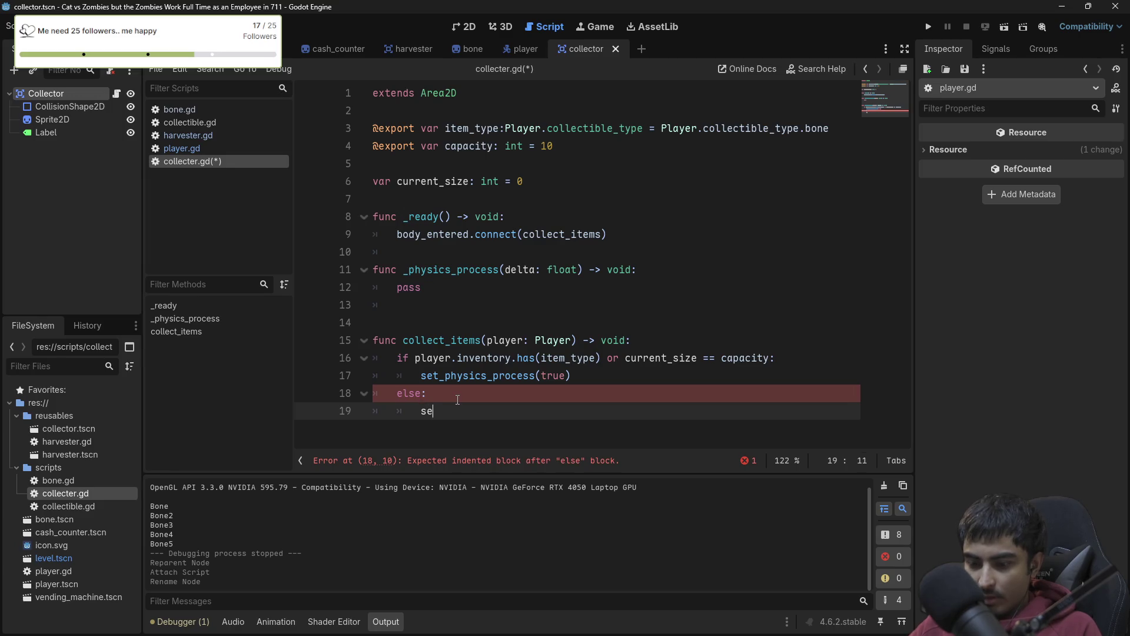
pyautogui.press('Down')
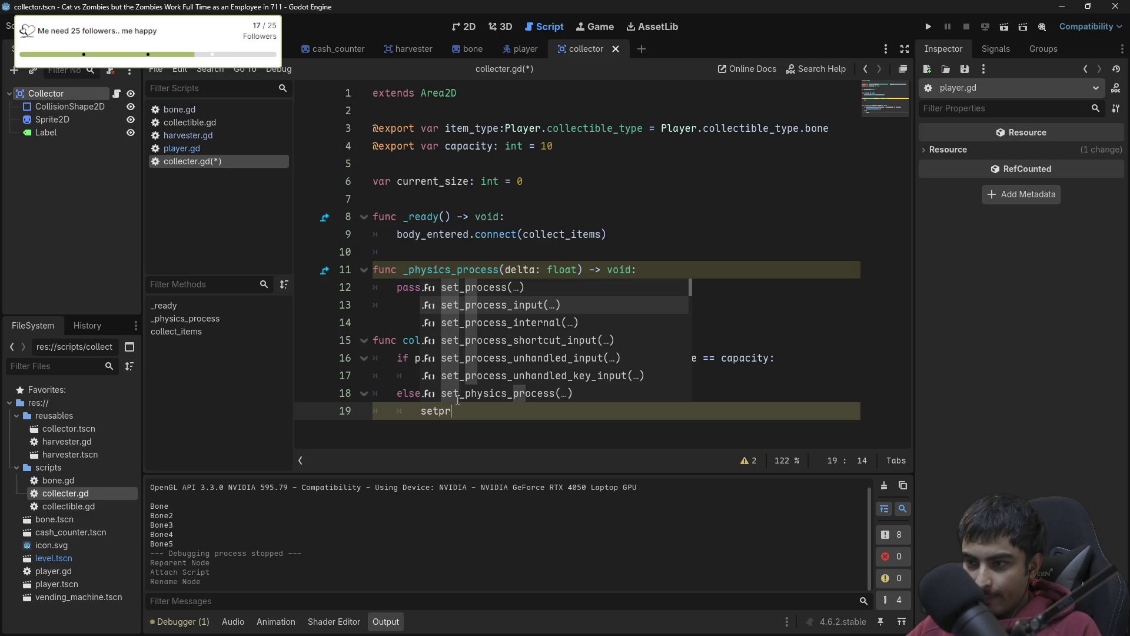
pyautogui.press('BackSpace')
pyautogui.press('BackSpace')
pyautogui.write('phys')
pyautogui.press('Return')
pyautogui.write('false')
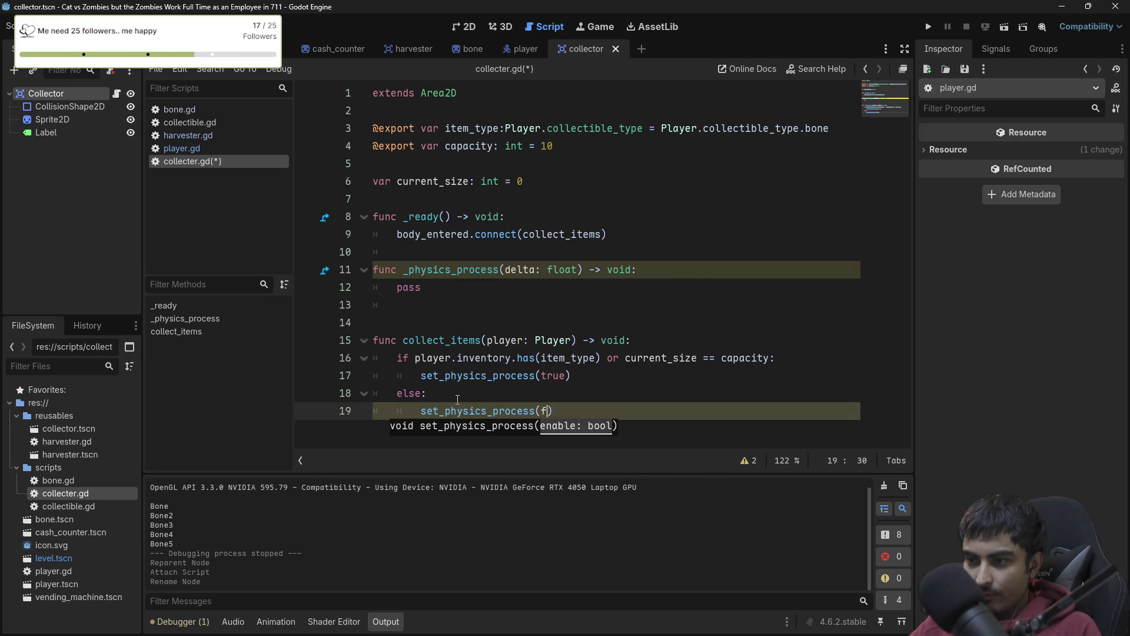
pyautogui.hotkey('ctrl', 's')
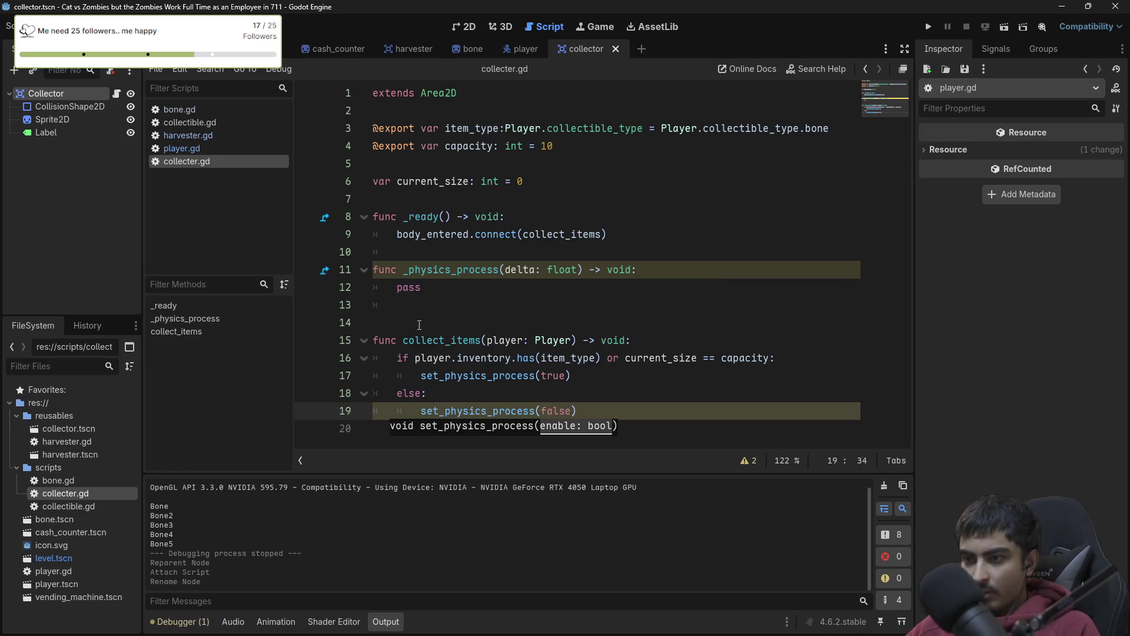
pyautogui.press('Return')
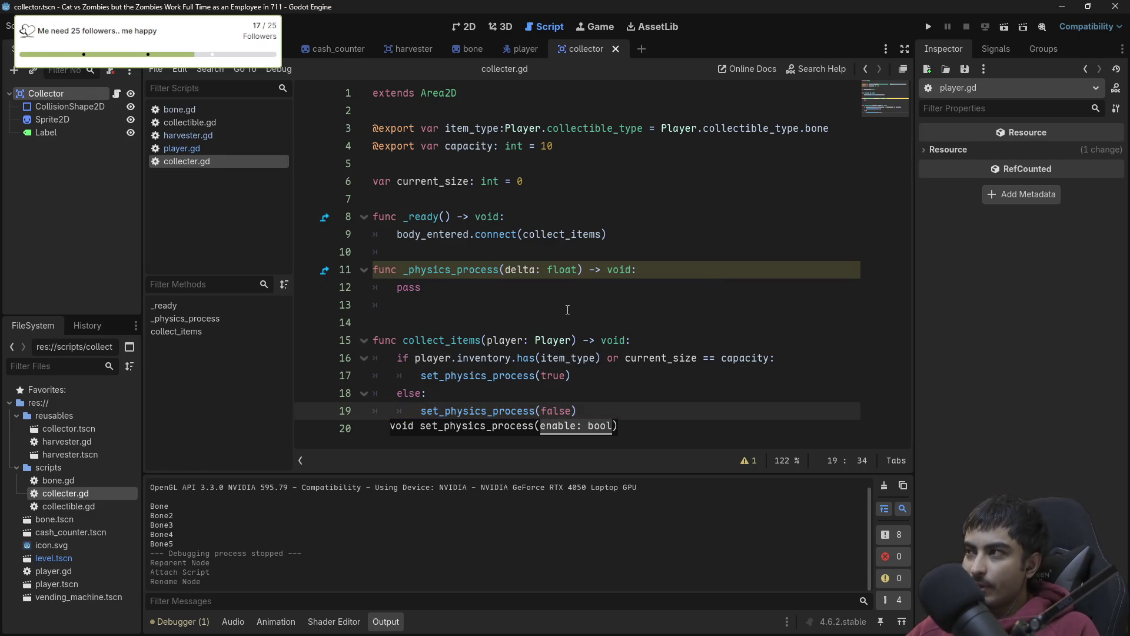
# Start a new line in _ready, then undo it.
pyautogui.click(585, 216)
pyautogui.press('Return')
pyautogui.write('set')
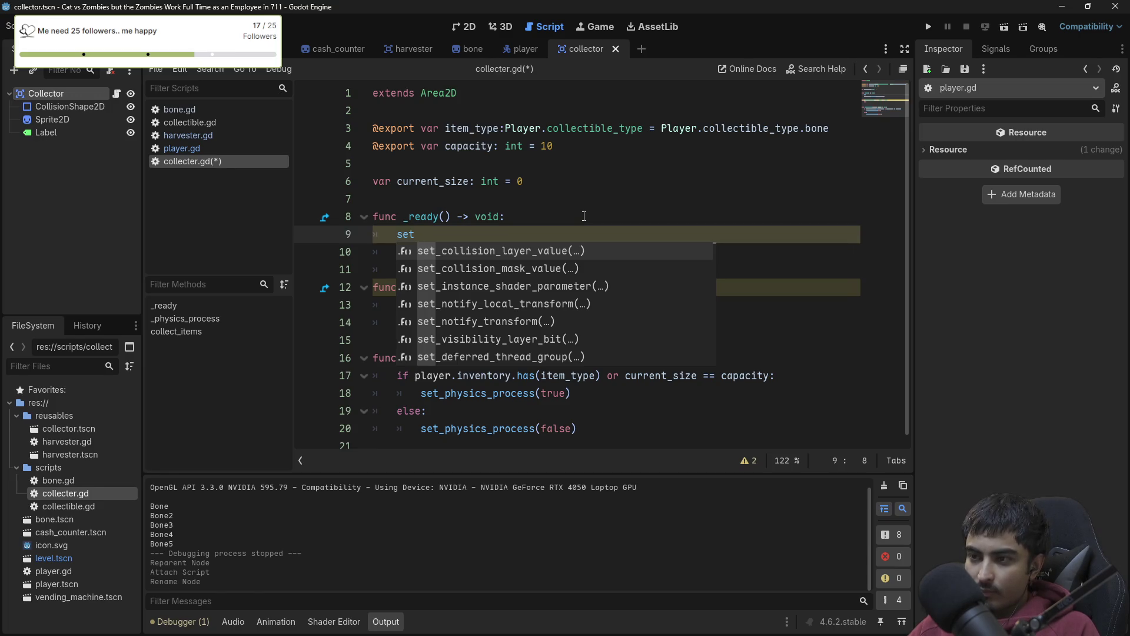
pyautogui.hotkey('ctrl', 'z')
pyautogui.hotkey('ctrl', 'z')
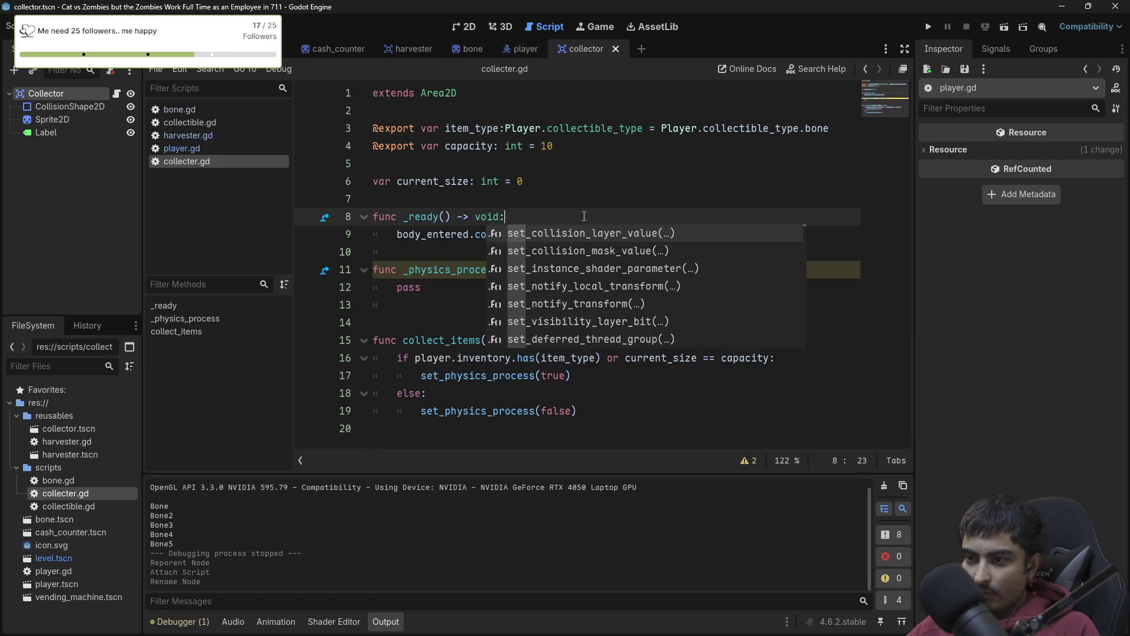
pyautogui.click(412, 252)
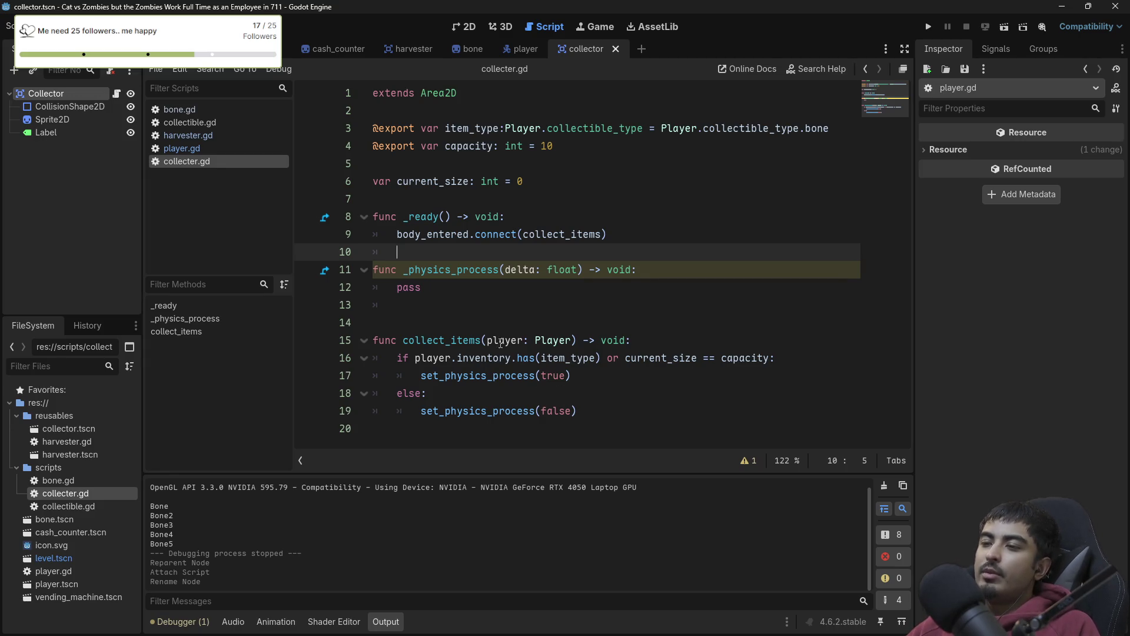
# Review the set_physics_process calls and the collect_items if condition.
pyautogui.click(431, 290)
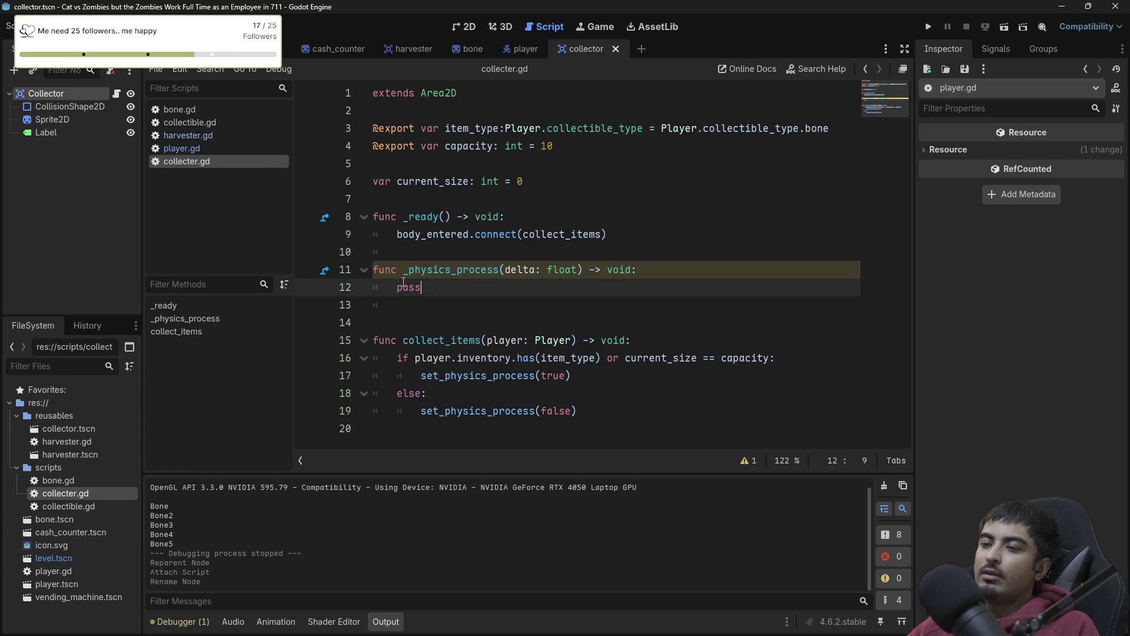
pyautogui.click(693, 274)
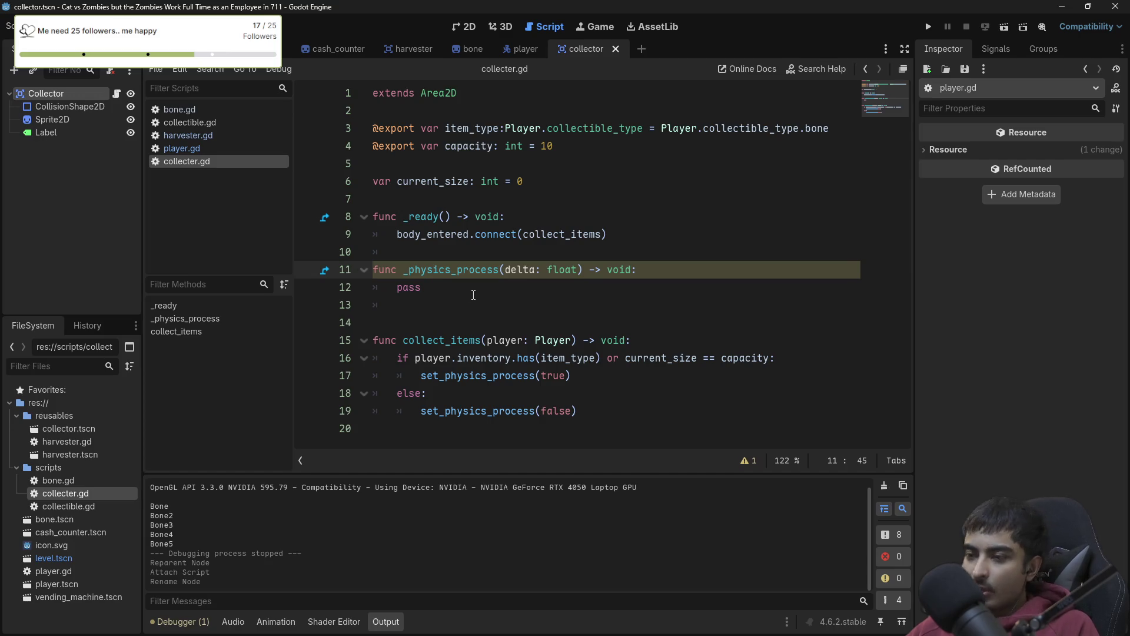
pyautogui.doubleClick(454, 375)
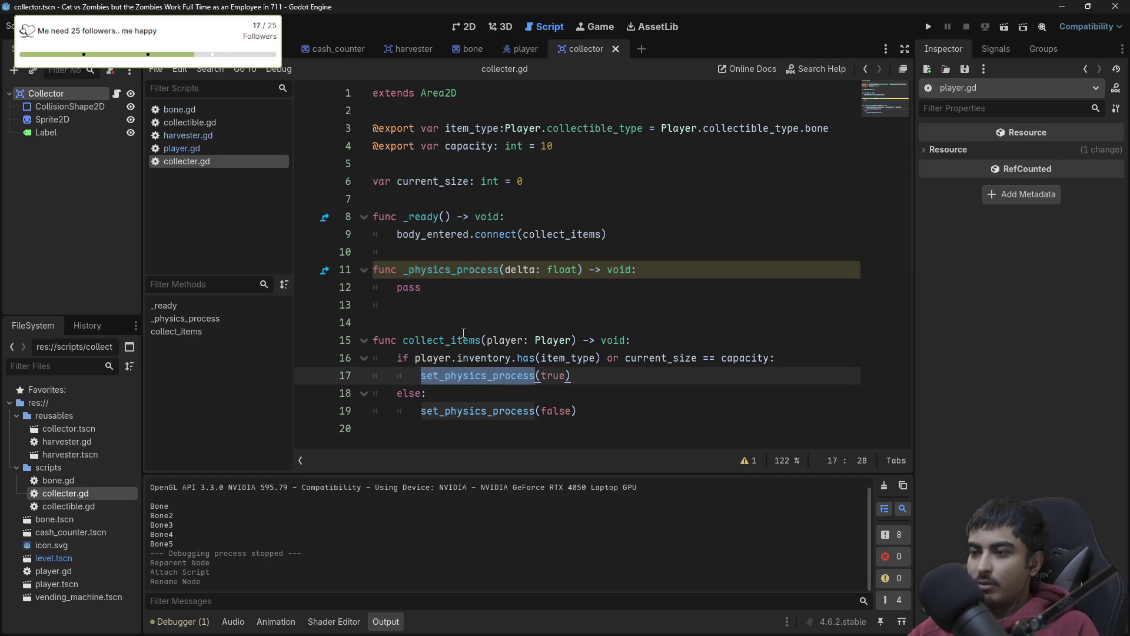
pyautogui.moveTo(776, 358)
pyautogui.mouseDown()
pyautogui.moveTo(379, 359)
pyautogui.moveTo(414, 359)
pyautogui.mouseUp()
pyautogui.click(603, 324)
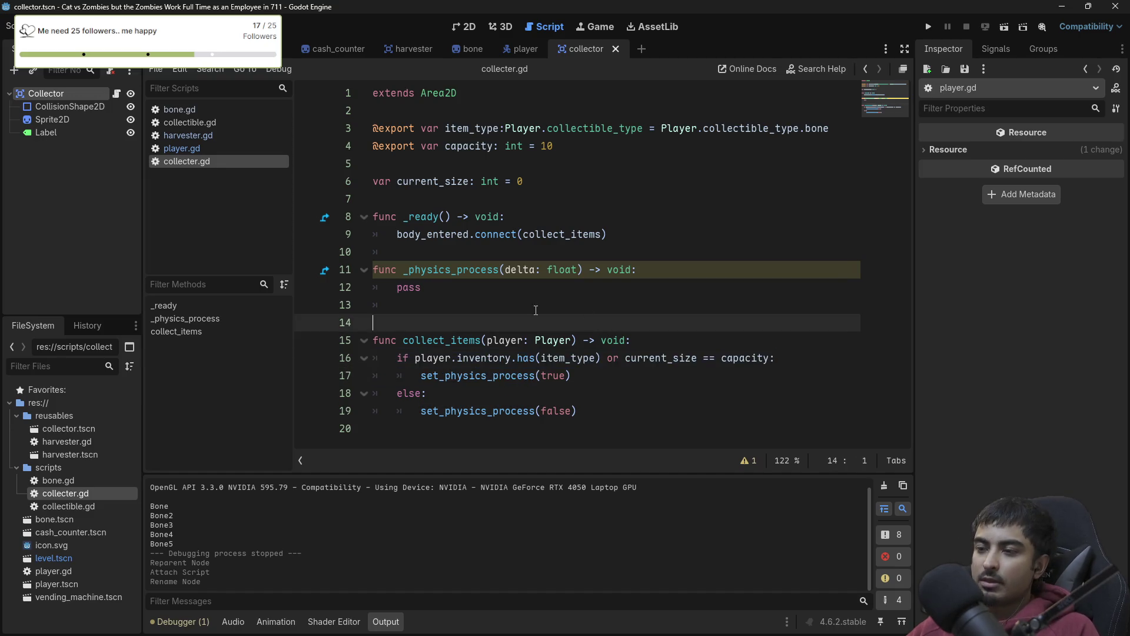
pyautogui.click(661, 274)
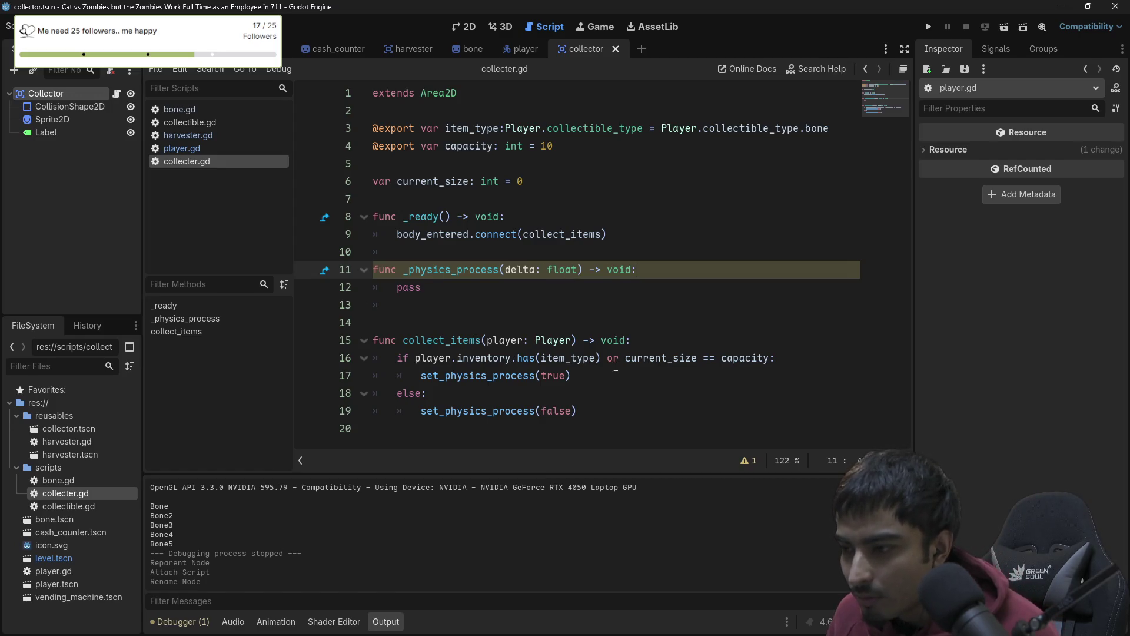
pyautogui.moveTo(591, 358); pyautogui.dragTo(394, 359)
pyautogui.click(654, 273)
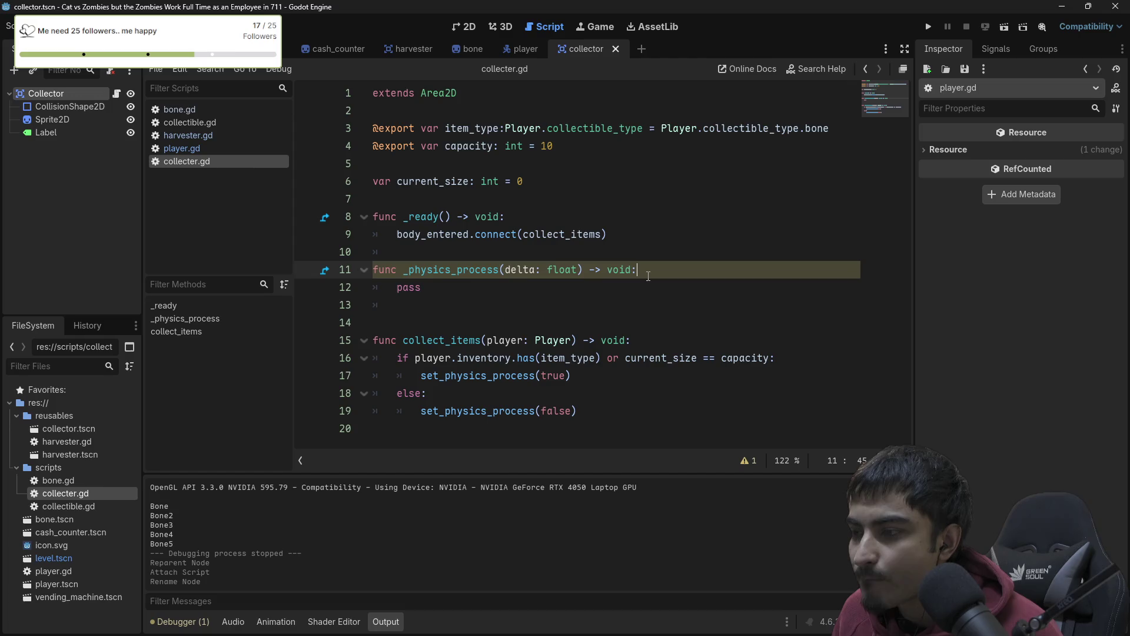
# Insert an indented blank line above pass, save collecter.gd, and run the project.
pyautogui.press('Return')
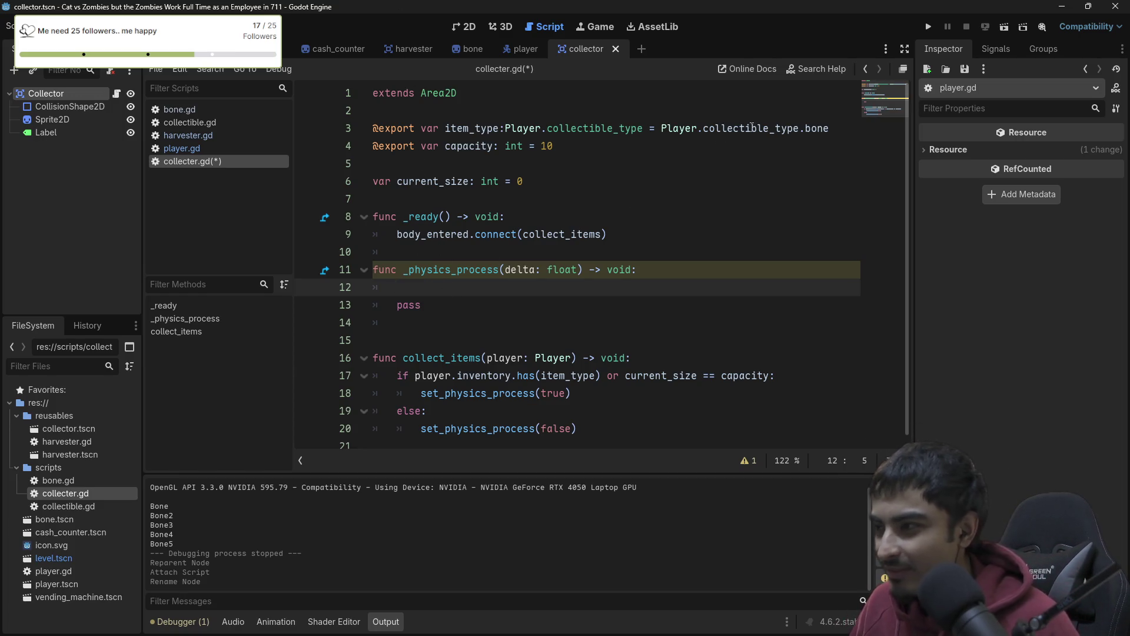
pyautogui.hotkey('ctrl', 's')
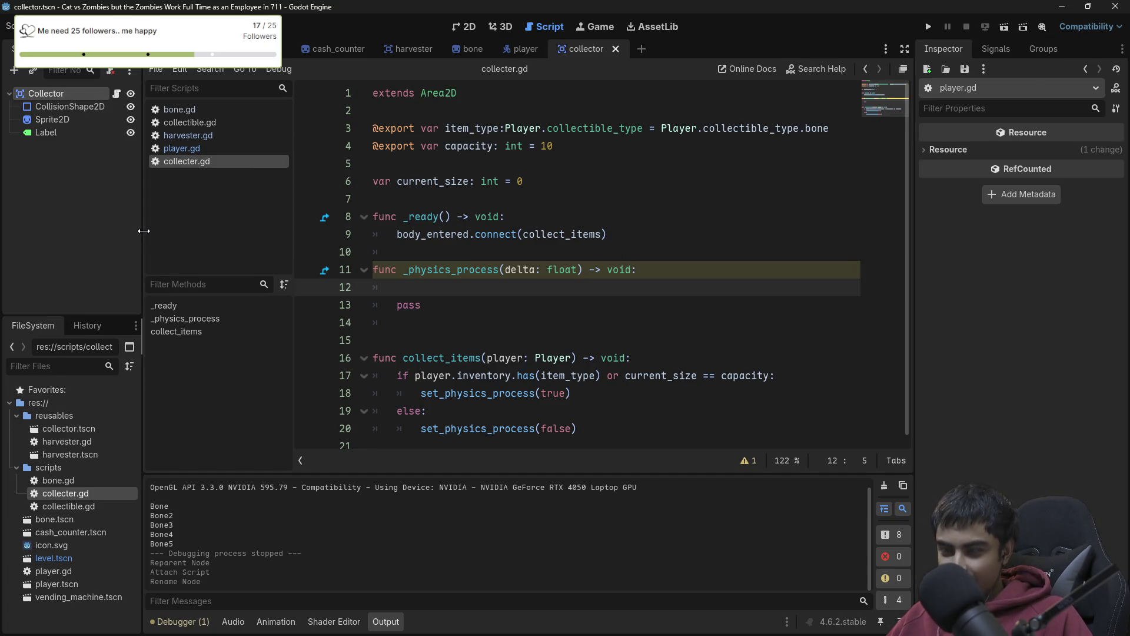
pyautogui.click(927, 27)
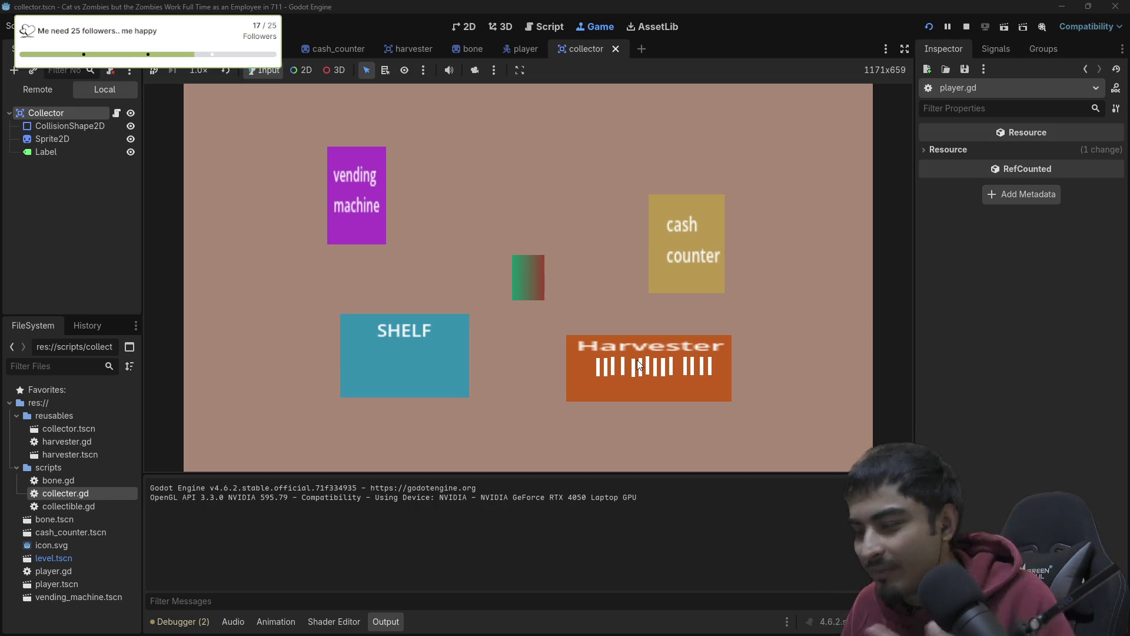
# Walk the player onto the Harvester to pick up five bones.
pyautogui.press('Right')
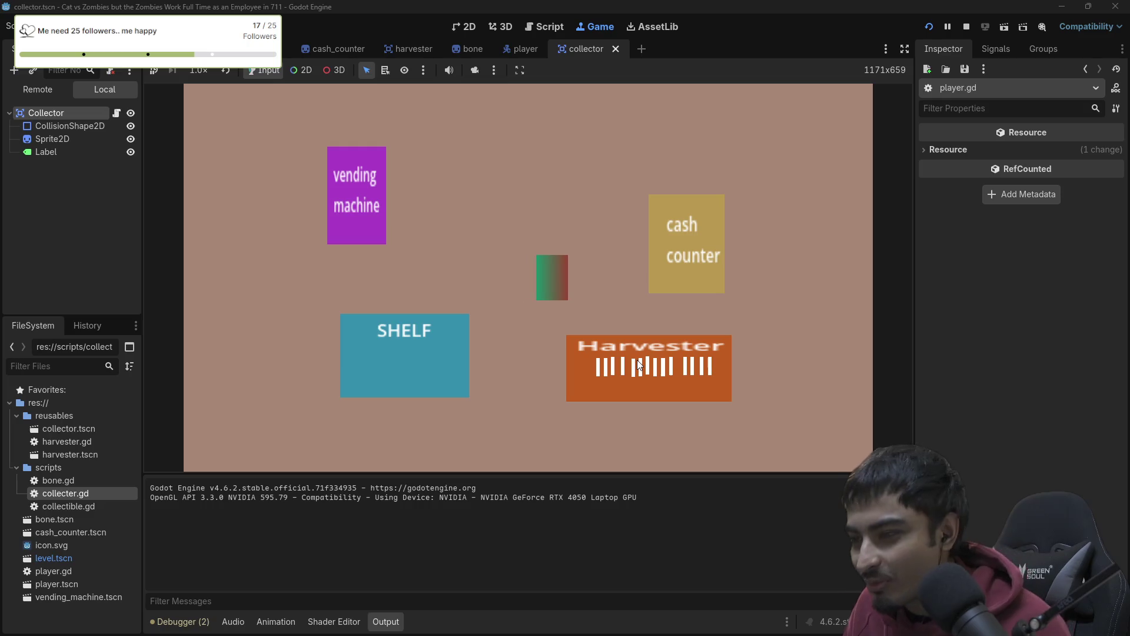
pyautogui.press('Right')
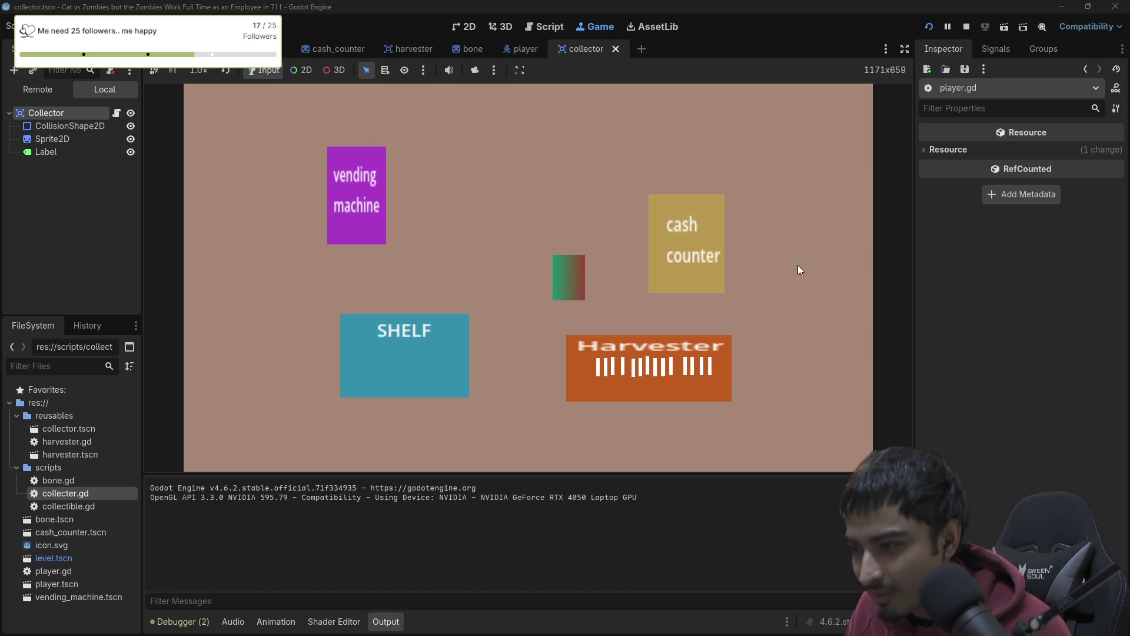
pyautogui.press('Down')
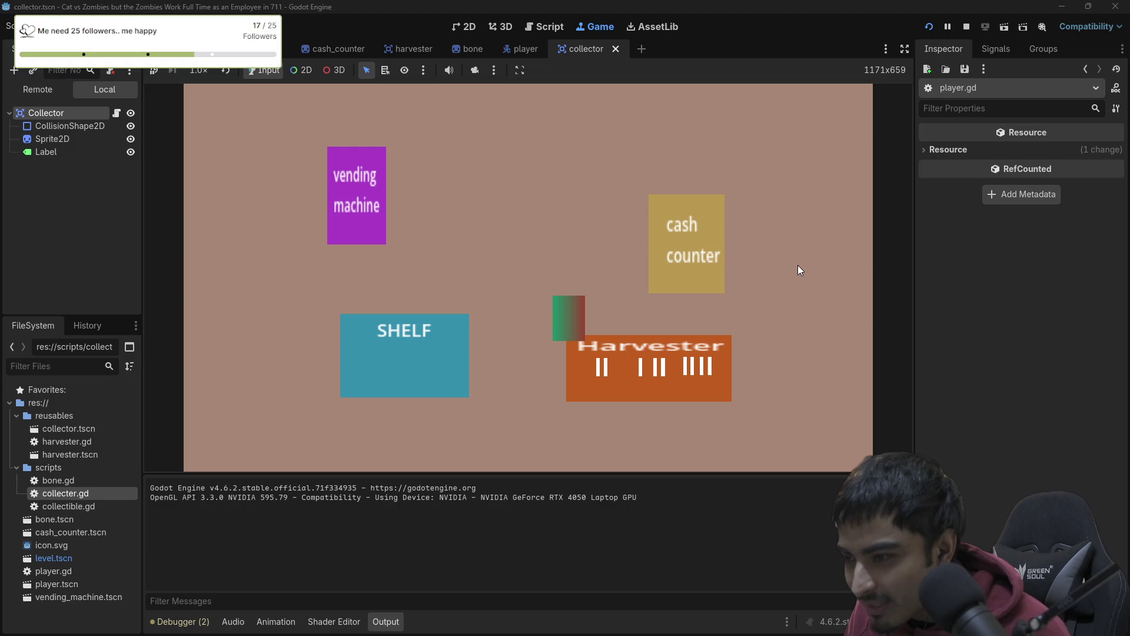
pyautogui.press('Left')
pyautogui.press('Up')
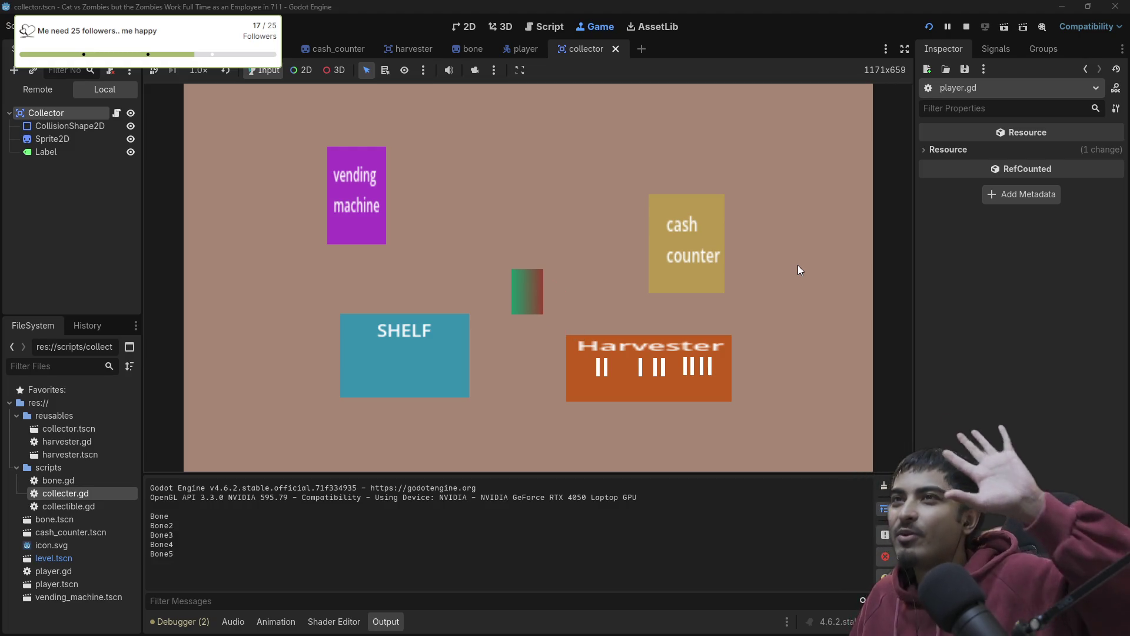
# Walk the player onto the SHELF, then stop the running game.
pyautogui.press('Left')
pyautogui.press('Left')
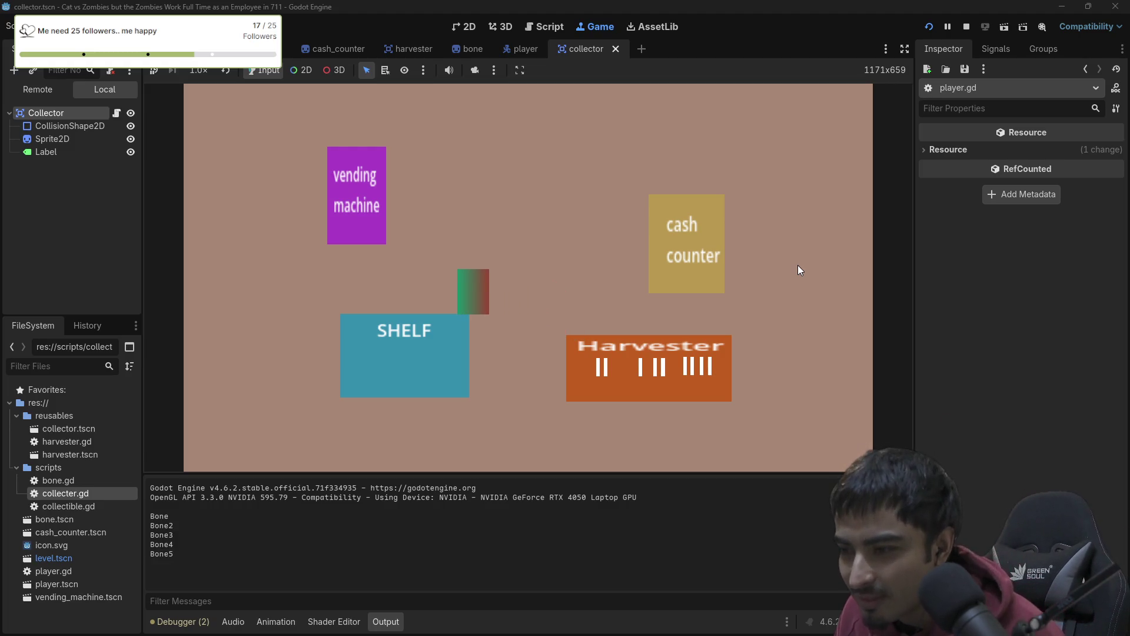
pyautogui.press('Down')
pyautogui.press('Left')
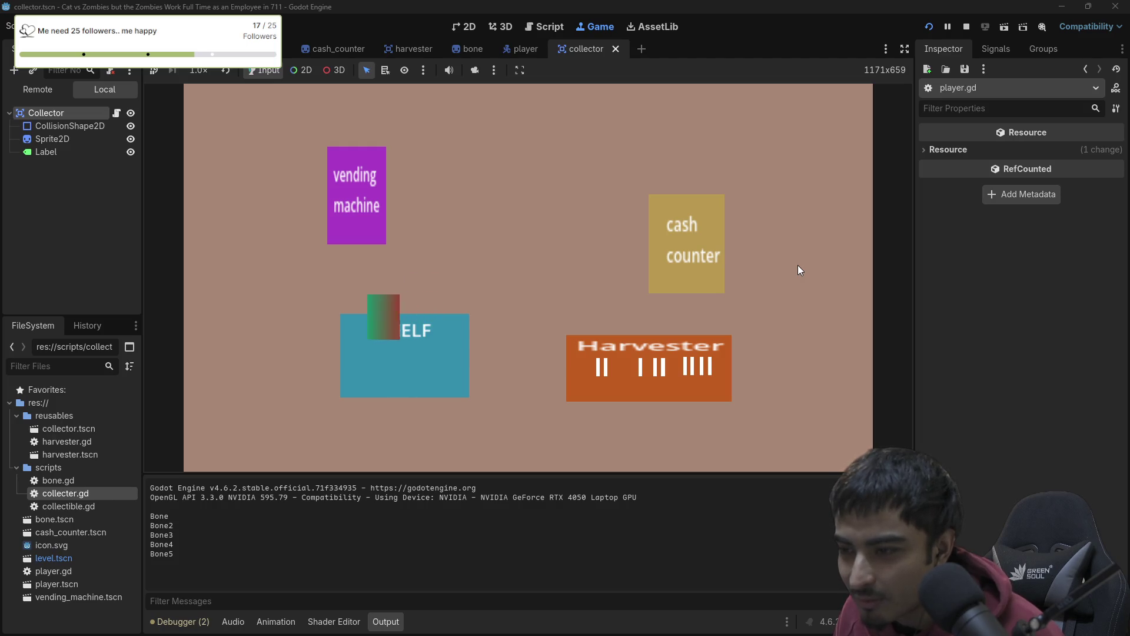
pyautogui.press('Down')
pyautogui.press('Right')
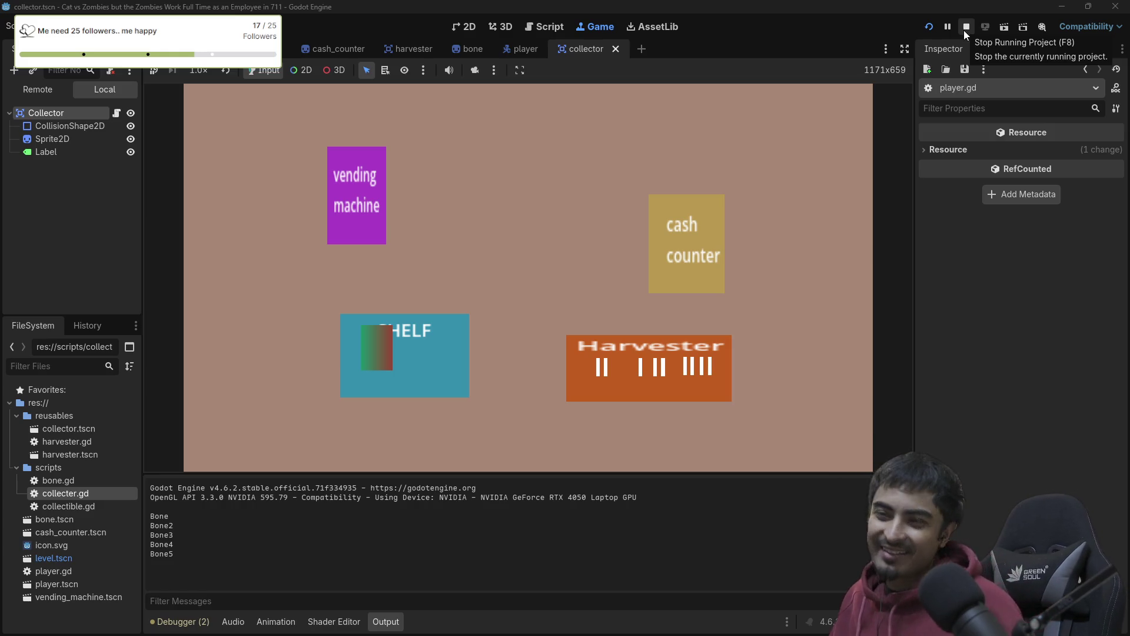
pyautogui.click(964, 30)
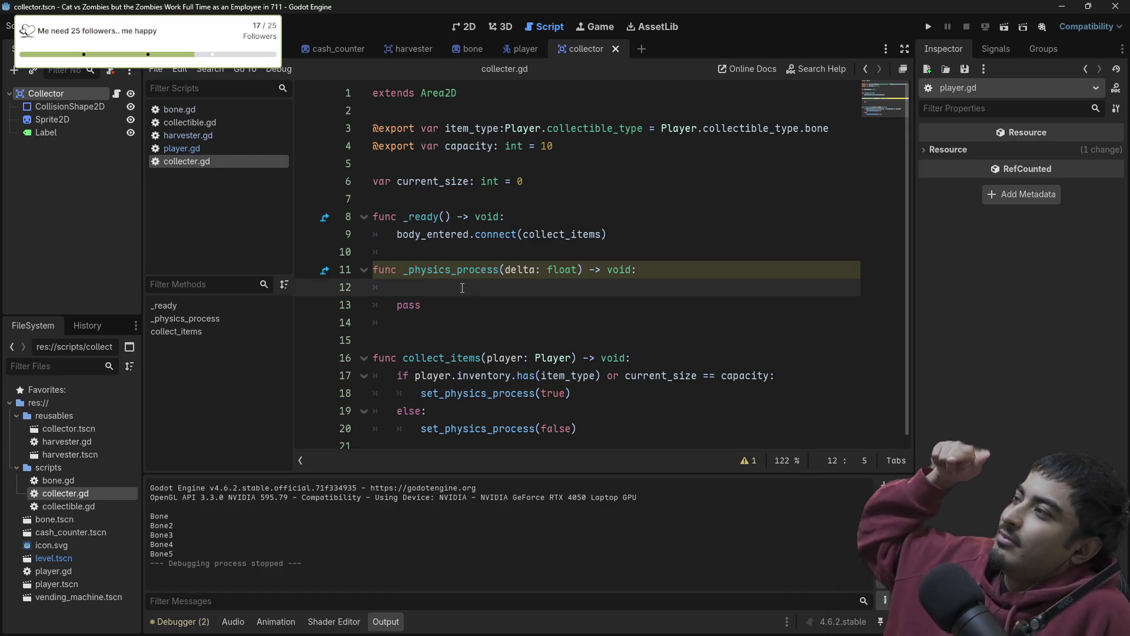
# Compare the harvester and collector scenes (Bone item type, capacity 10), then open the player scene.
pyautogui.click(413, 49)
pyautogui.click(603, 45)
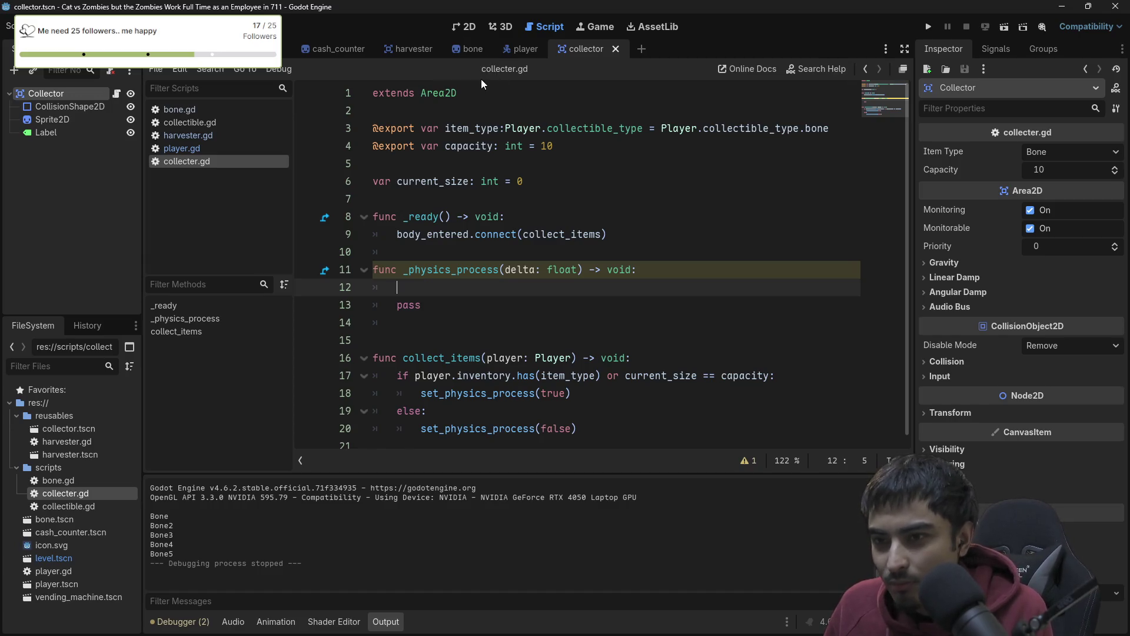
pyautogui.click(413, 50)
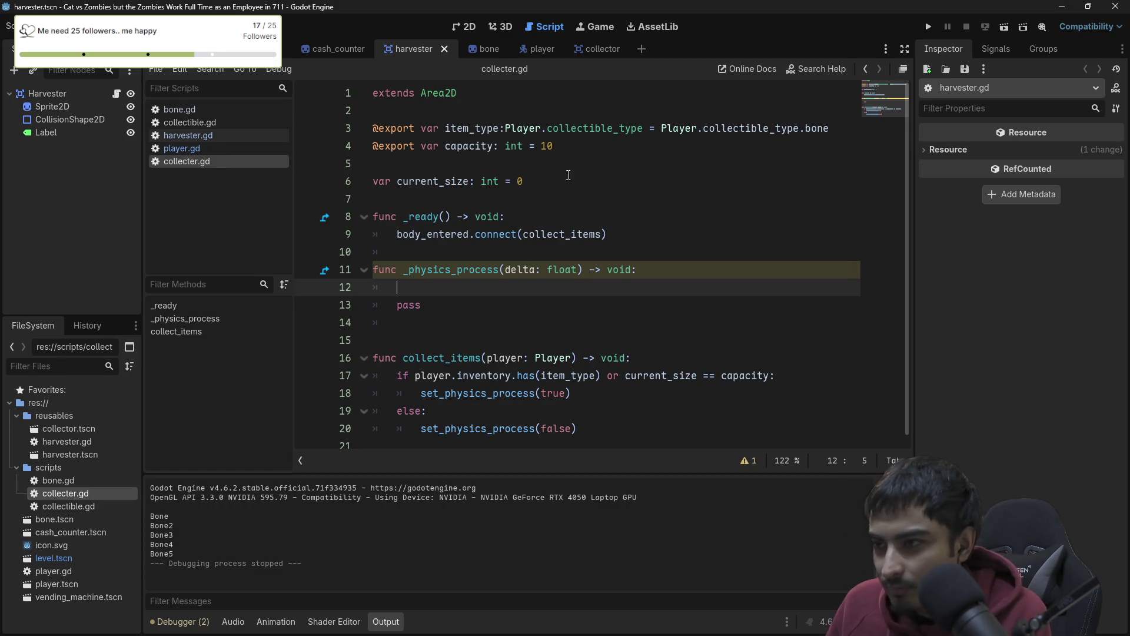
pyautogui.click(539, 48)
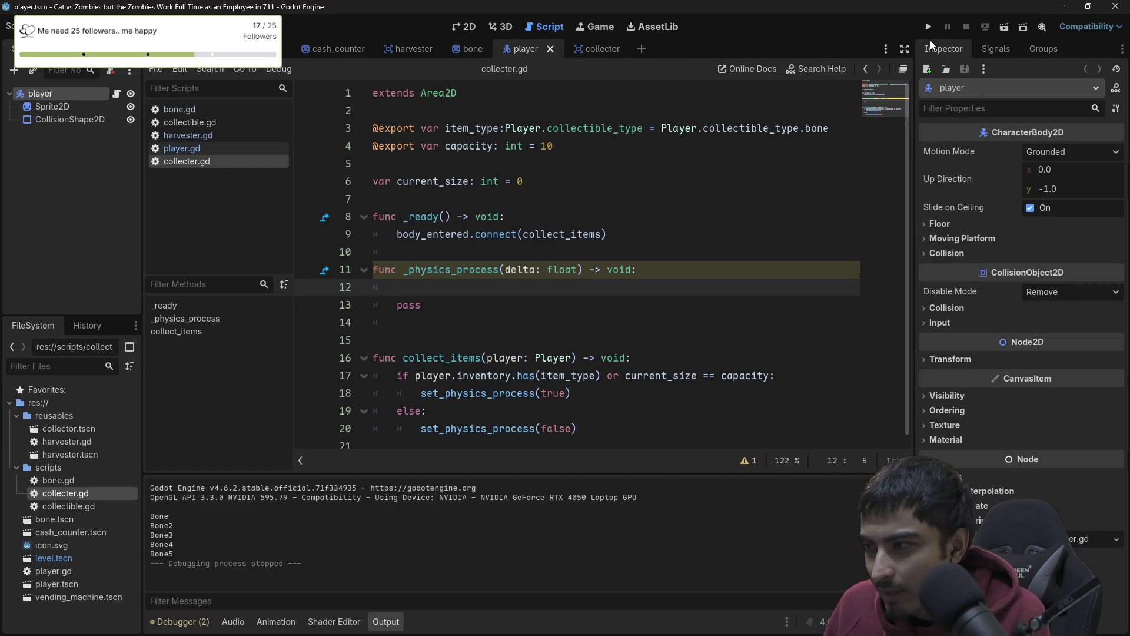
# Run the game, walk the player onto the Harvester to collect bones, and stop it.
pyautogui.click(929, 27)
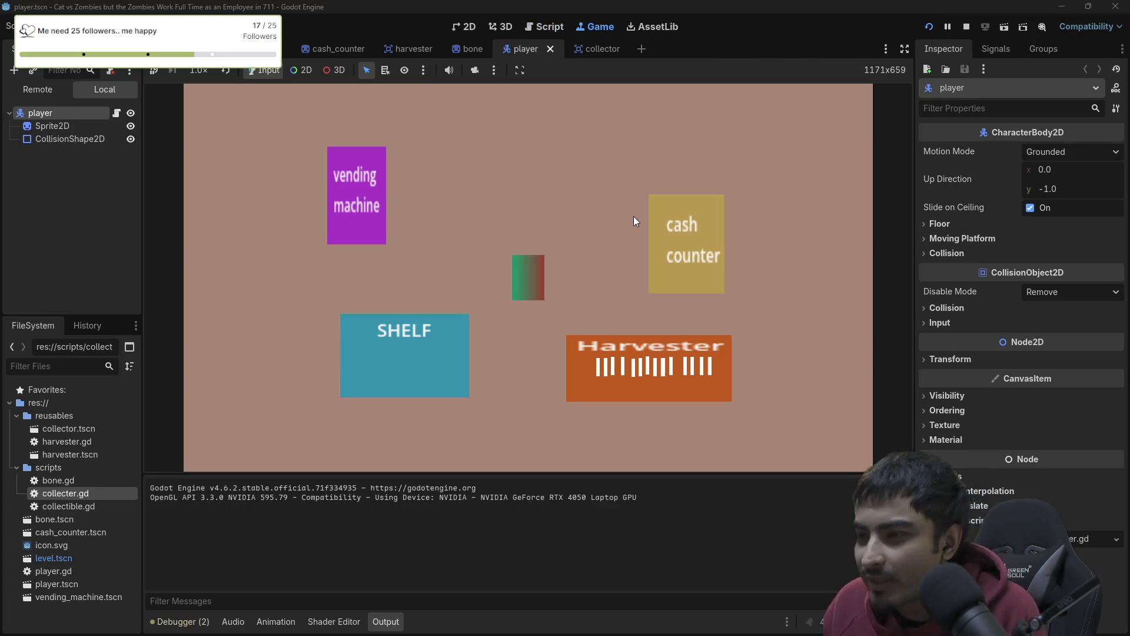
pyautogui.press('Right')
pyautogui.press('Down')
pyautogui.press('Up')
pyautogui.press('Left')
pyautogui.press('Down')
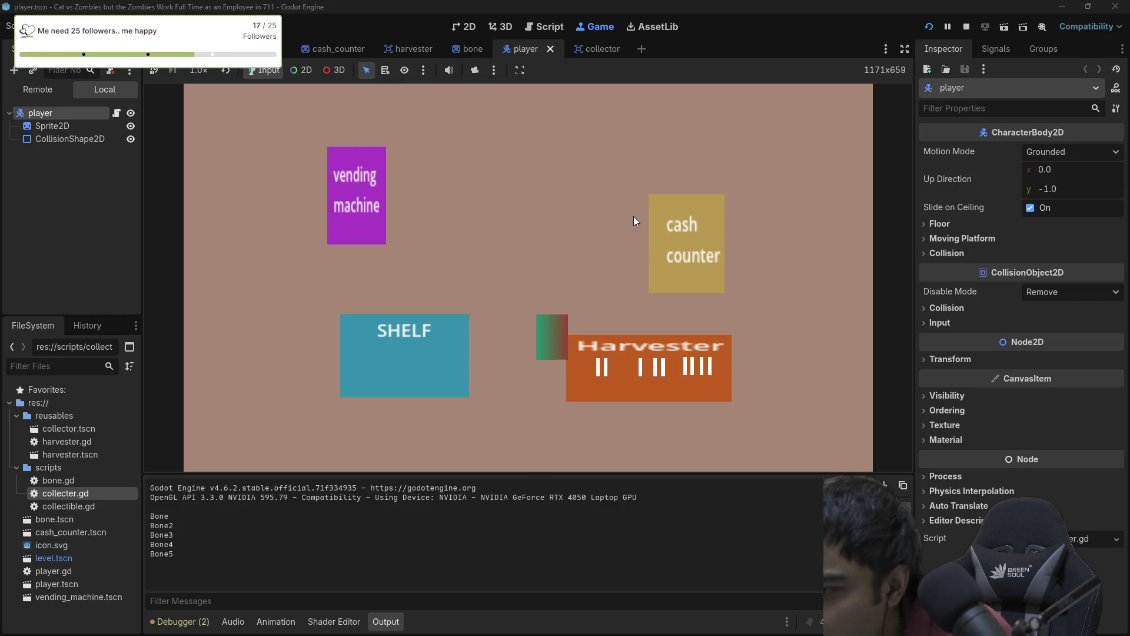
pyautogui.press('Right')
pyautogui.press('Up')
pyautogui.press('Left')
pyautogui.press('Down')
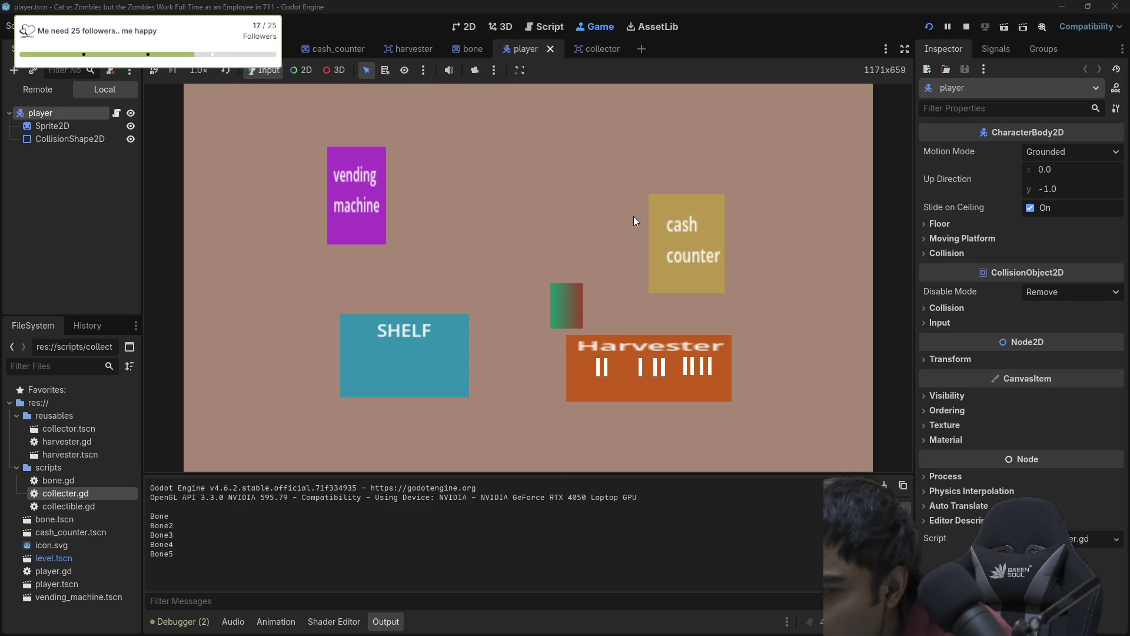
pyautogui.click(966, 21)
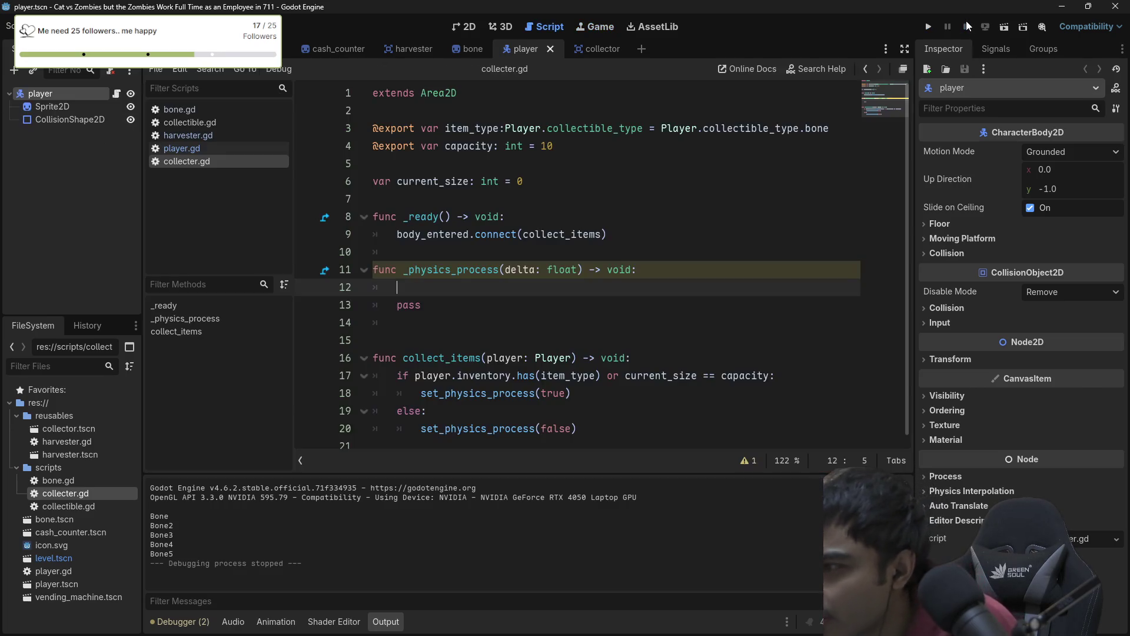
# Restart the game, walk to the Harvester again, and stop it.
pyautogui.click(929, 26)
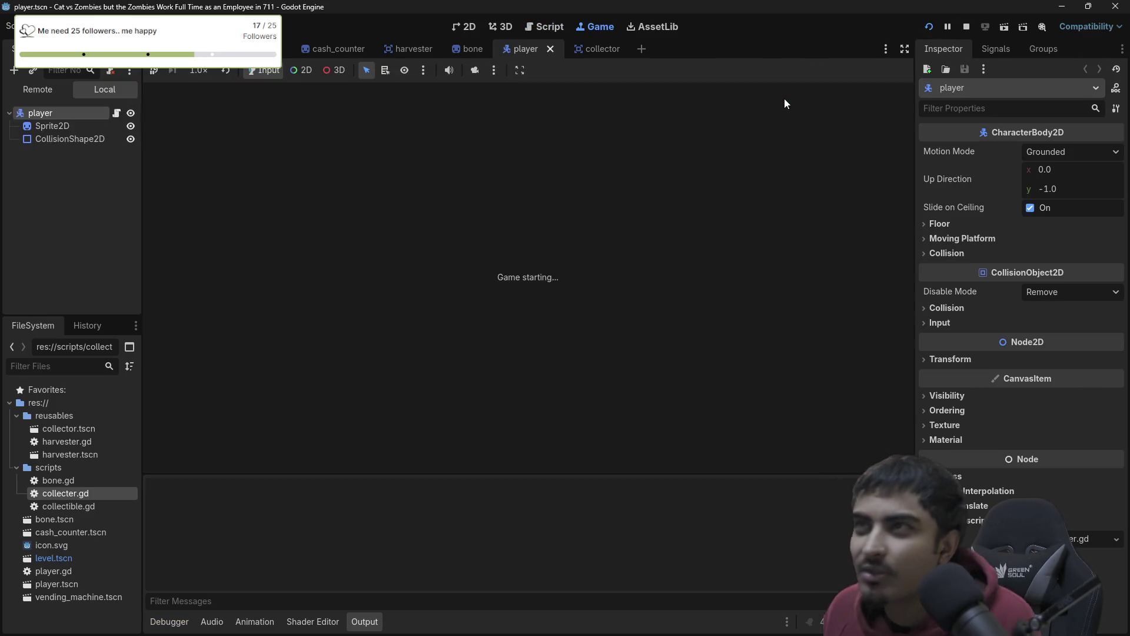
pyautogui.press('Down')
pyautogui.press('Right')
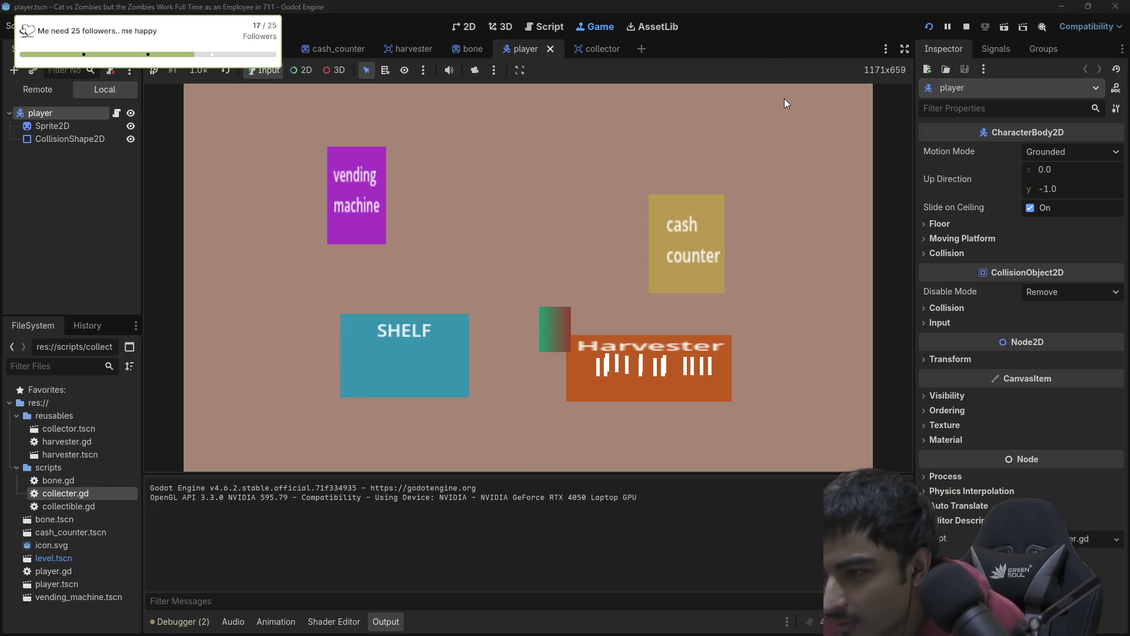
pyautogui.press('Up')
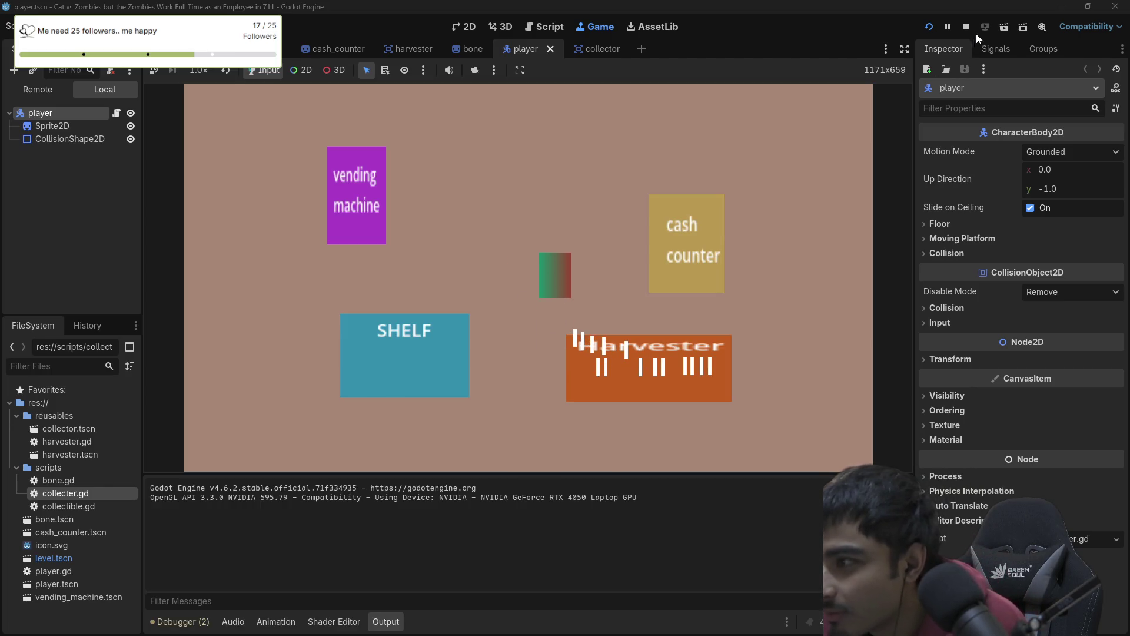
pyautogui.click(966, 27)
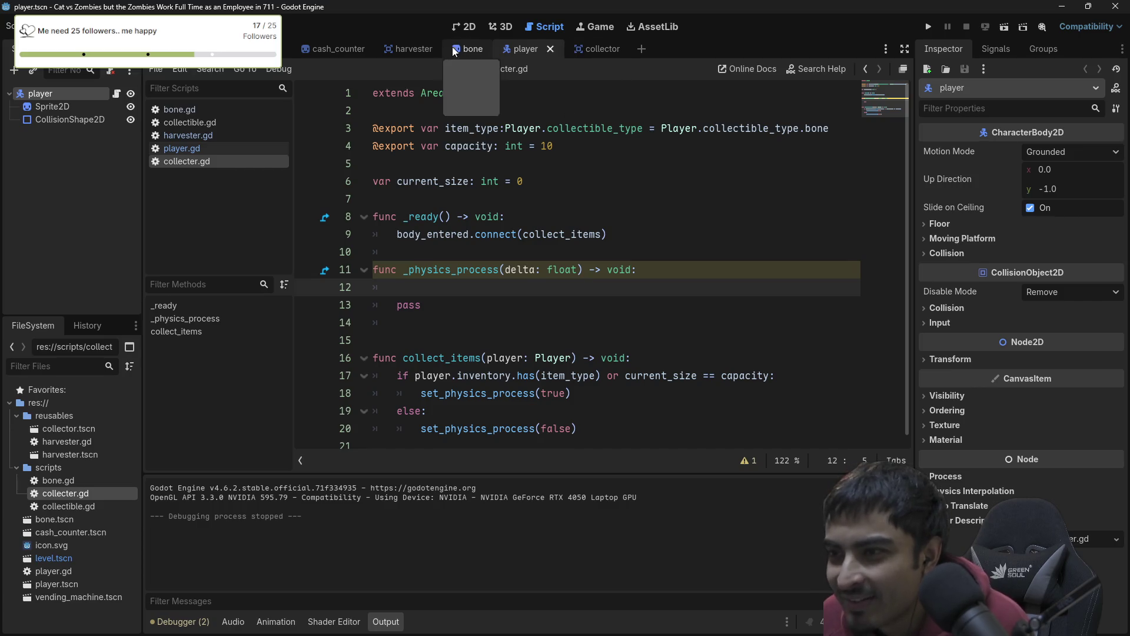
# Check player.gd, then comment out body_exited.connect(move_to_player) on line 11 of harvester.gd.
pyautogui.click(182, 147)
pyautogui.click(475, 252)
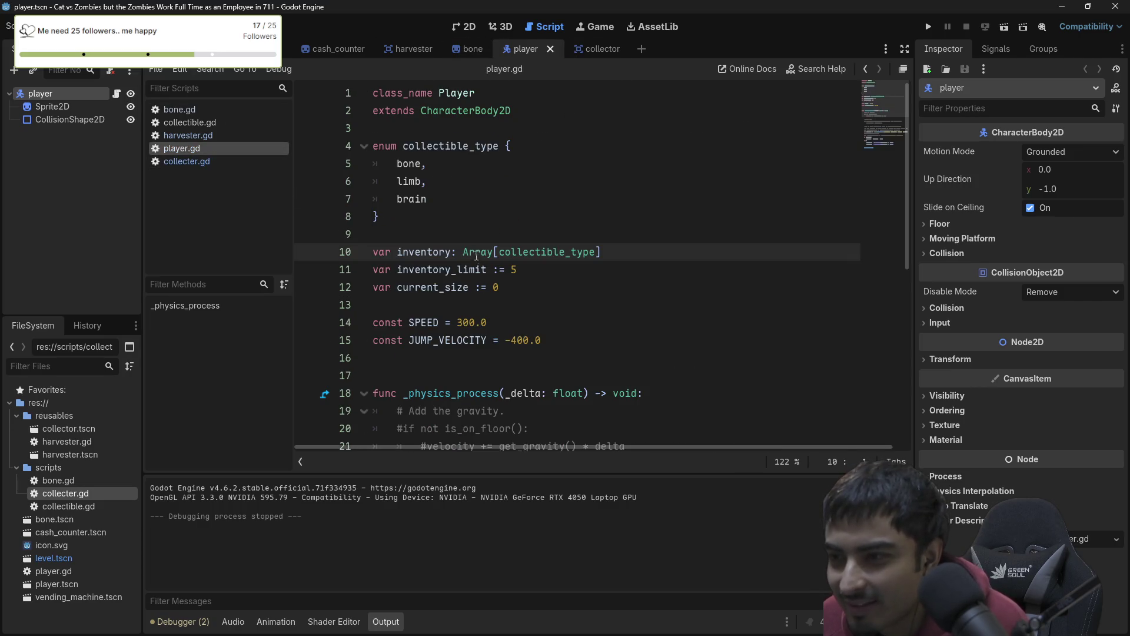
pyautogui.scroll(-6, 476, 257)
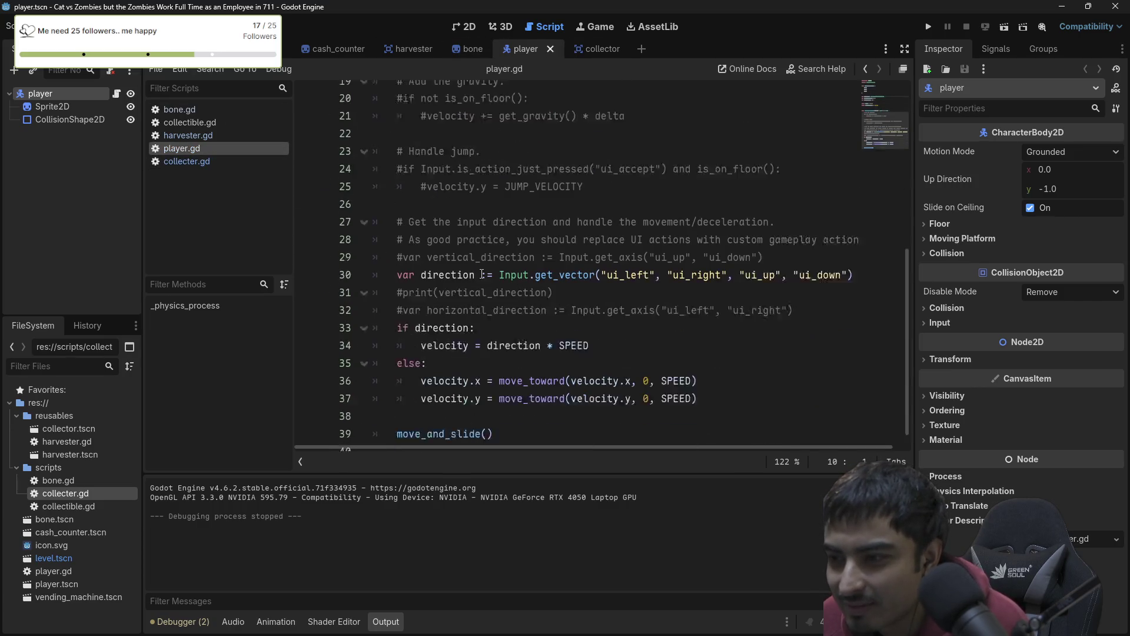
pyautogui.click(177, 136)
pyautogui.scroll(6, 608, 190)
pyautogui.scroll(4, 609, 189)
pyautogui.doubleClick(443, 269)
pyautogui.scroll(-10, 446, 274)
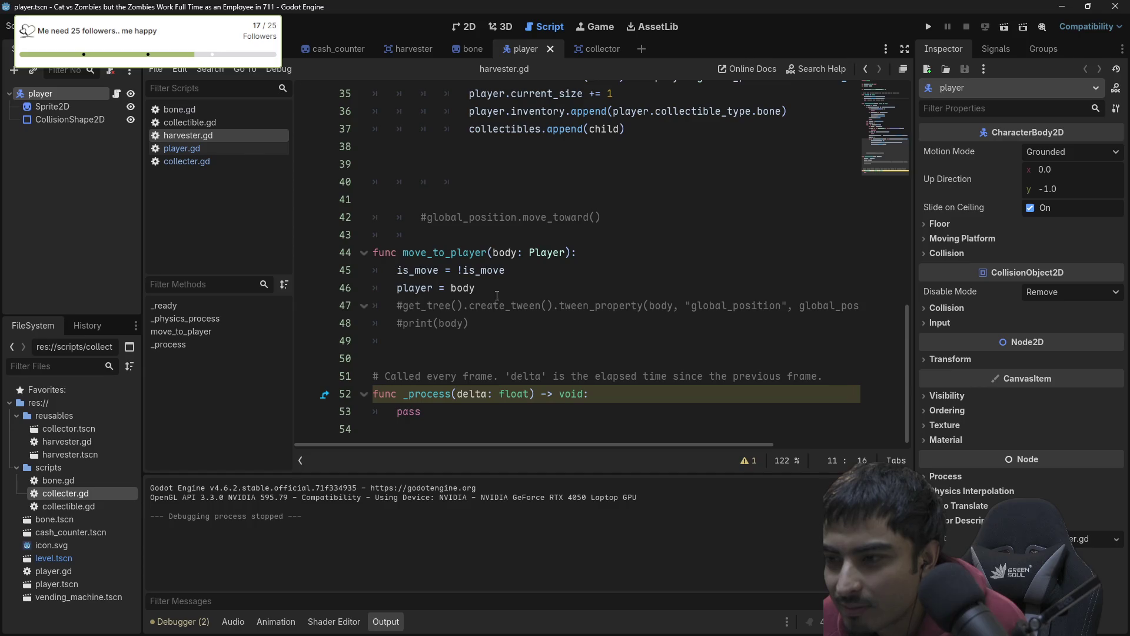
pyautogui.scroll(10, 522, 289)
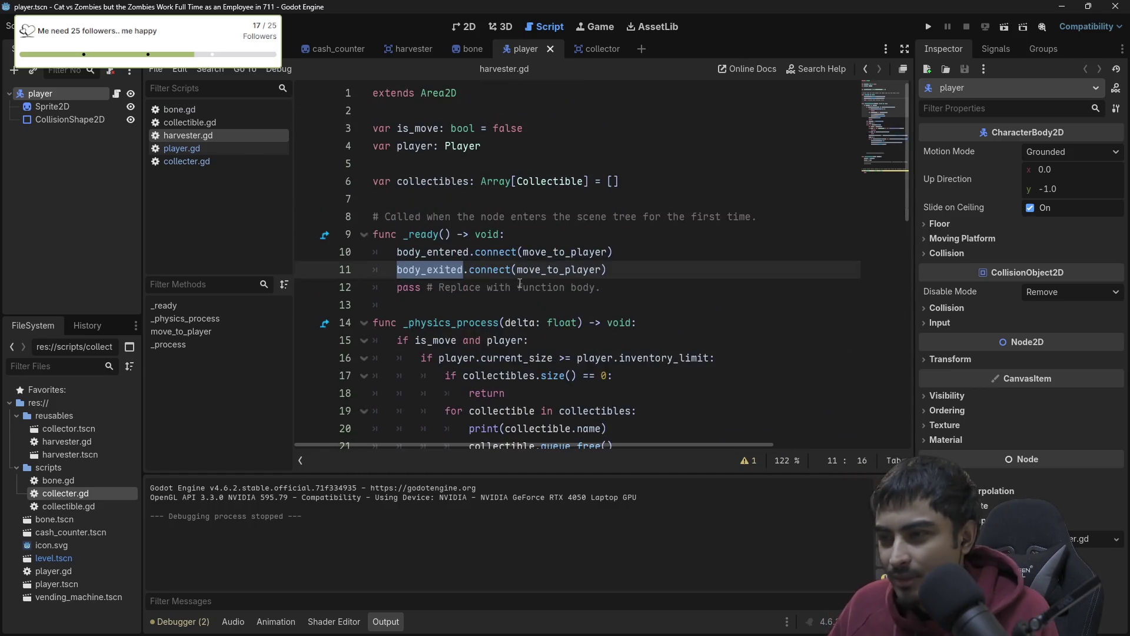
pyautogui.click(626, 277)
pyautogui.hotkey('ctrl', 'k')
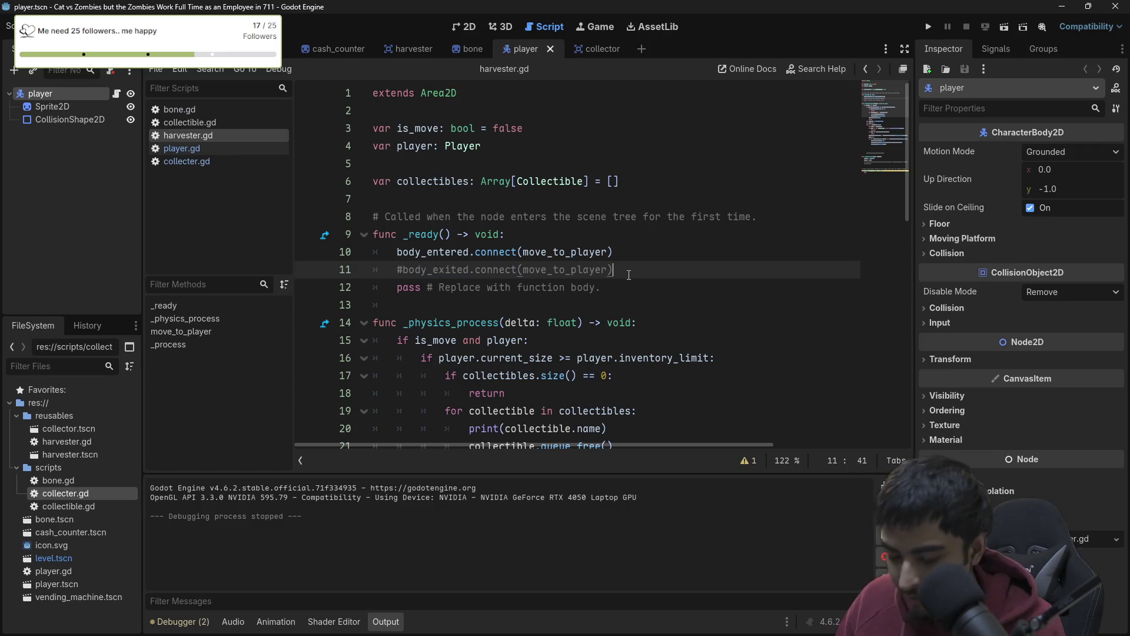
# Change '!is_move' to true in move_to_player on line 45.
pyautogui.scroll(-2, 547, 218)
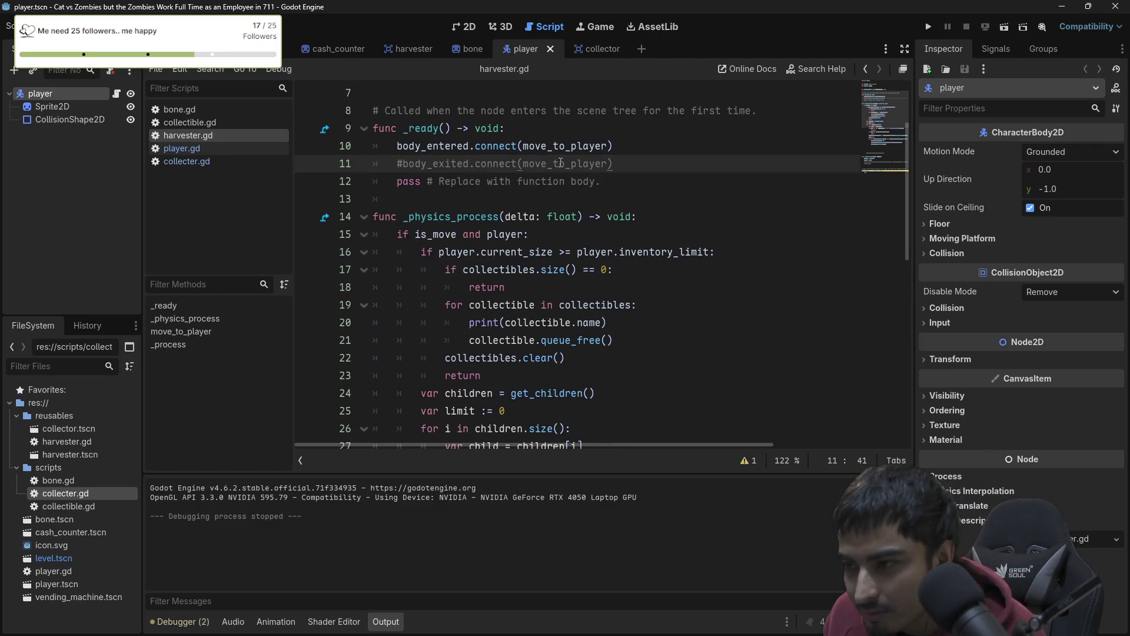
pyautogui.scroll(-9, 580, 235)
pyautogui.moveTo(510, 289); pyautogui.dragTo(458, 287)
pyautogui.write('true')
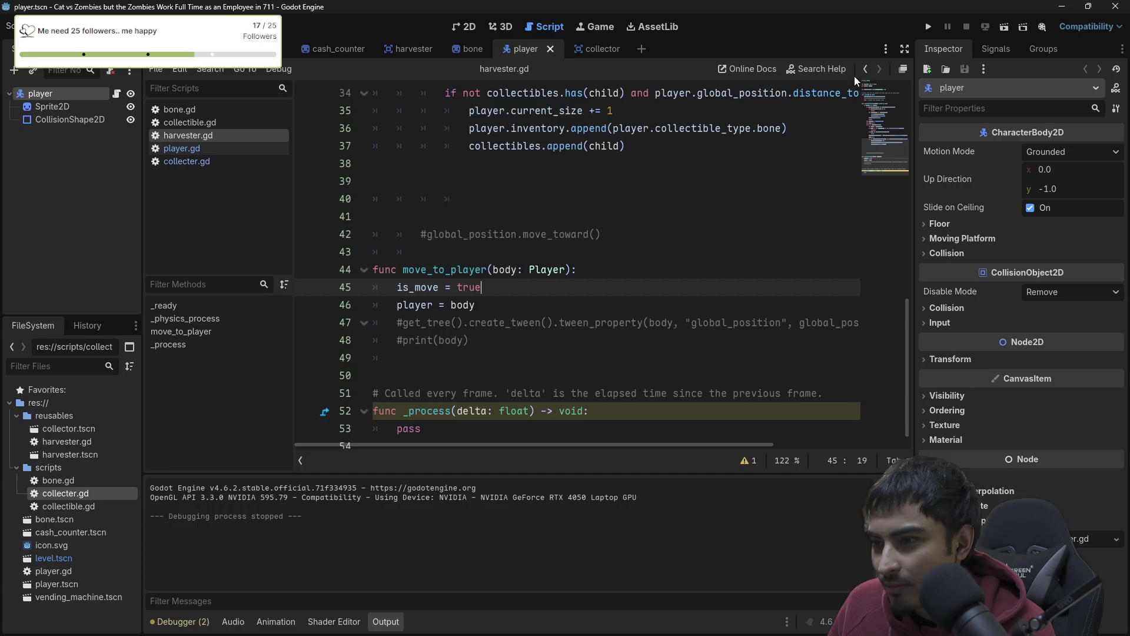
# Add 'is_move = false' after collectibles.clear() and save harvester.gd.
pyautogui.scroll(3, 627, 198)
pyautogui.scroll(6, 417, 338)
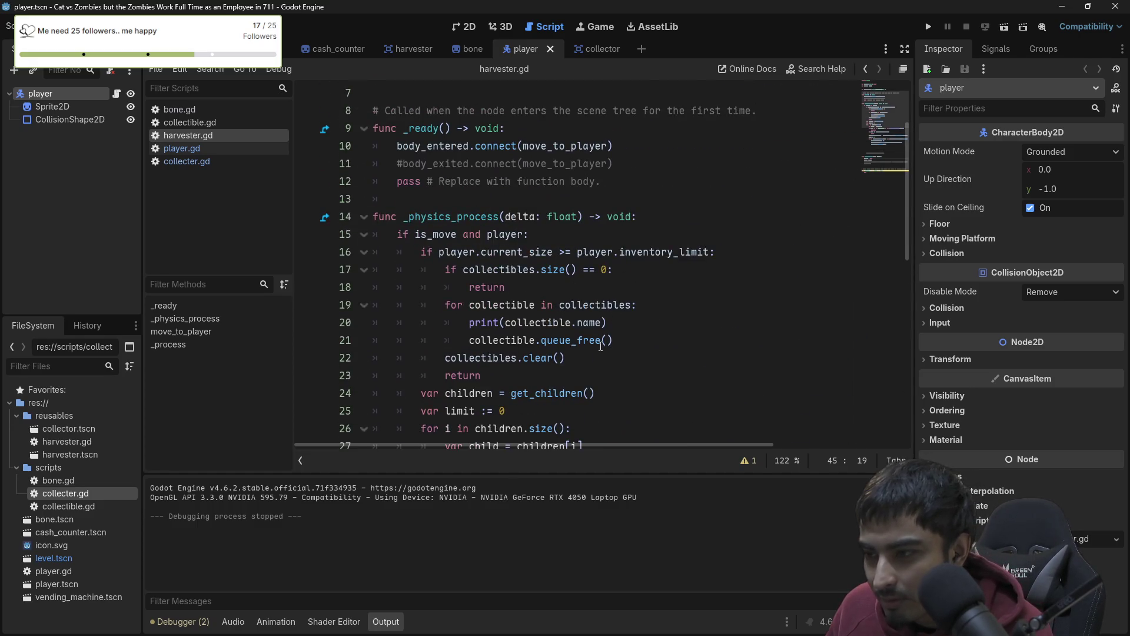
pyautogui.click(623, 338)
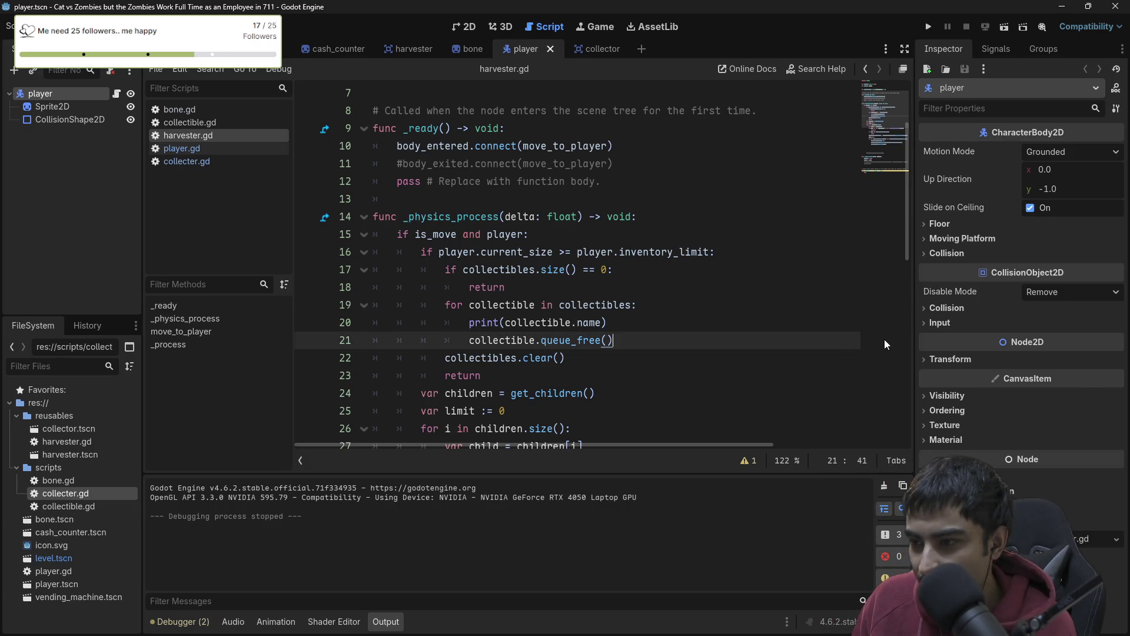
pyautogui.press('Down')
pyautogui.press('Return')
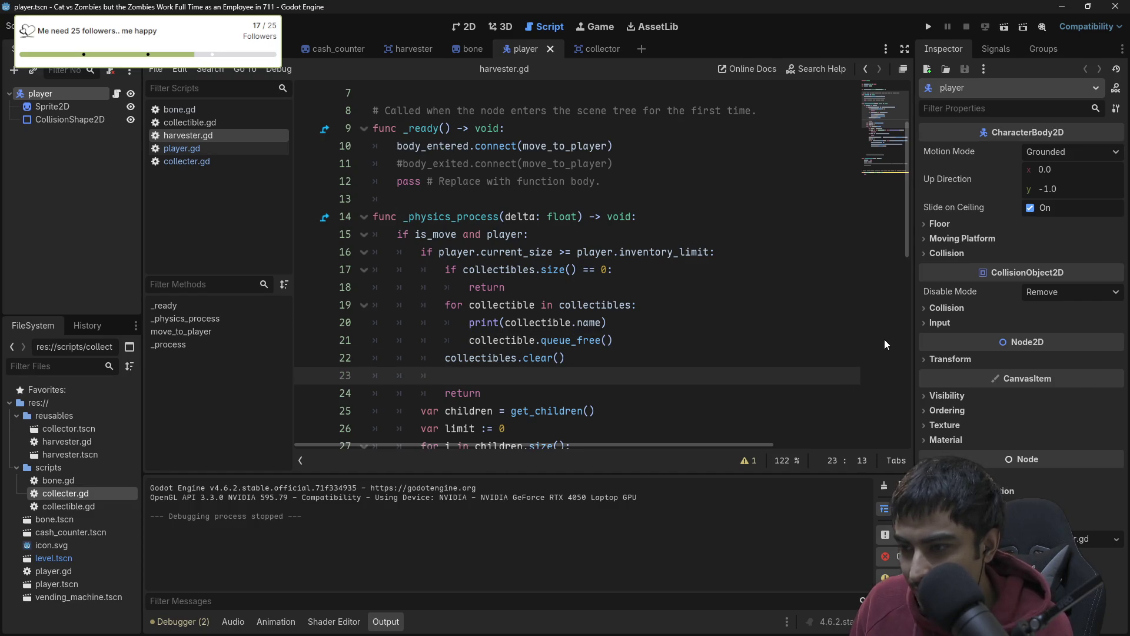
pyautogui.write('is_move')
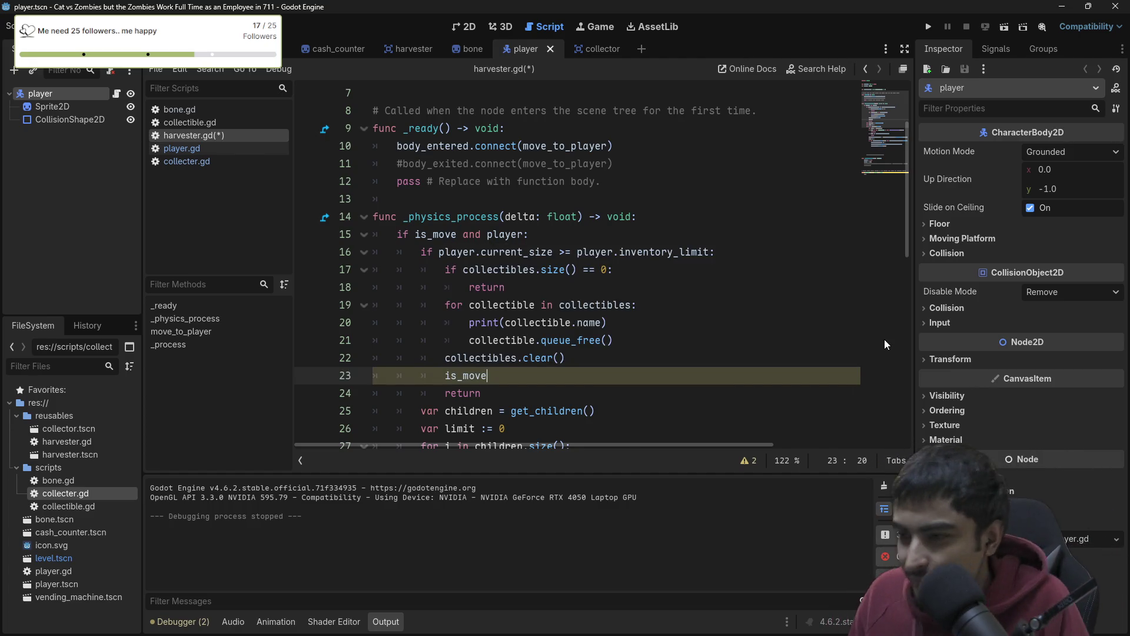
pyautogui.write(' = ')
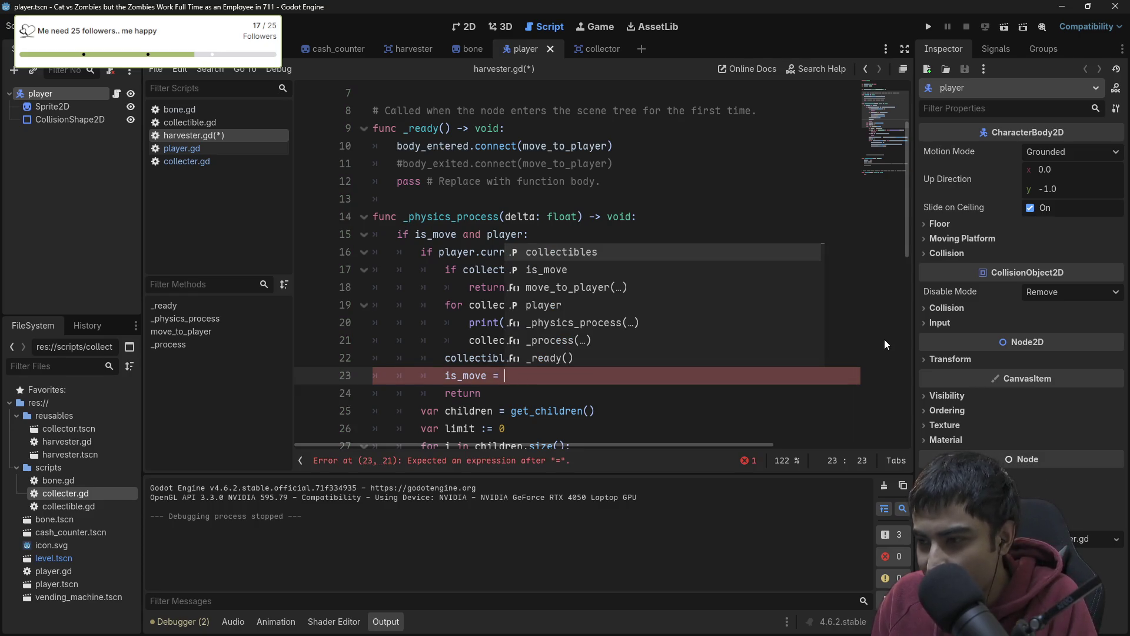
pyautogui.write('fasle')
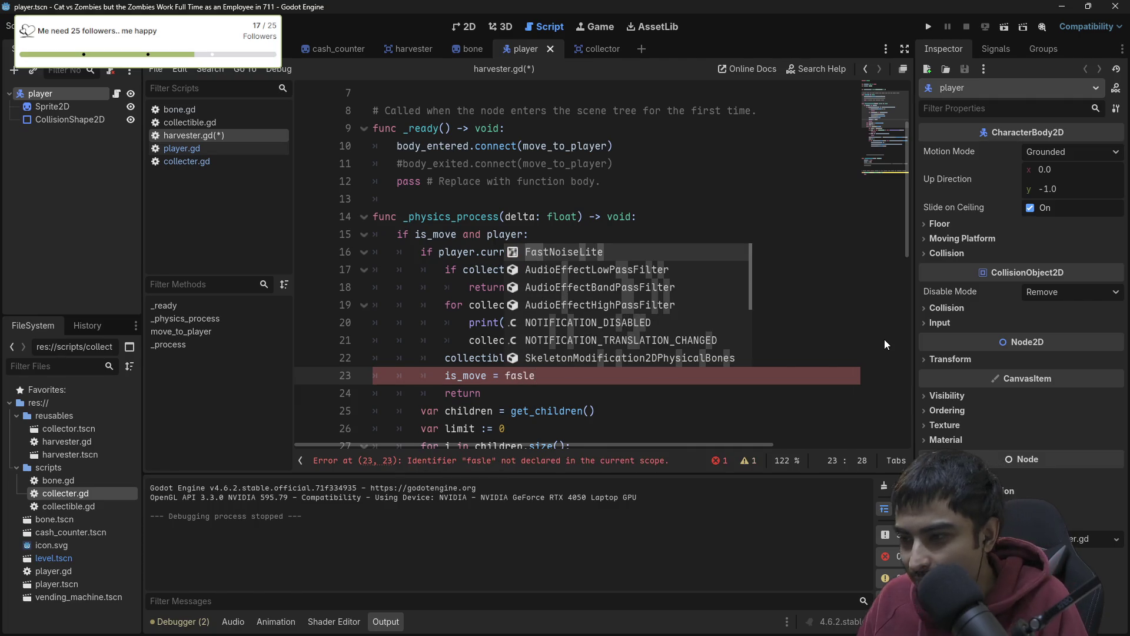
pyautogui.hotkey('ctrl', 'BackSpace')
pyautogui.write('false')
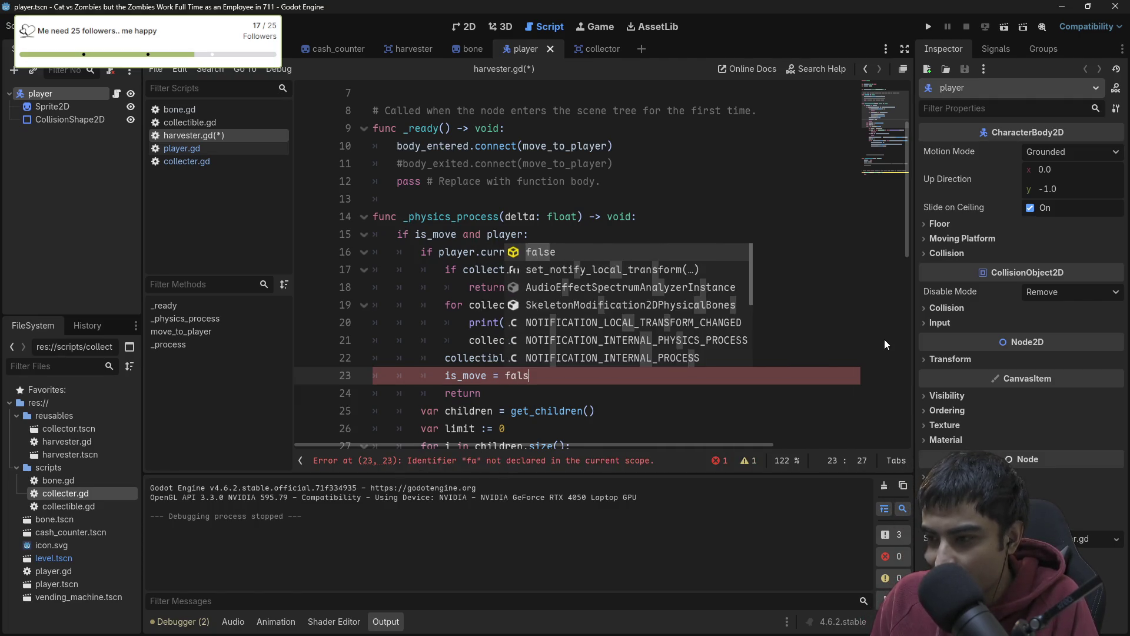
pyautogui.hotkey('ctrl', 's')
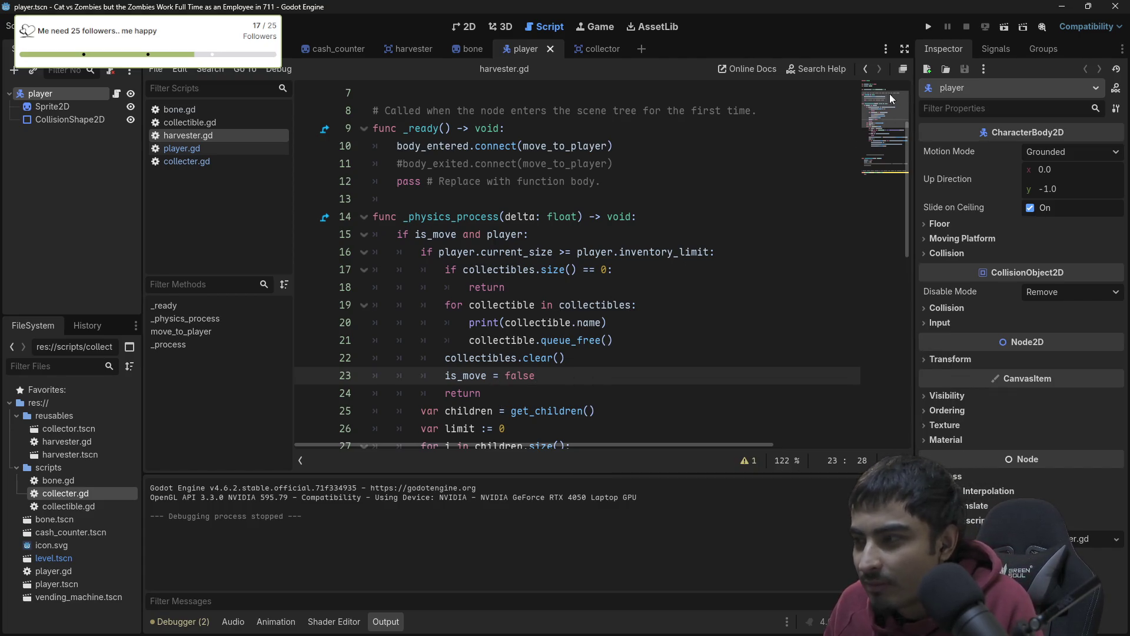
# Run the game and walk the player past the harvester, vending machine and SHELF, collecting bones.
pyautogui.click(927, 27)
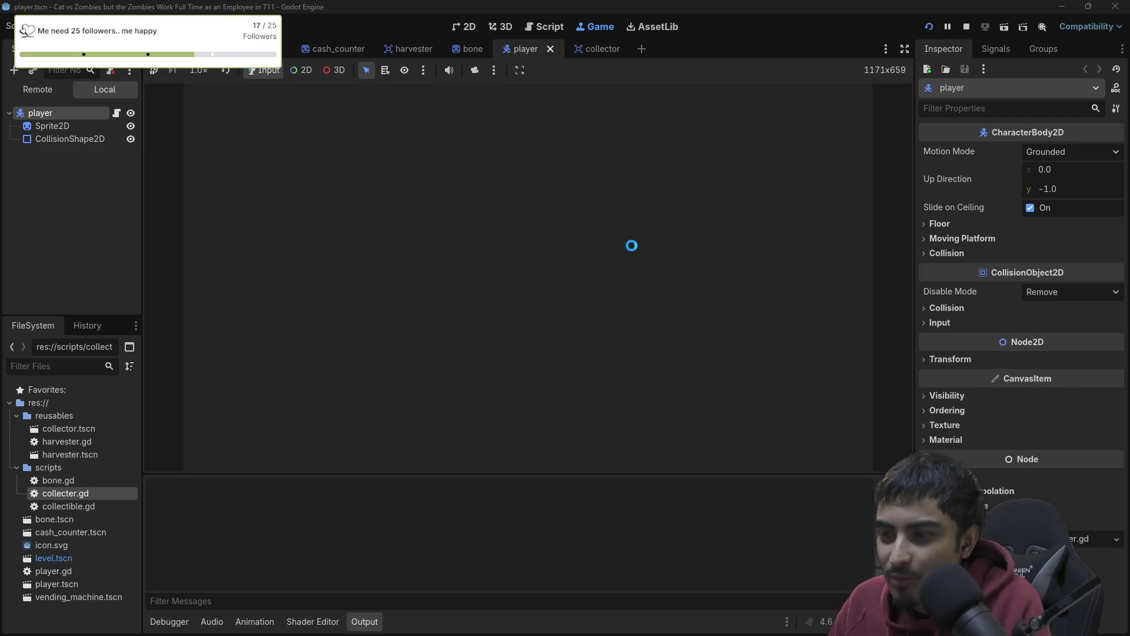
pyautogui.press('Right')
pyautogui.press('Down')
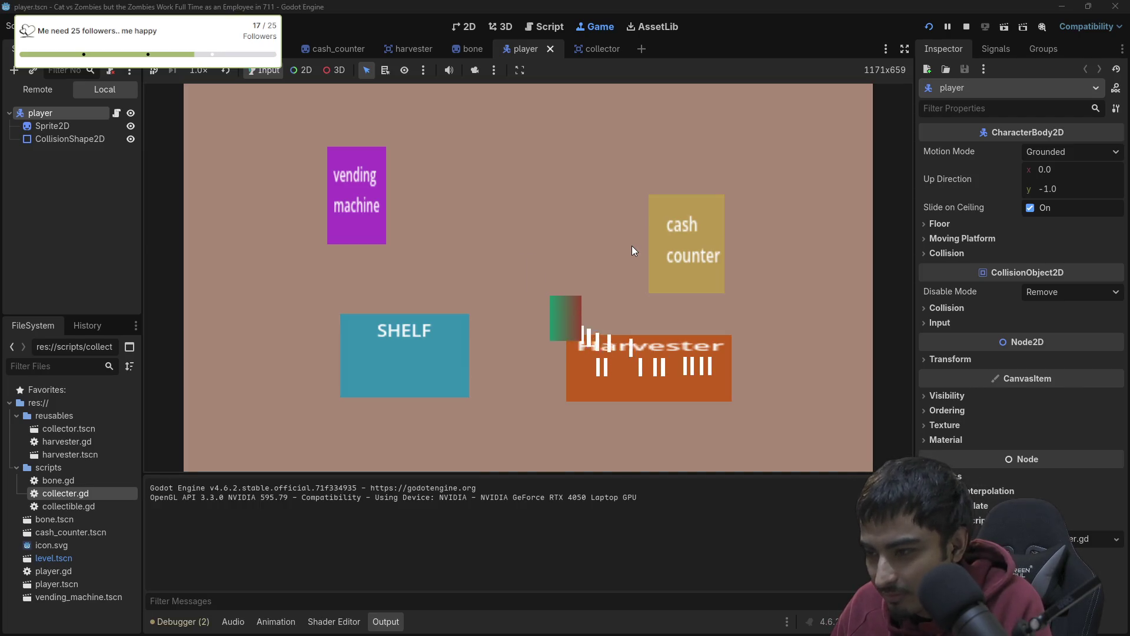
pyautogui.press('Left')
pyautogui.press('Up')
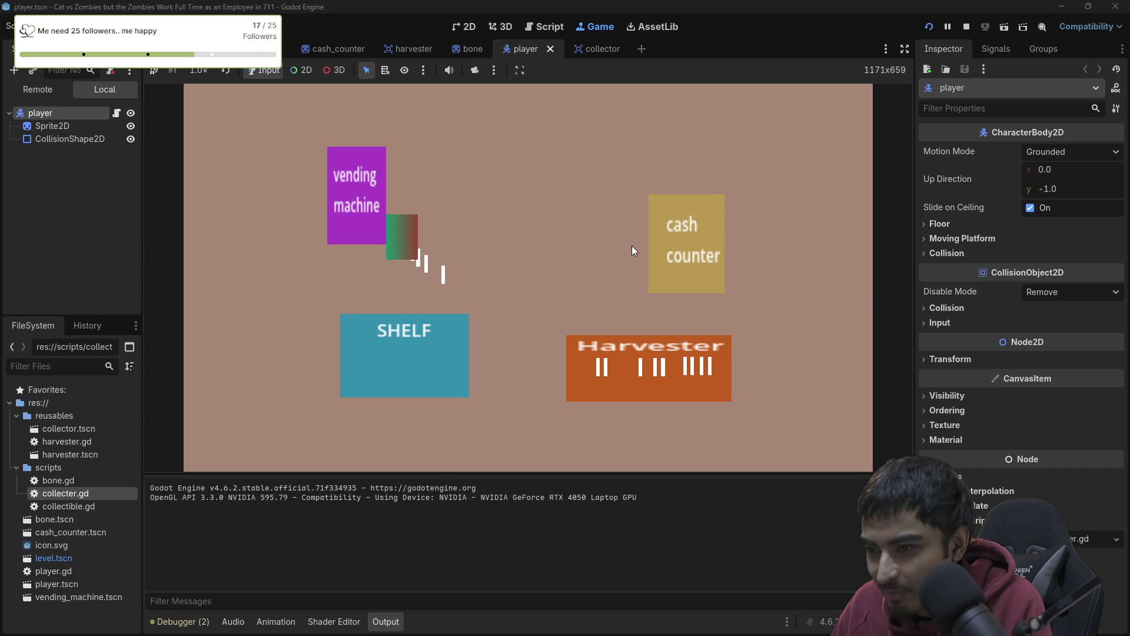
pyautogui.press('Right')
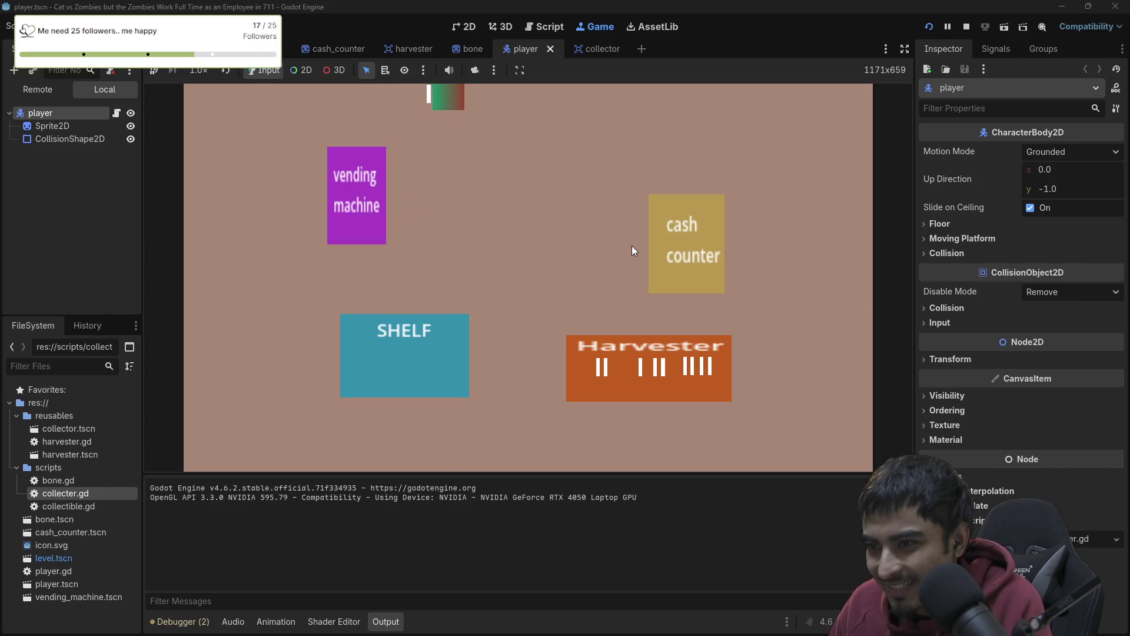
pyautogui.press('Down')
pyautogui.press('Left')
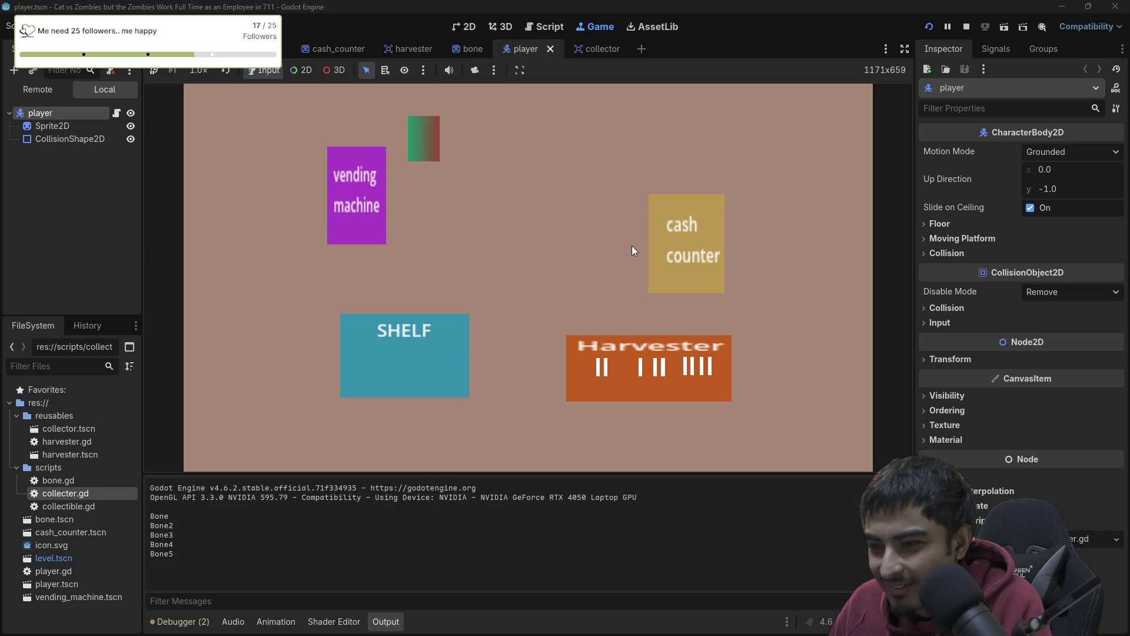
pyautogui.press('Down')
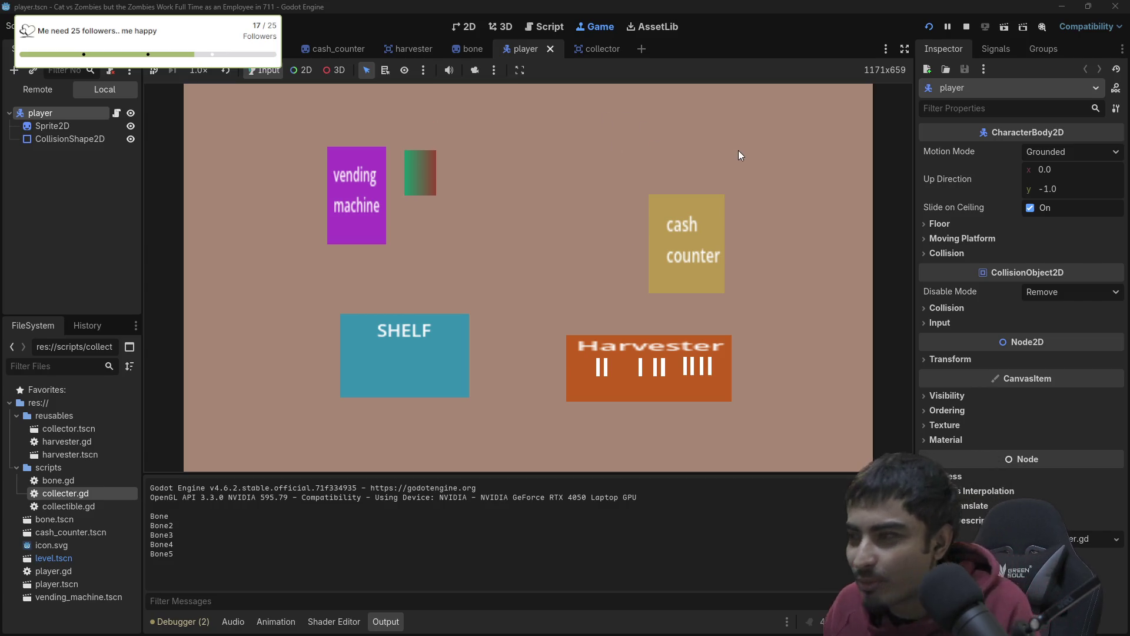
pyautogui.press('Right')
pyautogui.press('Down')
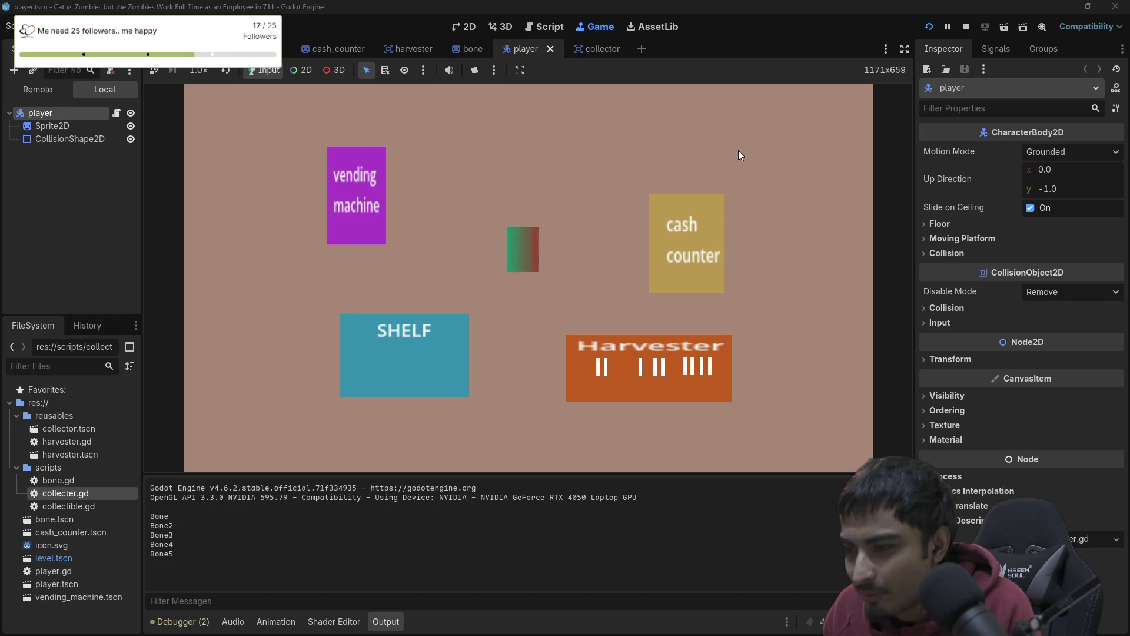
pyautogui.press('Left')
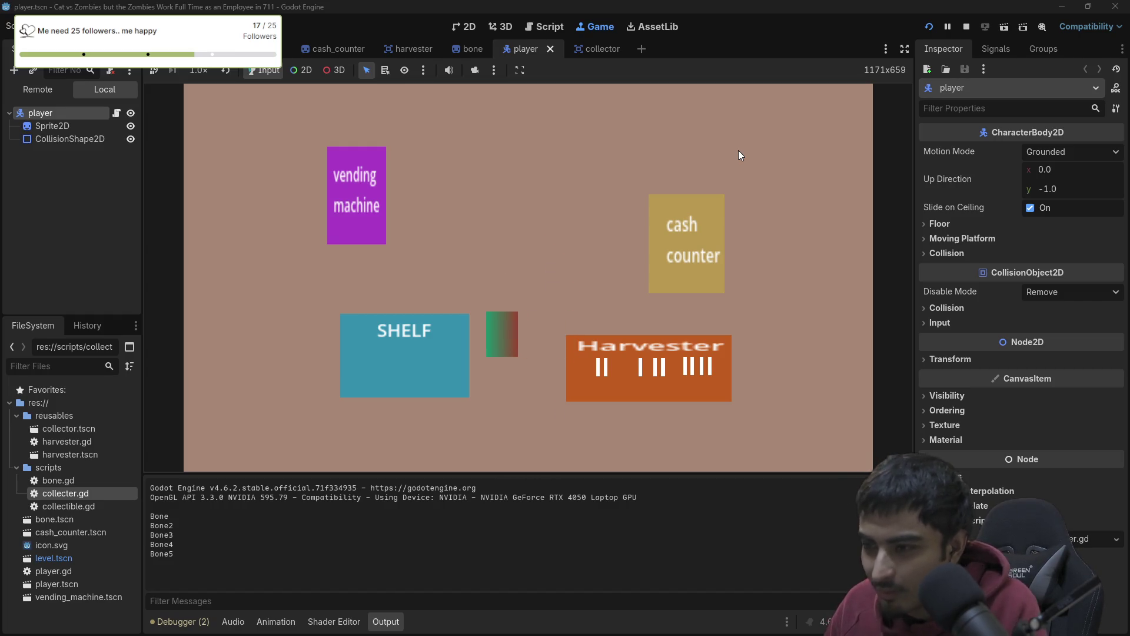
# Stop the running game playtest.
pyautogui.click(967, 27)
pyautogui.scroll(2, 595, 194)
pyautogui.scroll(-9, 595, 195)
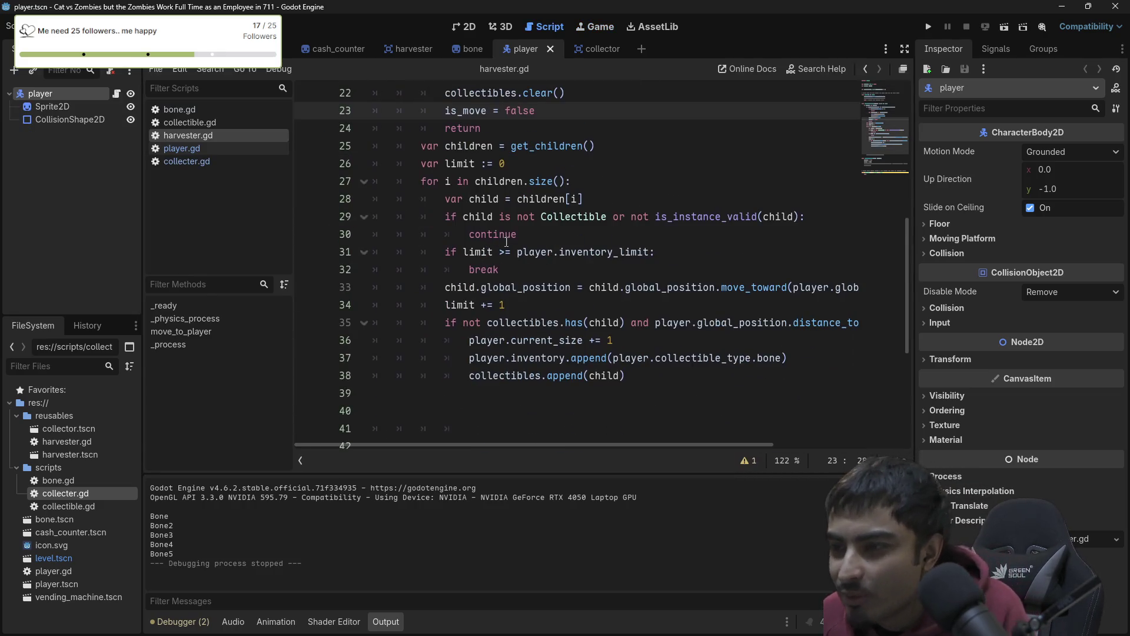
# Read through the harvester.gd logic, then bring collecter.gd back into view.
pyautogui.moveTo(514, 211)
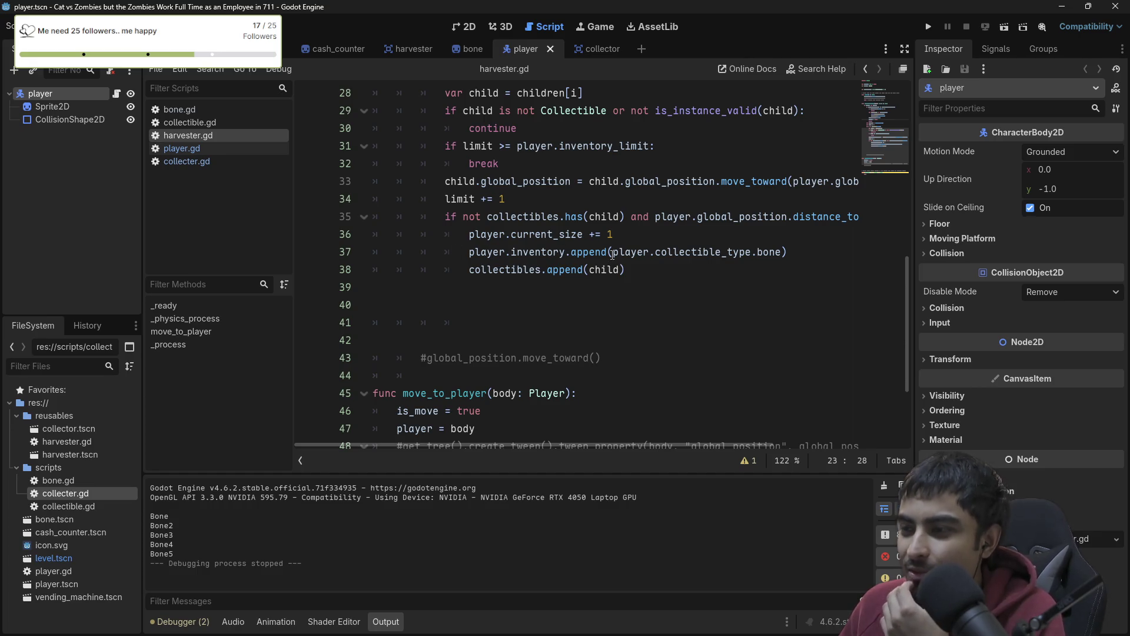
pyautogui.scroll(3, 624, 271)
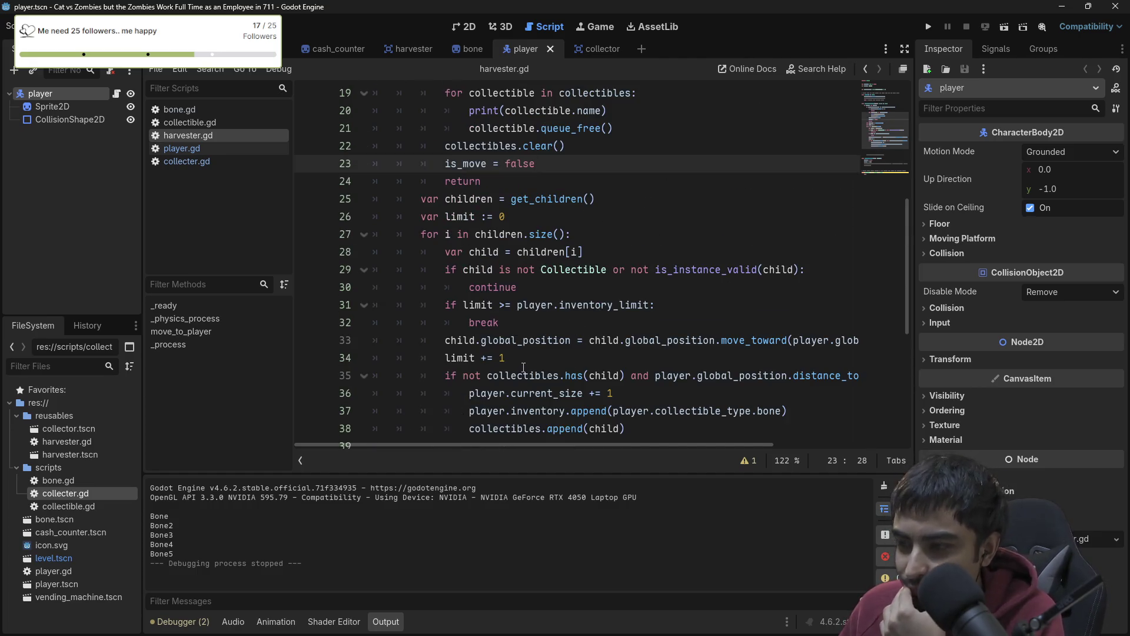
pyautogui.scroll(3, 524, 367)
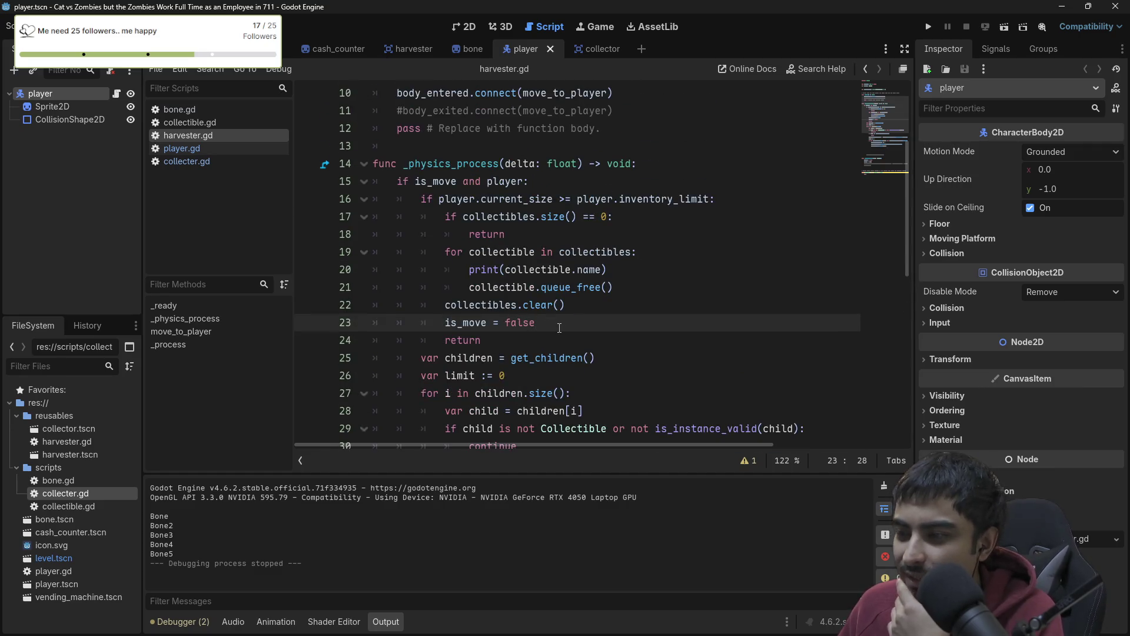
pyautogui.scroll(3, 555, 327)
pyautogui.scroll(-4, 544, 340)
pyautogui.scroll(-2, 561, 325)
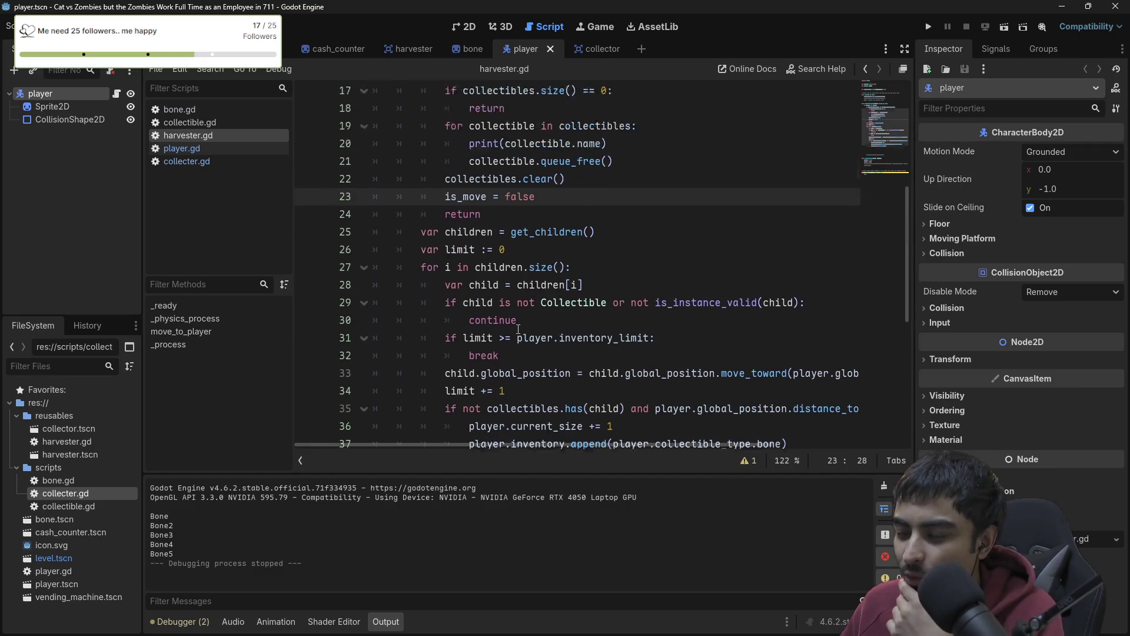
pyautogui.scroll(-6, 515, 301)
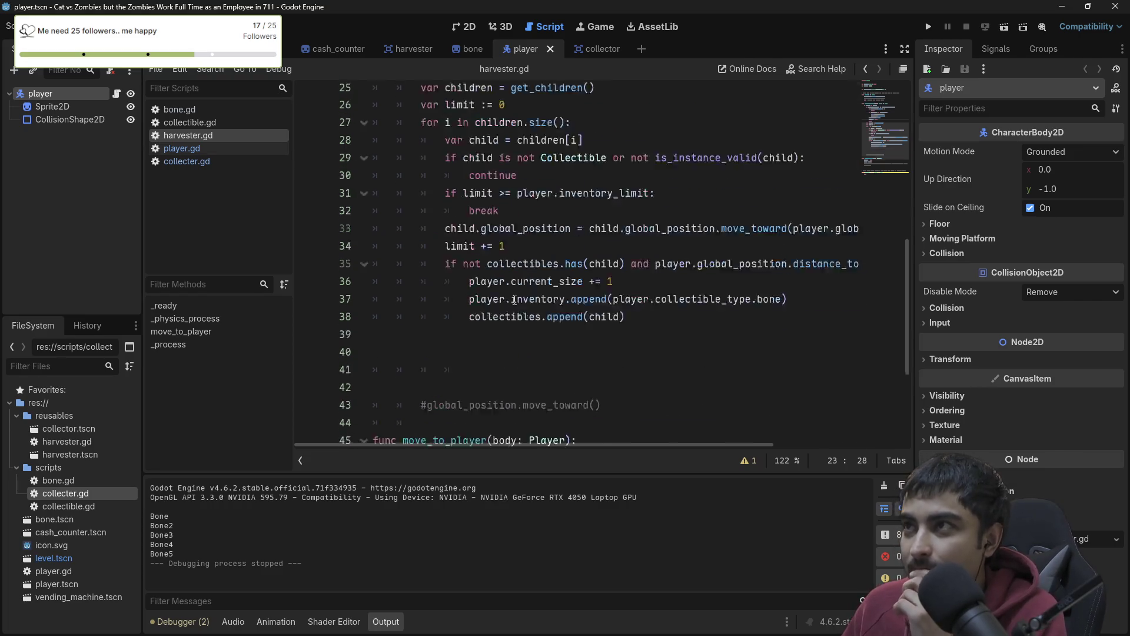
pyautogui.scroll(3, 515, 301)
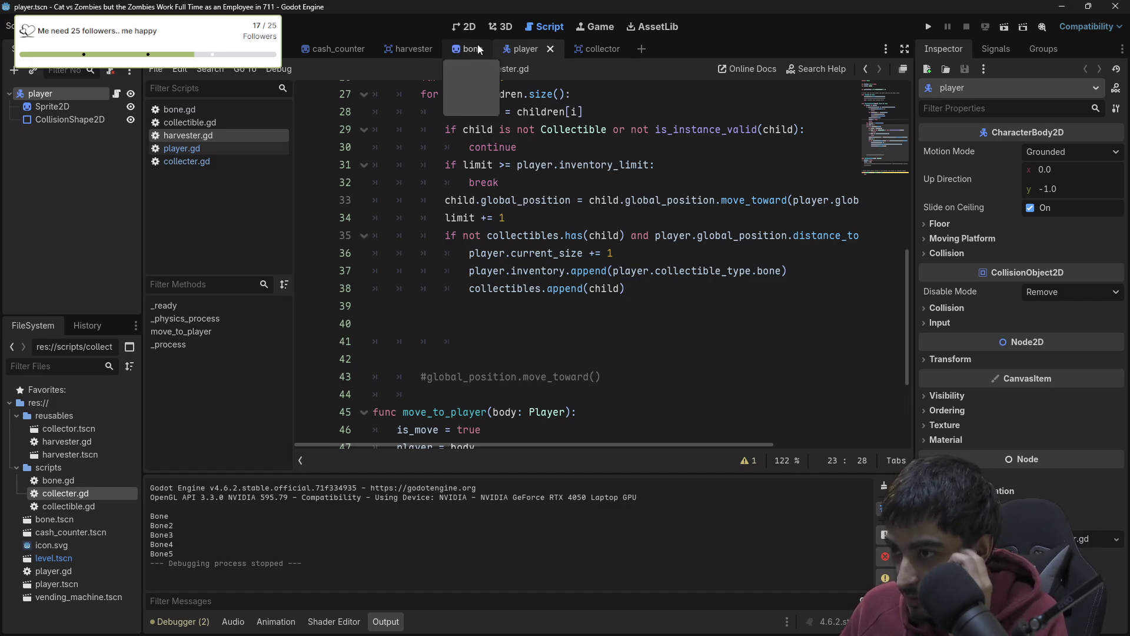
pyautogui.click(192, 161)
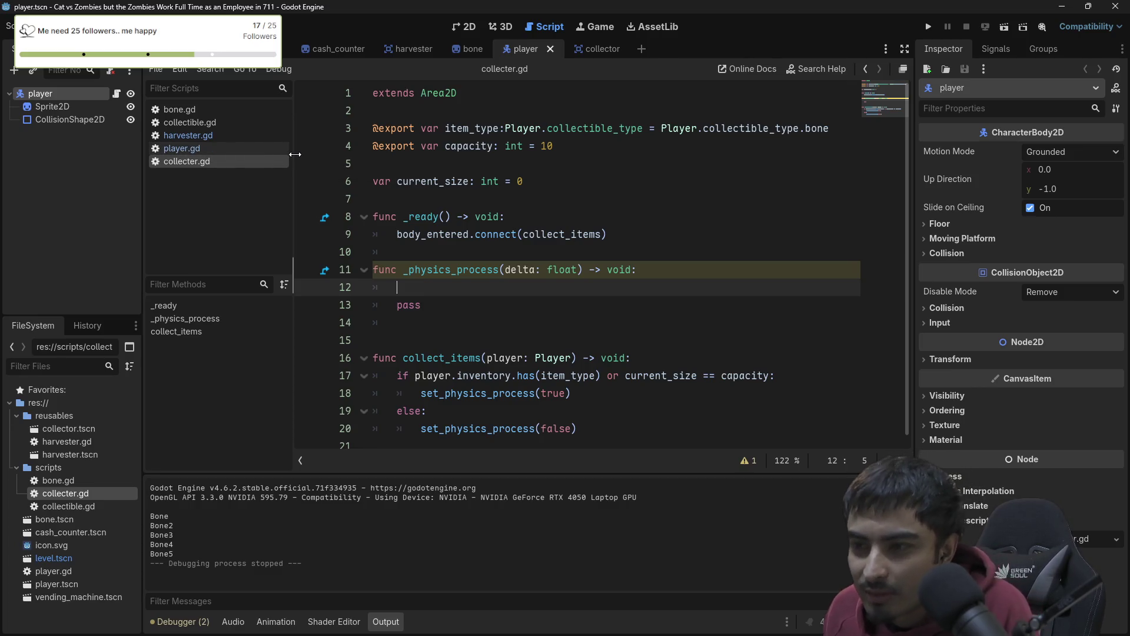
pyautogui.click(221, 147)
pyautogui.click(222, 135)
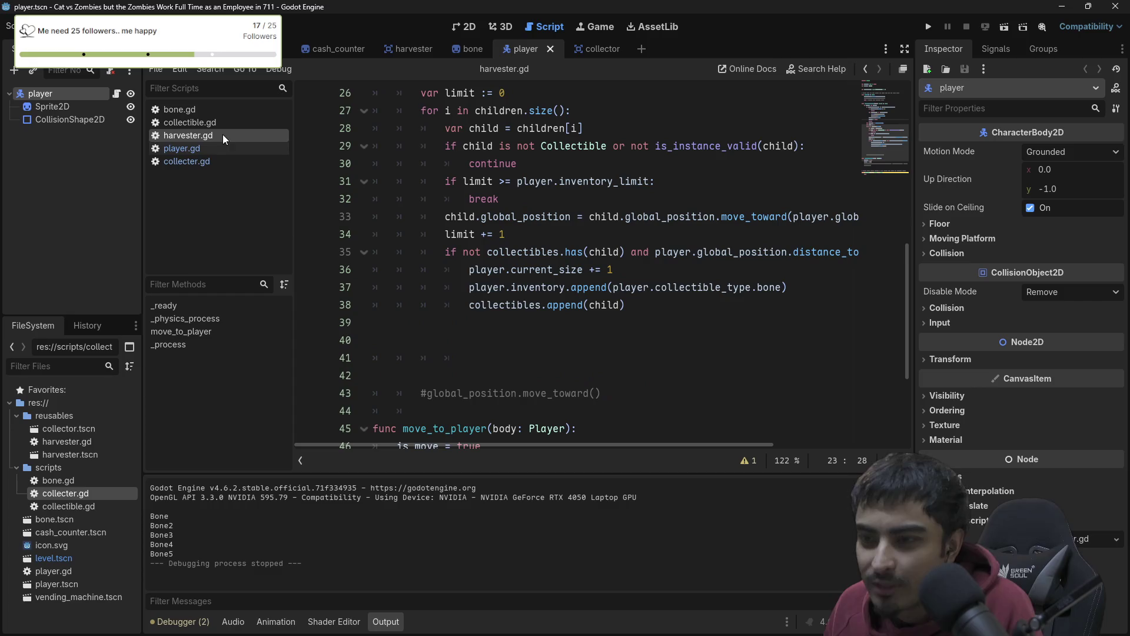
pyautogui.click(218, 163)
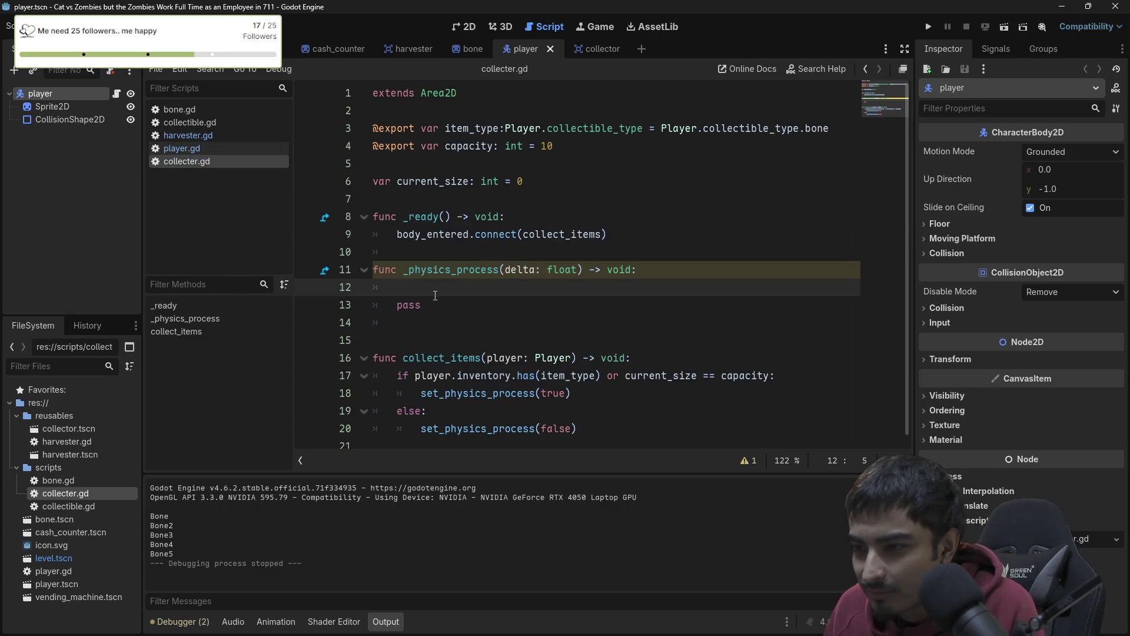
pyautogui.moveTo(428, 305); pyautogui.dragTo(392, 216)
pyautogui.moveTo(421, 305)
pyautogui.mouseDown()
pyautogui.moveTo(401, 305)
pyautogui.moveTo(327, 258)
pyautogui.moveTo(401, 218)
pyautogui.moveTo(329, 218)
pyautogui.mouseUp()
pyautogui.click(405, 193)
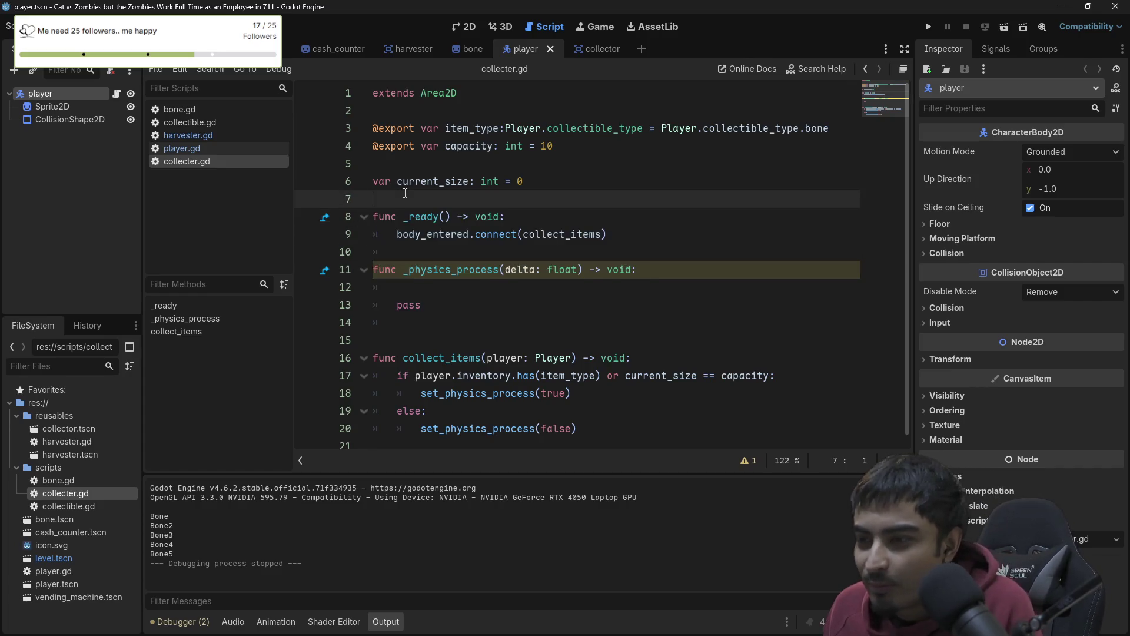
pyautogui.moveTo(405, 193); pyautogui.dragTo(386, 128)
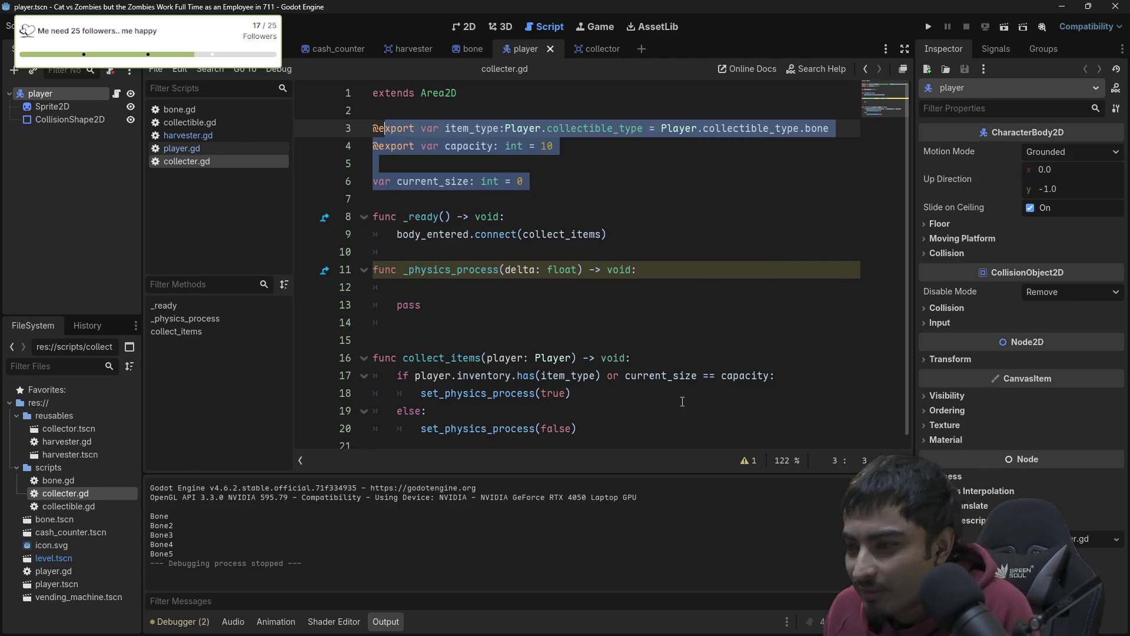
pyautogui.click(682, 402)
pyautogui.click(417, 289)
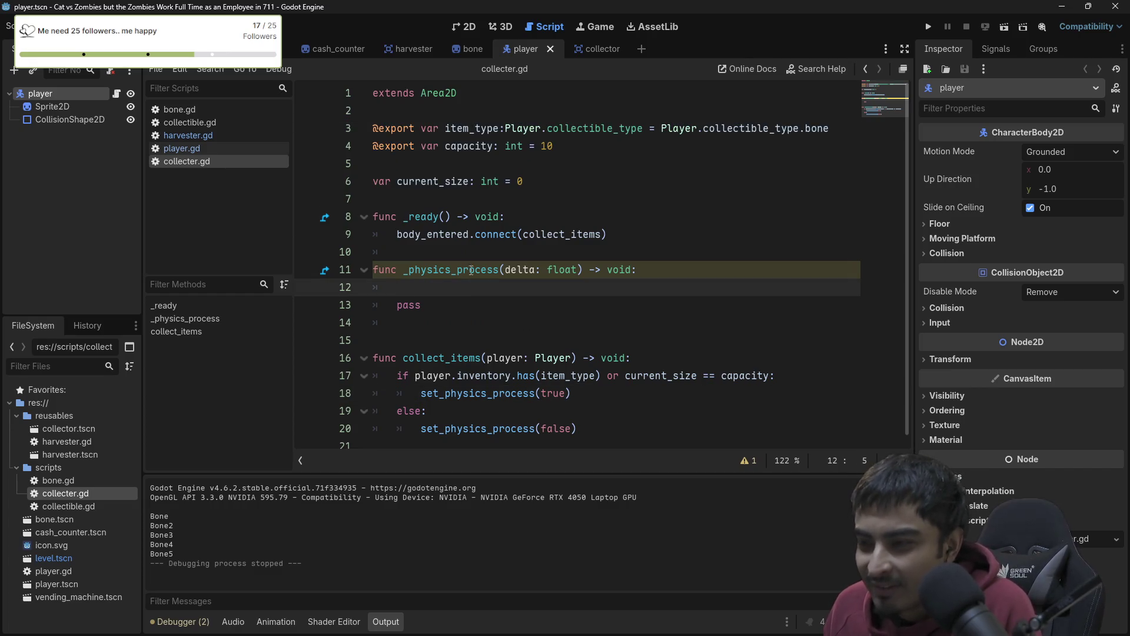
pyautogui.doubleClick(500, 270)
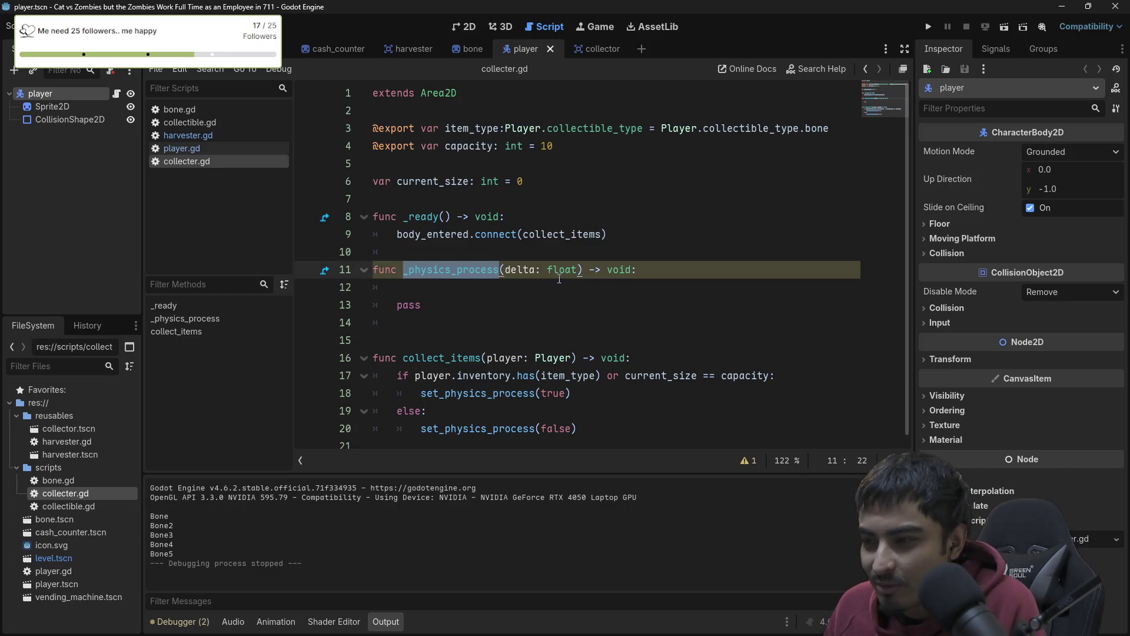
pyautogui.doubleClick(512, 269)
pyautogui.moveTo(647, 270); pyautogui.dragTo(364, 271)
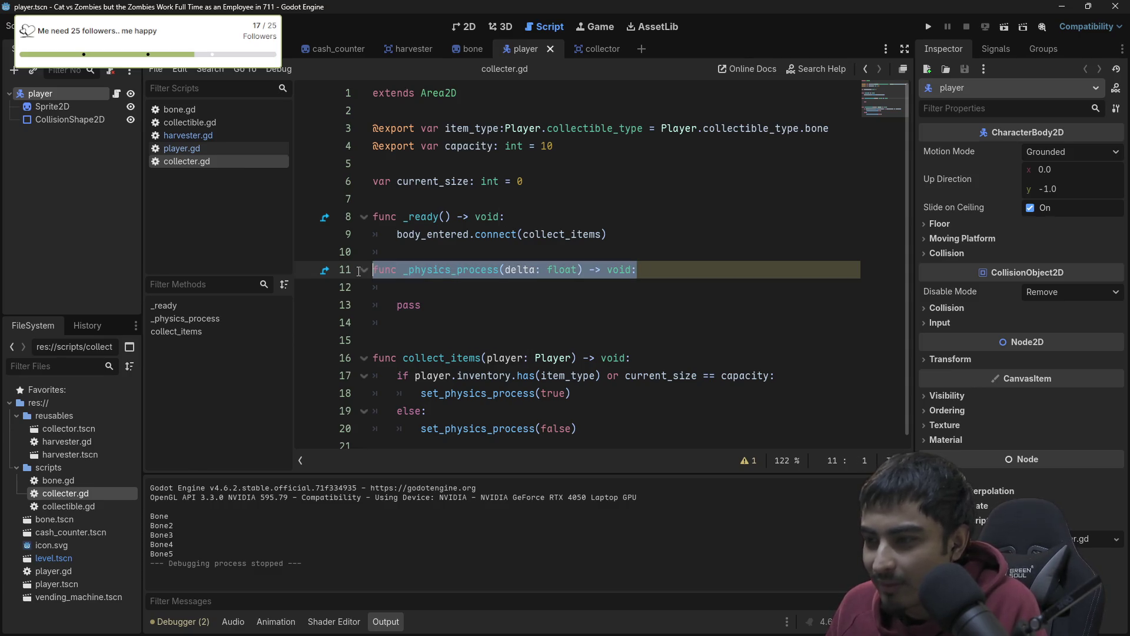
pyautogui.click(421, 250)
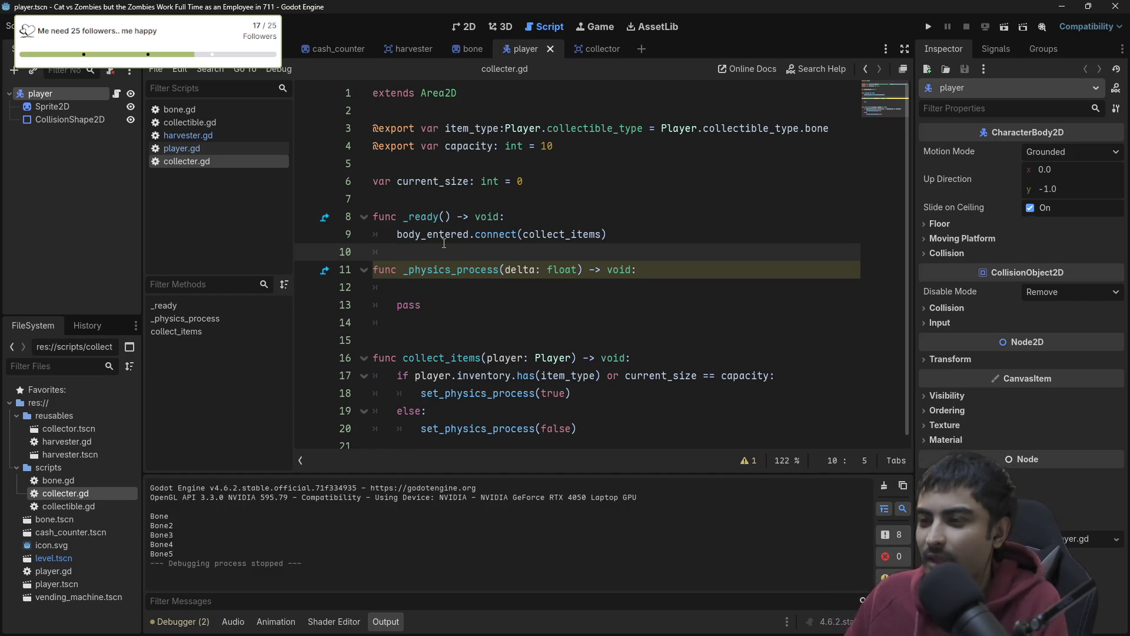
pyautogui.click(420, 288)
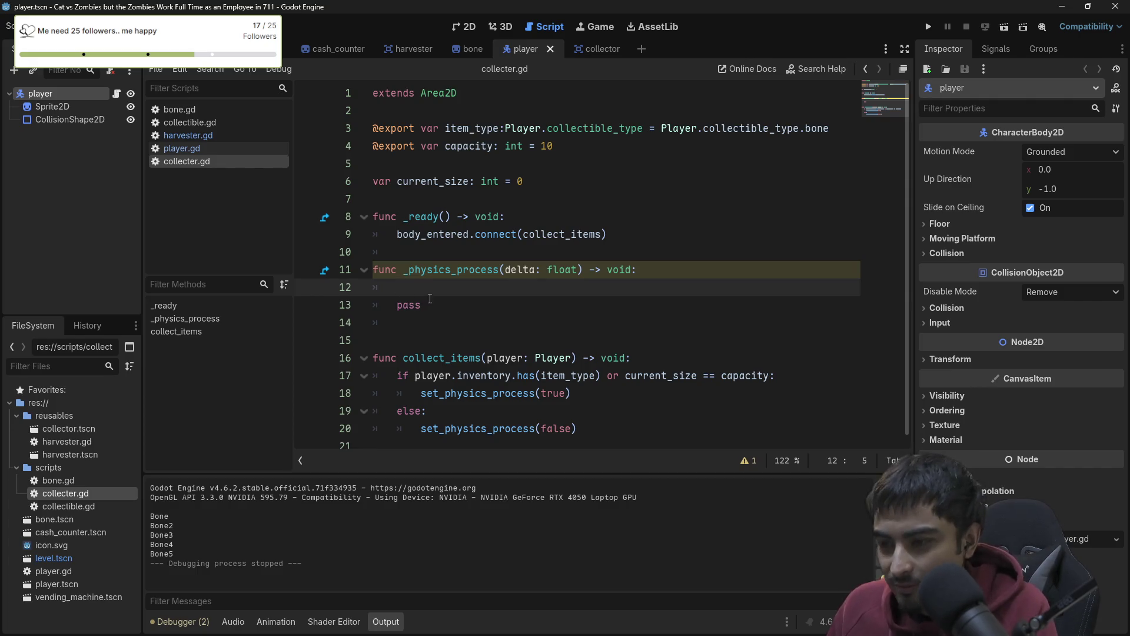
pyautogui.moveTo(628, 268)
pyautogui.mouseDown()
pyautogui.moveTo(377, 216)
pyautogui.moveTo(374, 148)
pyautogui.mouseUp()
pyautogui.click(561, 234)
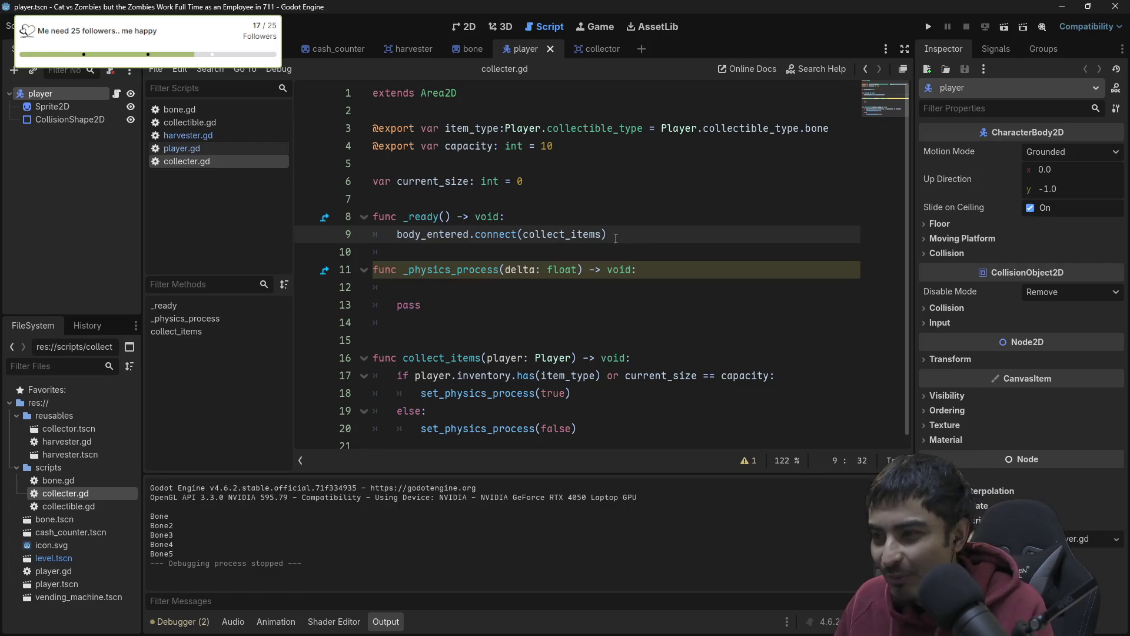
pyautogui.press('Up')
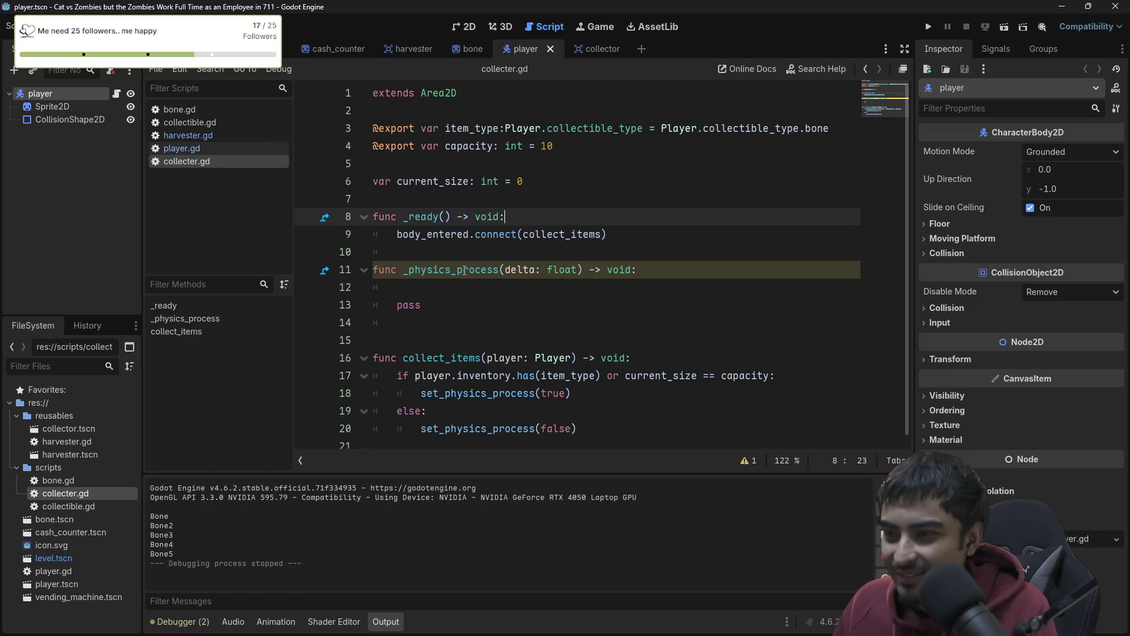
pyautogui.click(498, 292)
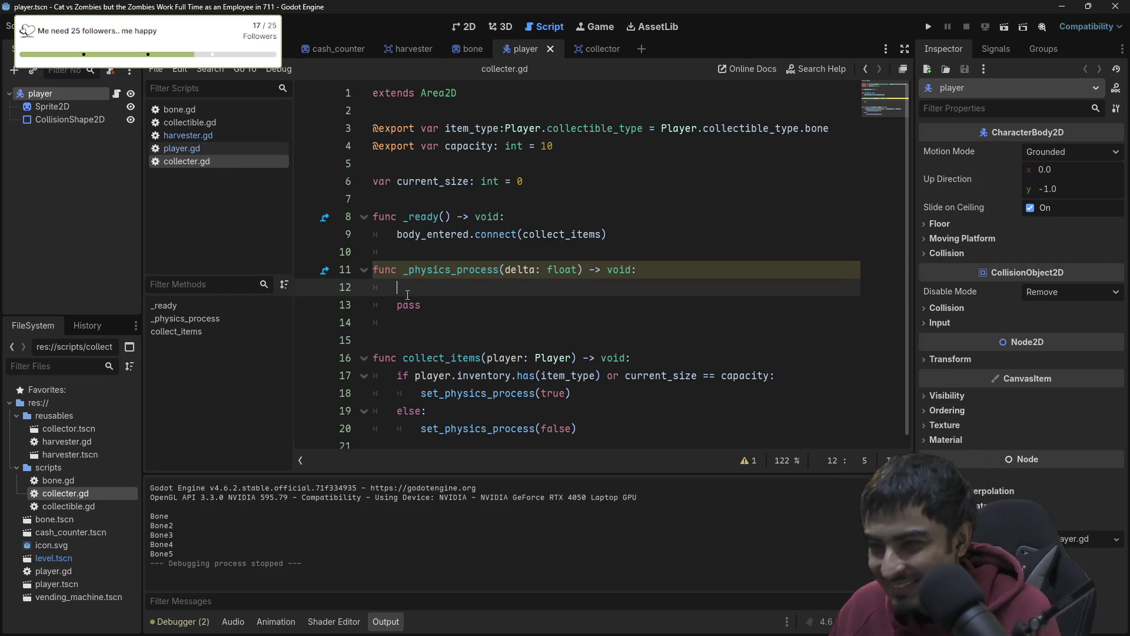
pyautogui.moveTo(488, 272)
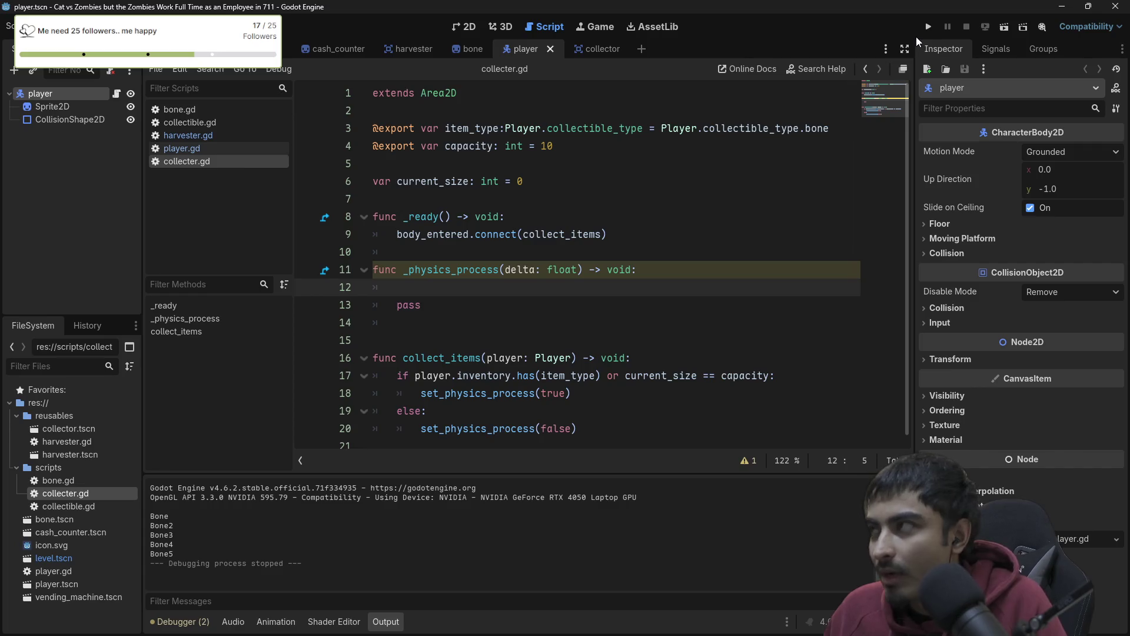
pyautogui.moveTo(553, 272)
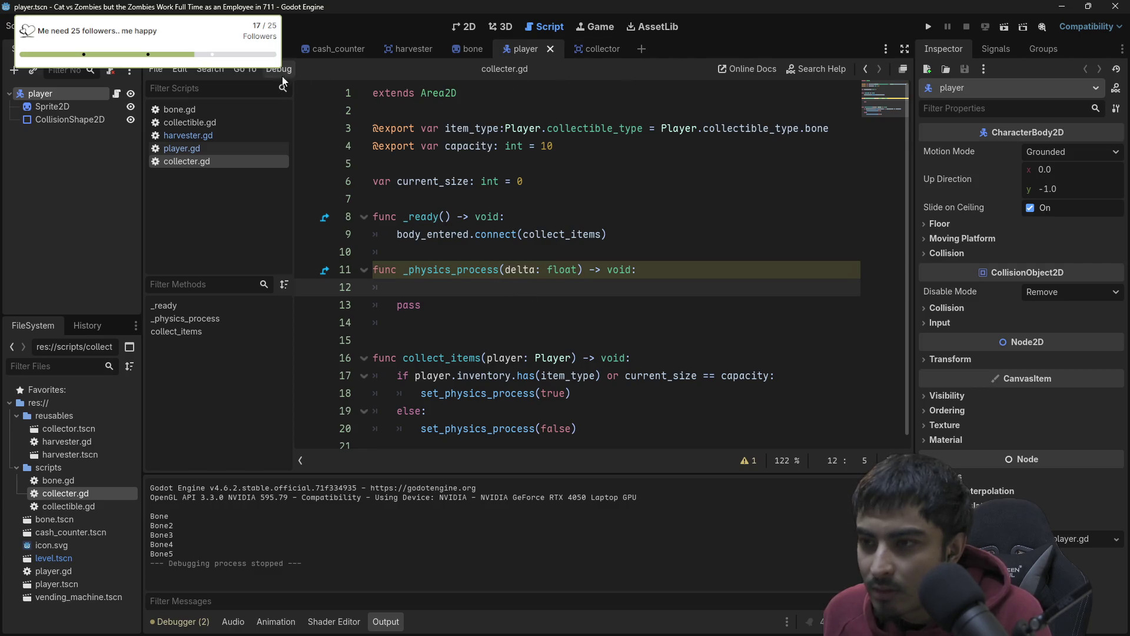
# In harvester.gd, highlight lines 33–35 that move collectibles.
pyautogui.click(190, 136)
pyautogui.scroll(2, 732, 341)
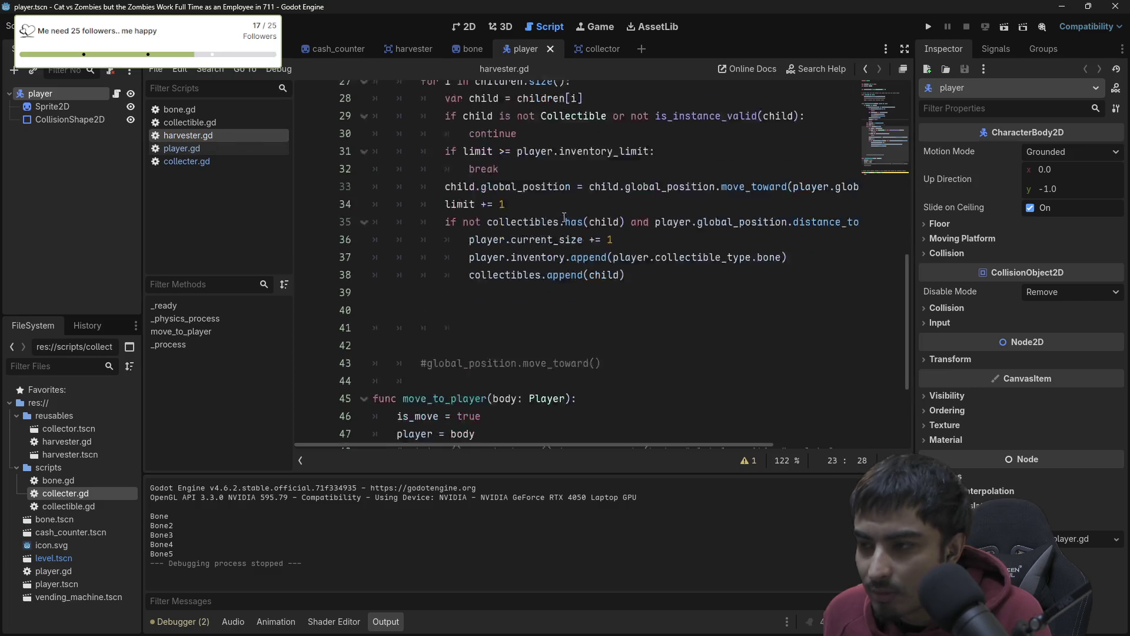
pyautogui.scroll(3, 765, 324)
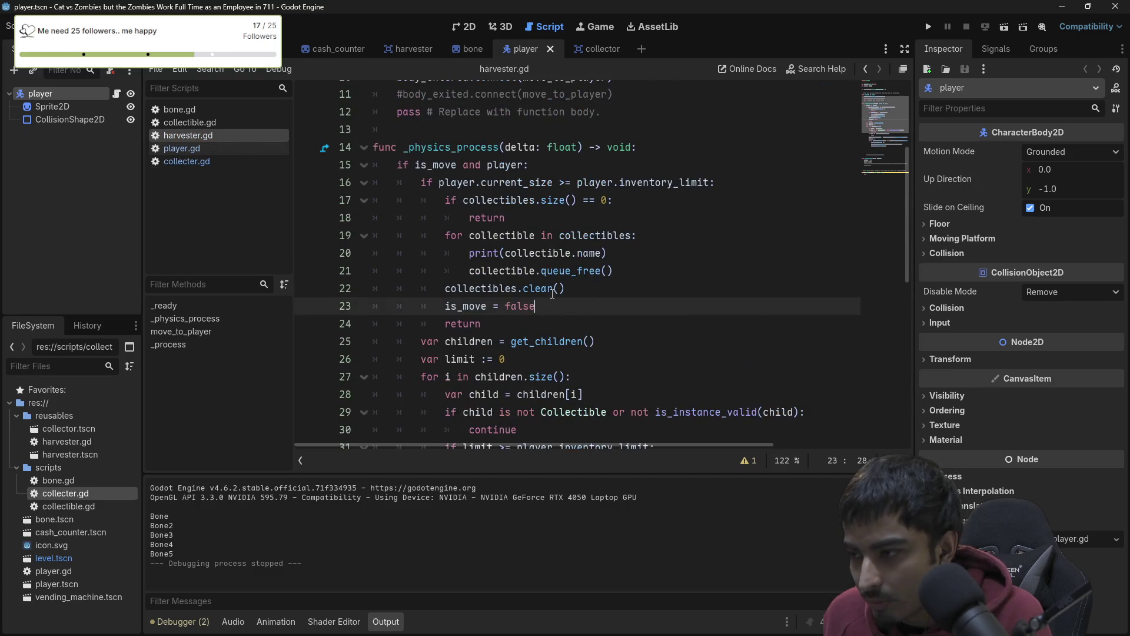
pyautogui.scroll(-4, 579, 340)
pyautogui.moveTo(435, 272)
pyautogui.mouseDown()
pyautogui.moveTo(589, 275)
pyautogui.moveTo(783, 307)
pyautogui.mouseUp()
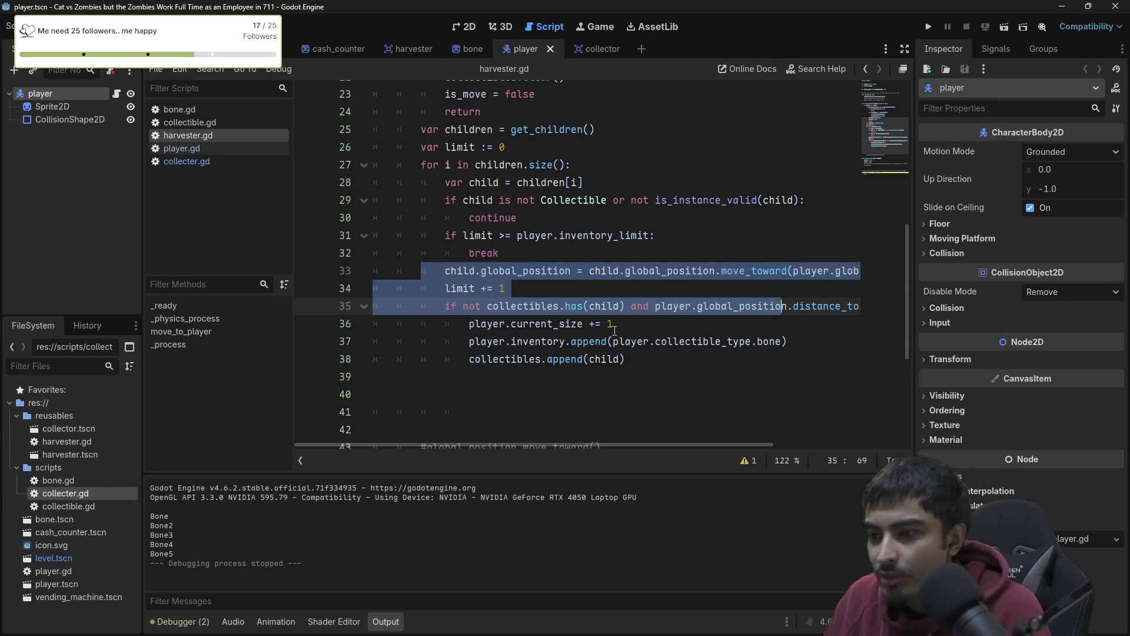
# Highlight lines 20–21 that print and free collectibles, then switch to the browser.
pyautogui.scroll(5, 615, 330)
pyautogui.moveTo(615, 325); pyautogui.dragTo(430, 303)
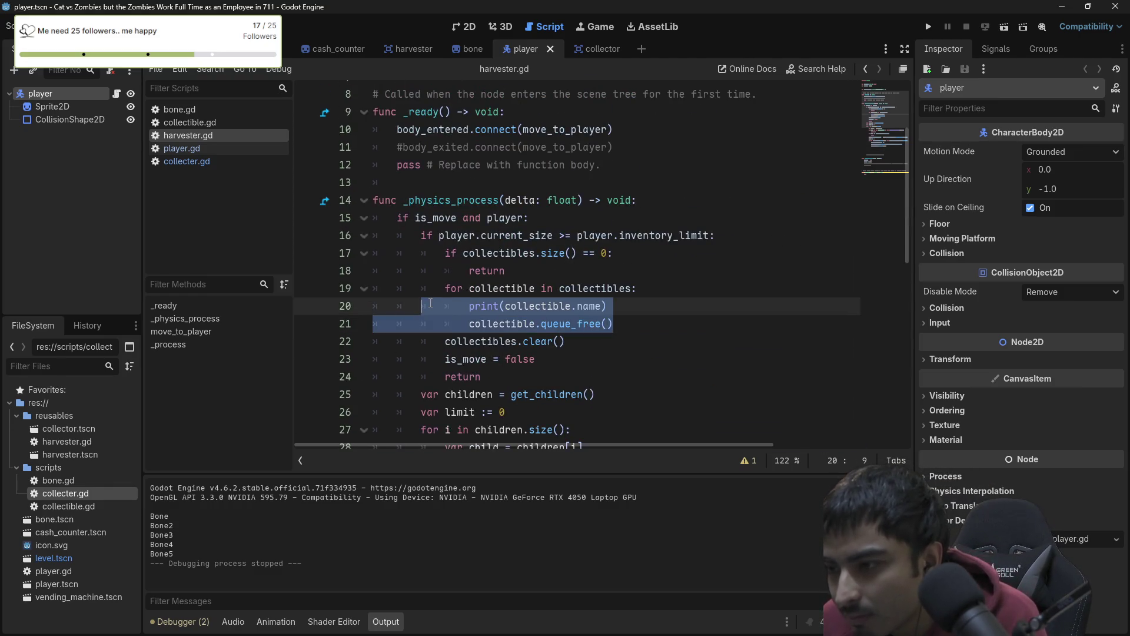
pyautogui.moveTo(614, 325)
pyautogui.mouseDown()
pyautogui.moveTo(495, 324)
pyautogui.moveTo(421, 299)
pyautogui.mouseUp()
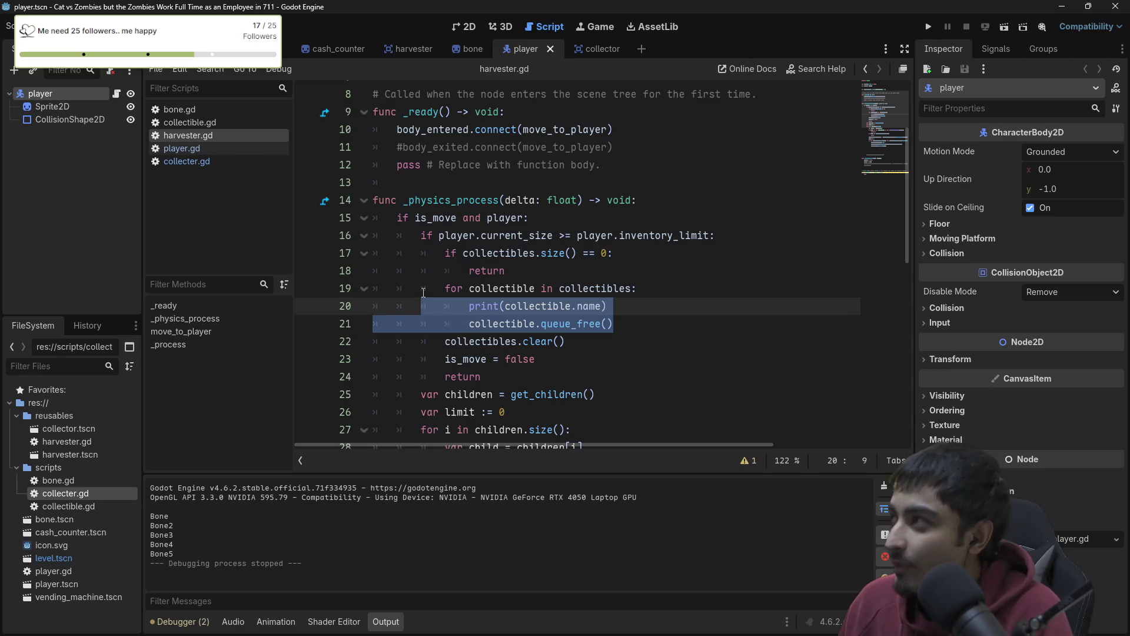
pyautogui.scroll(-2, 431, 293)
pyautogui.scroll(-4, 570, 288)
pyautogui.scroll(4, 569, 288)
pyautogui.scroll(-3, 594, 326)
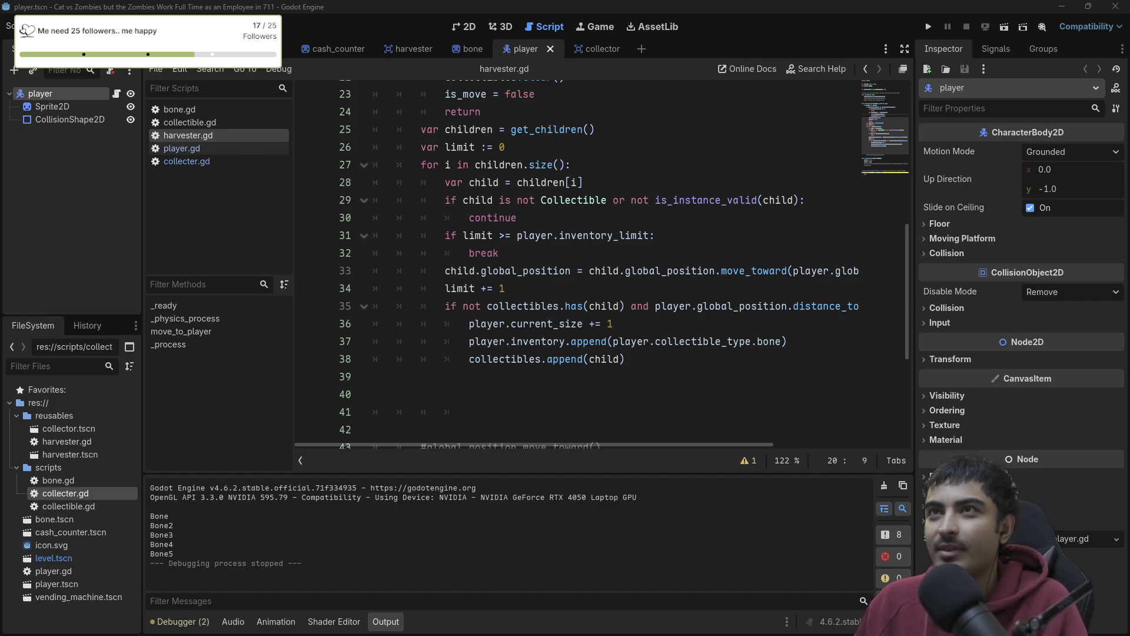
pyautogui.hotkey('alt', 'Tab')
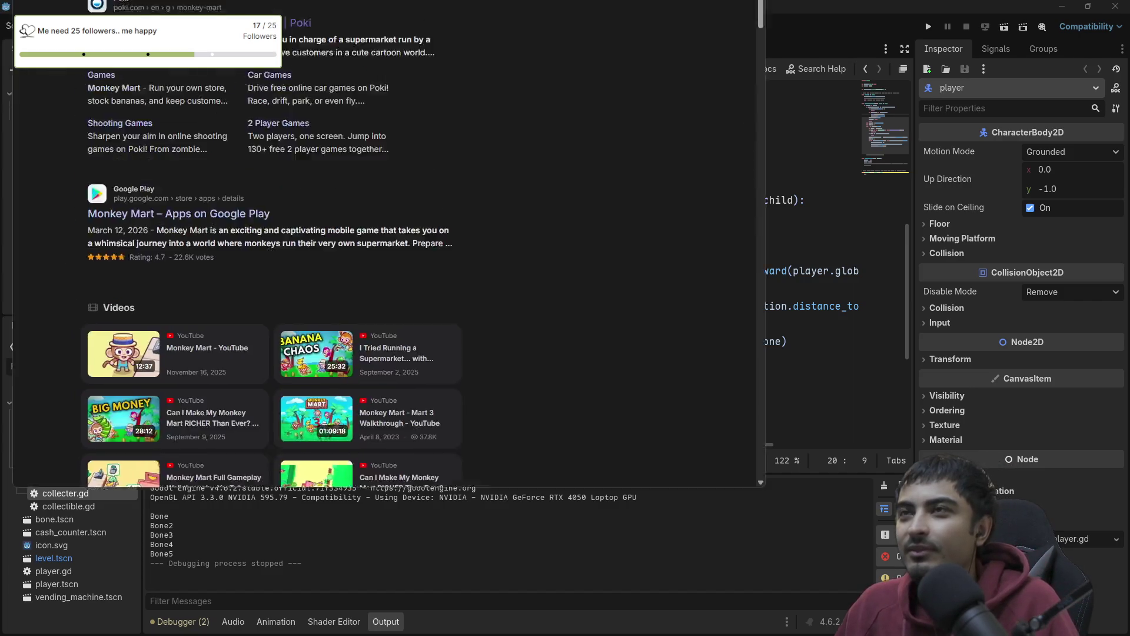
# Maximize Brave so the 'monkey mart' search results fill the screen.
pyautogui.moveTo(468, 36)
pyautogui.mouseDown()
pyautogui.moveTo(542, 81)
pyautogui.moveTo(606, 45)
pyautogui.mouseUp()
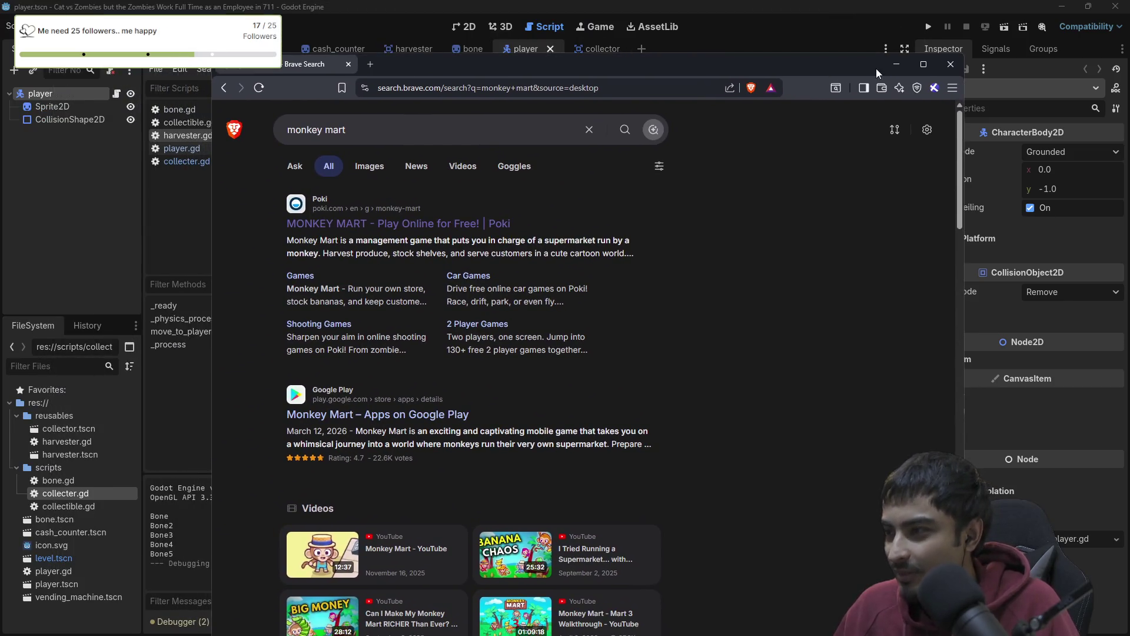
pyautogui.click(923, 65)
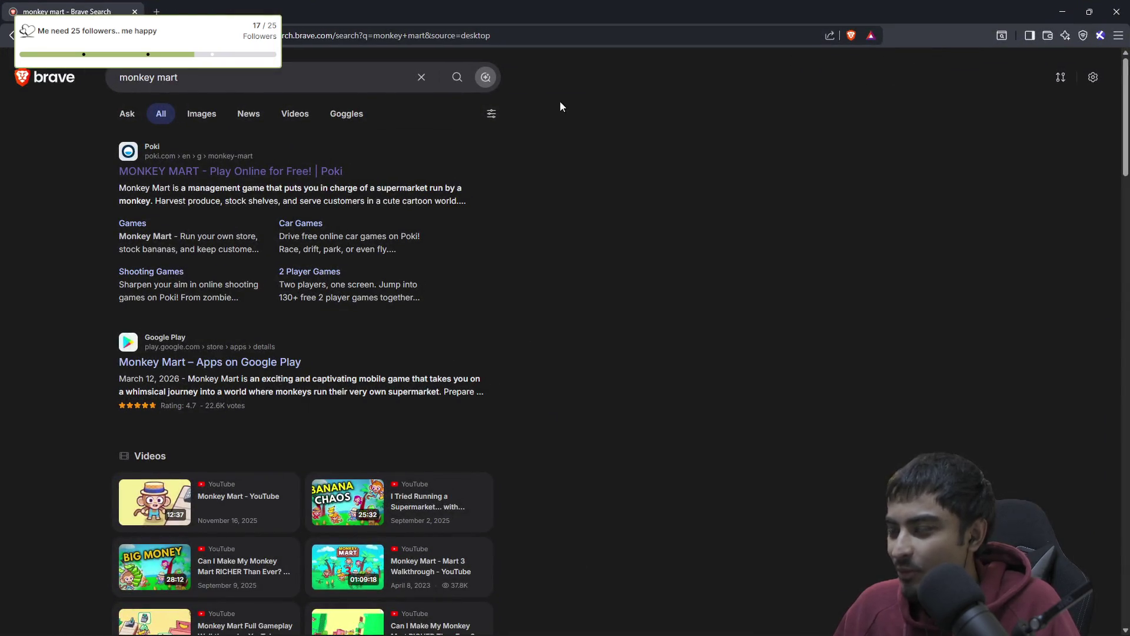
pyautogui.click(343, 87)
pyautogui.click(746, 135)
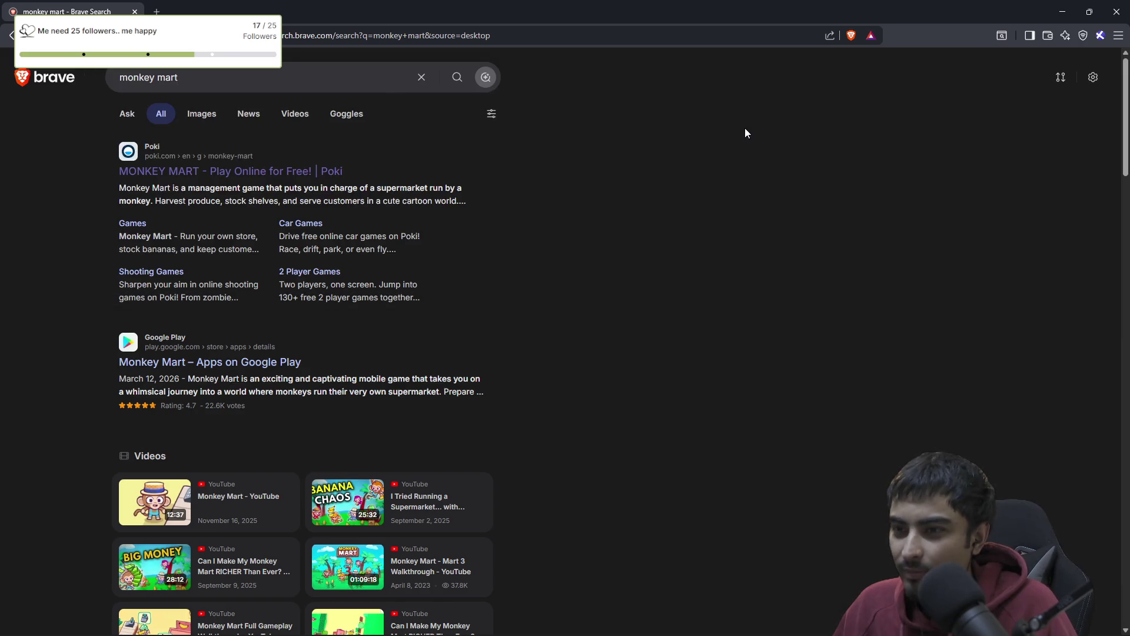
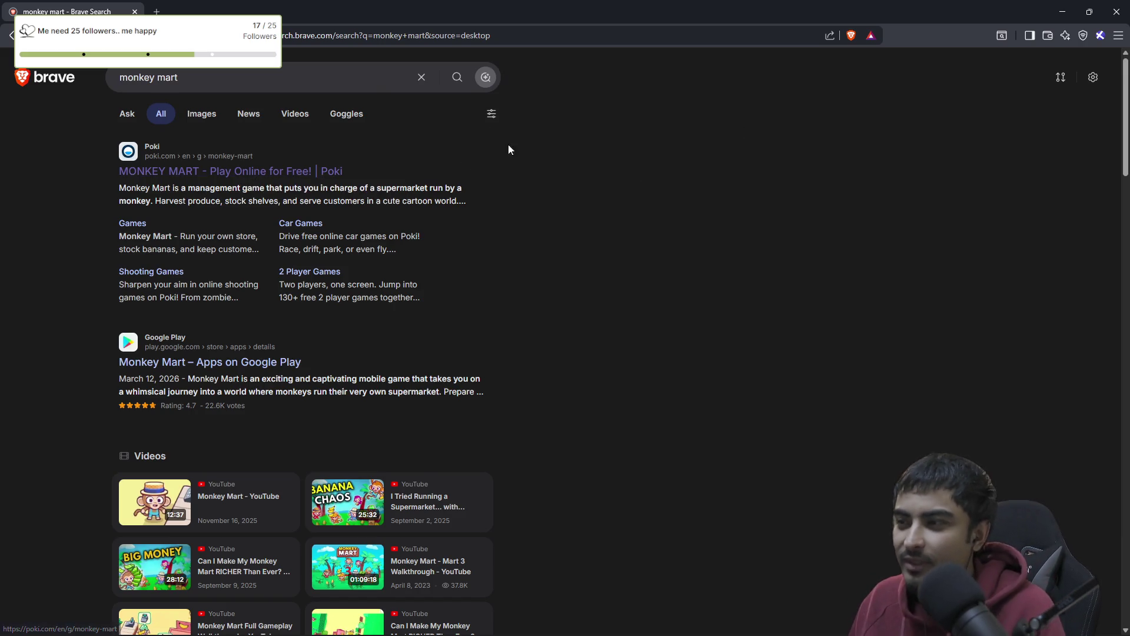
# Open Poki's 'MONKEY MART - Play Online for Free!' page and play the game in full screen.
pyautogui.click(328, 171)
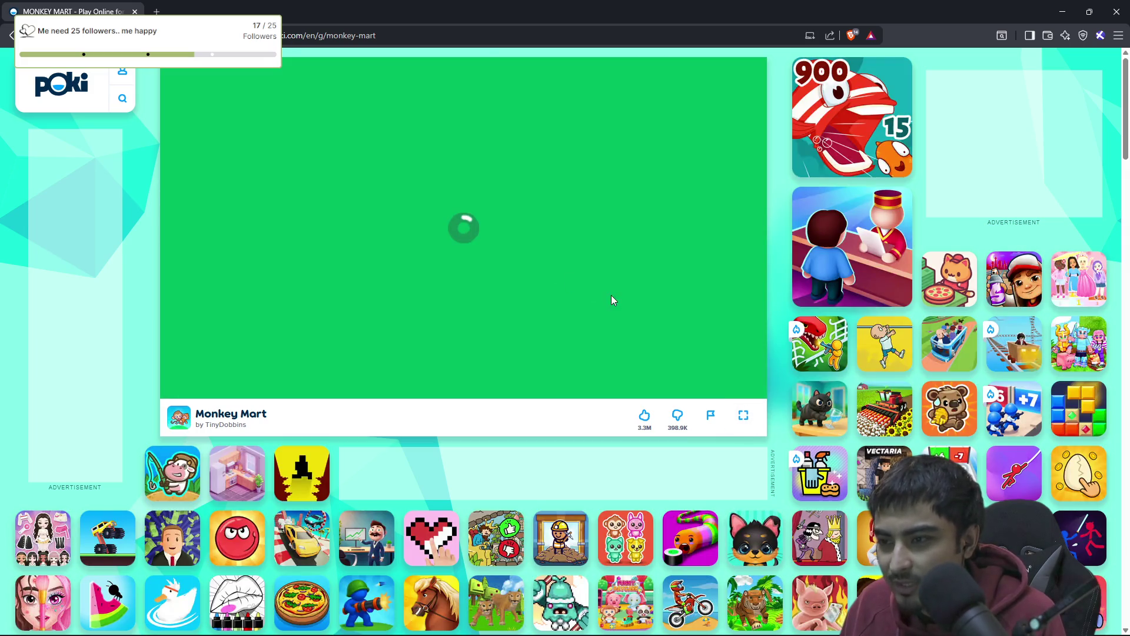
pyautogui.click(743, 413)
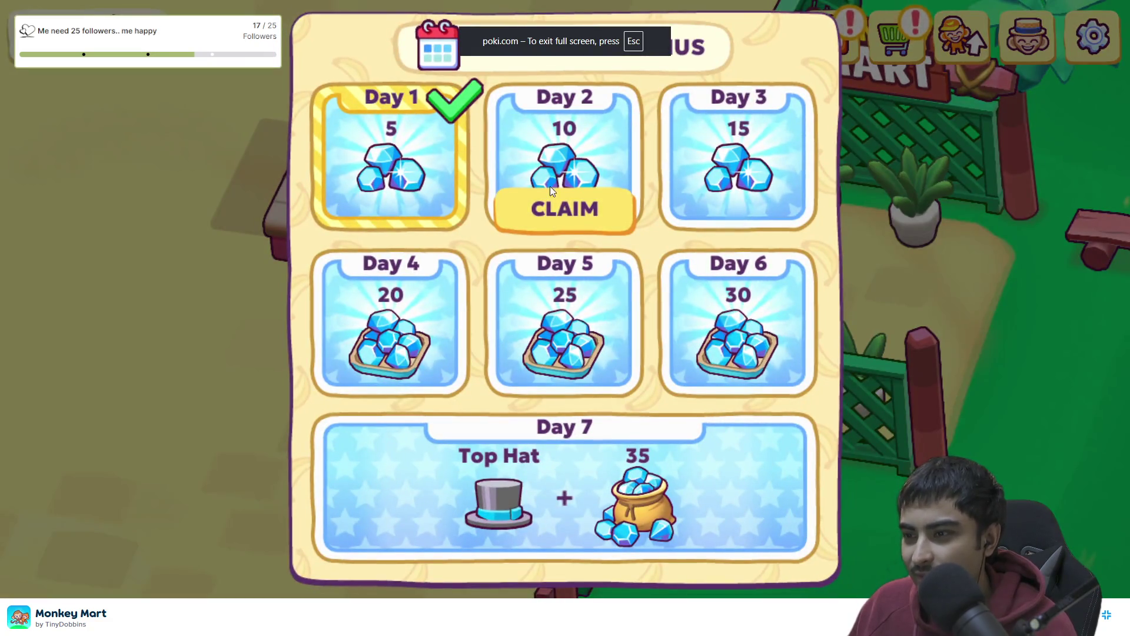
# Claim the Day 2 login bonus and buy the 100-cost cocoa plot.
pyautogui.click(589, 204)
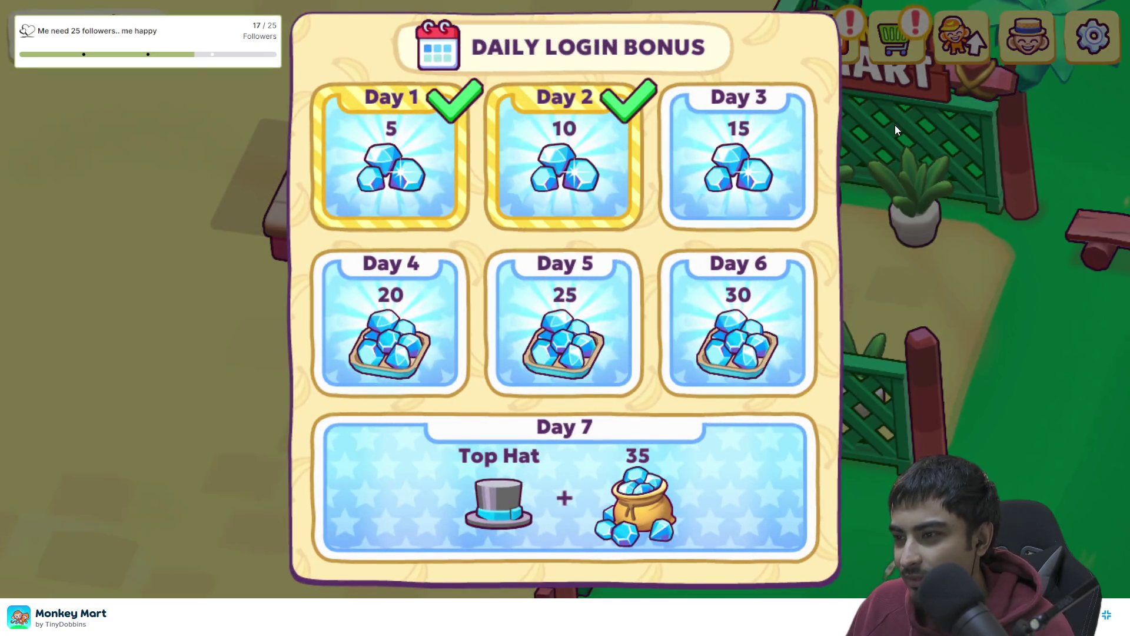
pyautogui.click(895, 128)
pyautogui.press('w')
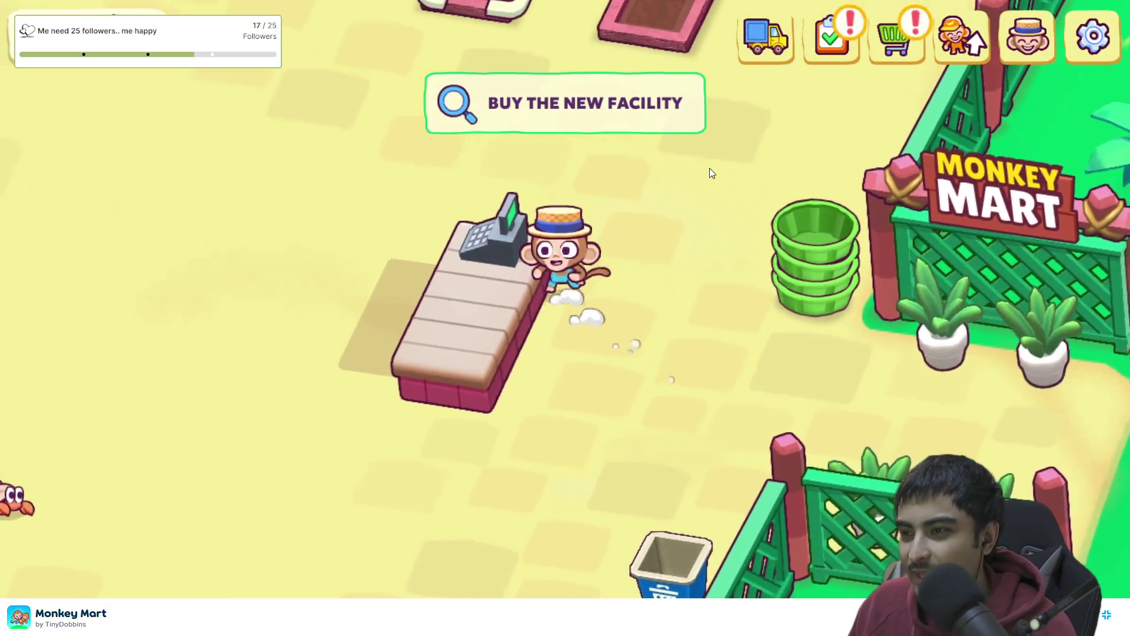
pyautogui.press('a')
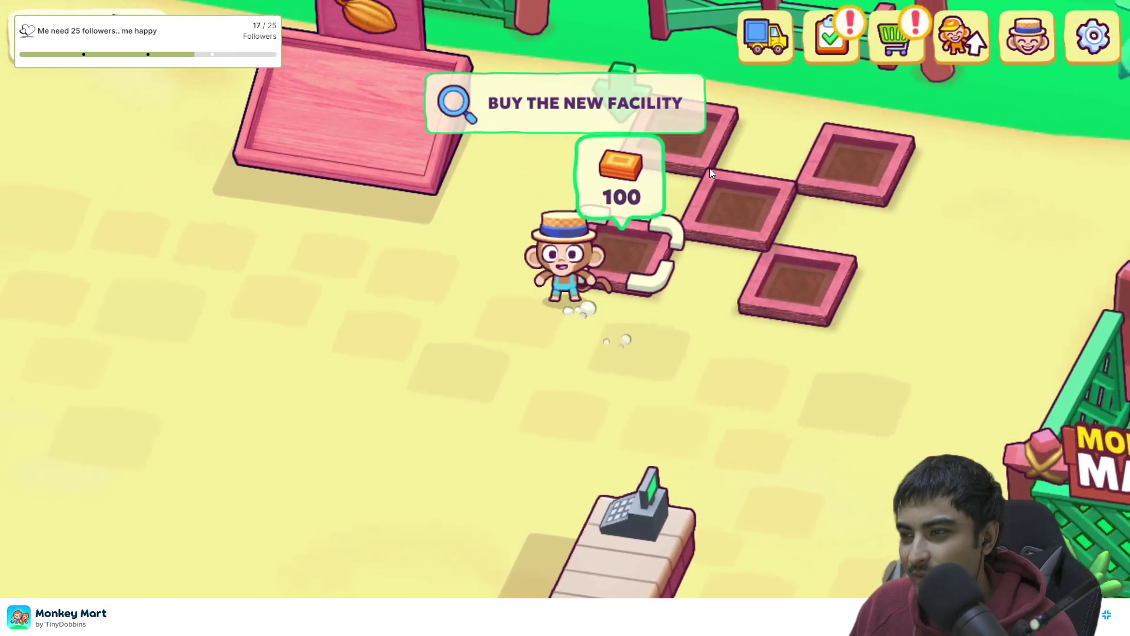
pyautogui.press('d')
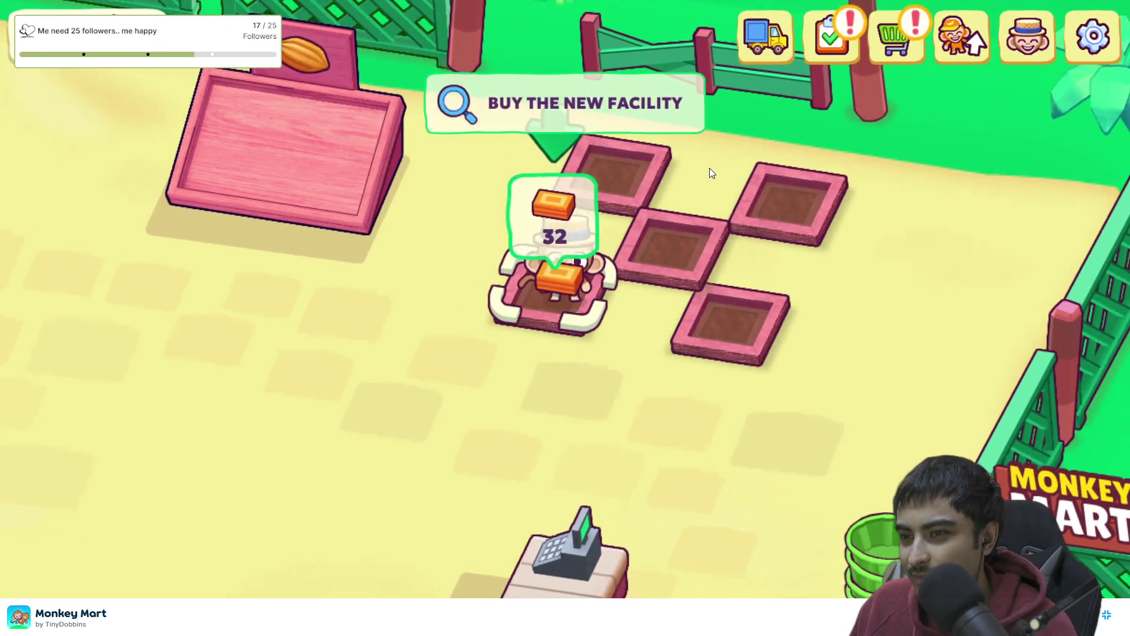
# Walk back toward the Monkey Mart entrance and bring up the Marts map.
pyautogui.press('s')
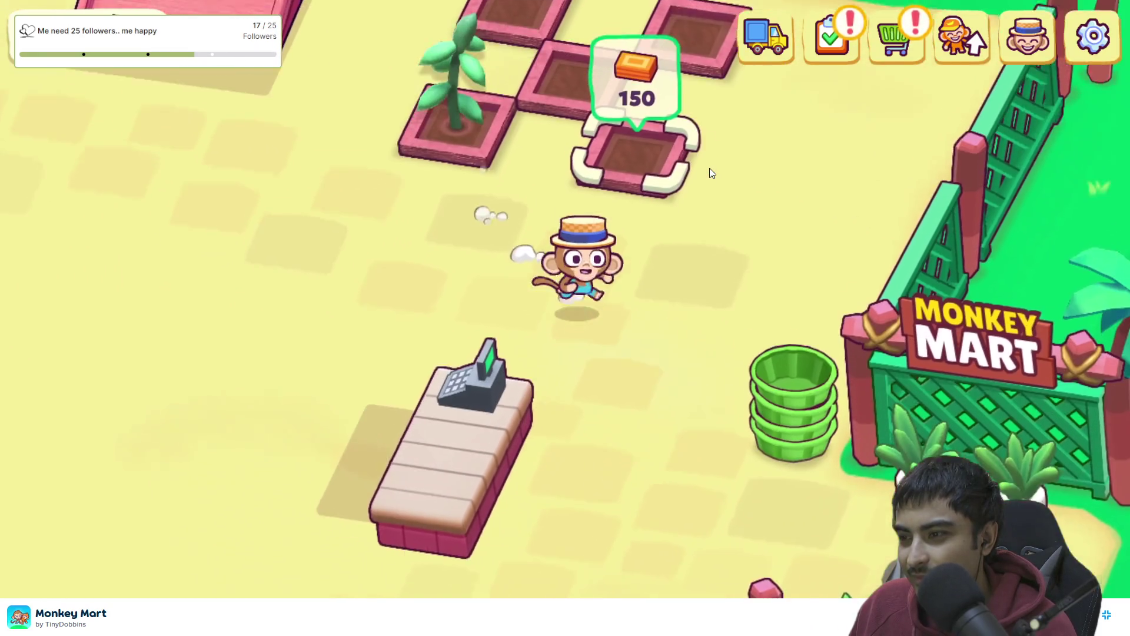
pyautogui.press('s')
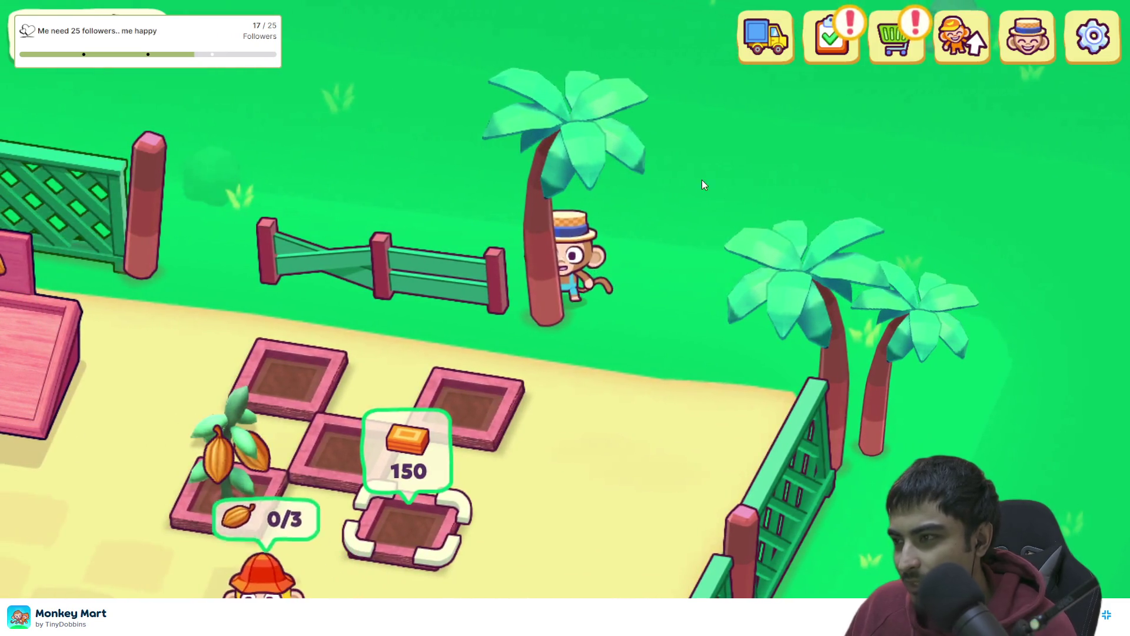
pyautogui.click(772, 47)
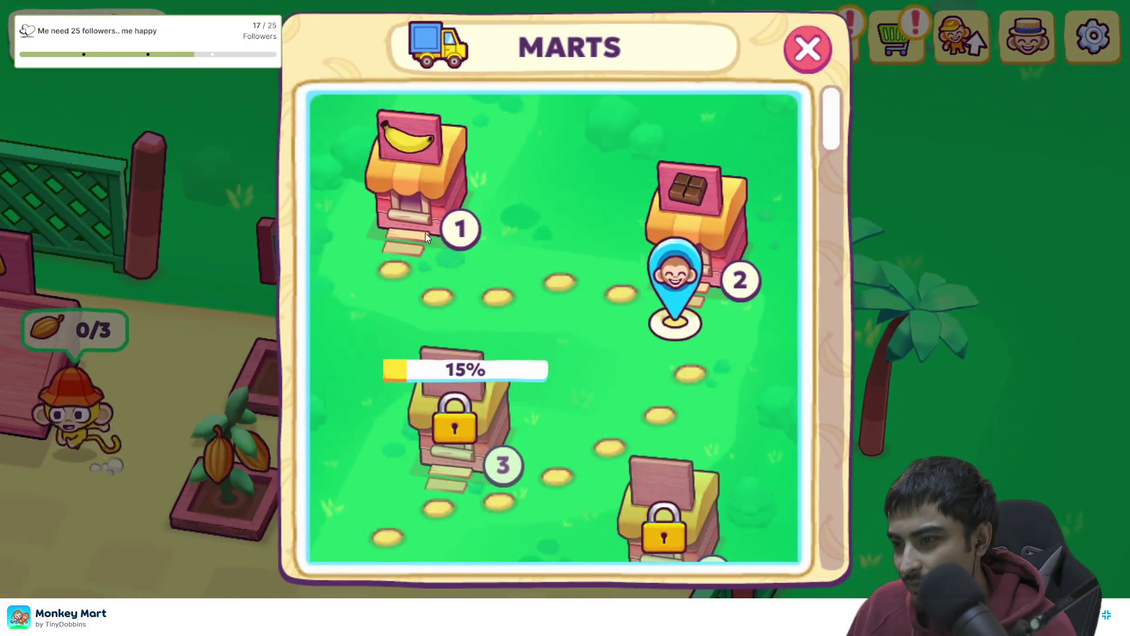
# Travel to Mart 1 and collect the cash at the register.
pyautogui.click(427, 238)
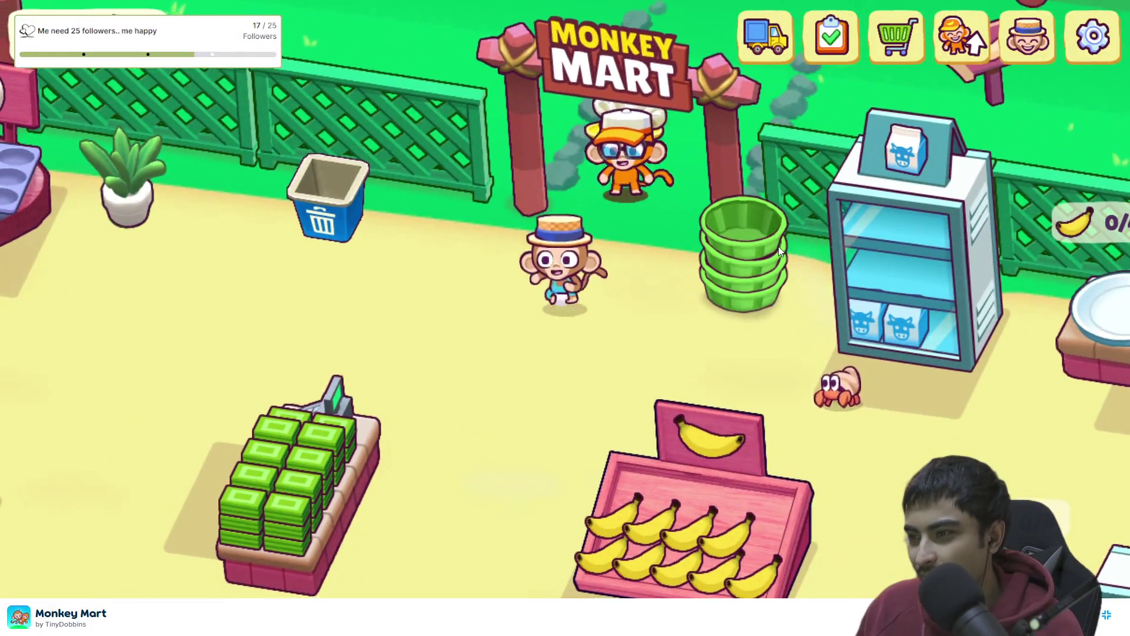
pyautogui.press('s')
pyautogui.press('a')
pyautogui.press('w')
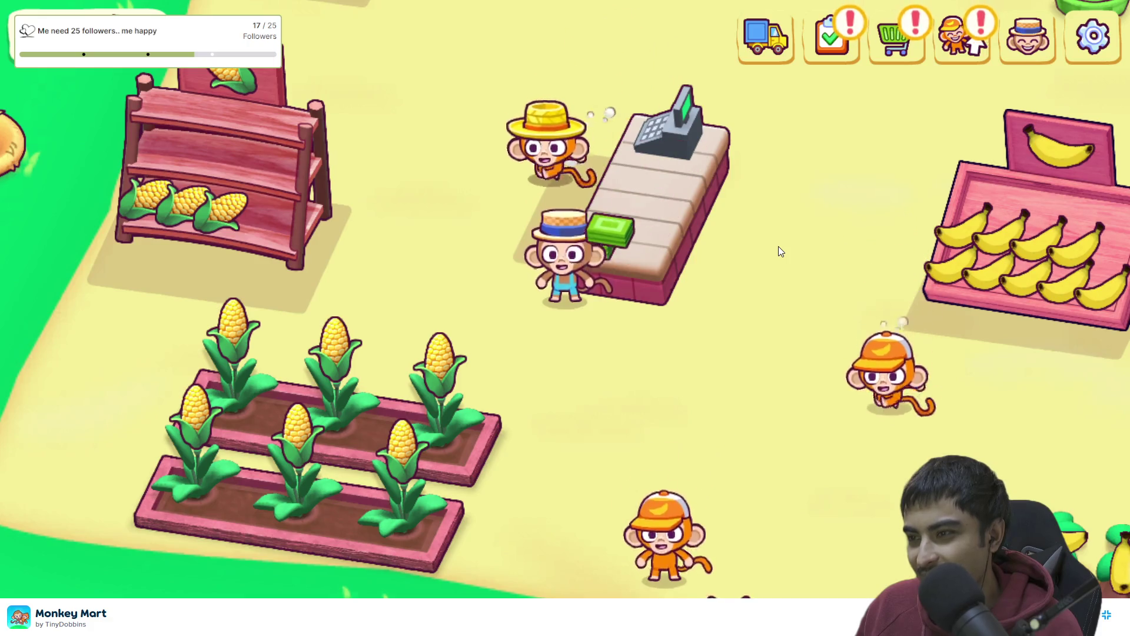
# Harvest a full load of corn, carry it to the corn shelf, and step onto the upgrade pad.
pyautogui.press('a')
pyautogui.press('s')
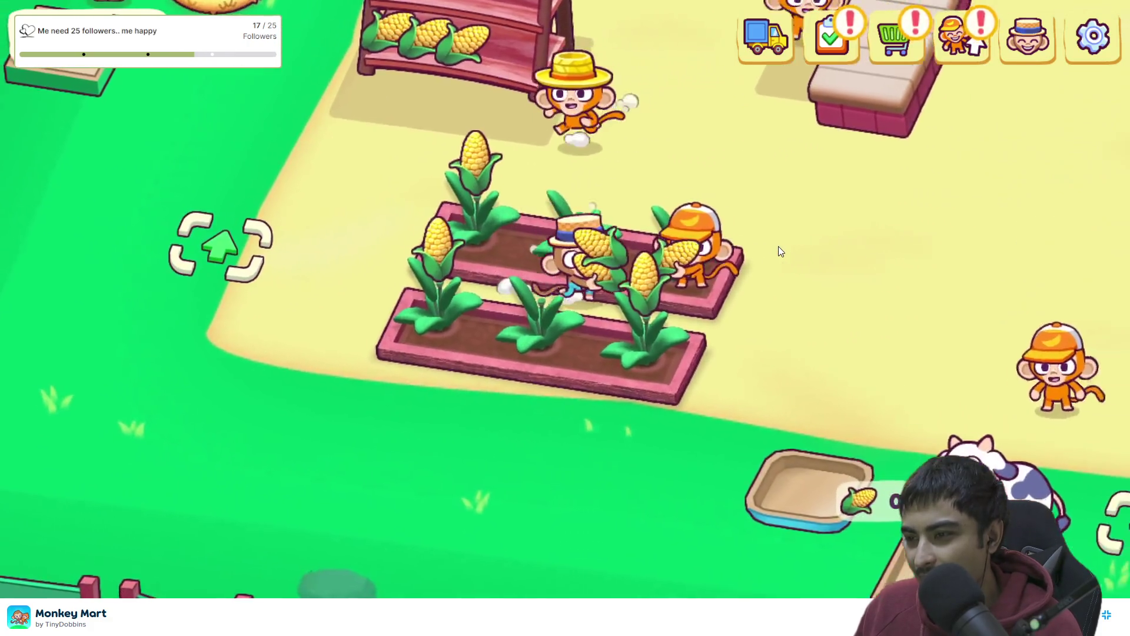
pyautogui.press('a')
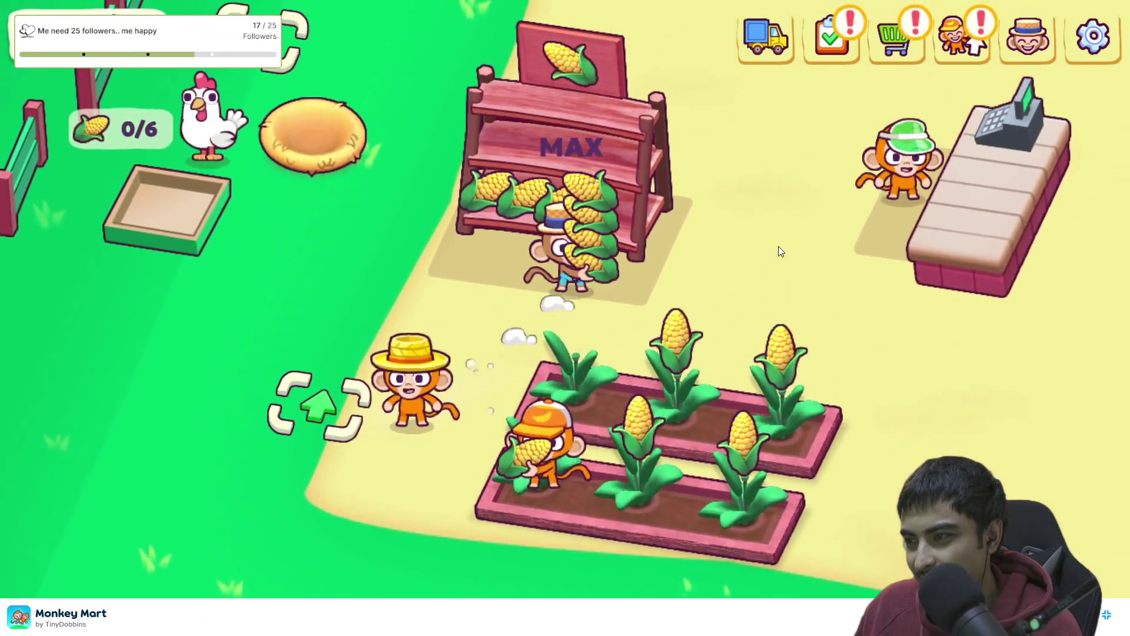
pyautogui.press('d')
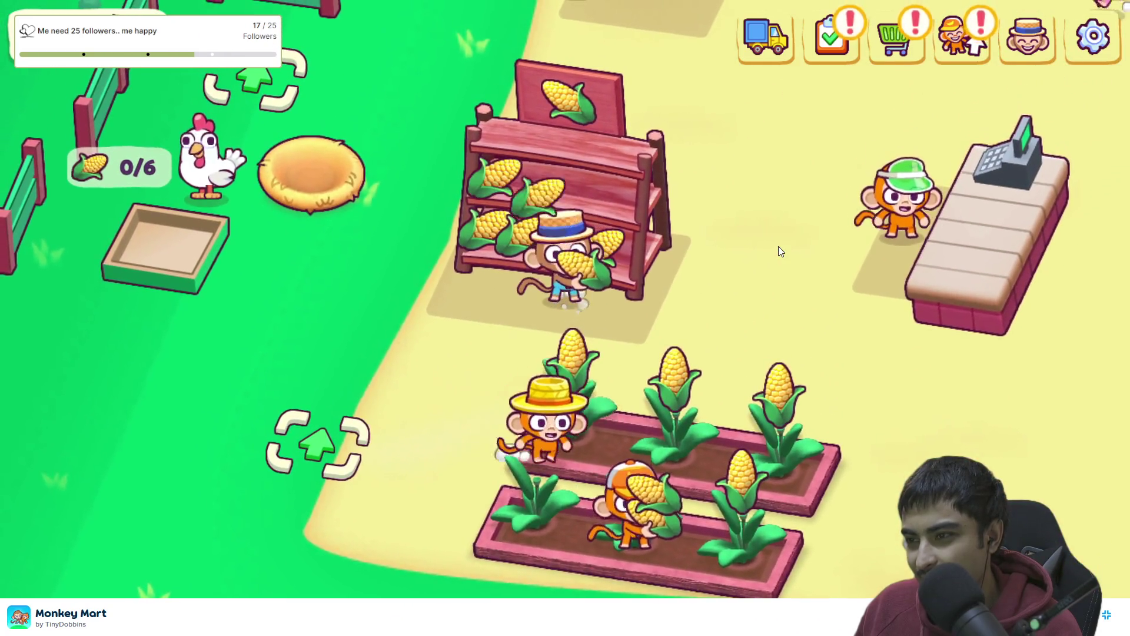
pyautogui.press('a')
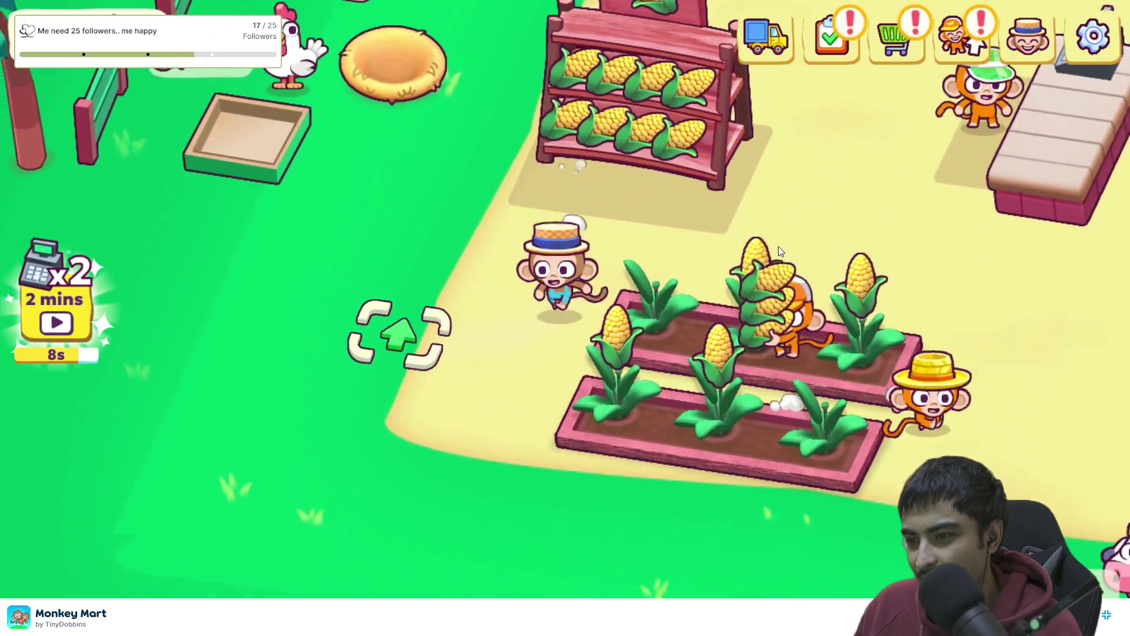
pyautogui.press('a')
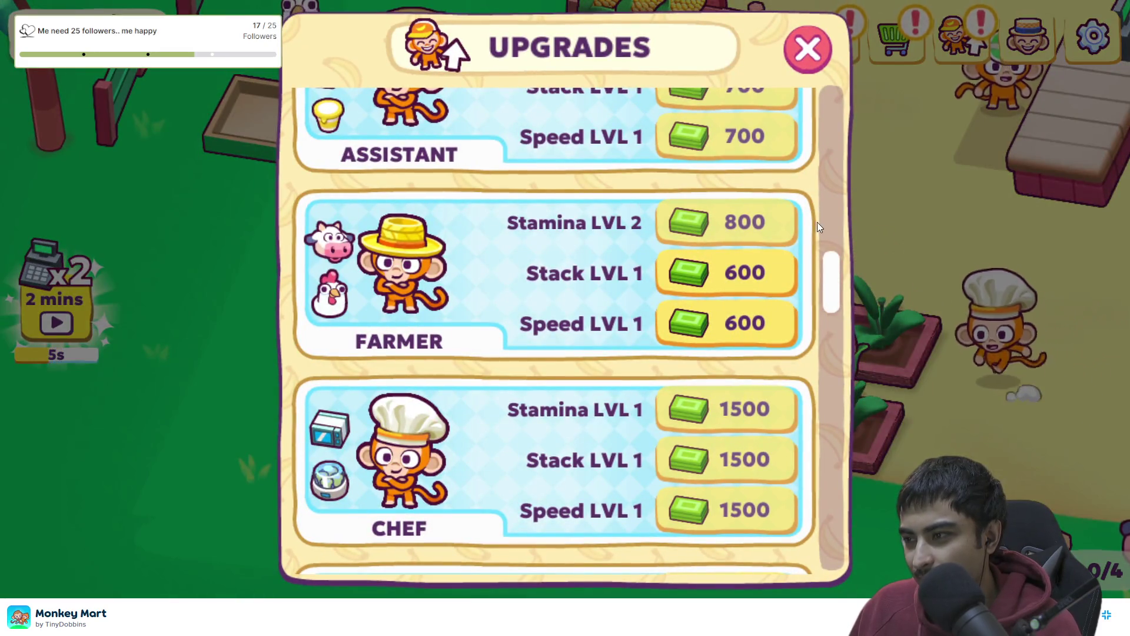
pyautogui.moveTo(836, 265); pyautogui.dragTo(840, 106)
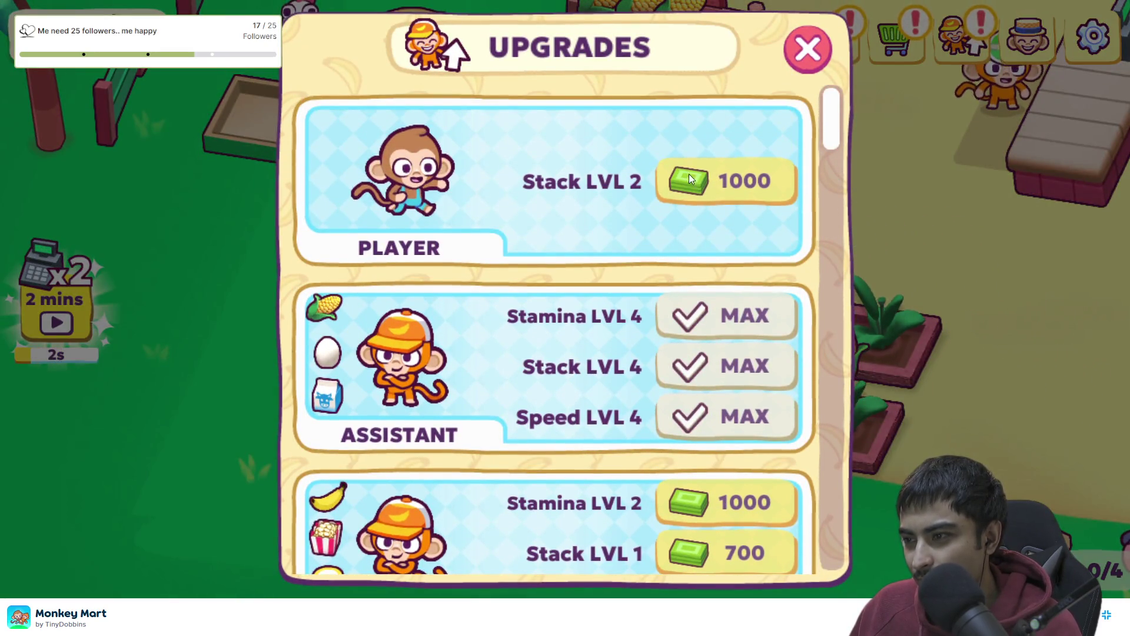
# Close the upgrades list and fill the chicken's corn crate to 6/6.
pyautogui.click(808, 48)
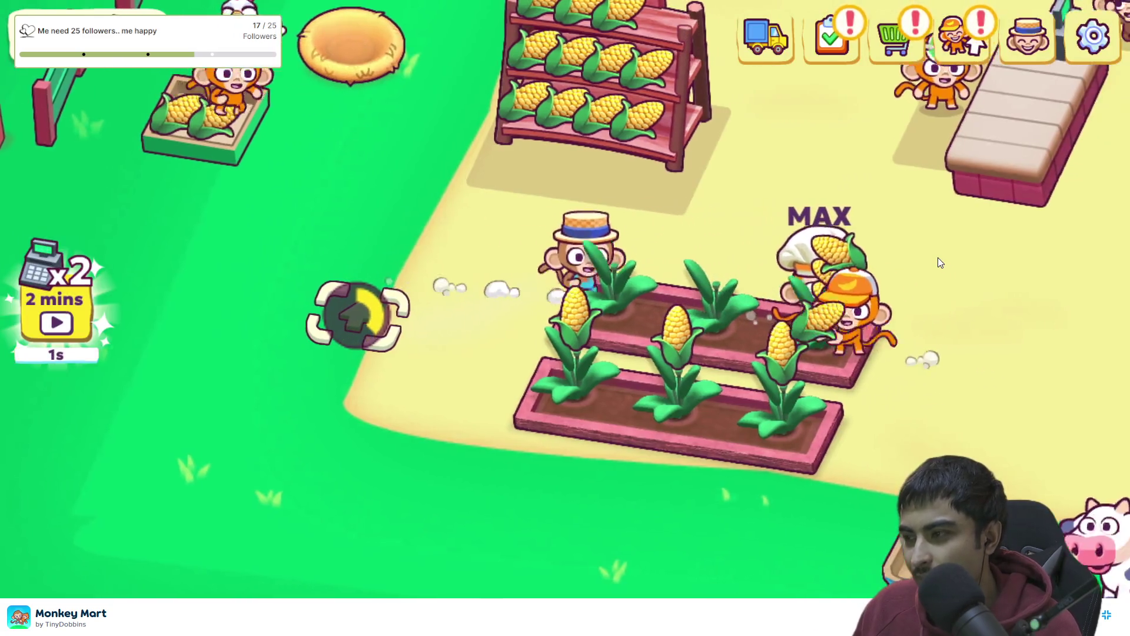
pyautogui.press('Down')
pyautogui.press('Left')
pyautogui.press('Up')
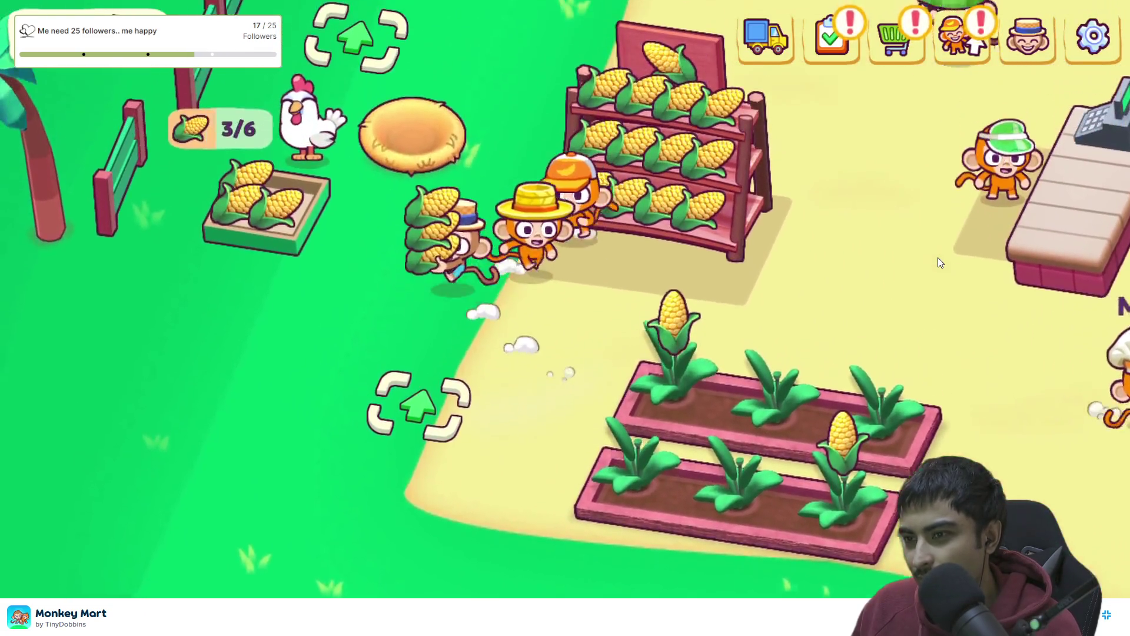
pyautogui.press('Left')
pyautogui.press('Up')
# Harvest more corn and fill the cow's corn crate to 4/4.
pyautogui.press('Down')
pyautogui.press('Right')
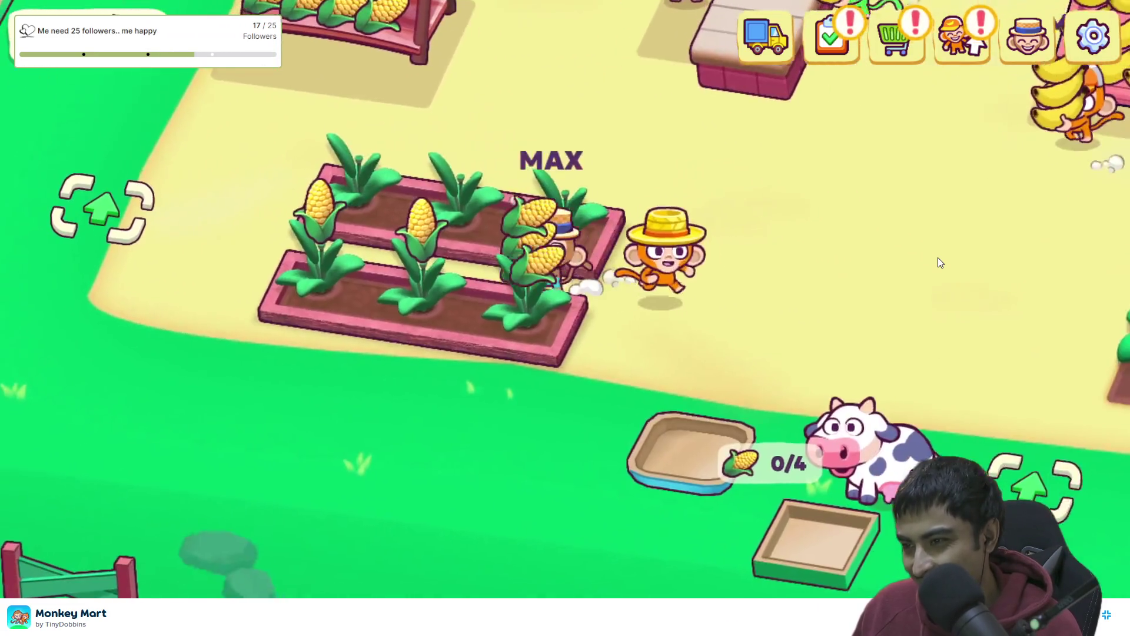
pyautogui.press('Left')
pyautogui.press('Up')
pyautogui.press('Right')
pyautogui.press('Down')
pyautogui.press('Right')
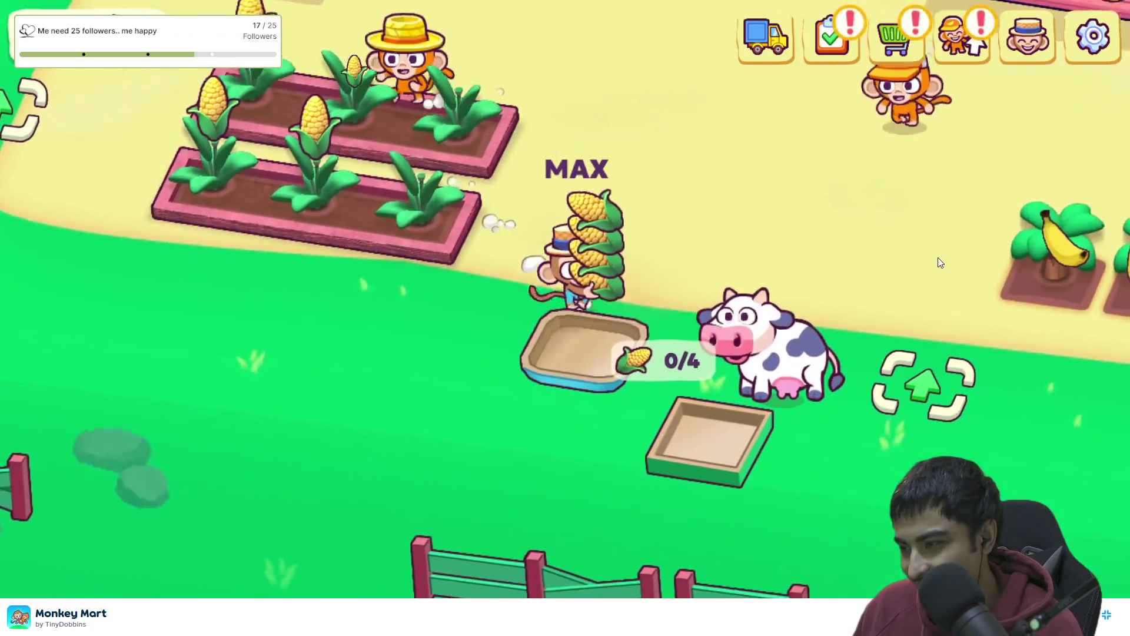
pyautogui.press('Down')
pyautogui.press('Right')
pyautogui.press('Up')
# Harvest another stack of corn and deliver it to the plate by the microwave.
pyautogui.press('Up')
pyautogui.press('Left')
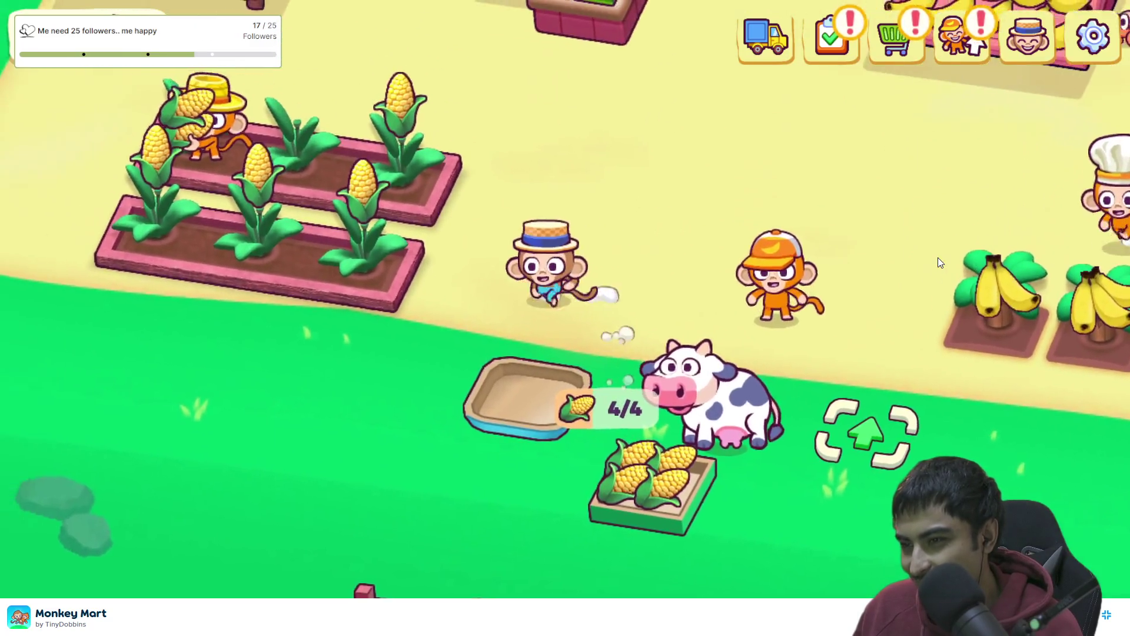
pyautogui.press('Left')
pyautogui.press('Up')
pyautogui.press('Right')
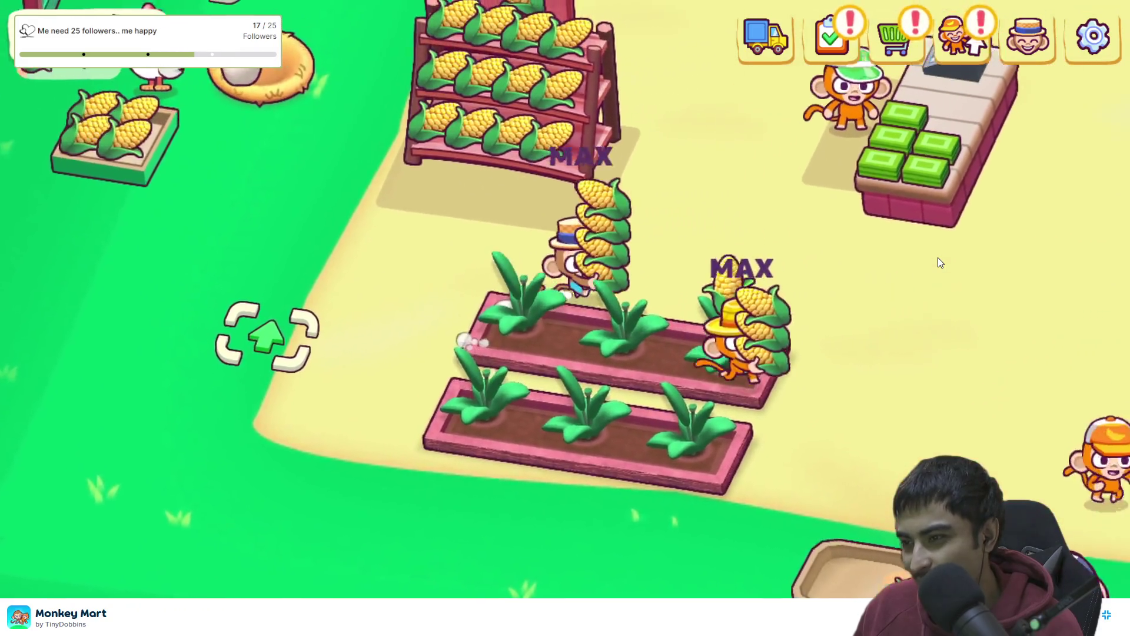
pyautogui.press('Right')
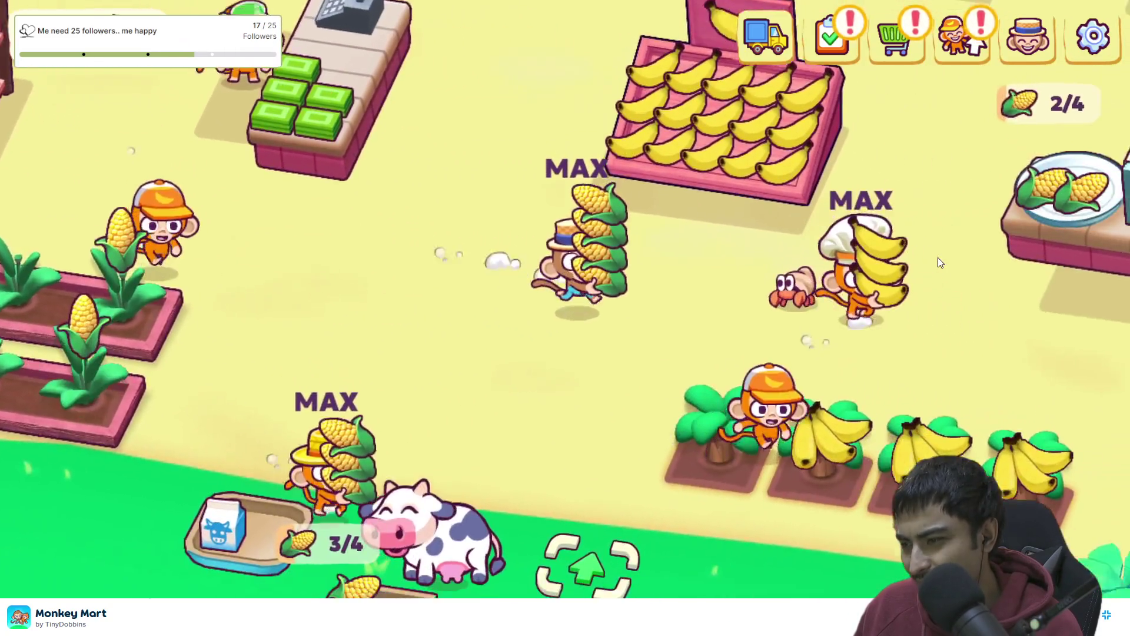
pyautogui.press('Right')
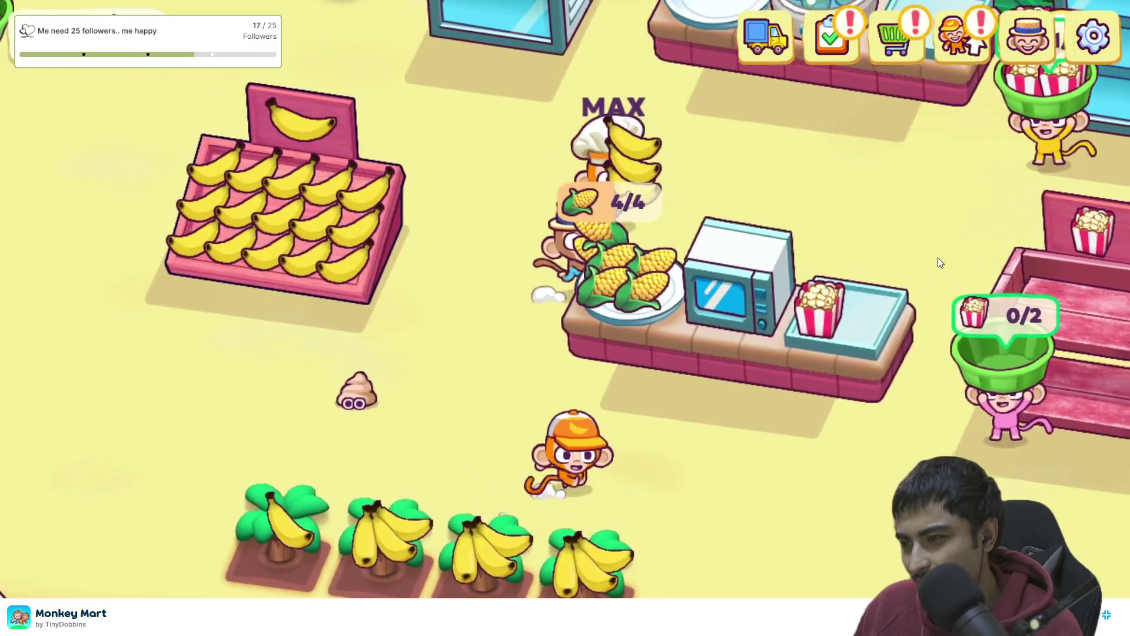
# Visit the banana shelf and trees, then carry fresh corn to the corn shelf.
pyautogui.press('Left')
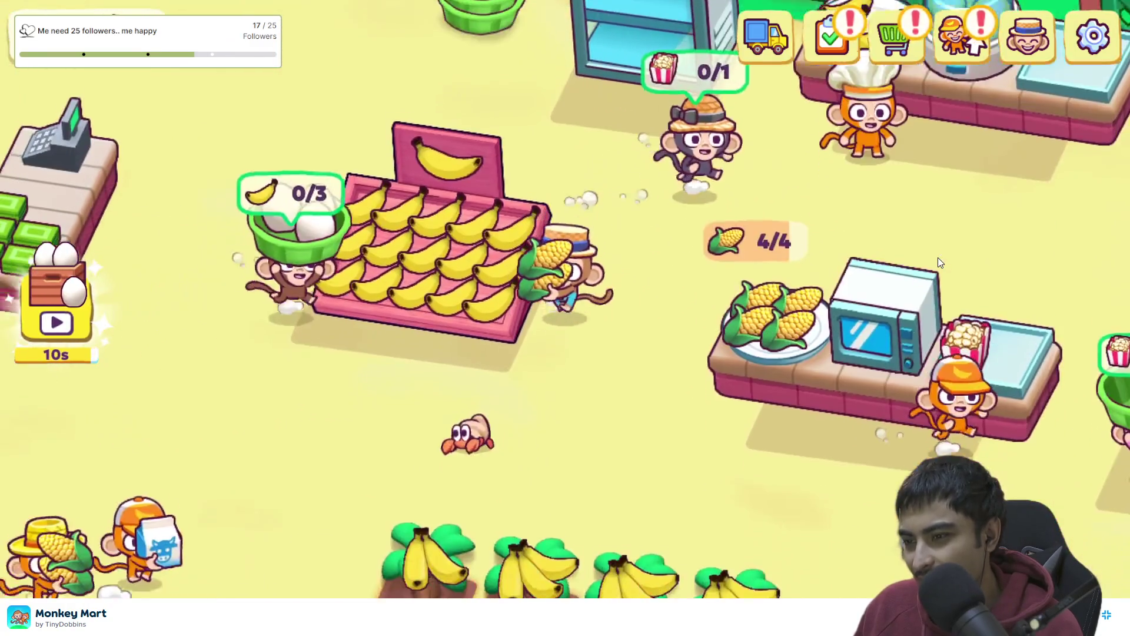
pyautogui.press('Down')
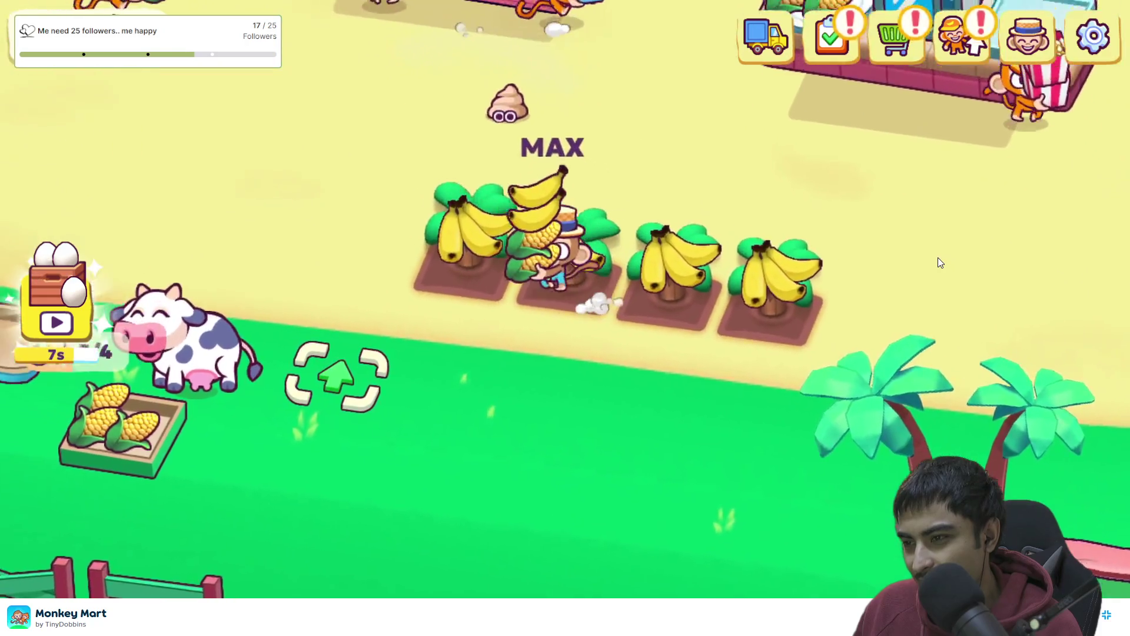
pyautogui.press('Up')
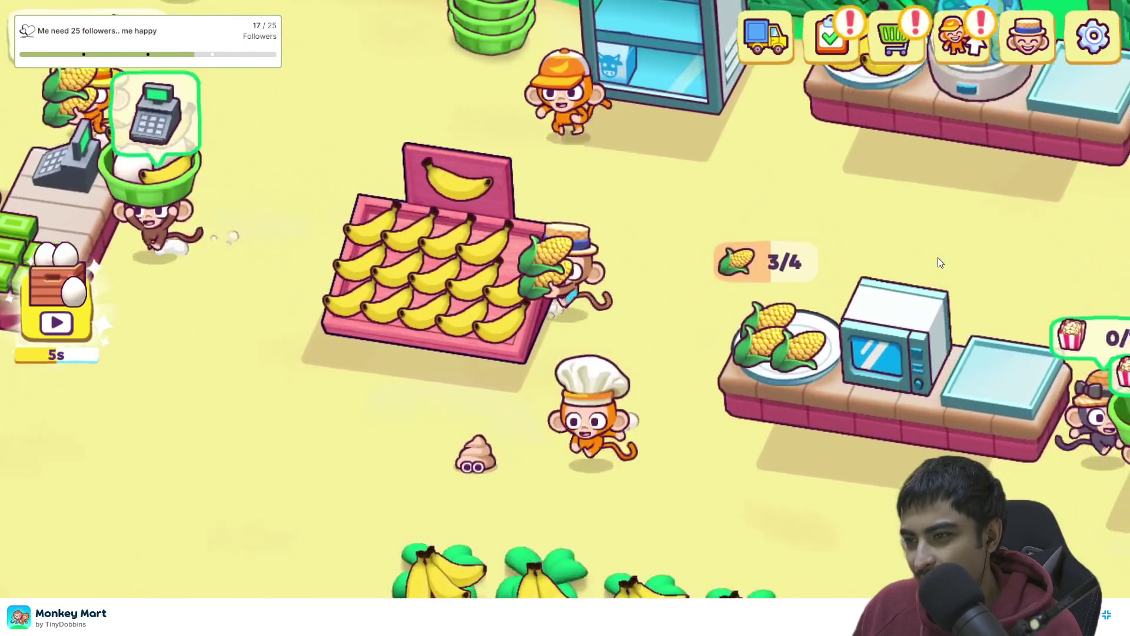
pyautogui.press('Down')
pyautogui.press('Left')
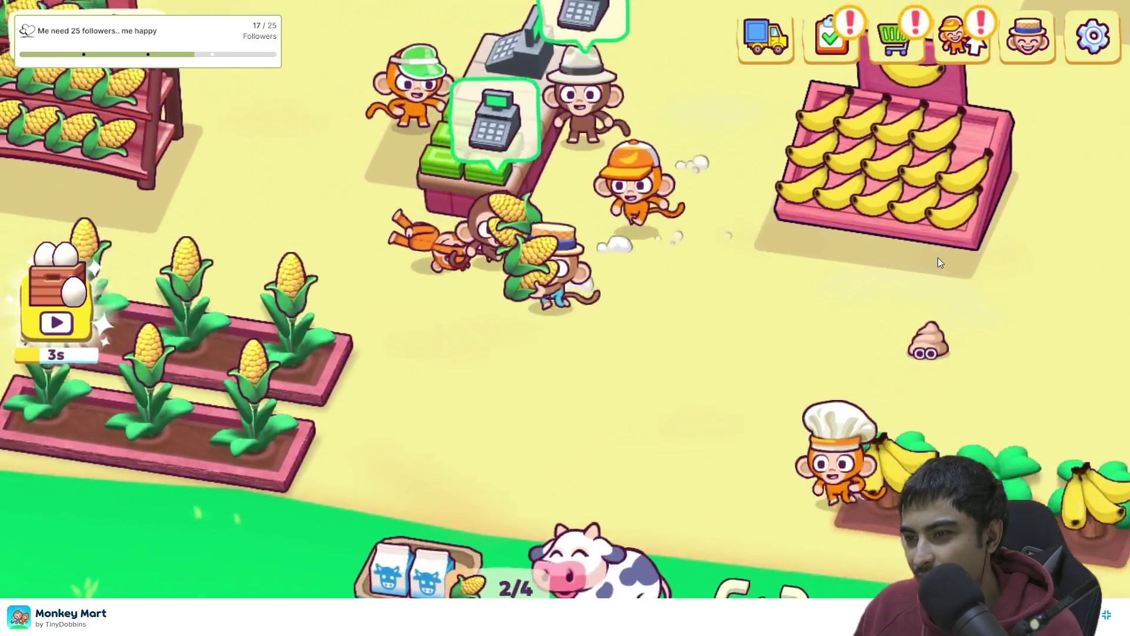
pyautogui.press('Down')
pyautogui.press('Left')
pyautogui.press('Up')
pyautogui.press('Left')
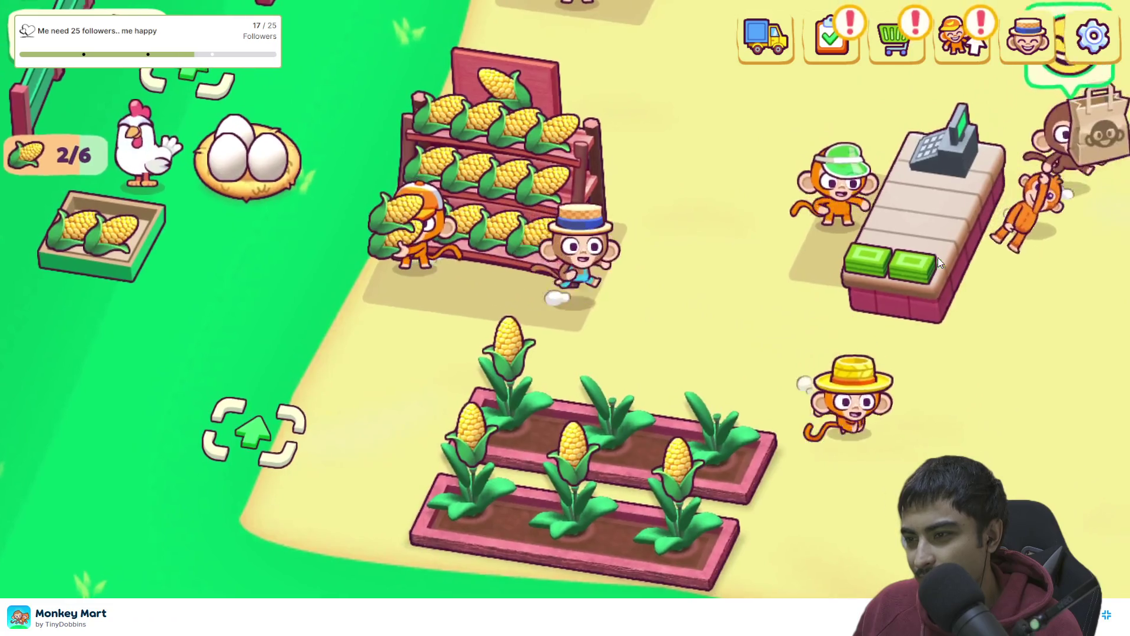
# Walk past the cash register around the store to the chicken nest and egg stand.
pyautogui.press('Right')
pyautogui.press('Up')
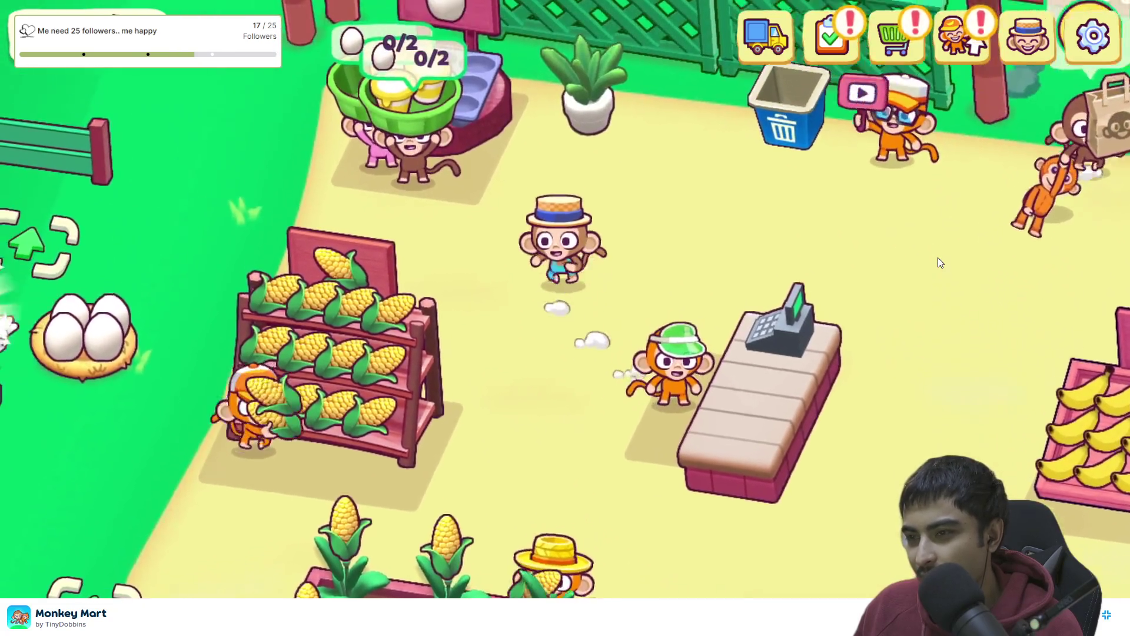
pyautogui.press('Right')
pyautogui.press('Down')
pyautogui.press('Left')
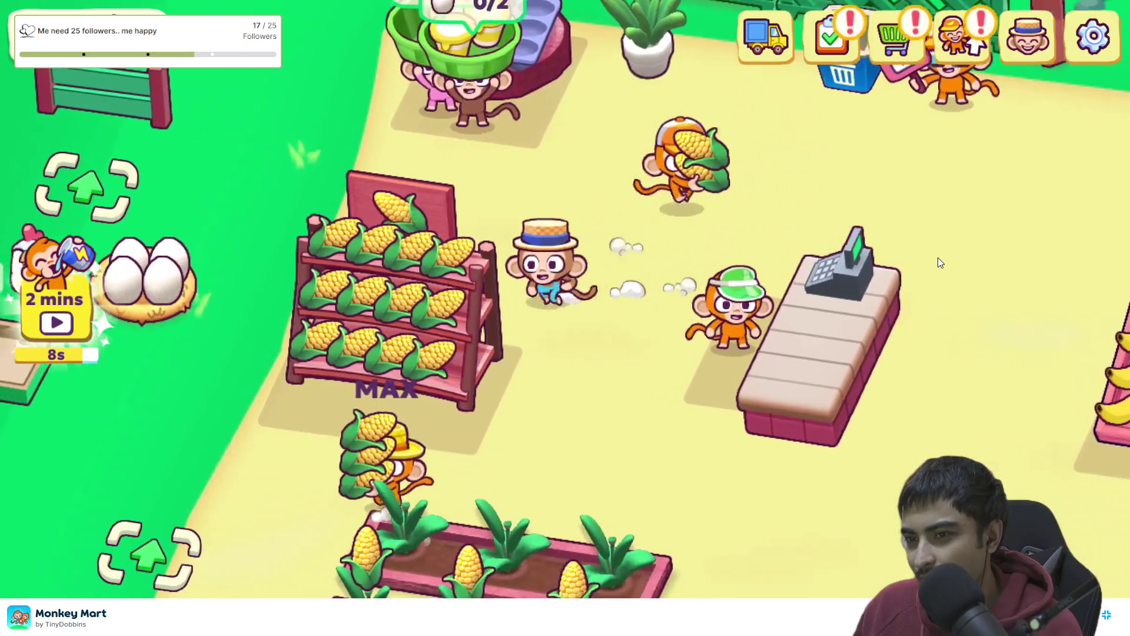
pyautogui.press('Left')
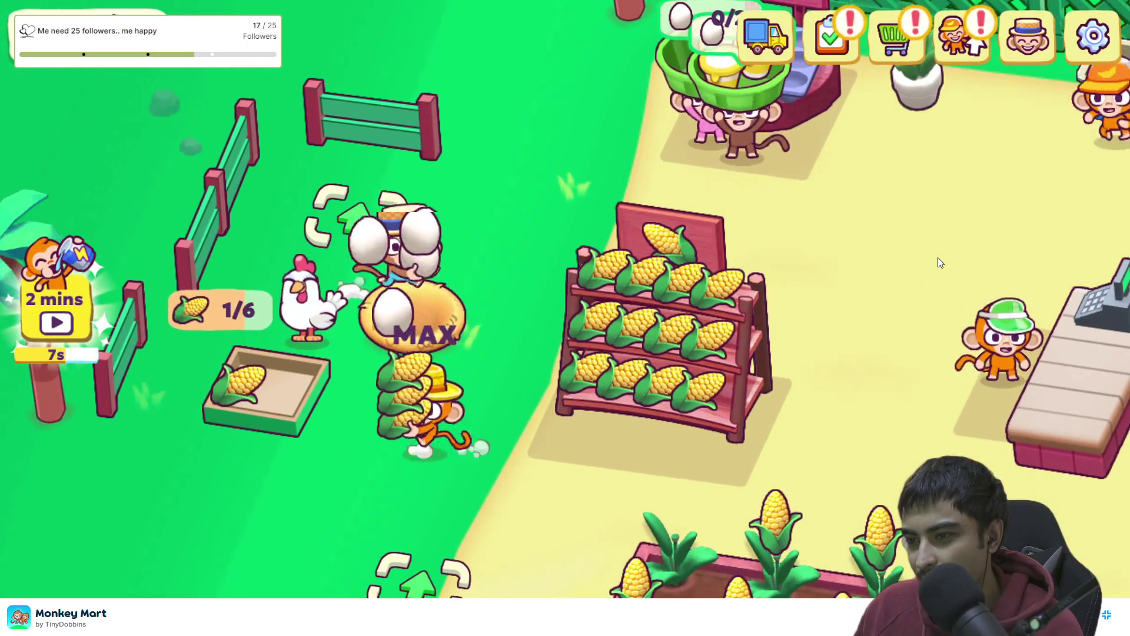
pyautogui.press('Up')
pyautogui.press('Right')
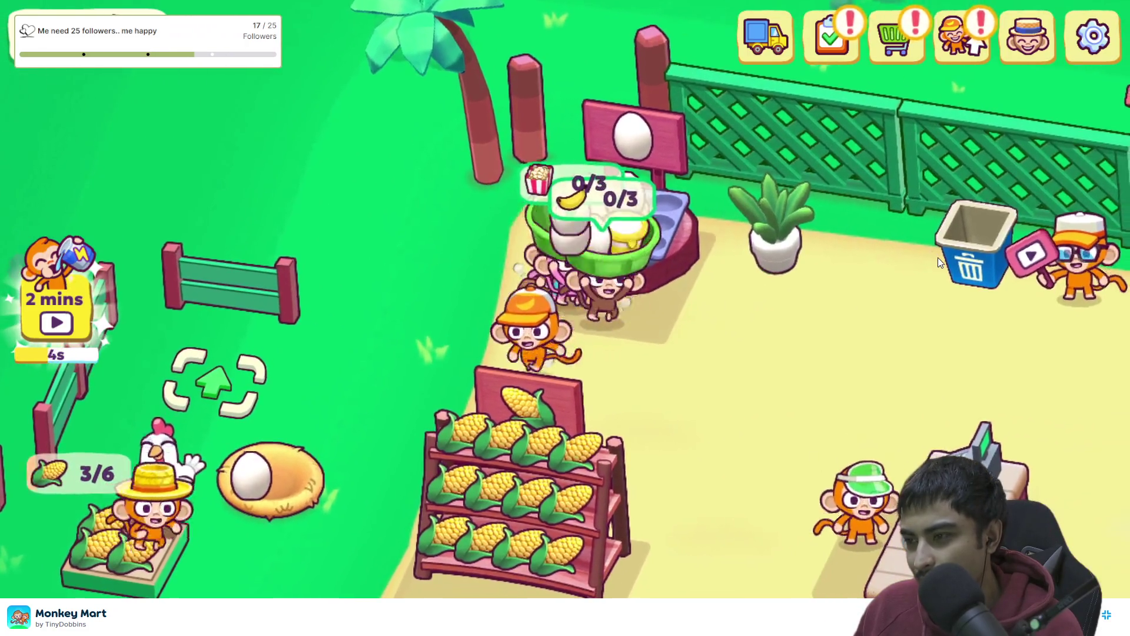
pyautogui.press('Right')
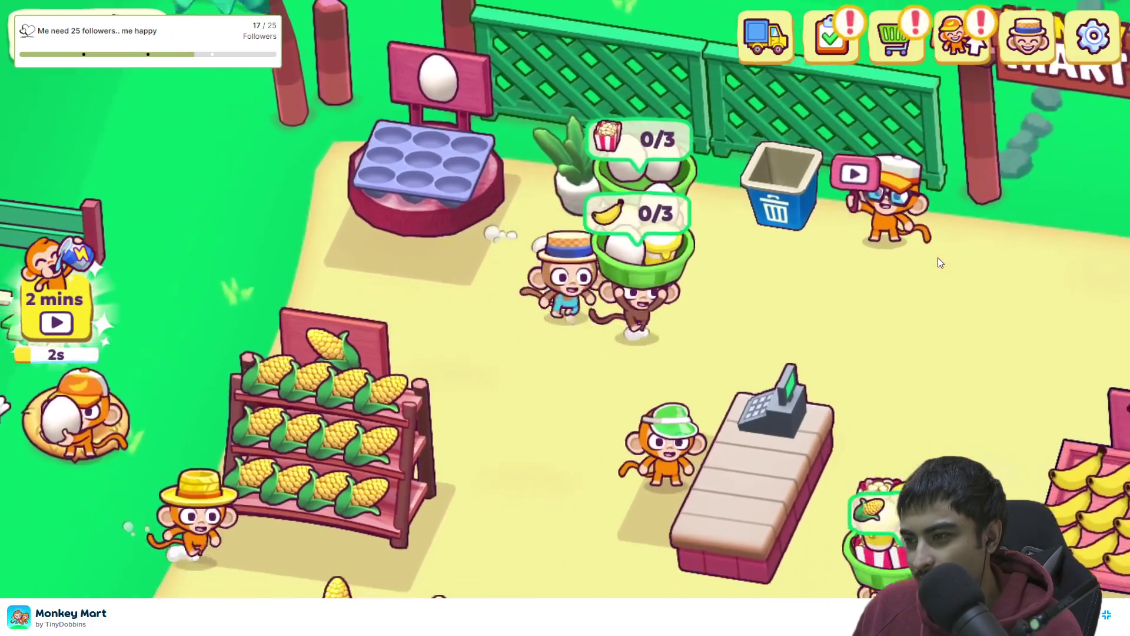
# Grab corn from the field and shelf and drop it into the cow's feed box.
pyautogui.press('Down')
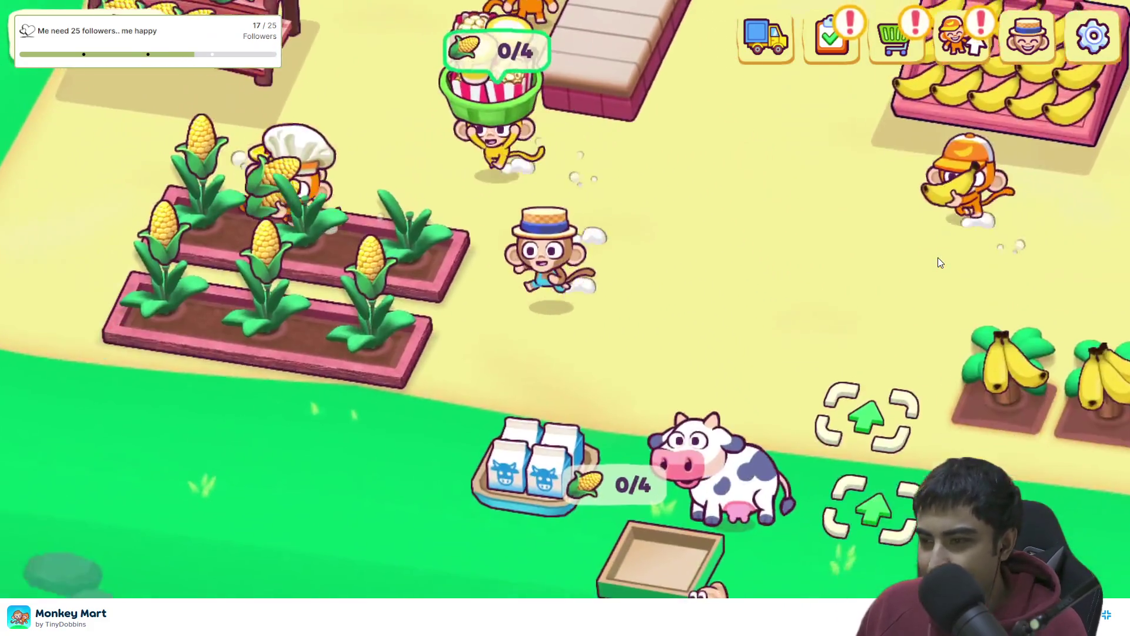
pyautogui.press('Left')
pyautogui.press('Up')
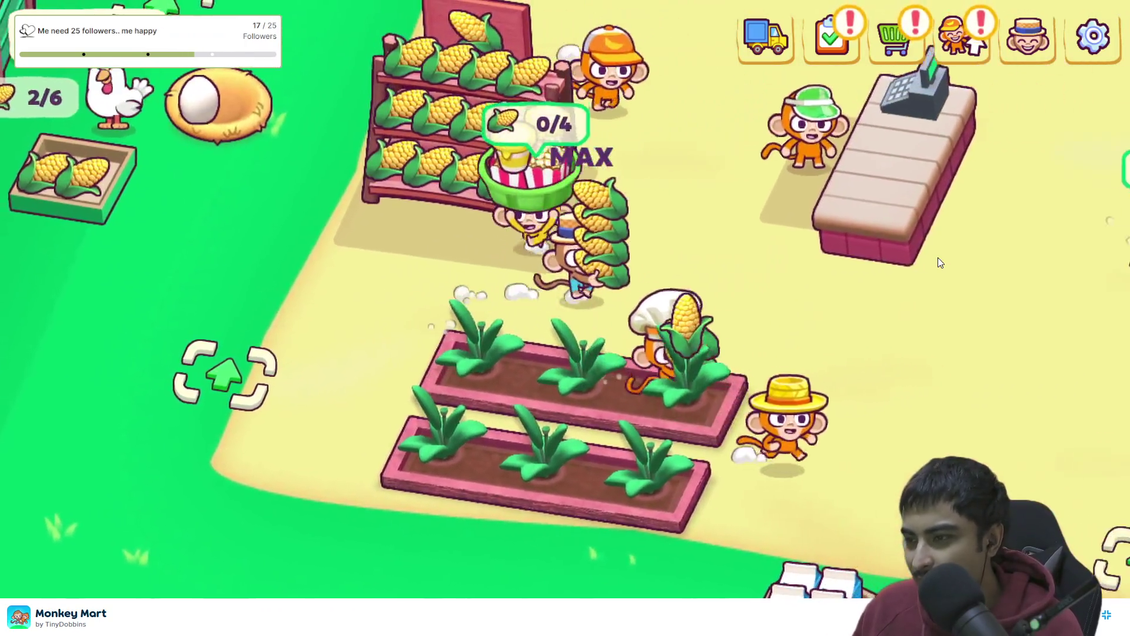
pyautogui.press('Right')
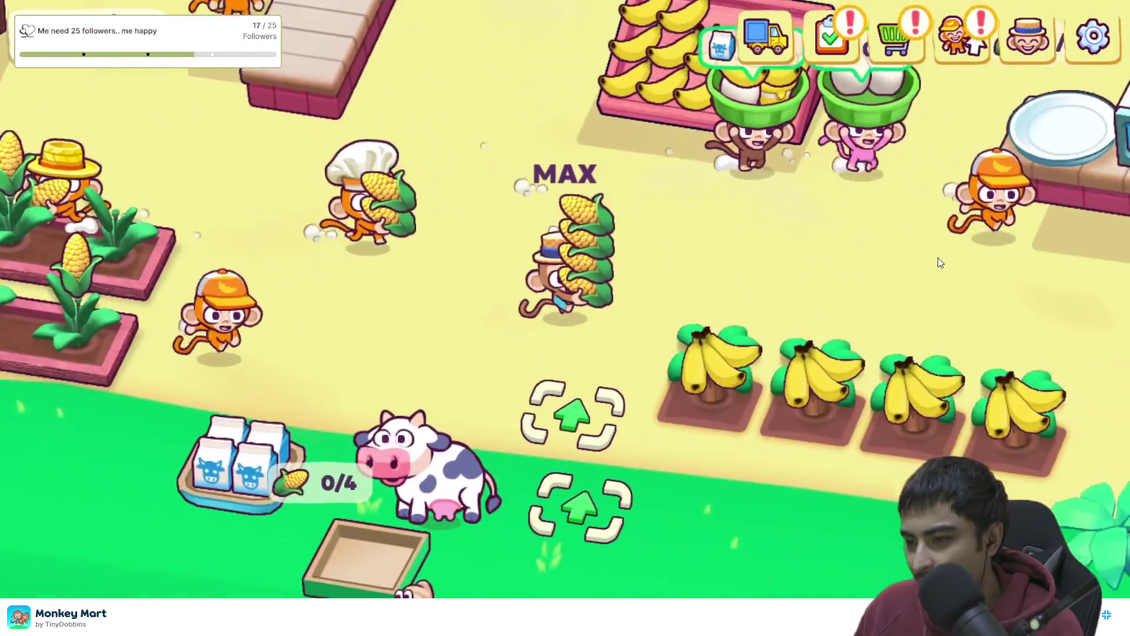
pyautogui.press('Down')
pyautogui.press('Left')
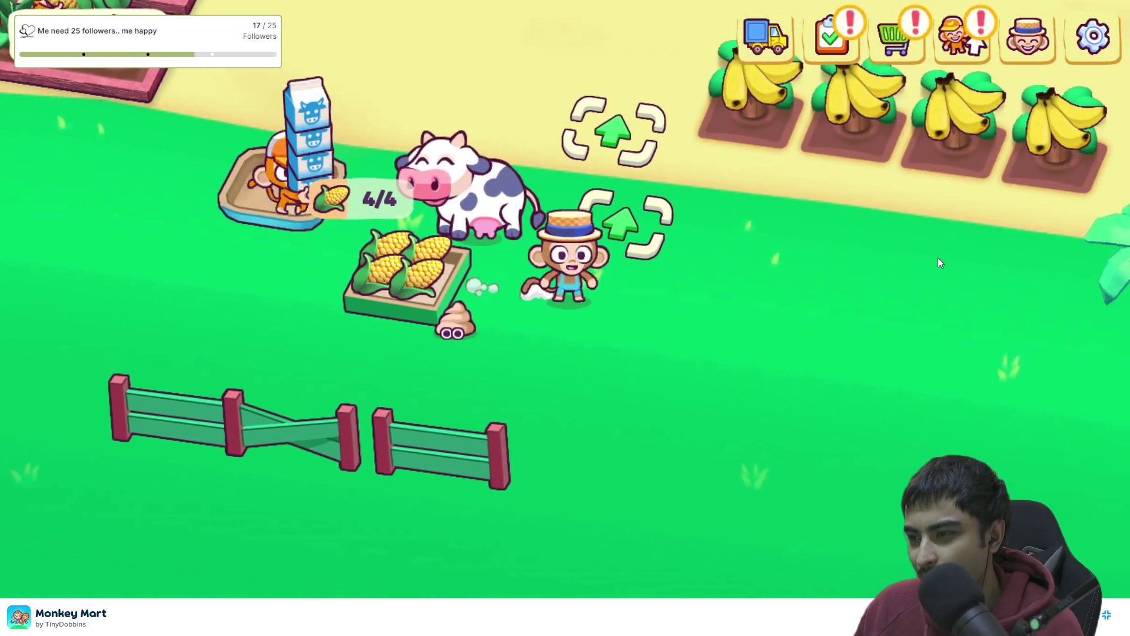
# Harvest more corn and carry it to the microwave counter.
pyautogui.press('Up')
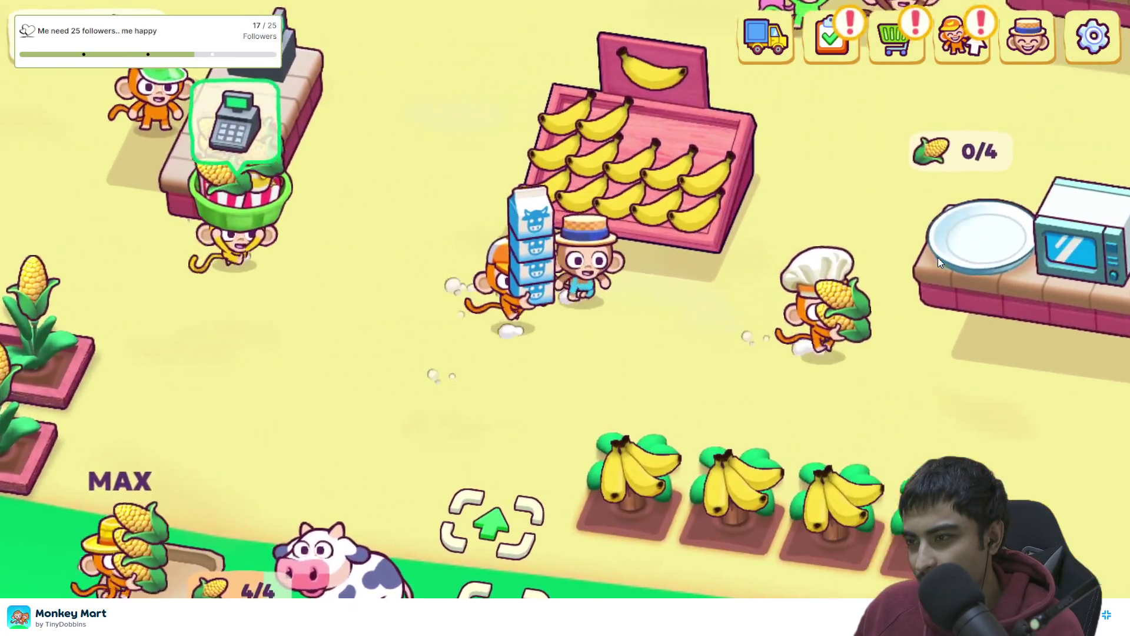
pyautogui.press('Right')
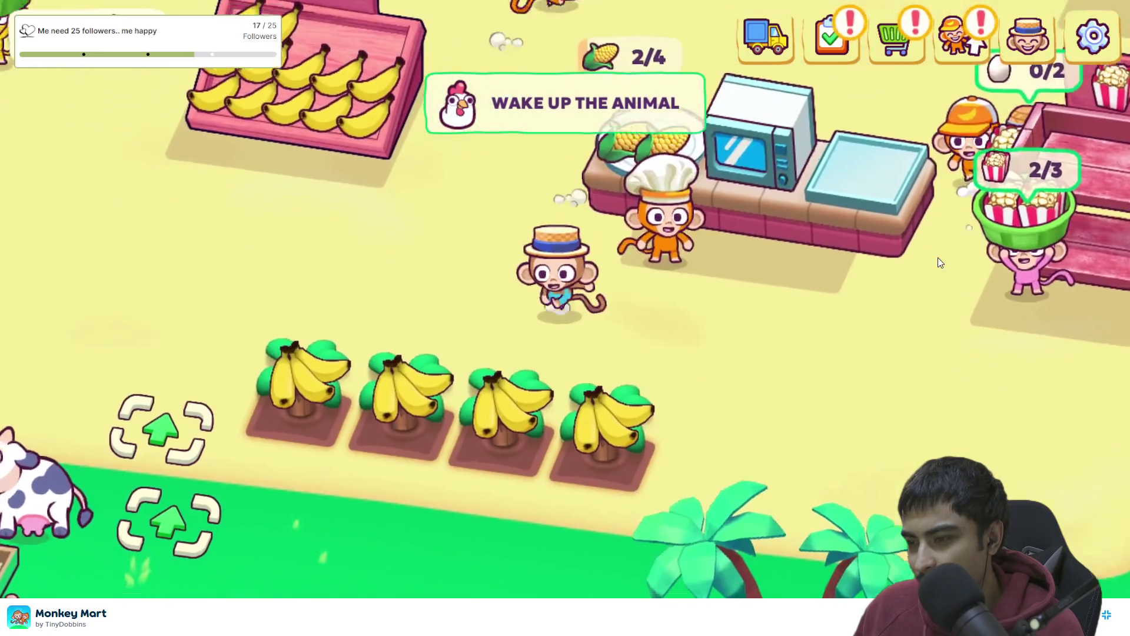
pyautogui.press('Left')
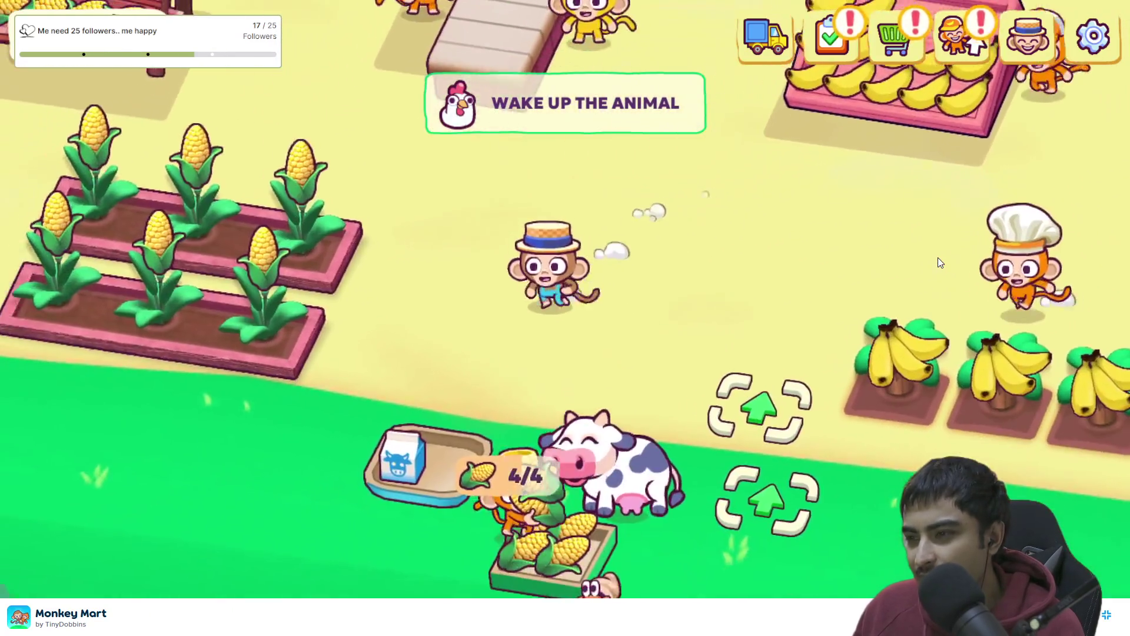
pyautogui.press('Left')
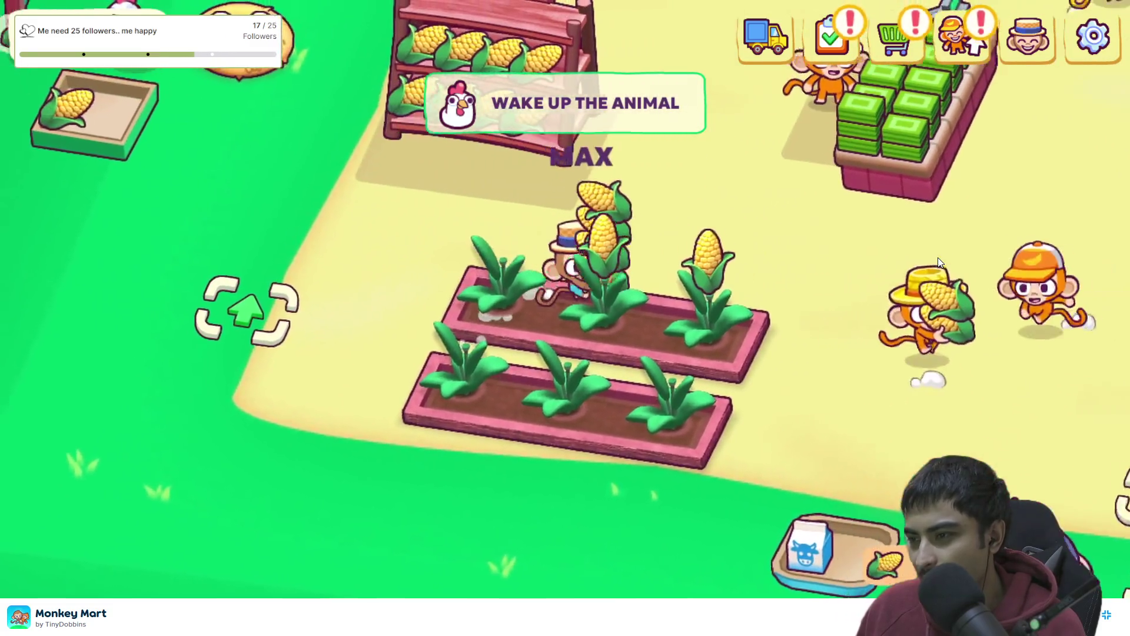
pyautogui.press('Right')
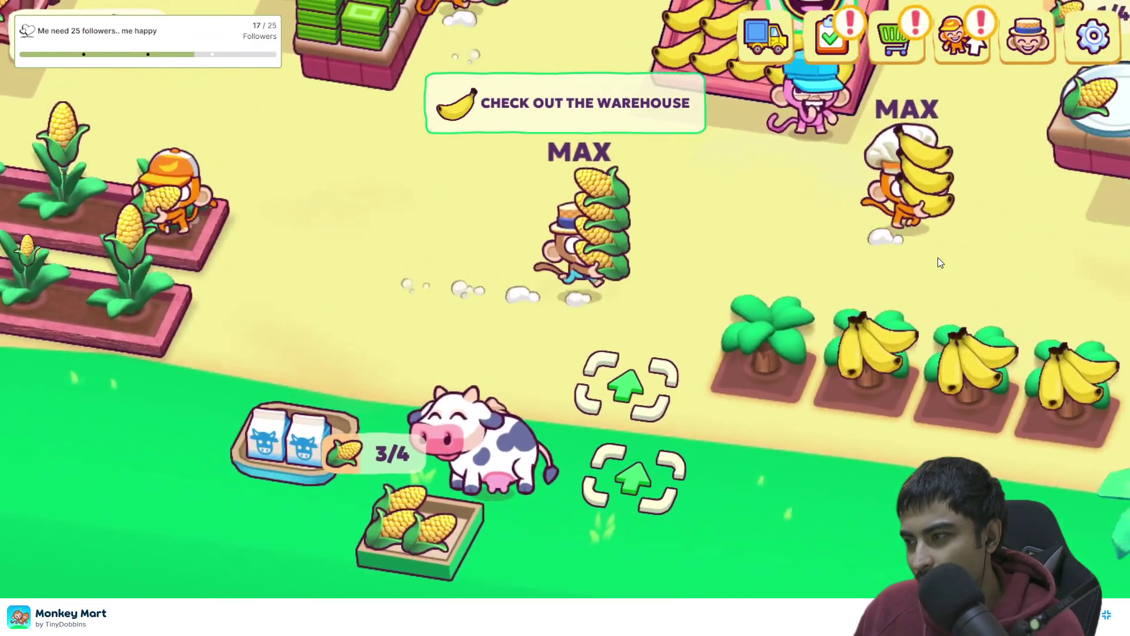
pyautogui.press('Up')
pyautogui.press('Right')
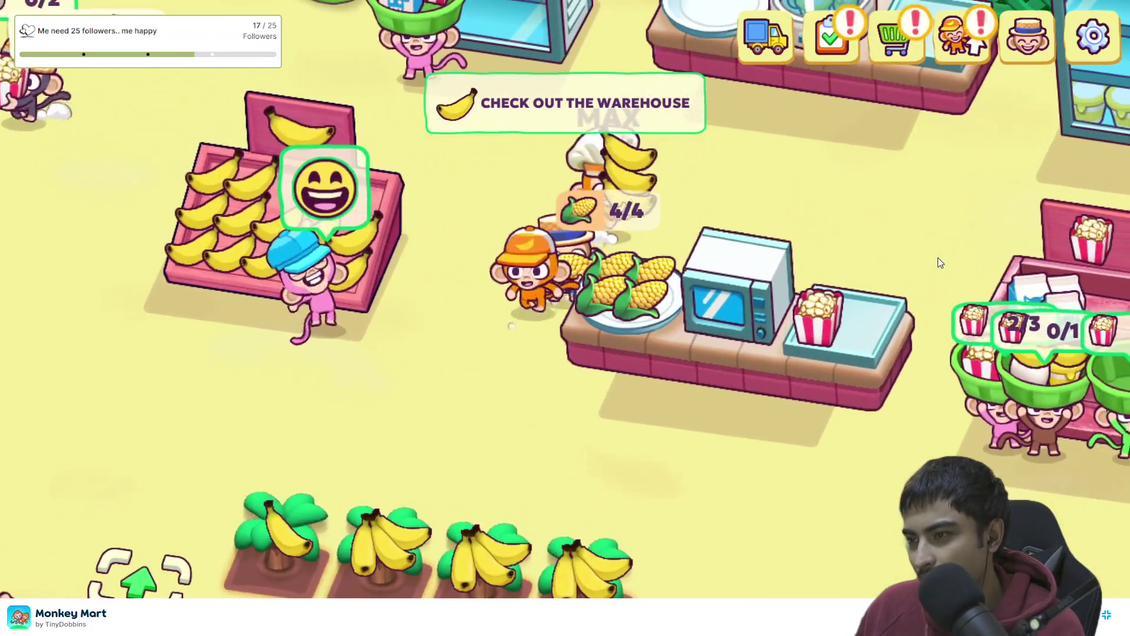
# Walk past the banana trees and store entrance to the trash can and chicken nest.
pyautogui.press('Down')
pyautogui.press('Left')
pyautogui.press('Left')
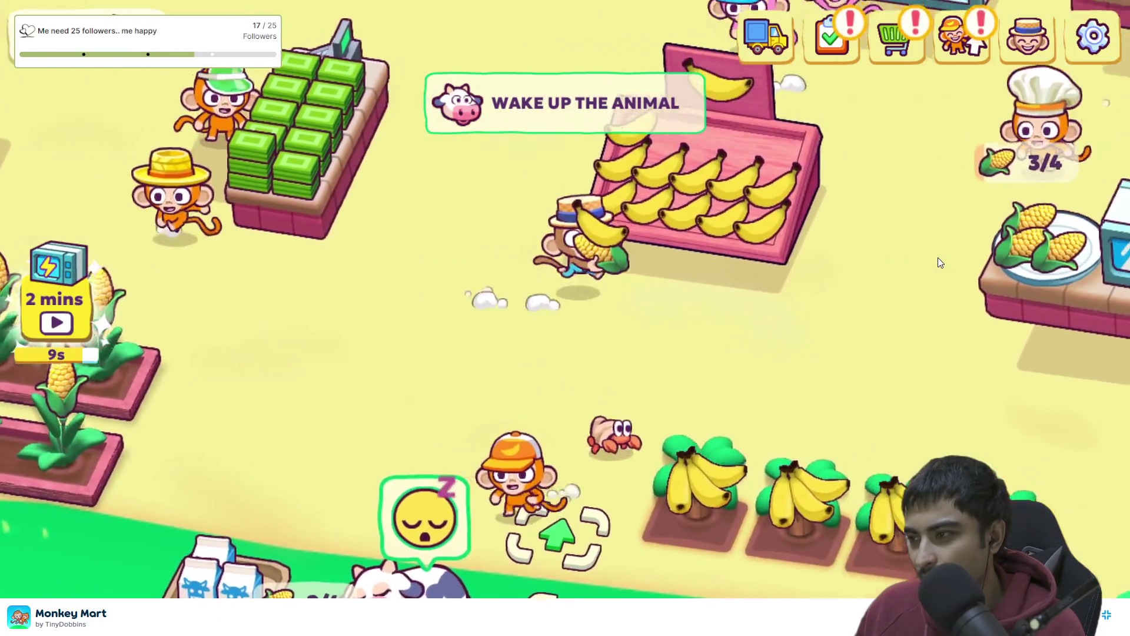
pyautogui.press('Up')
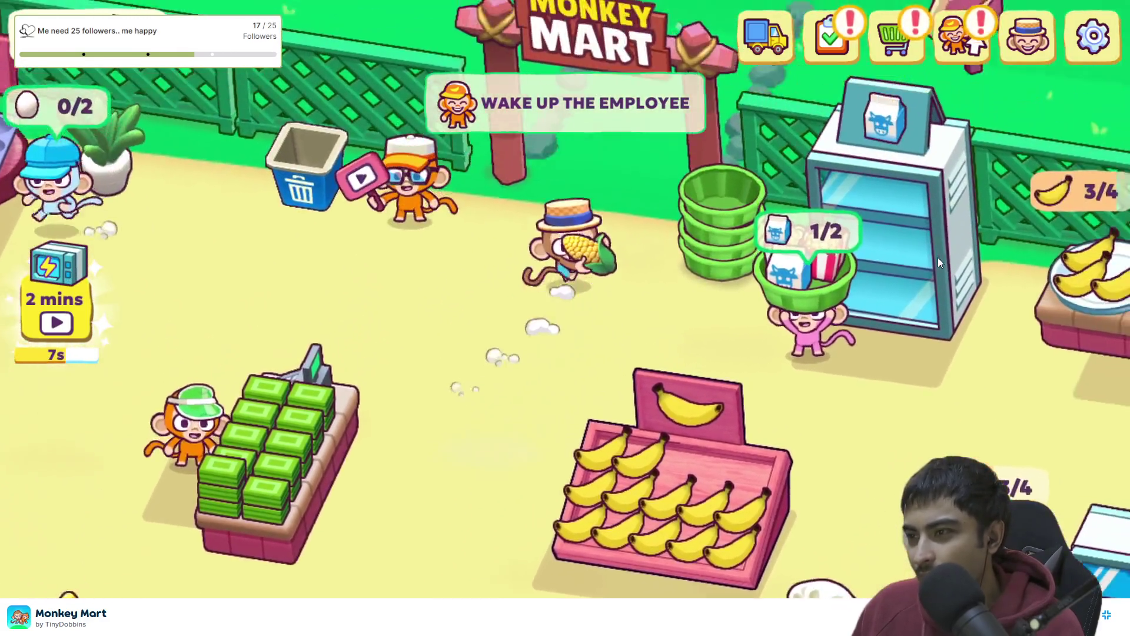
pyautogui.press('Left')
pyautogui.press('Left')
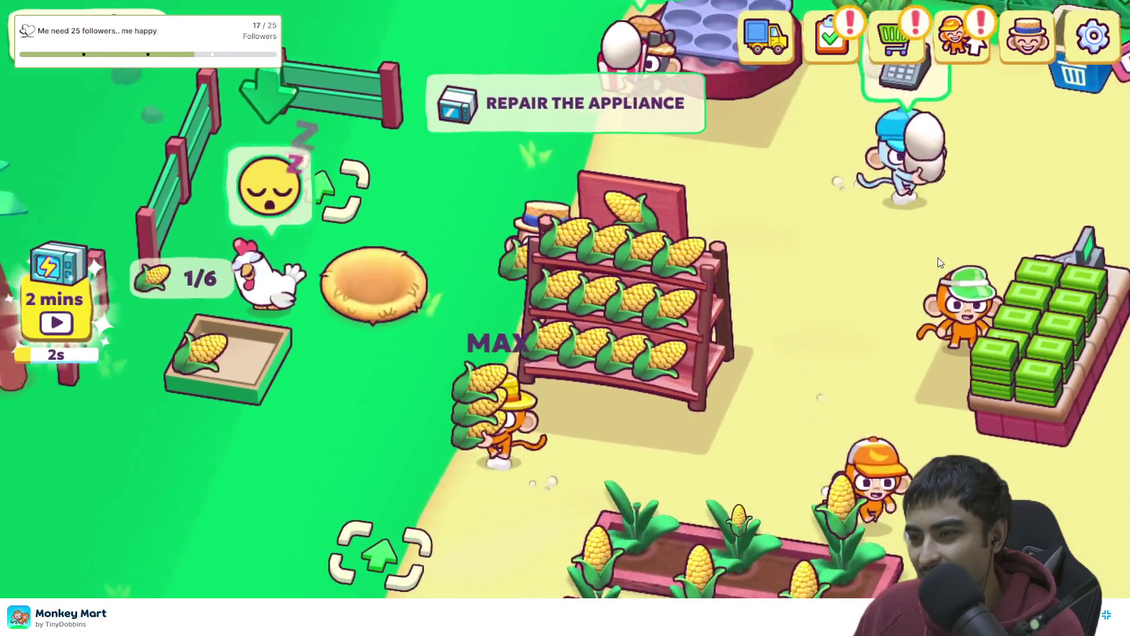
pyautogui.press('Left')
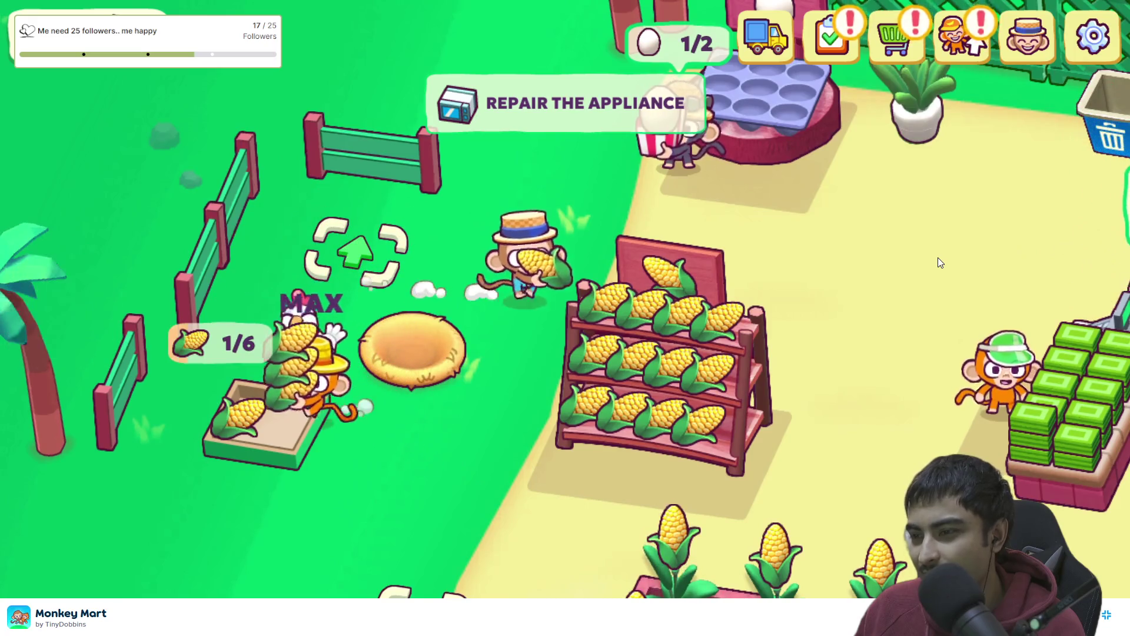
# Harvest a full stack of corn and fill the cow's trough.
pyautogui.press('Right')
pyautogui.press('Down')
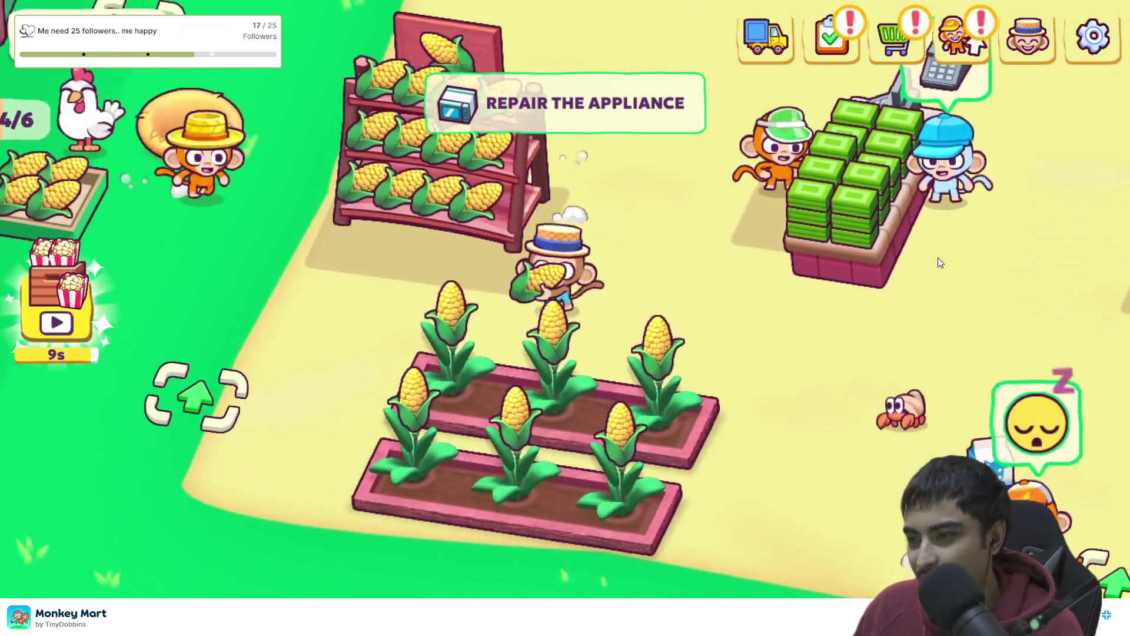
pyautogui.press('Down')
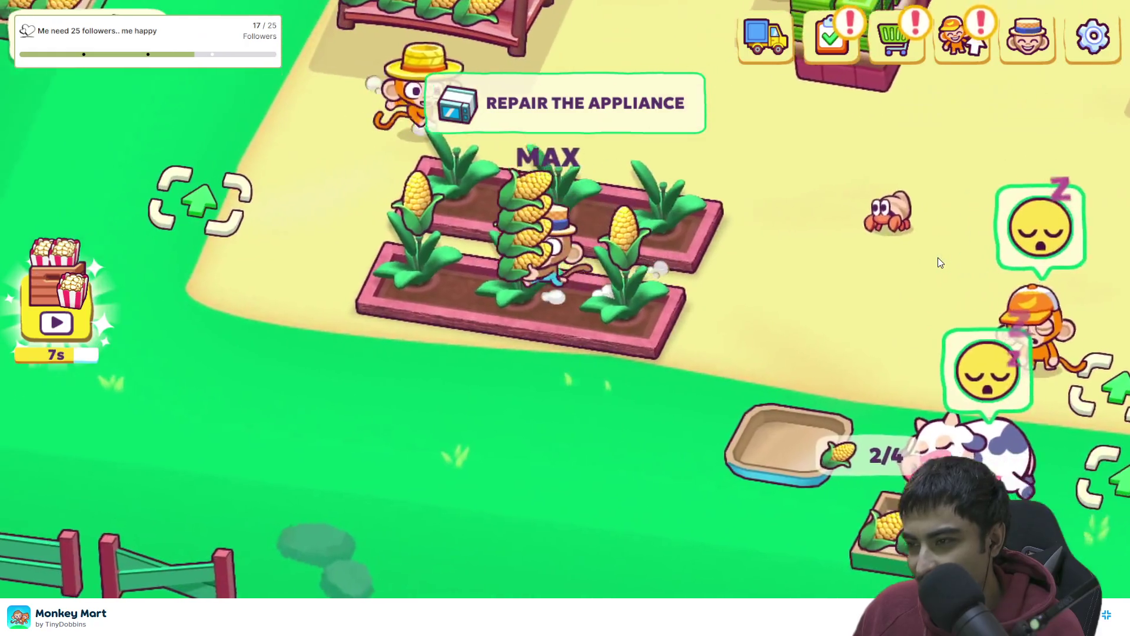
pyautogui.press('Up')
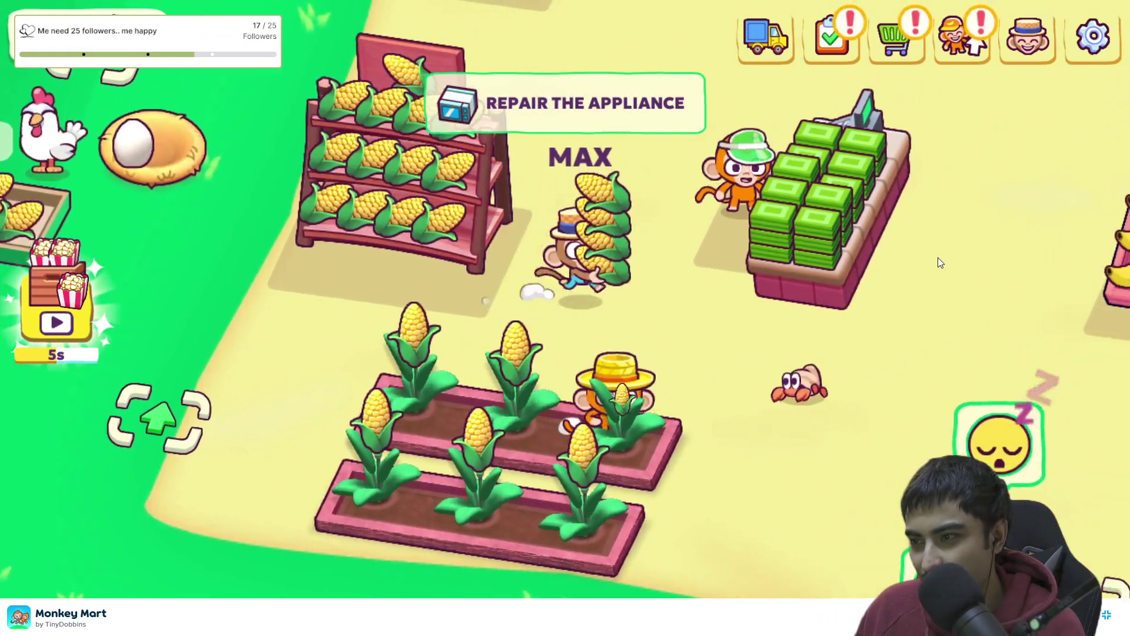
pyautogui.press('Right')
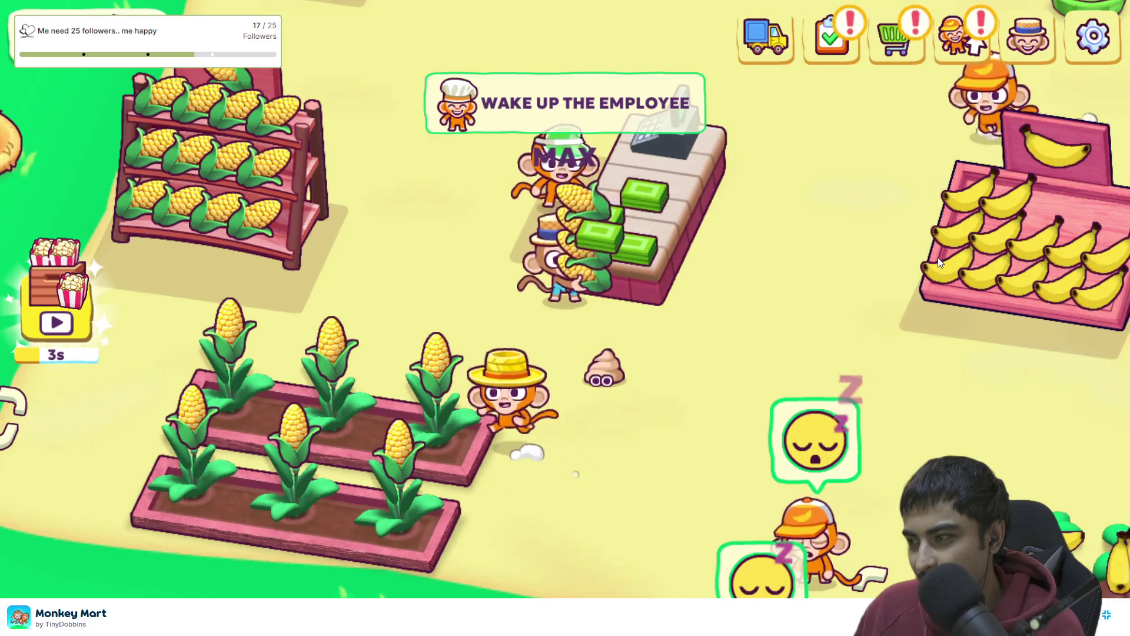
pyautogui.press('Down')
pyautogui.press('Right')
pyautogui.press('Down')
pyautogui.press('Up')
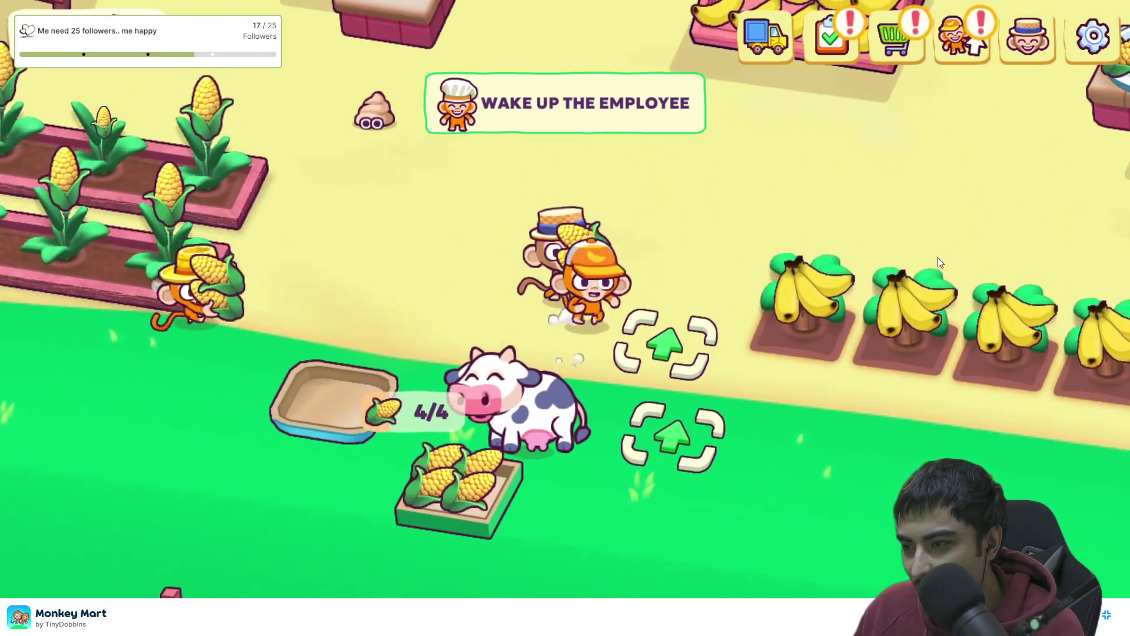
# Wake the sleeping employee, then stock the corn shelf and fill the chicken's trough.
pyautogui.press('Down')
pyautogui.press('Left')
pyautogui.press('Up')
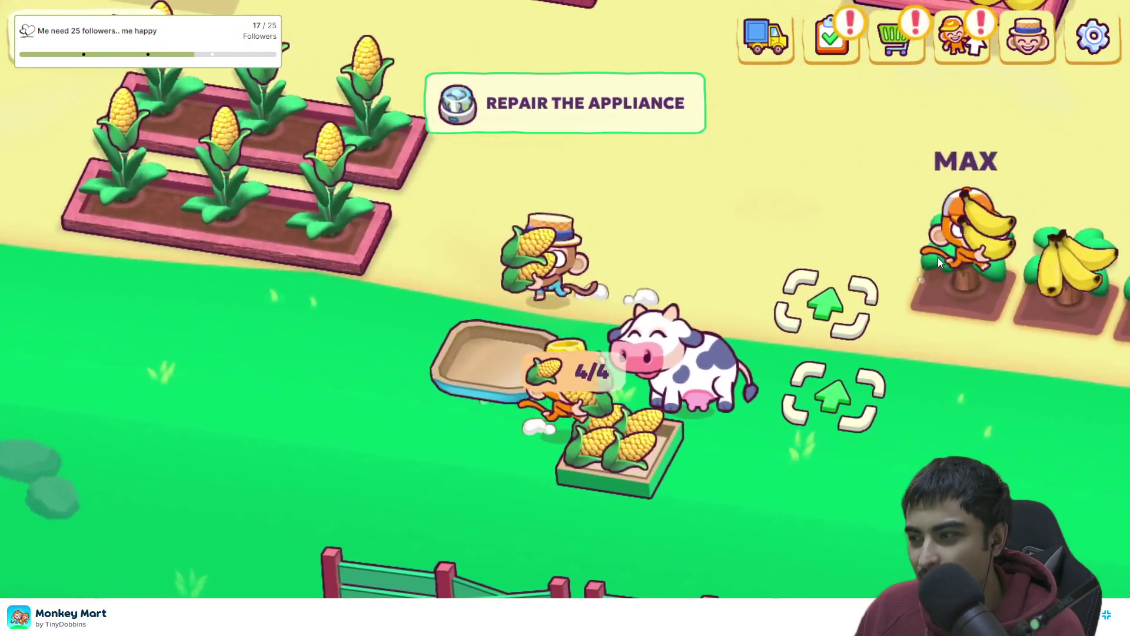
pyautogui.press('Up')
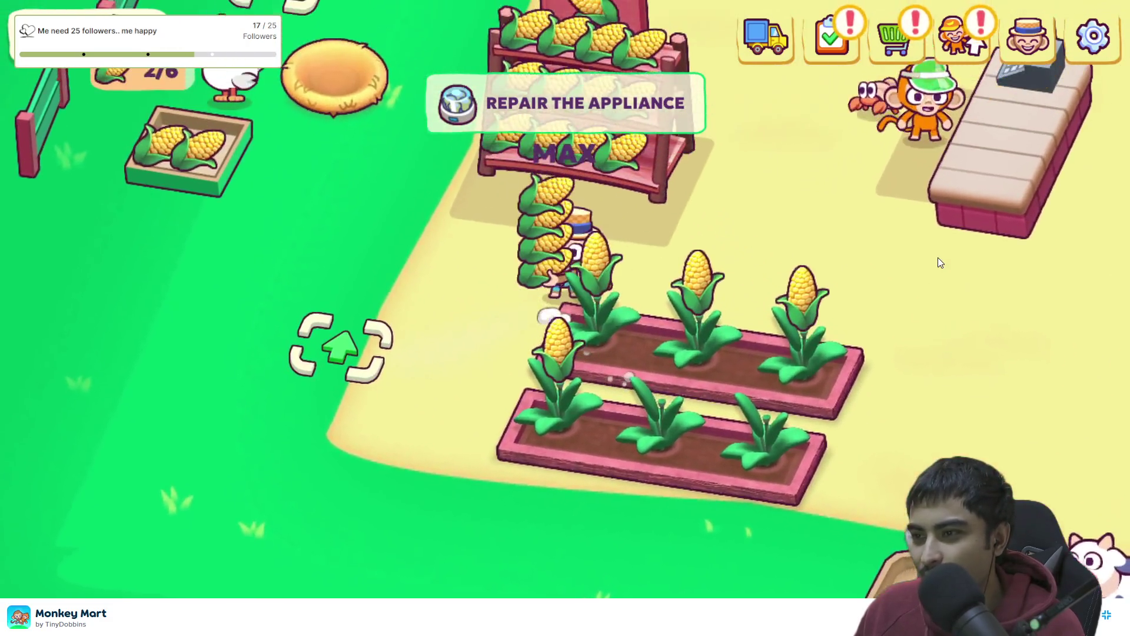
pyautogui.press('Left')
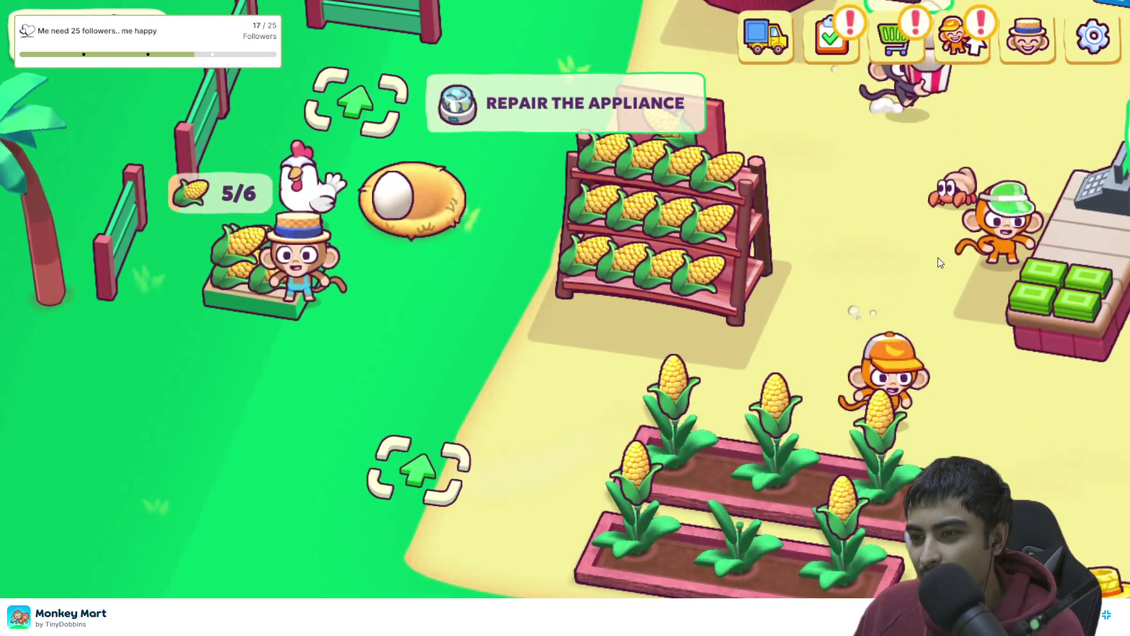
pyautogui.press('Left')
# Collect the cash from the register counter and step onto the upgrade pad.
pyautogui.press('Down')
pyautogui.press('Right')
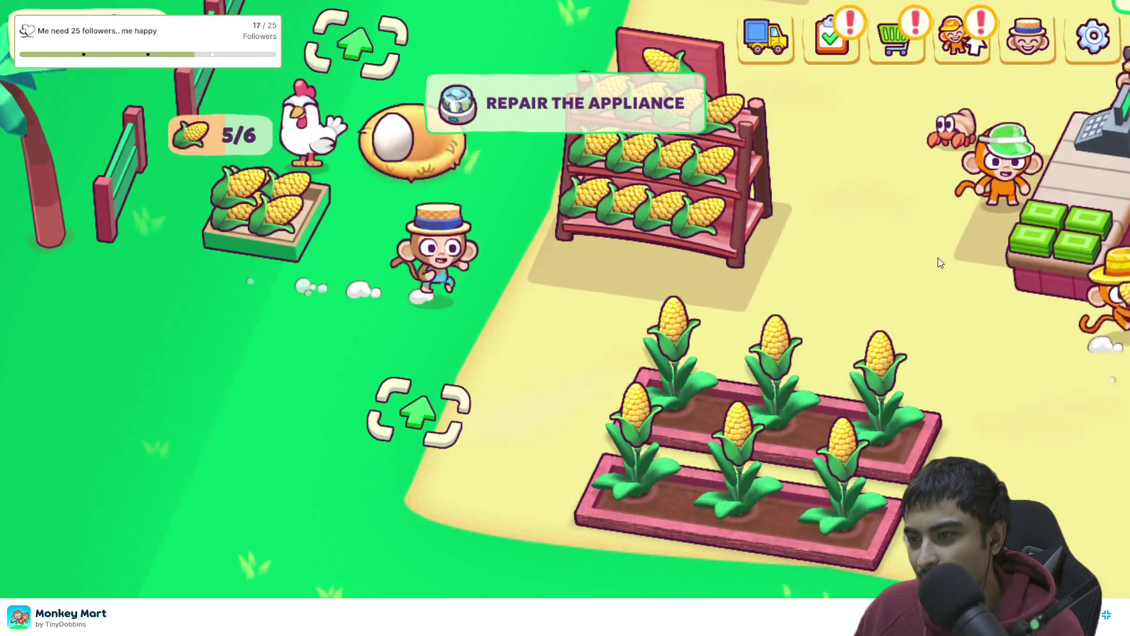
pyautogui.press('Right')
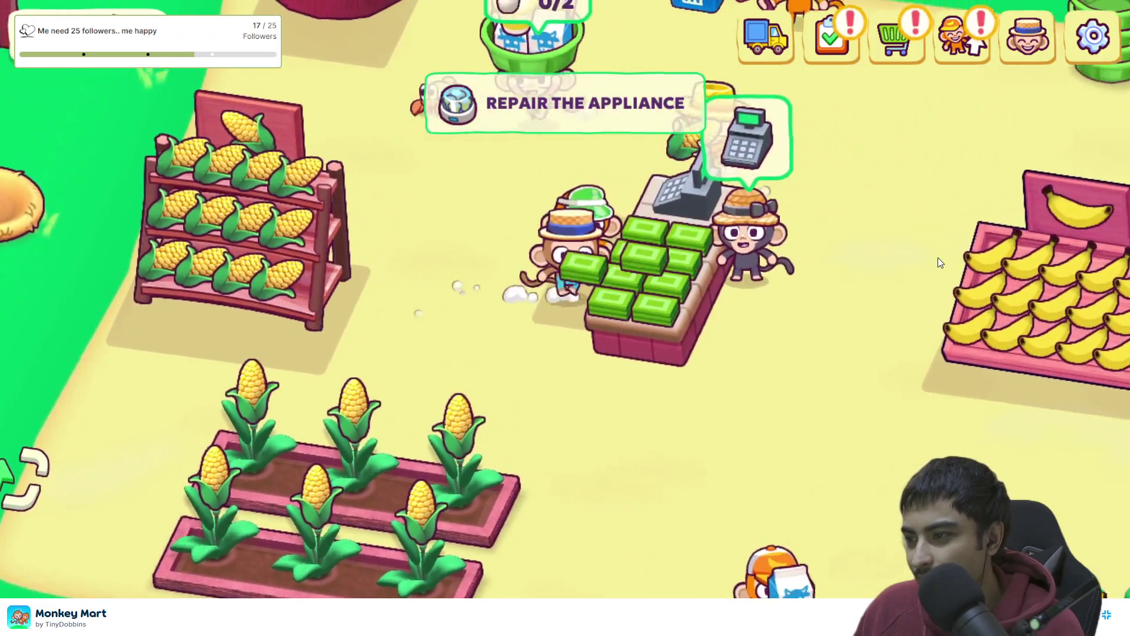
pyautogui.press('Left')
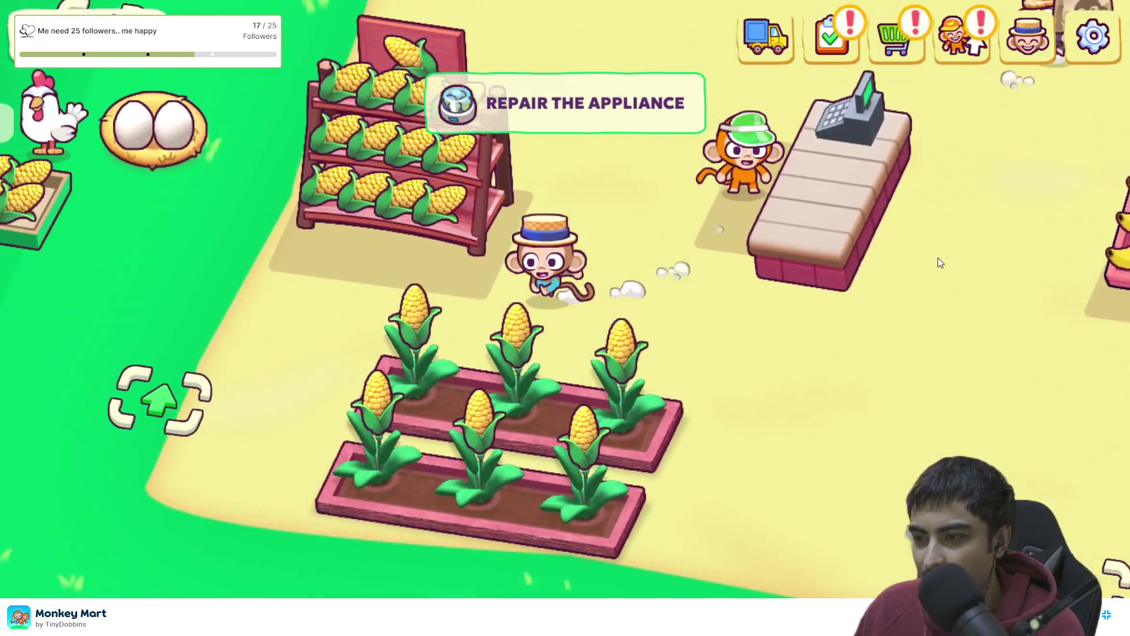
pyautogui.press('Down')
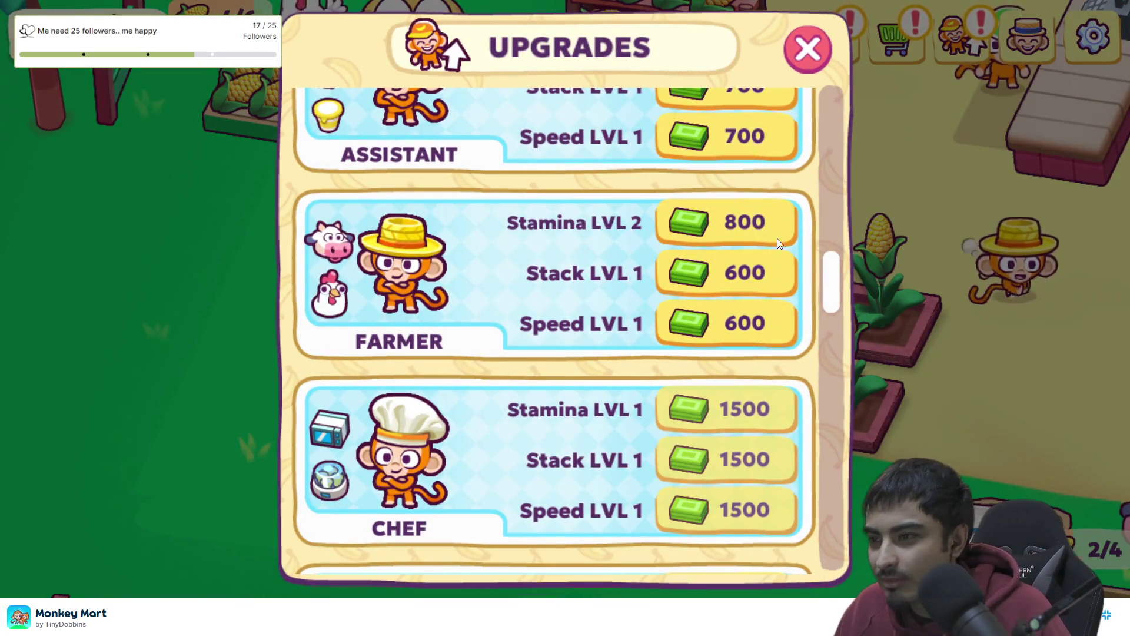
# Buy the Player's Stack LVL 3 upgrade and close the Upgrades panel.
pyautogui.scroll(8, 825, 235)
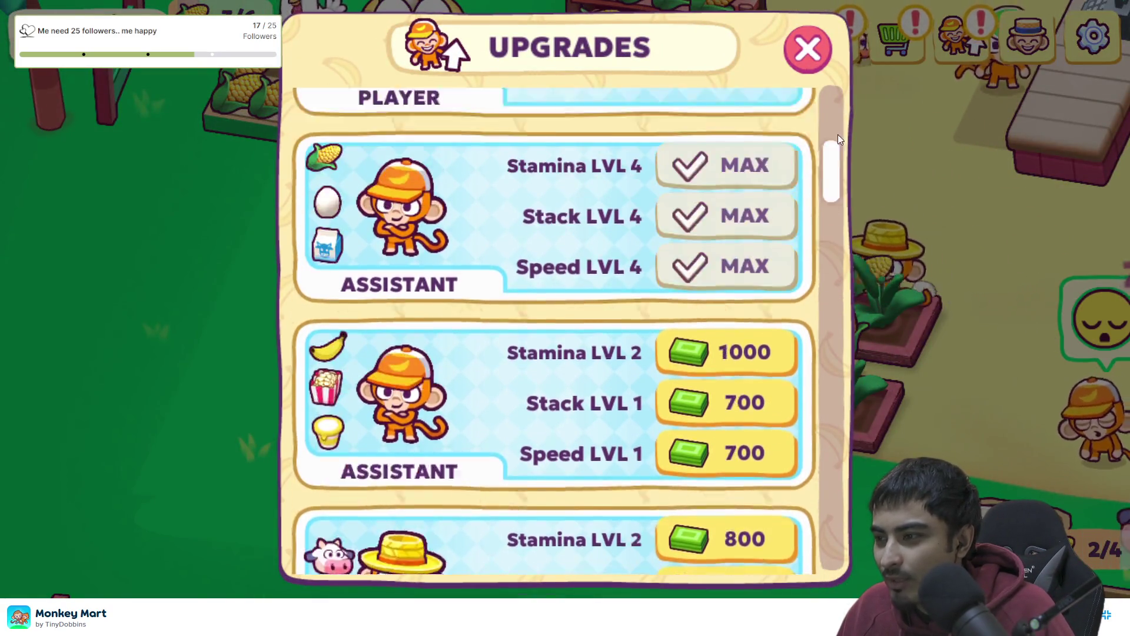
pyautogui.click(765, 158)
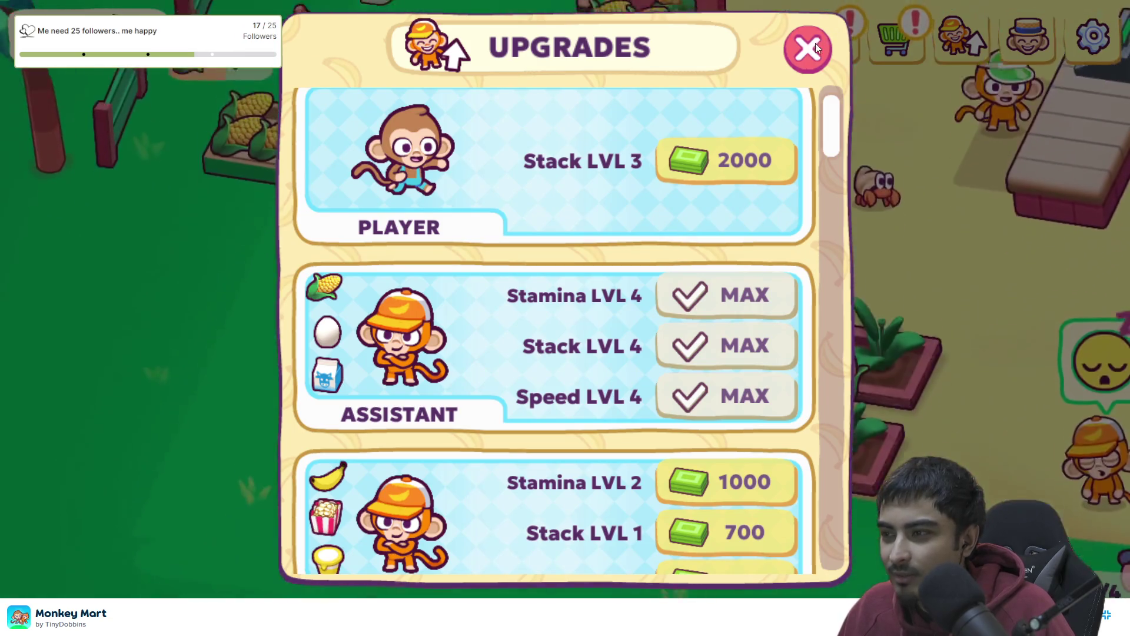
pyautogui.click(815, 43)
# Harvest a full load of corn and fill the cow's trough to 4/4.
pyautogui.press('d')
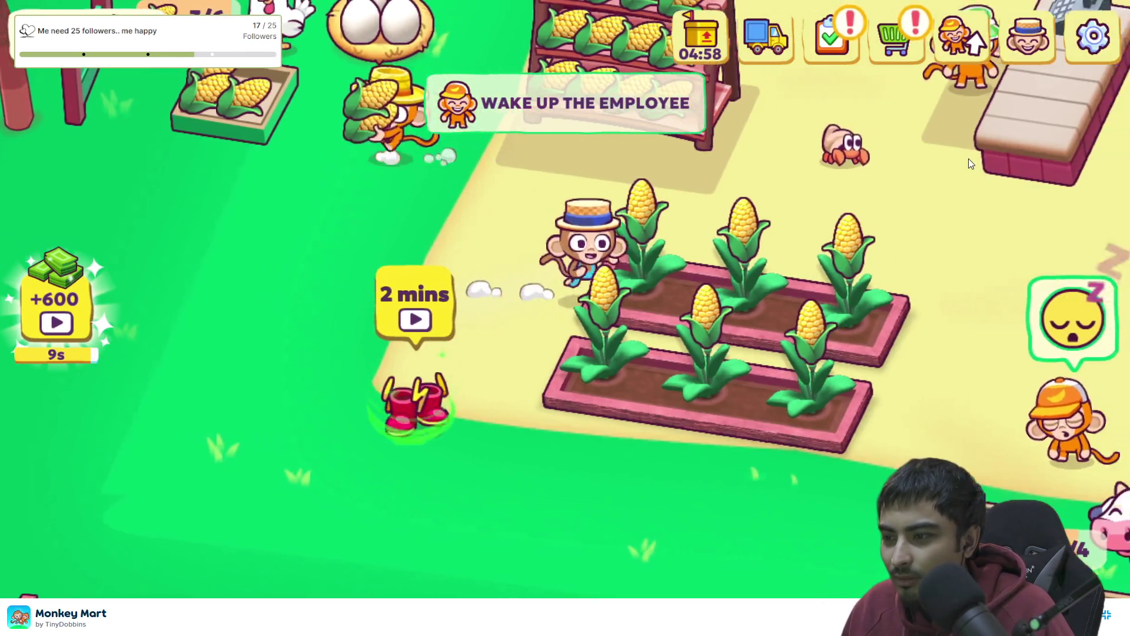
pyautogui.press('a')
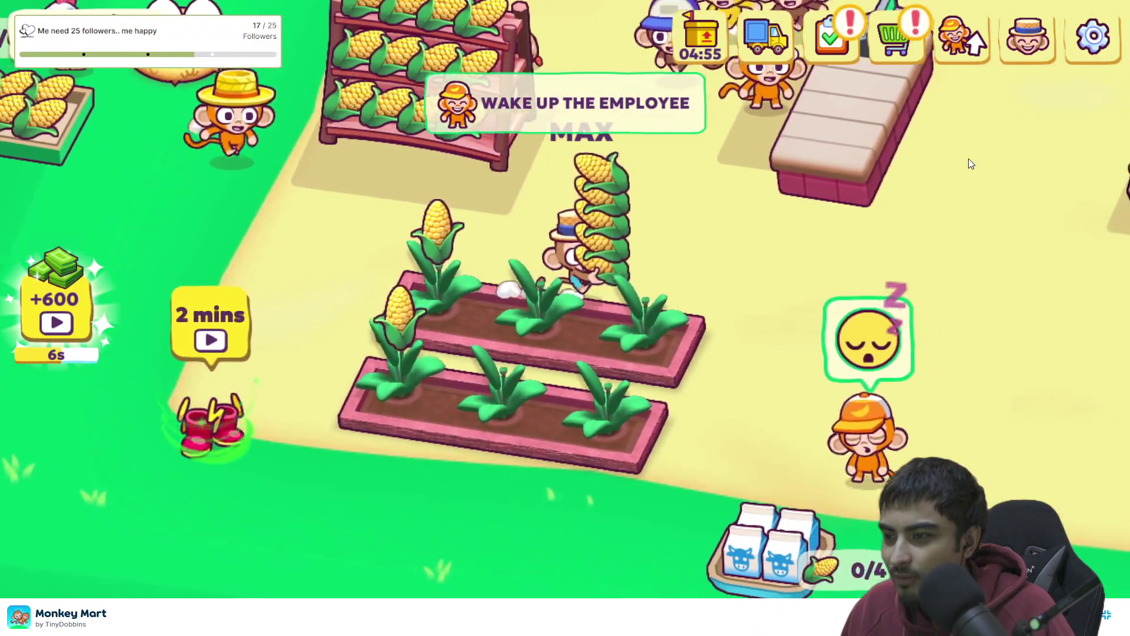
pyautogui.press('s')
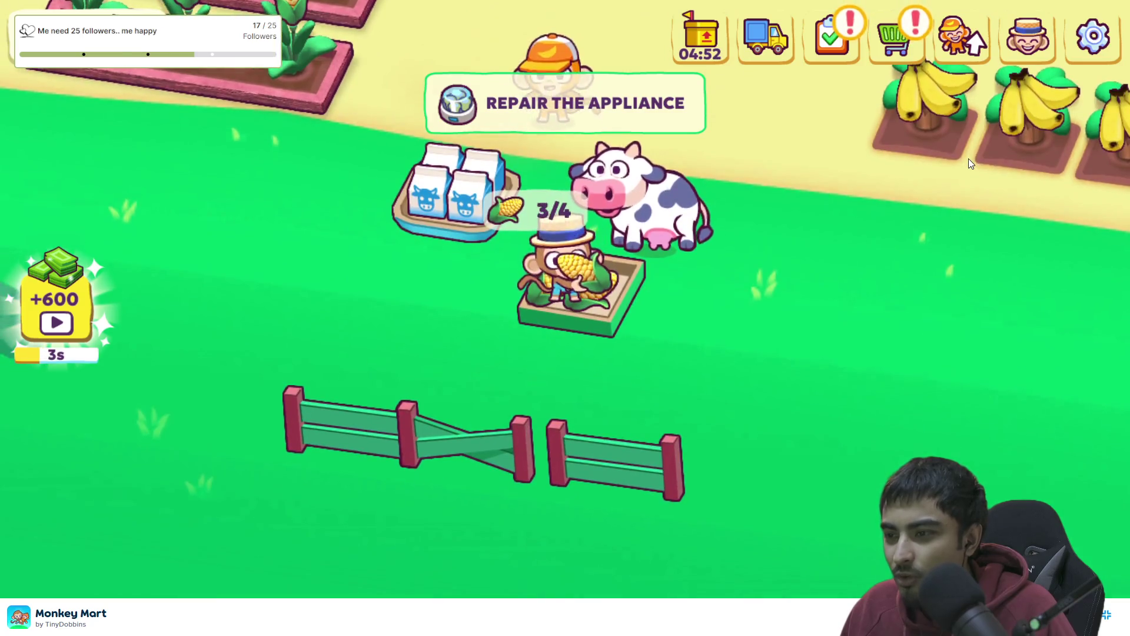
pyautogui.press('d')
pyautogui.press('w')
# Collect more corn on the way past the chicken pen, then close the upgrades list.
pyautogui.press('a')
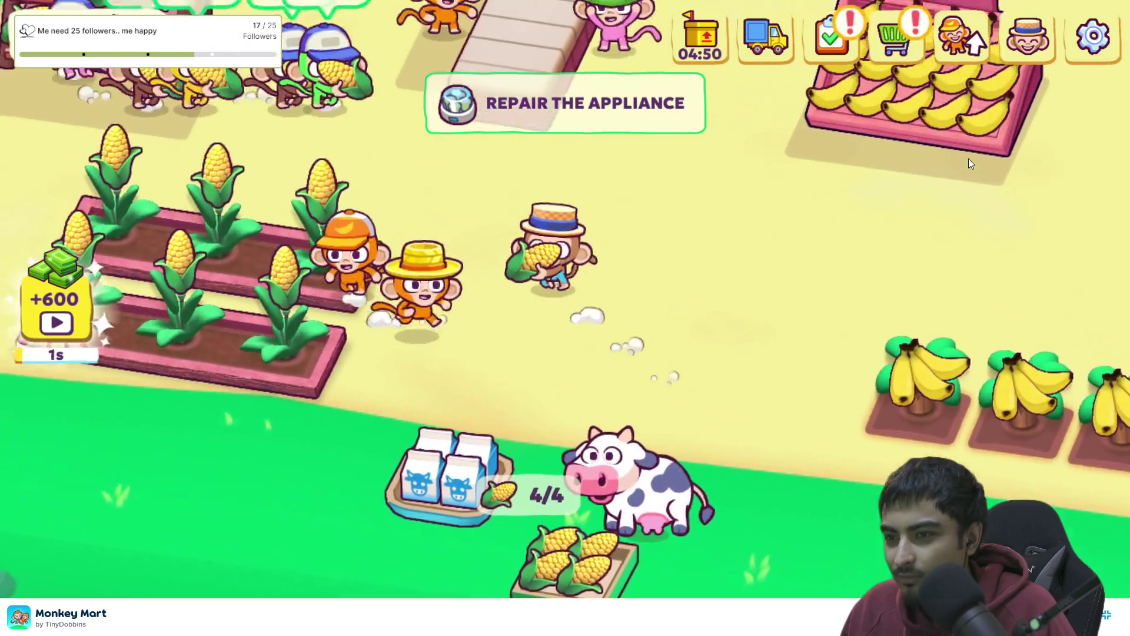
pyautogui.press('a')
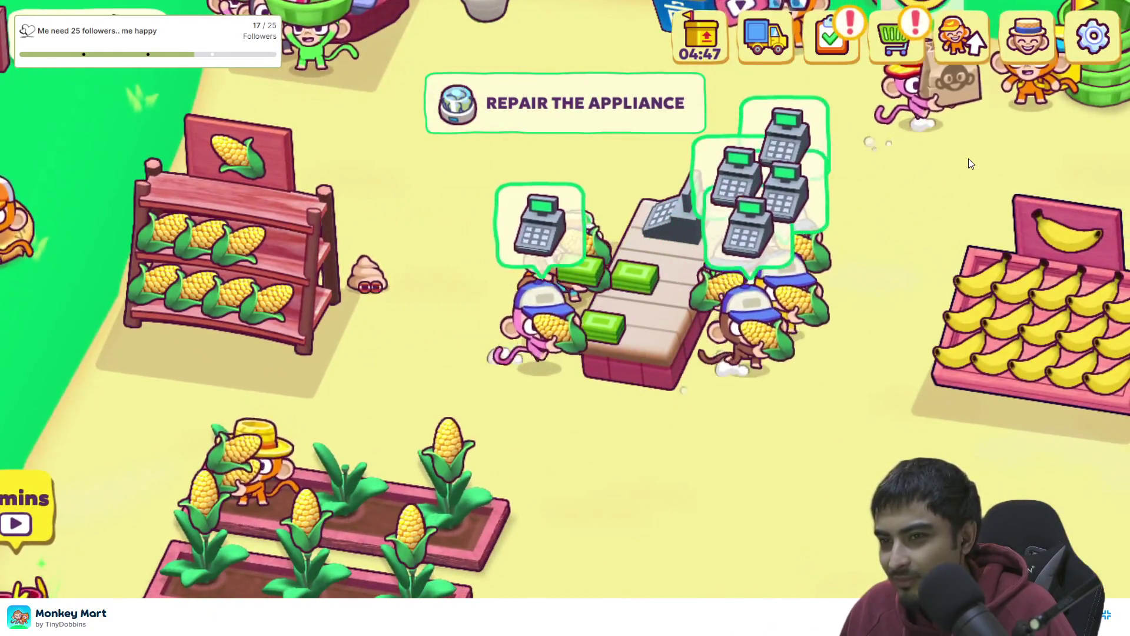
pyautogui.press('w')
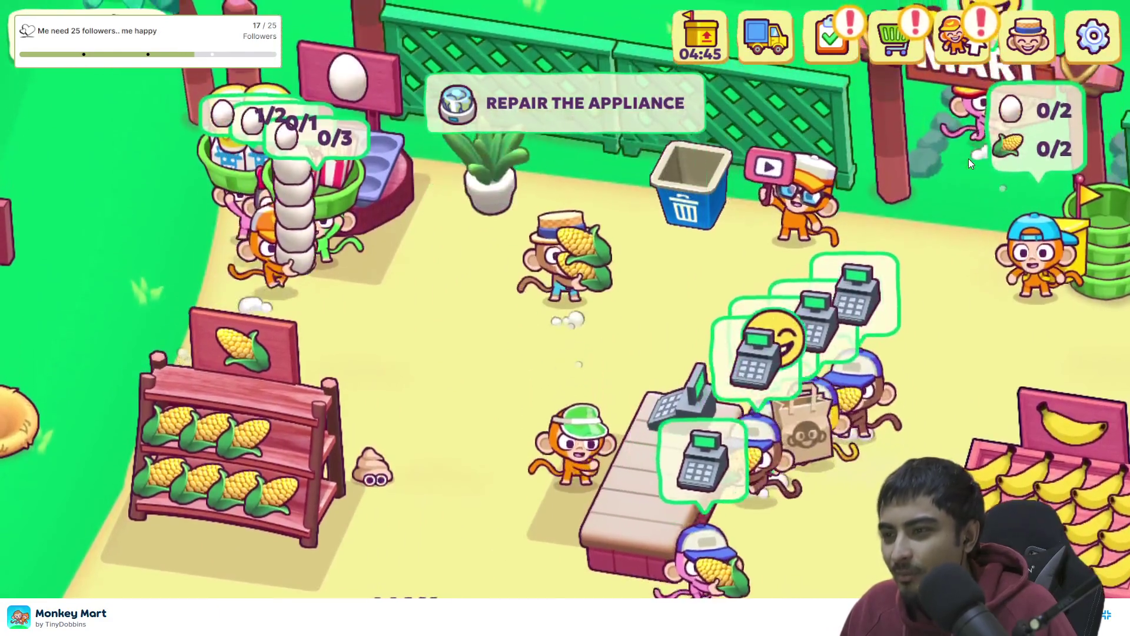
pyautogui.press('s')
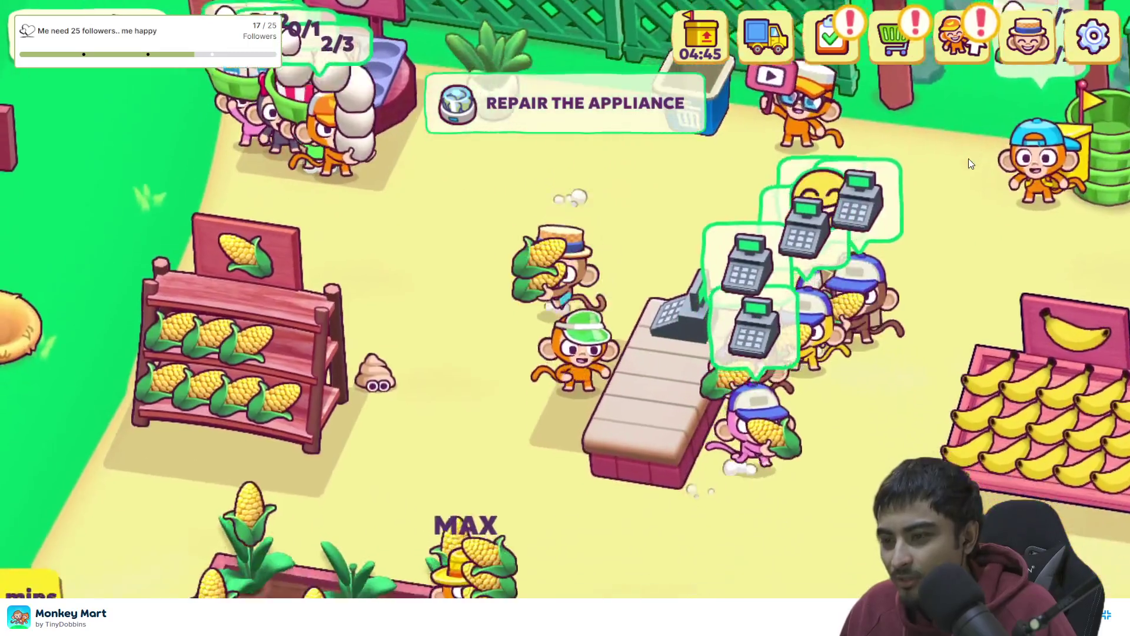
pyautogui.press('a')
pyautogui.press('a')
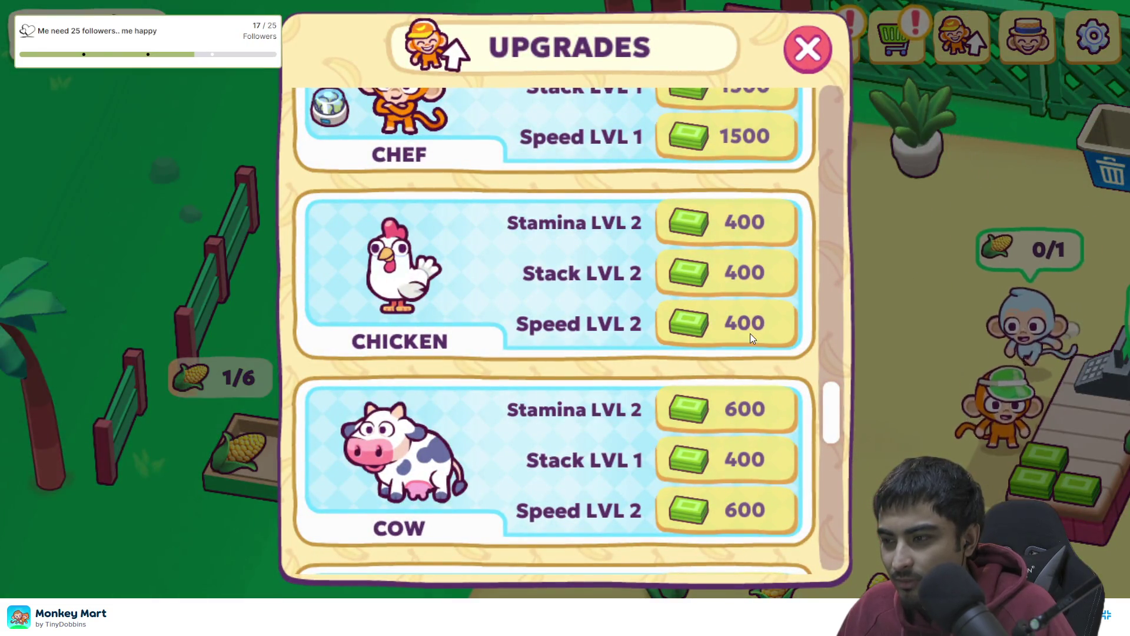
pyautogui.click(810, 54)
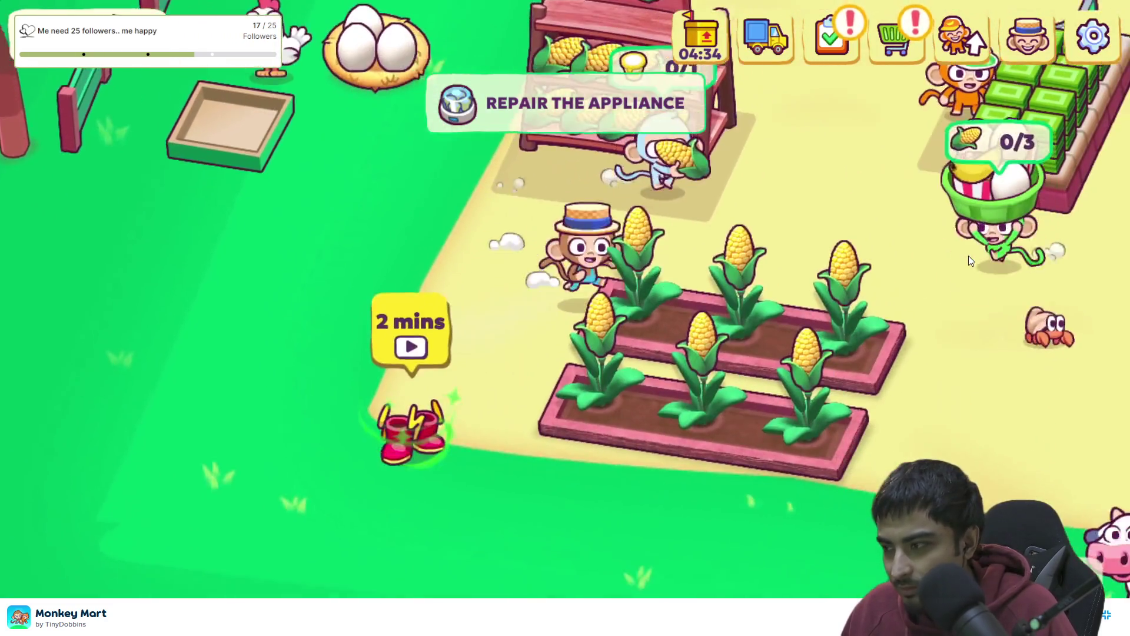
# Harvest corn from the field and fill the cow's feeder to 4/4.
pyautogui.press('Right')
pyautogui.press('Down')
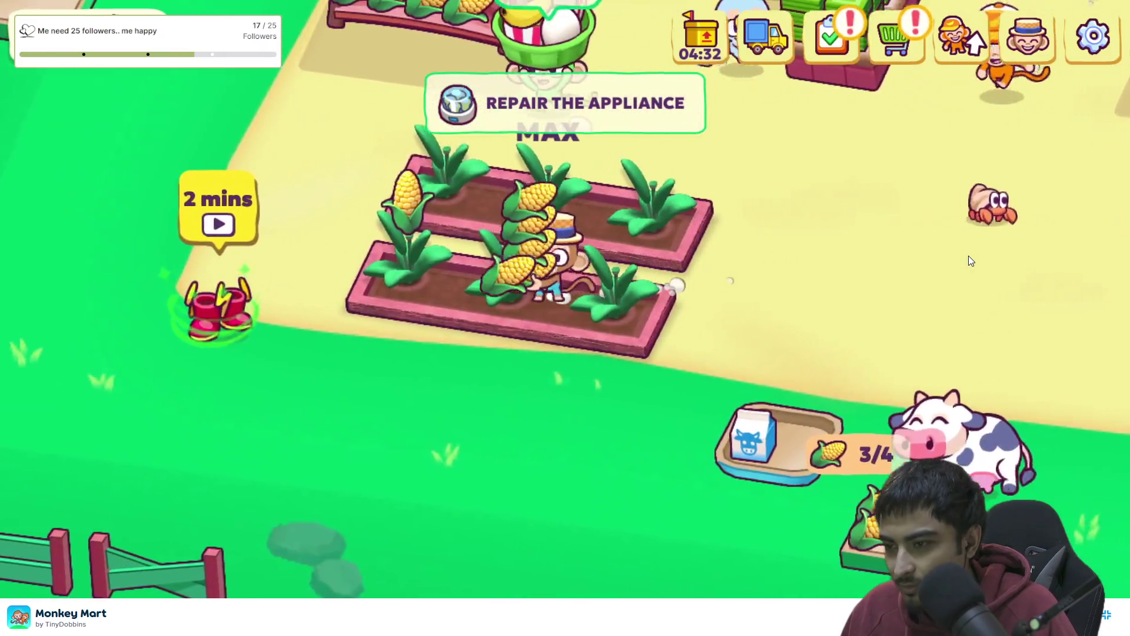
pyautogui.press('Right')
pyautogui.press('Down')
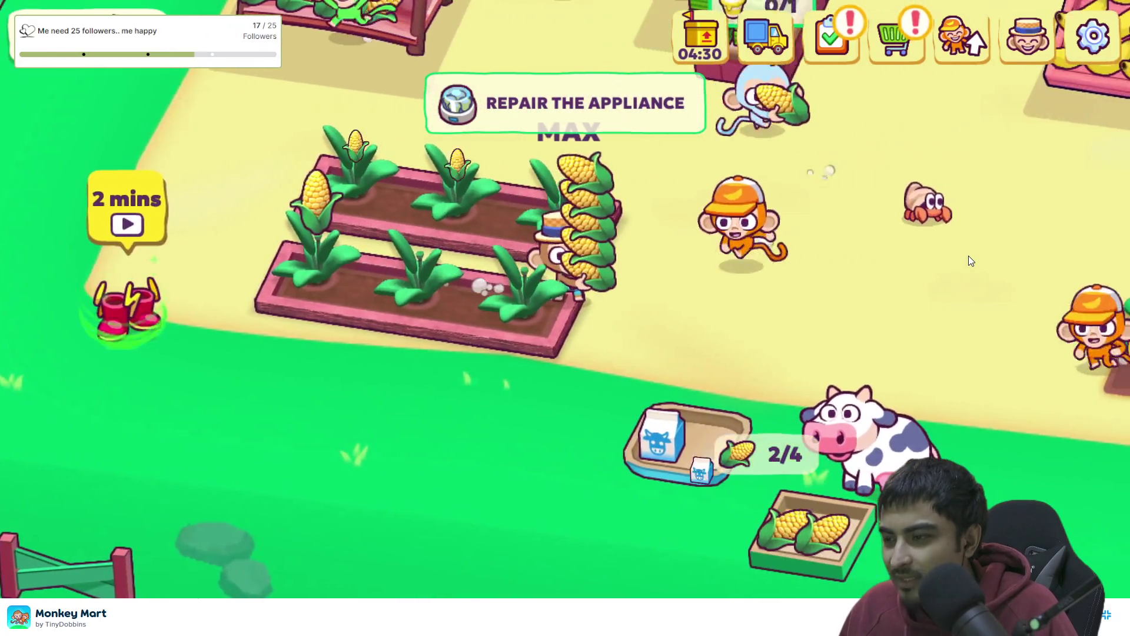
pyautogui.press('Right')
pyautogui.press('Down')
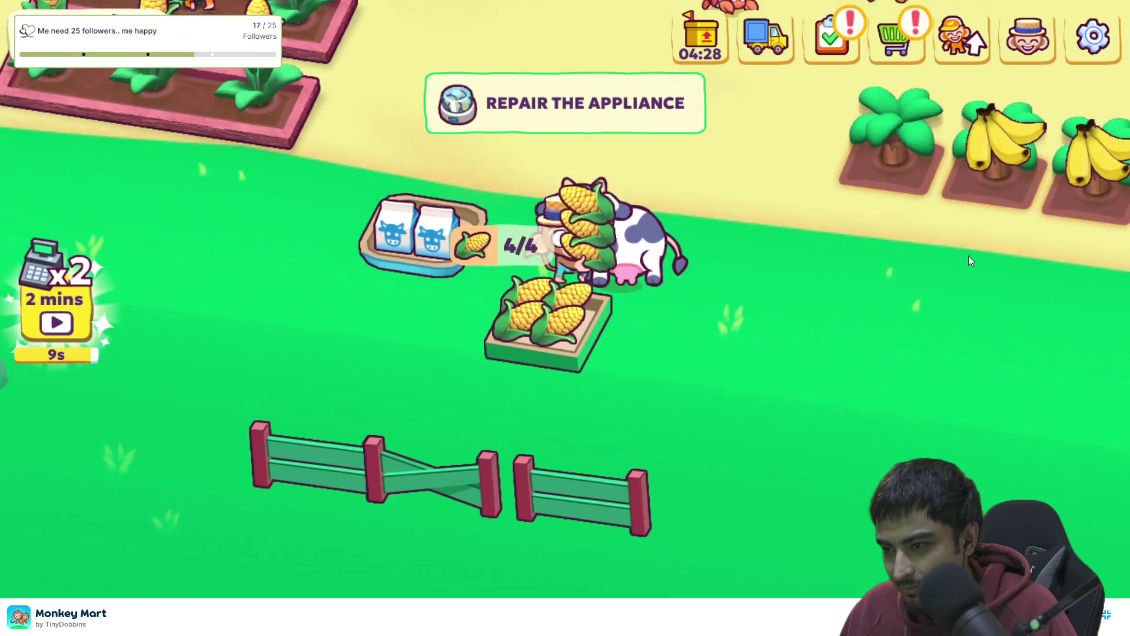
# Carry corn up to the corn shelf, waking the sleeping employee by the field on the way.
pyautogui.press('Up')
pyautogui.press('Right')
pyautogui.press('Up')
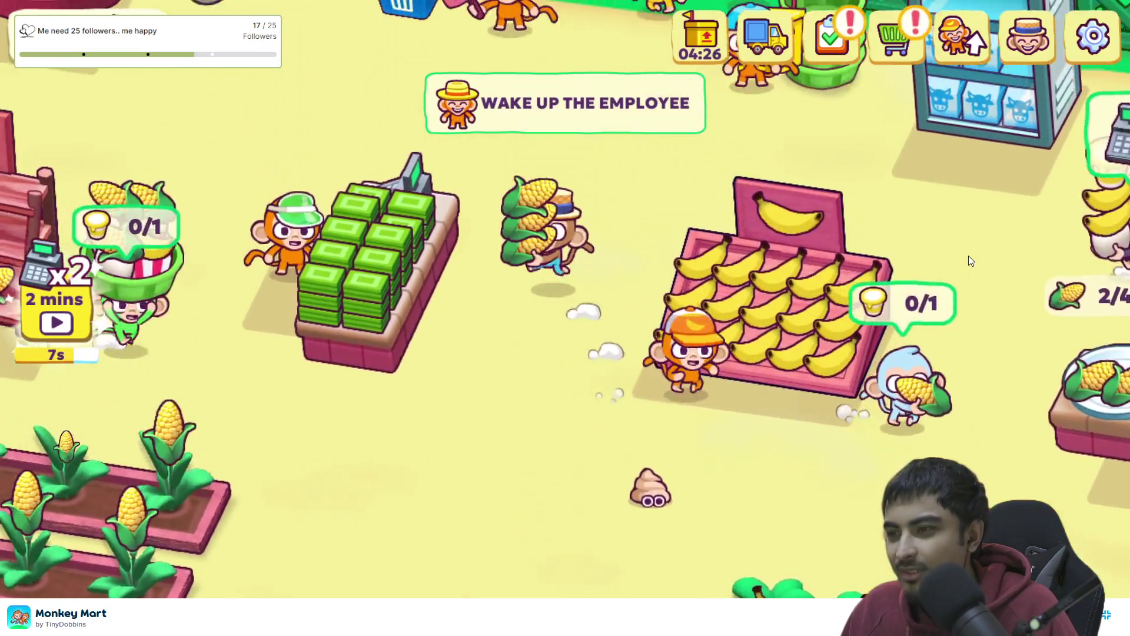
pyautogui.press('Left')
pyautogui.press('Up')
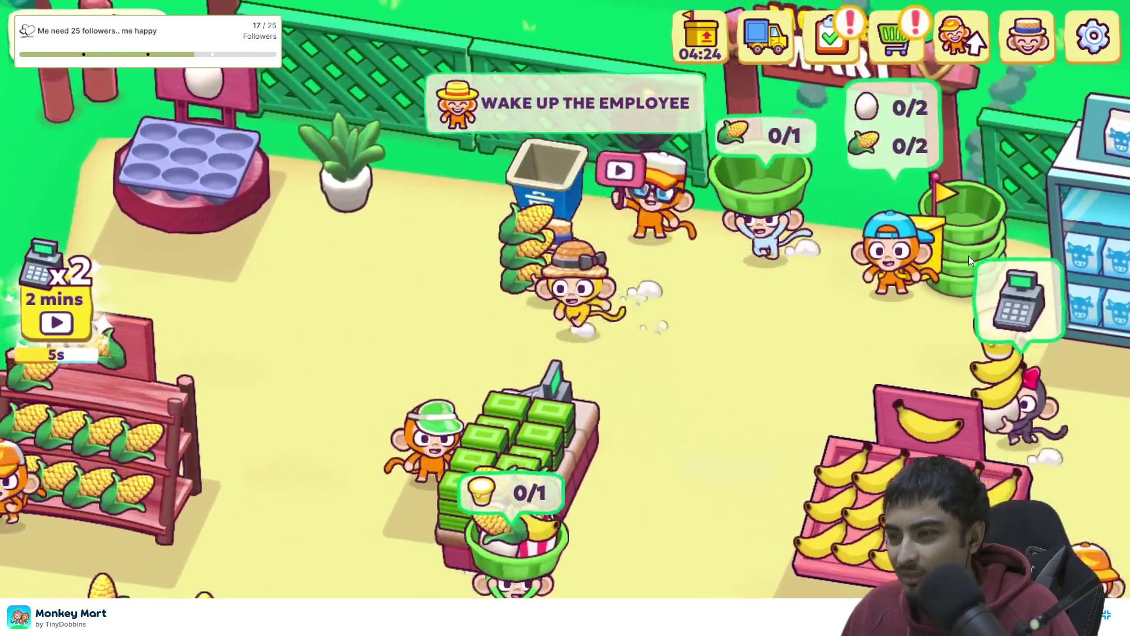
pyautogui.press('Down')
pyautogui.press('Left')
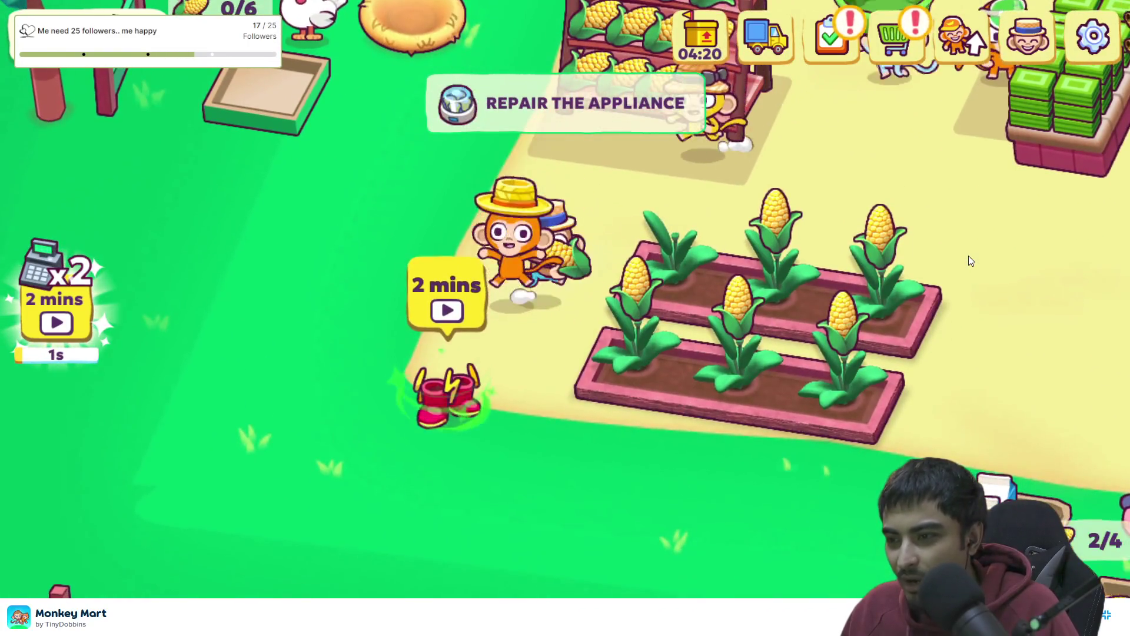
pyautogui.press('Right')
pyautogui.press('Down')
pyautogui.press('Left')
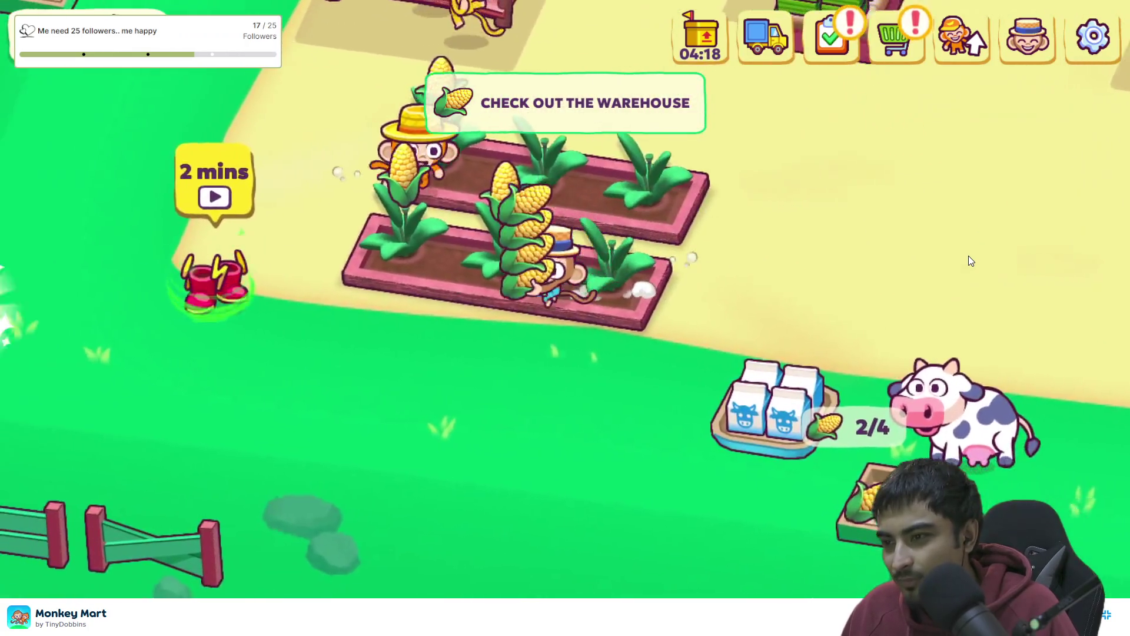
pyautogui.press('Up')
pyautogui.press('Up')
# Walk past the checkout and banana stand to refill the cow's trough from 1/4 to 4/4.
pyautogui.press('Right')
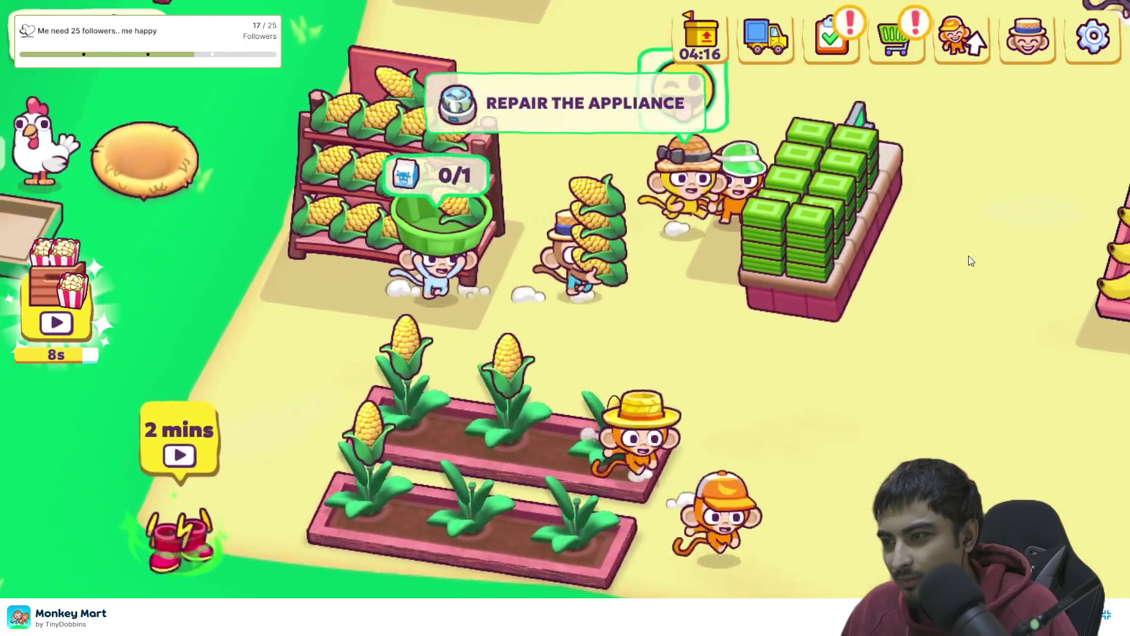
pyautogui.press('Down')
pyautogui.press('Right')
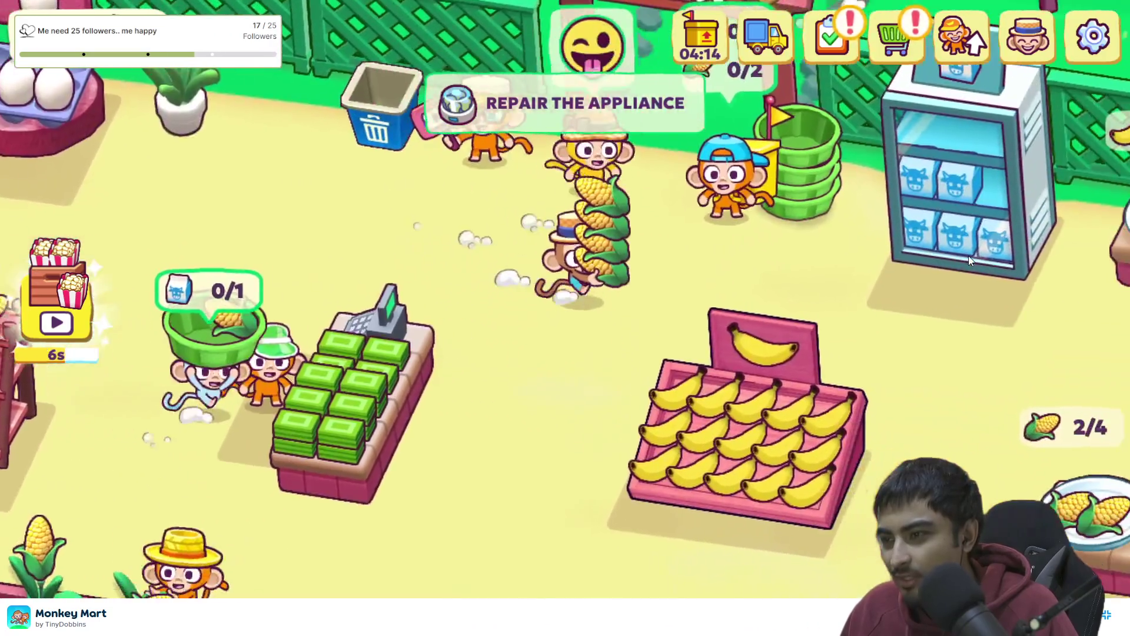
pyautogui.press('Down')
pyautogui.press('Right')
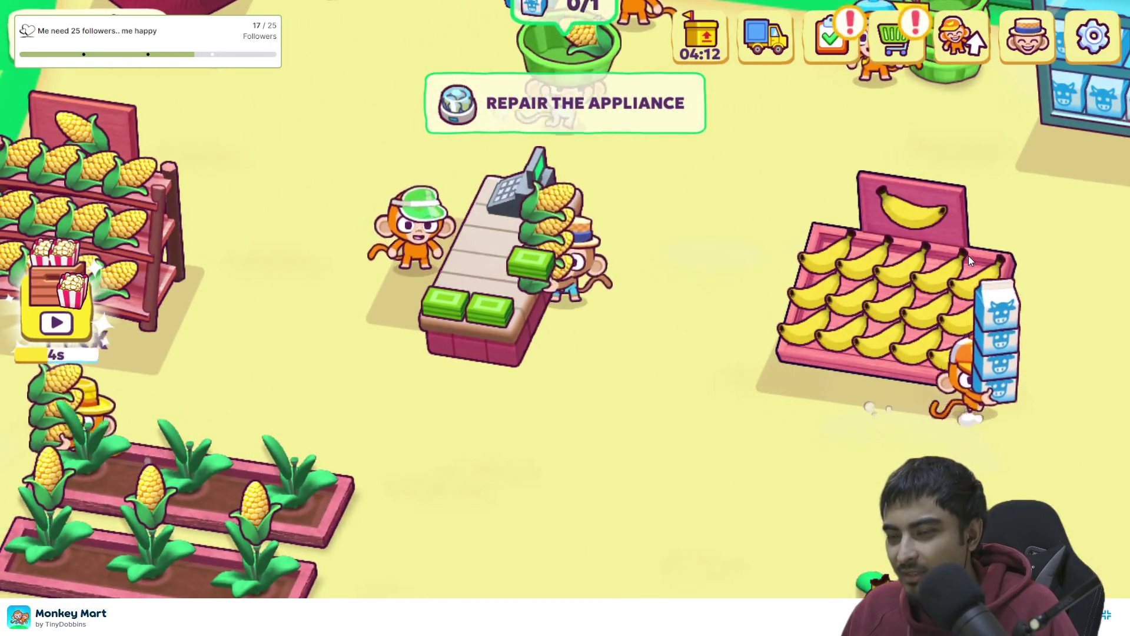
pyautogui.press('Down')
pyautogui.press('Right')
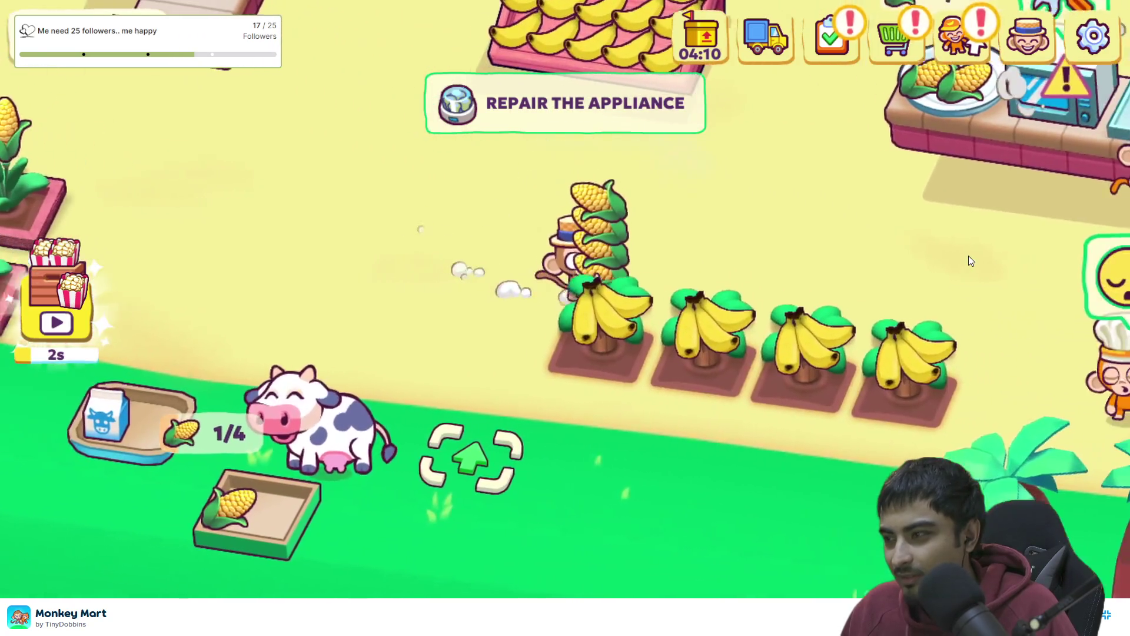
pyautogui.press('Down')
pyautogui.press('Left')
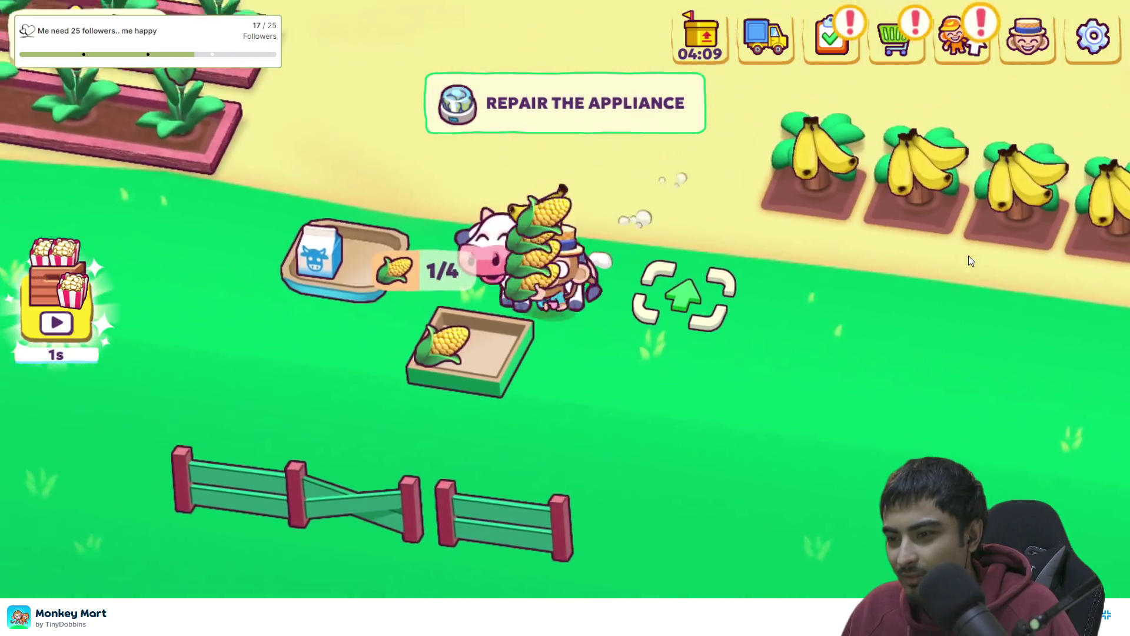
pyautogui.press('Right')
# Buy the cow's 400 Stack upgrade and close the upgrades list.
pyautogui.press('Up')
pyautogui.press('Right')
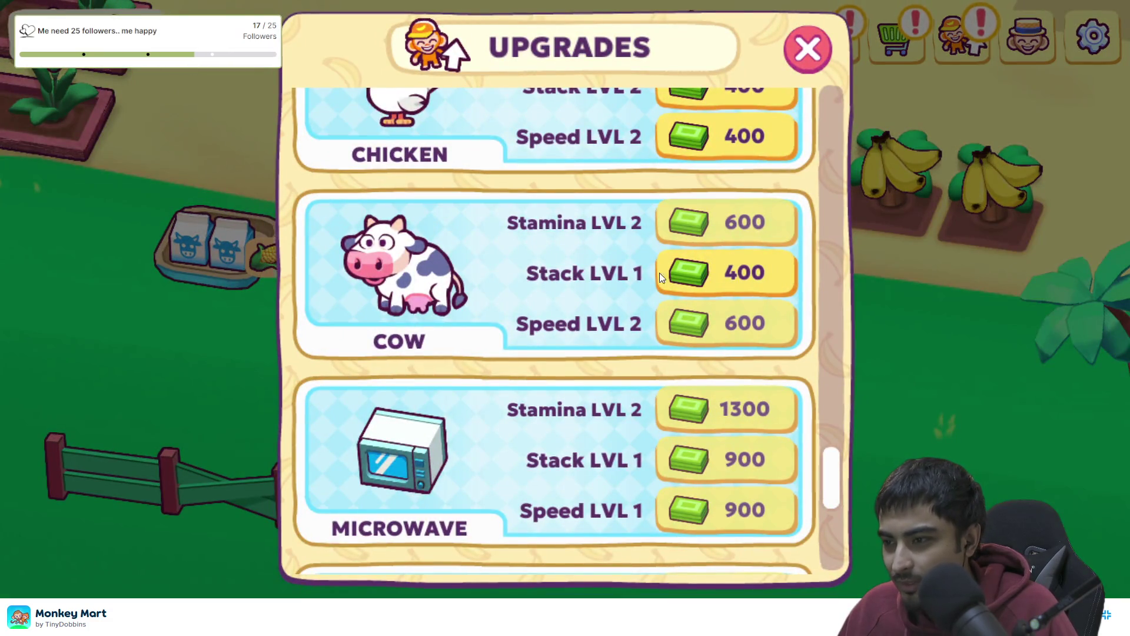
pyautogui.click(701, 270)
pyautogui.click(799, 52)
pyautogui.press('Up')
pyautogui.press('Left')
pyautogui.press('Down')
# Gather a tall banana stack, wake the chef, and drop the bananas on the counter plate.
pyautogui.press('Right')
pyautogui.press('Up')
pyautogui.press('Up')
pyautogui.press('Right')
pyautogui.press('Right')
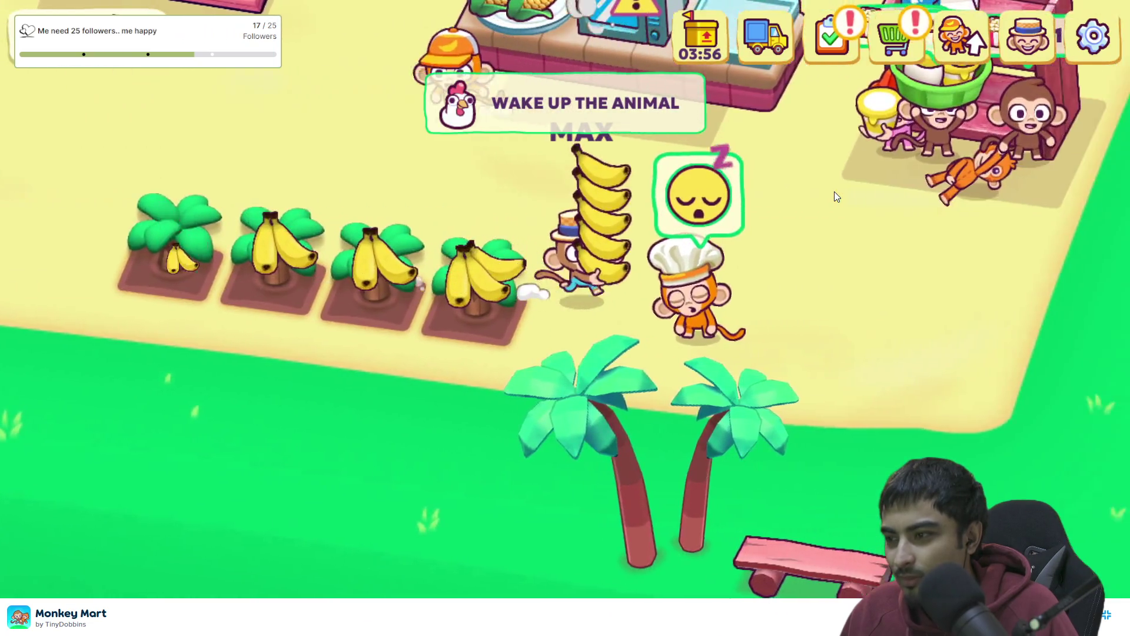
pyautogui.press('Up')
pyautogui.press('Up')
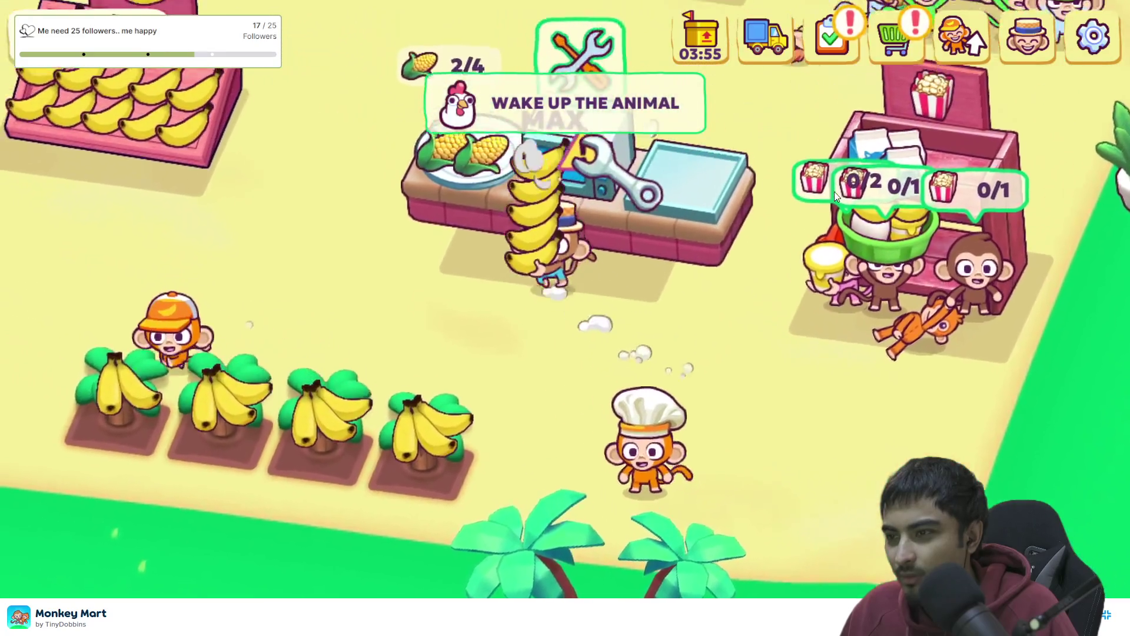
pyautogui.press('Up')
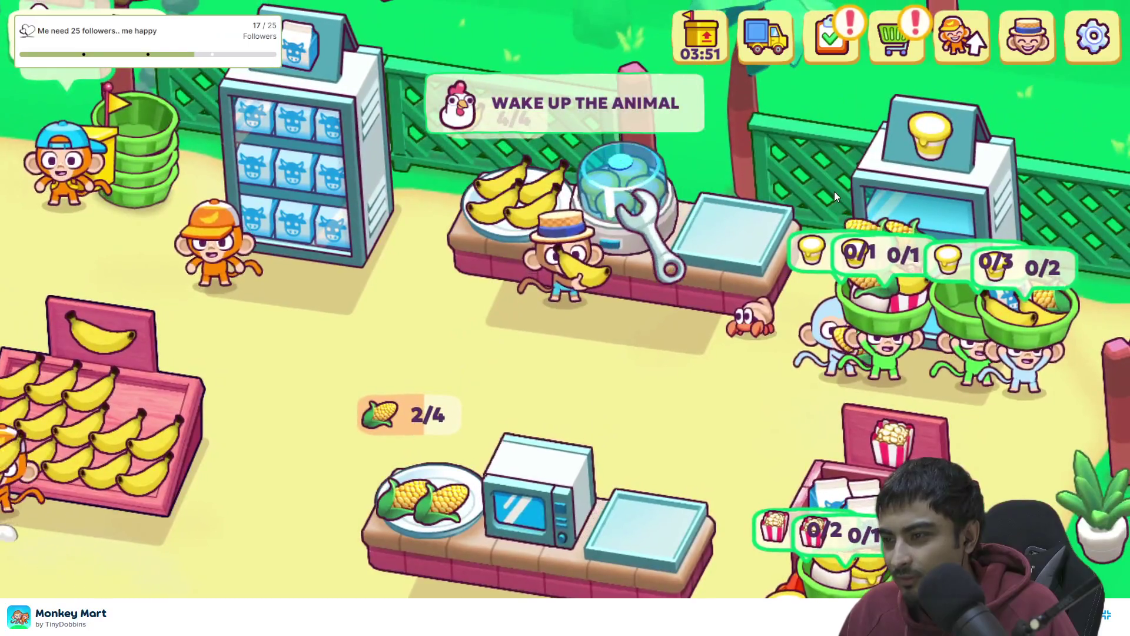
pyautogui.press('Left')
pyautogui.press('Left')
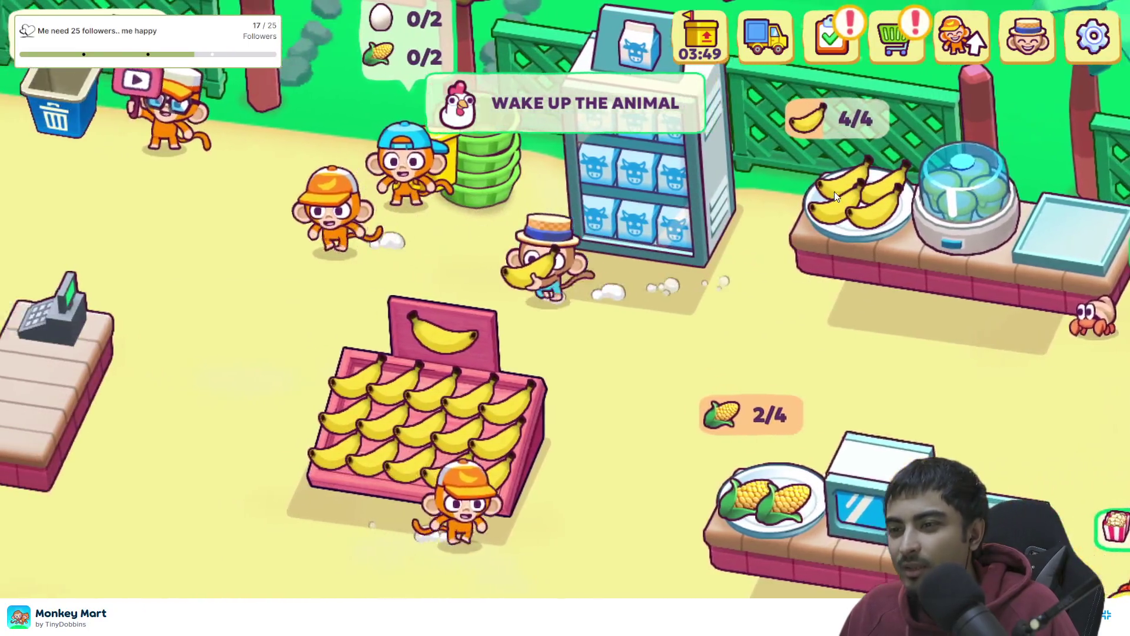
pyautogui.press('Left')
# Pick up corn and restock the corn shelf.
pyautogui.press('Down')
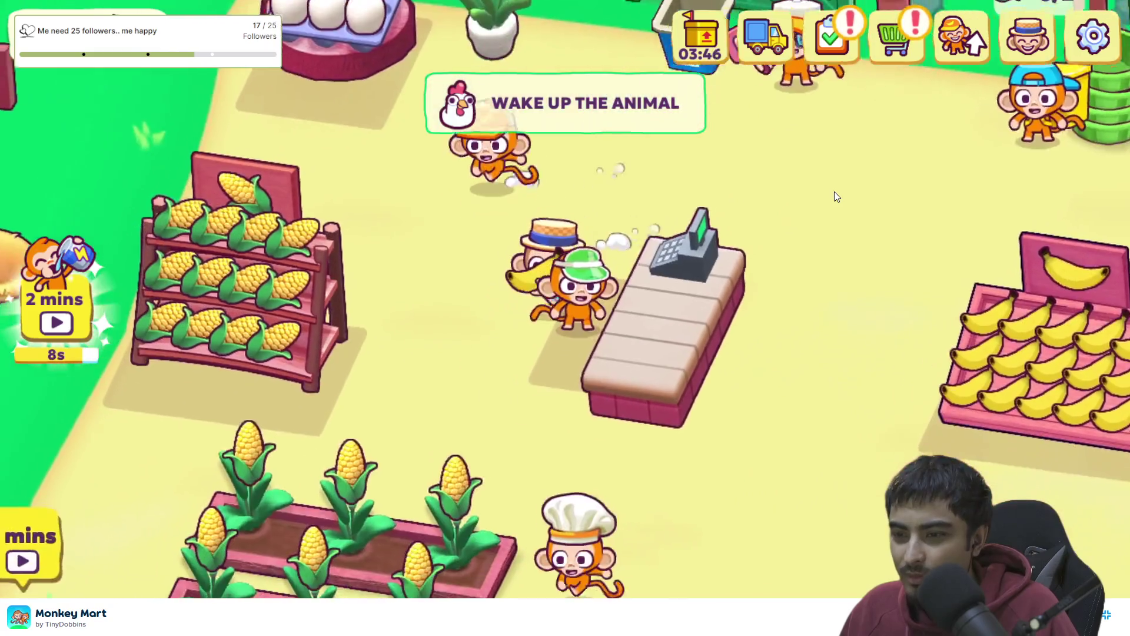
pyautogui.press('Right')
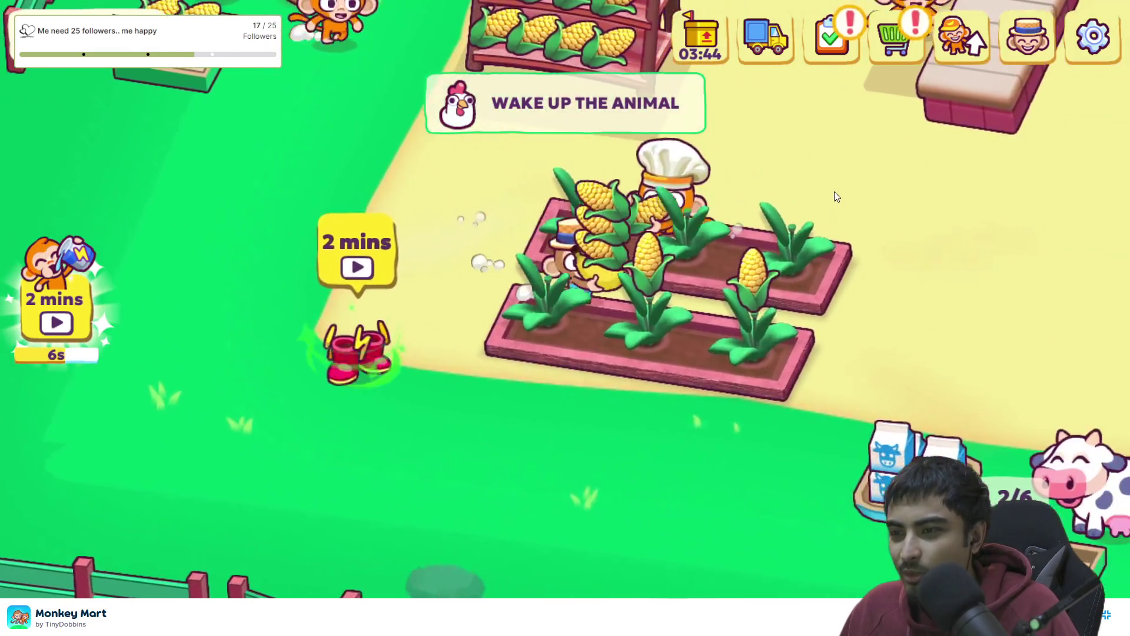
pyautogui.press('Up')
pyautogui.press('Left')
pyautogui.press('Left')
pyautogui.press('Up')
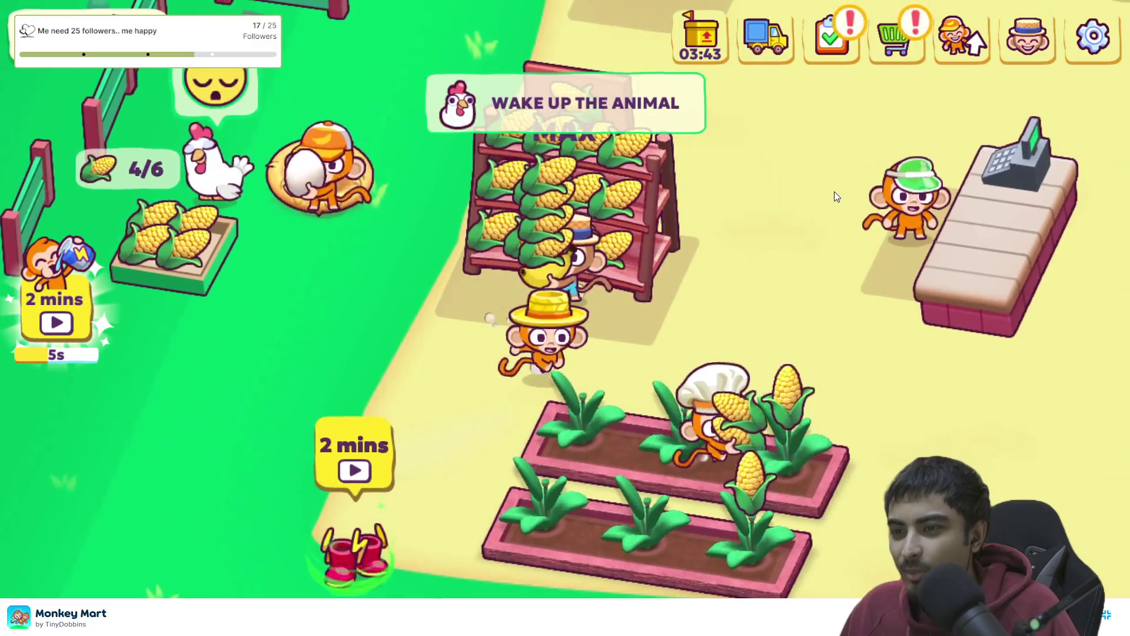
# Harvest a max stack of corn and refill the cow's trough to 6/6.
pyautogui.press('Down')
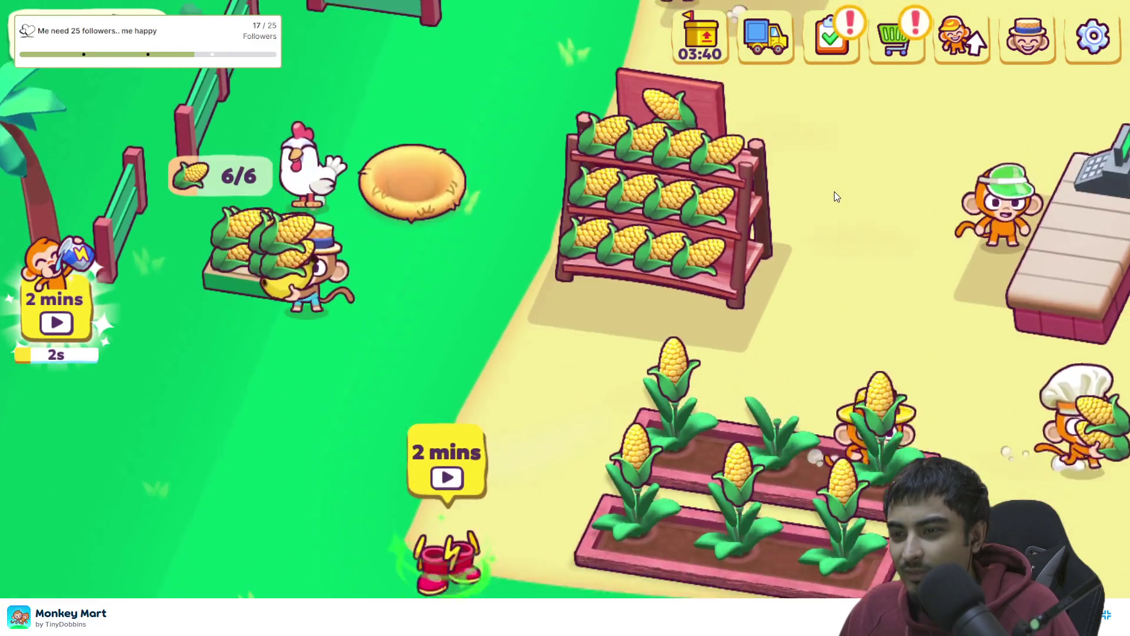
pyautogui.press('Right')
pyautogui.press('Down')
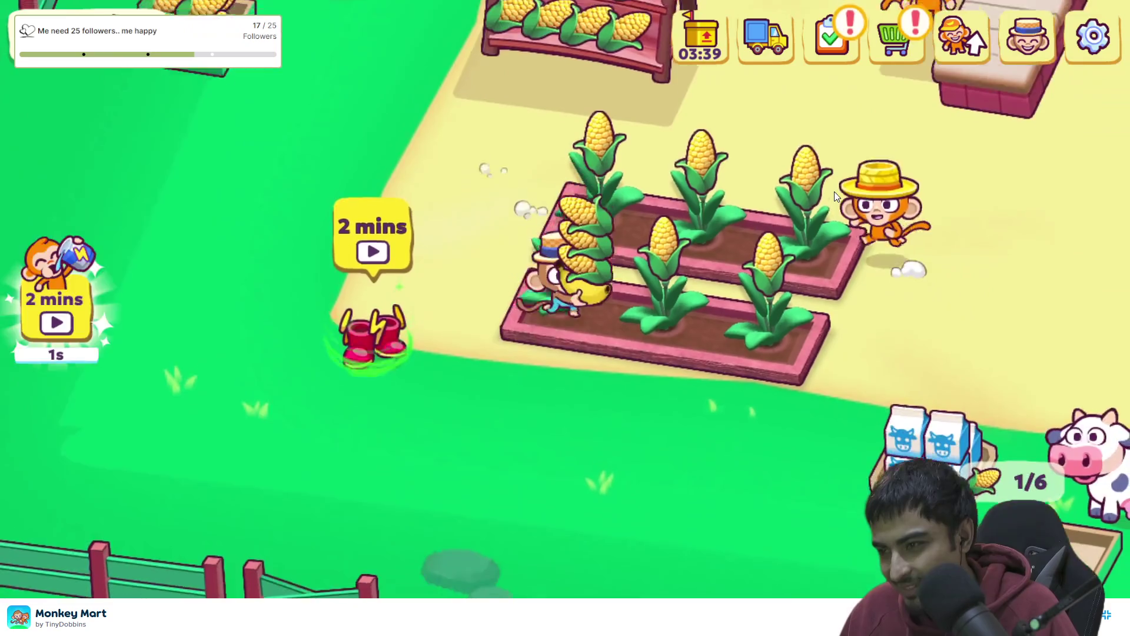
pyautogui.press('Right')
pyautogui.press('Down')
pyautogui.press('Right')
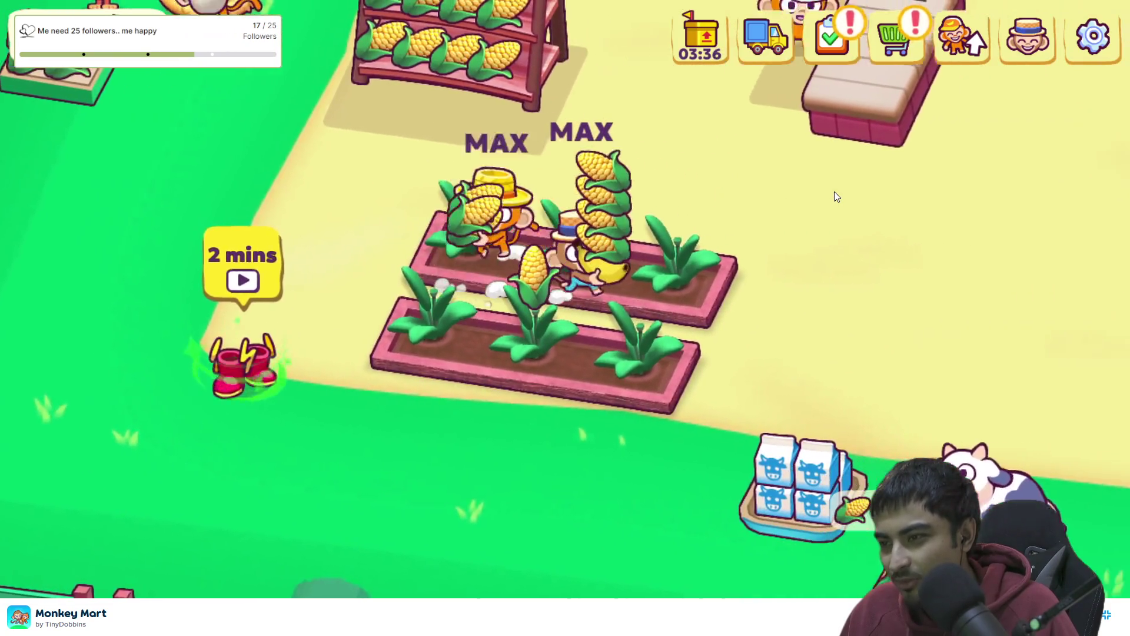
pyautogui.press('Up')
pyautogui.press('Right')
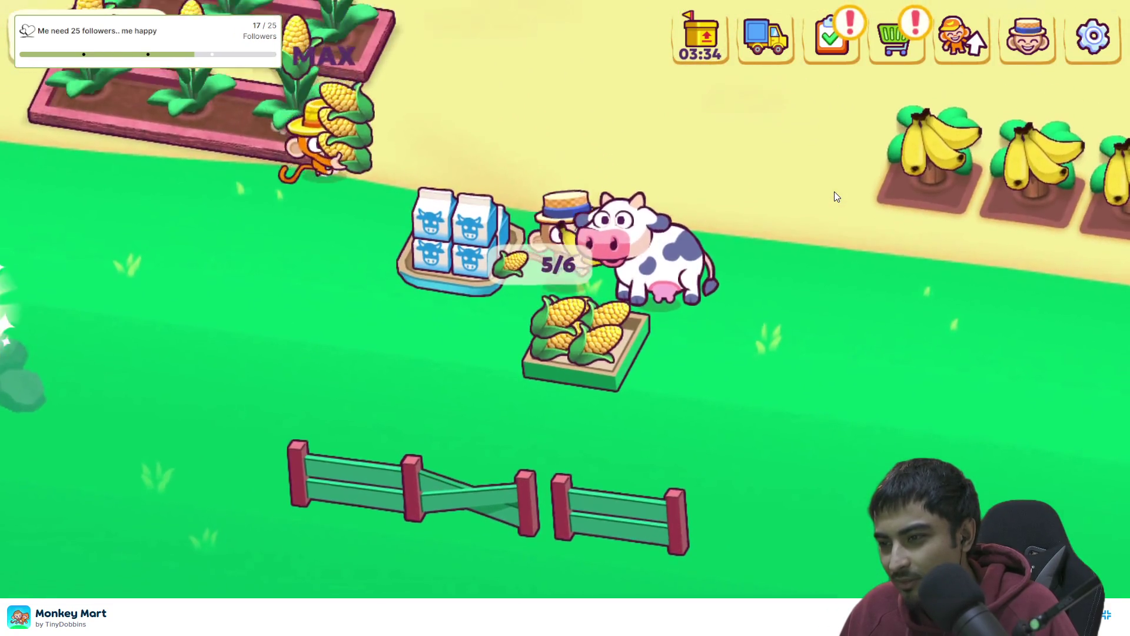
# Collect a maxed stack of milk at the milk stand and carry it toward the milk fridge.
pyautogui.press('Up')
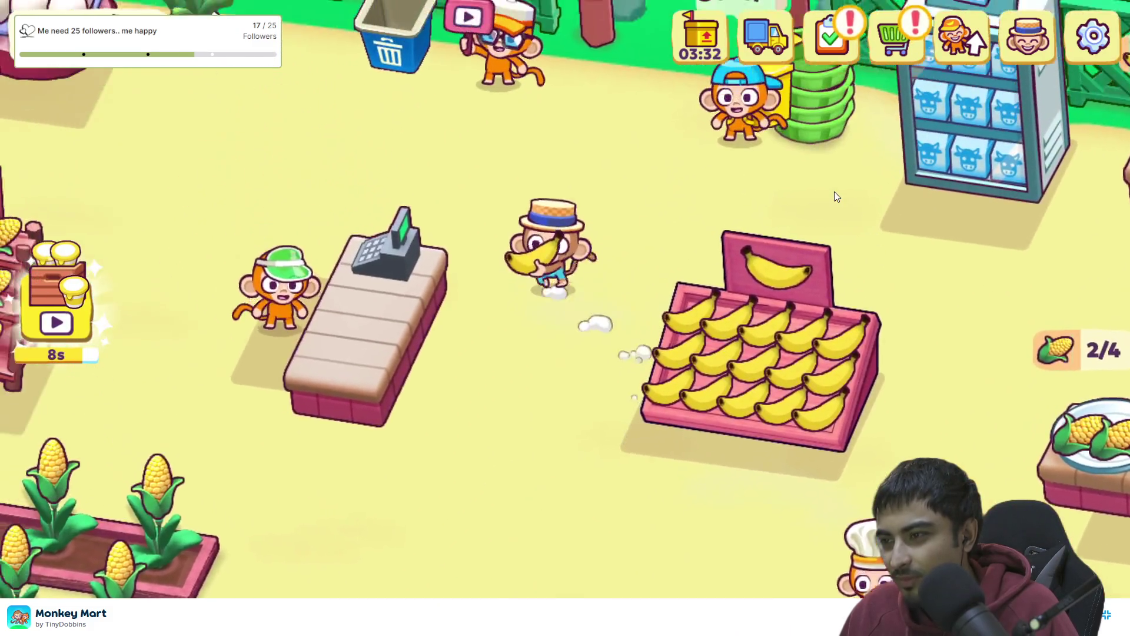
pyautogui.press('Right')
pyautogui.press('Down')
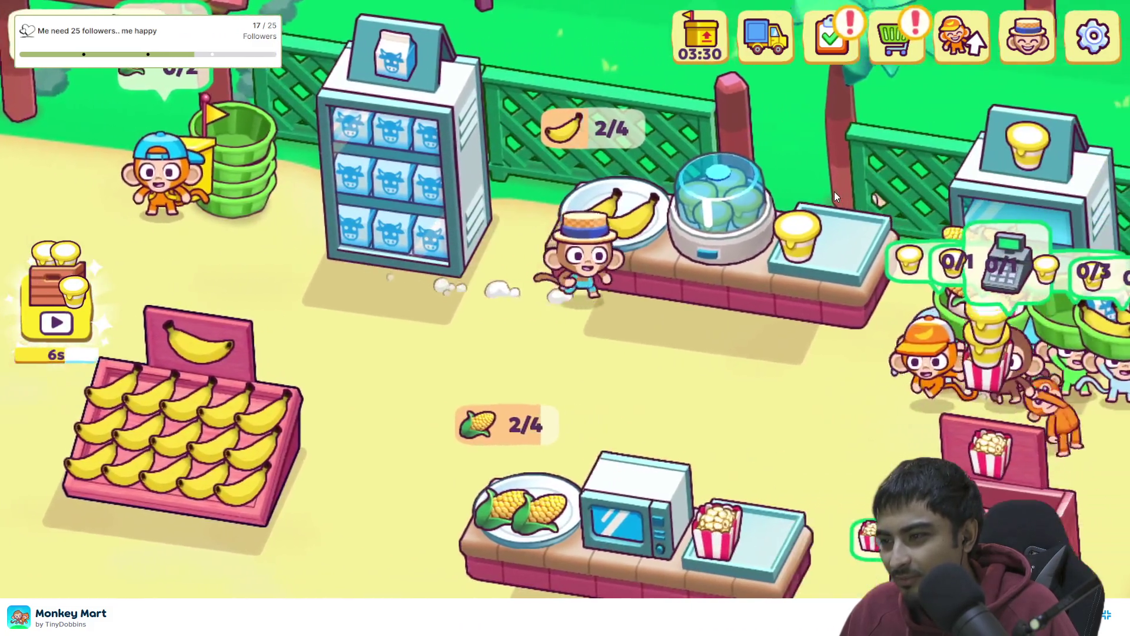
pyautogui.press('Left')
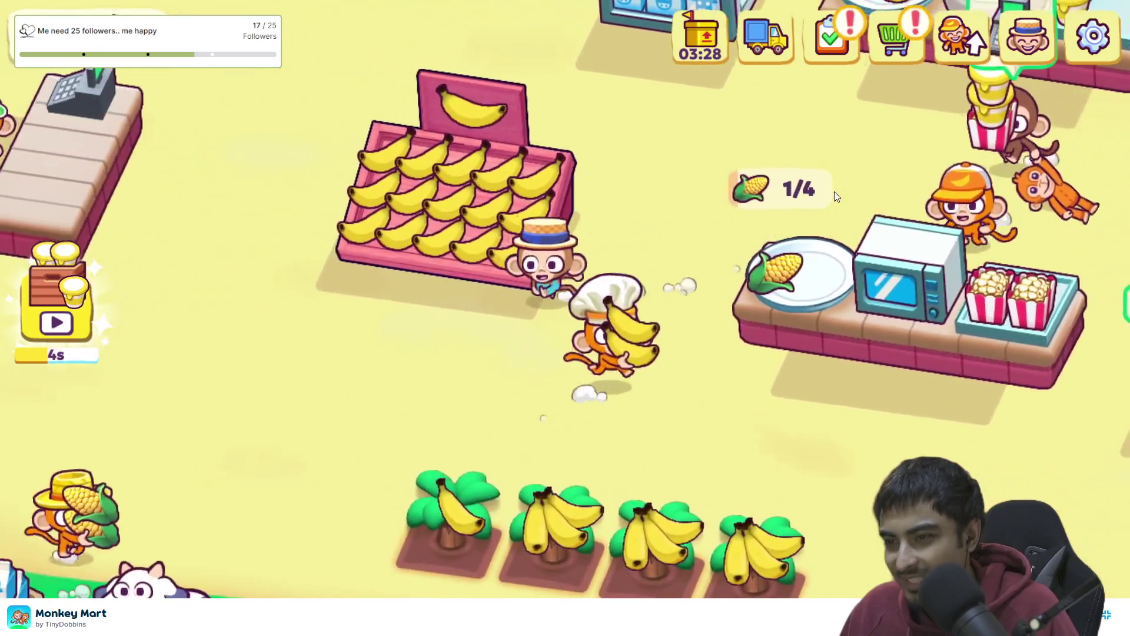
pyautogui.press('Down')
pyautogui.press('Left')
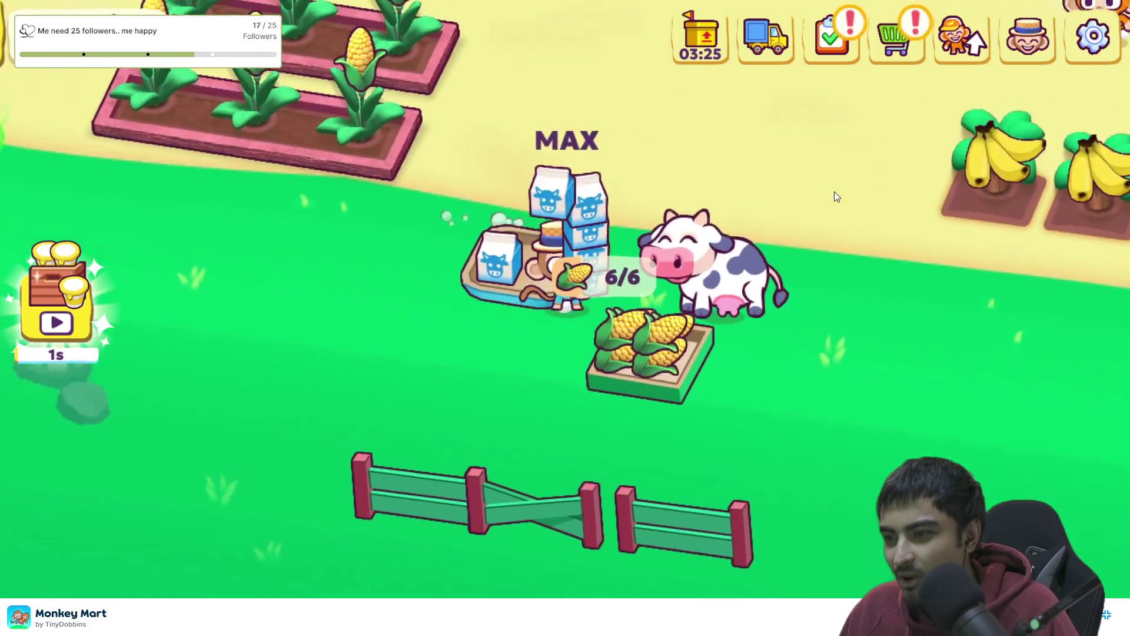
pyautogui.press('Up')
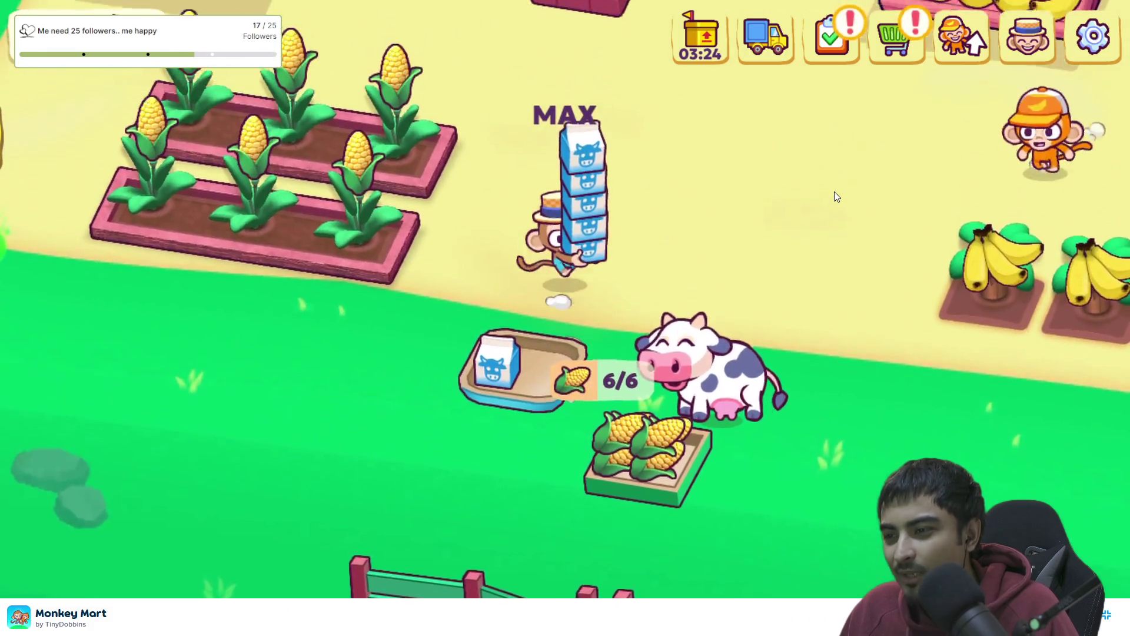
pyautogui.press('Up')
pyautogui.press('Right')
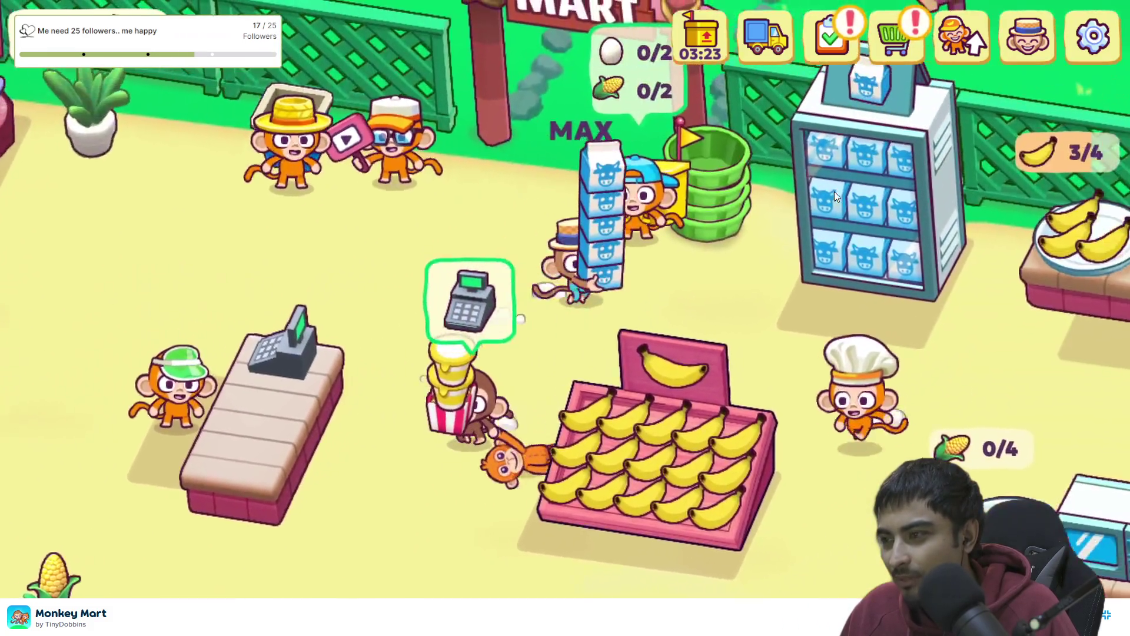
# Dump the milk stack into the trash bin and walk back into the store.
pyautogui.press('Left')
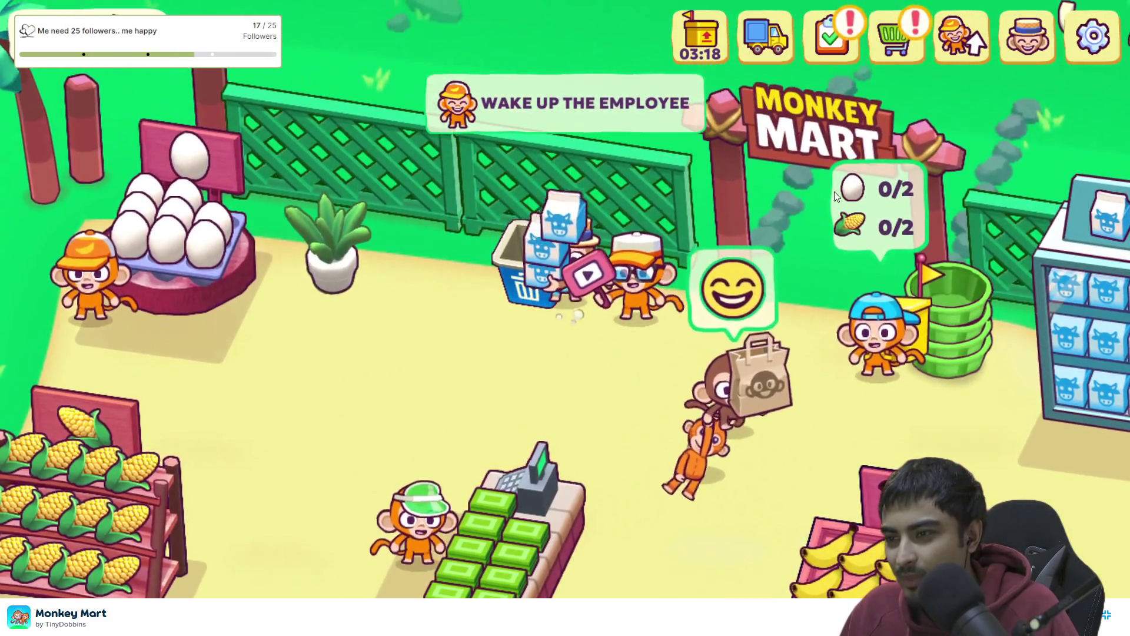
pyautogui.press('Right')
pyautogui.press('Down')
pyautogui.press('Up')
pyautogui.press('Right')
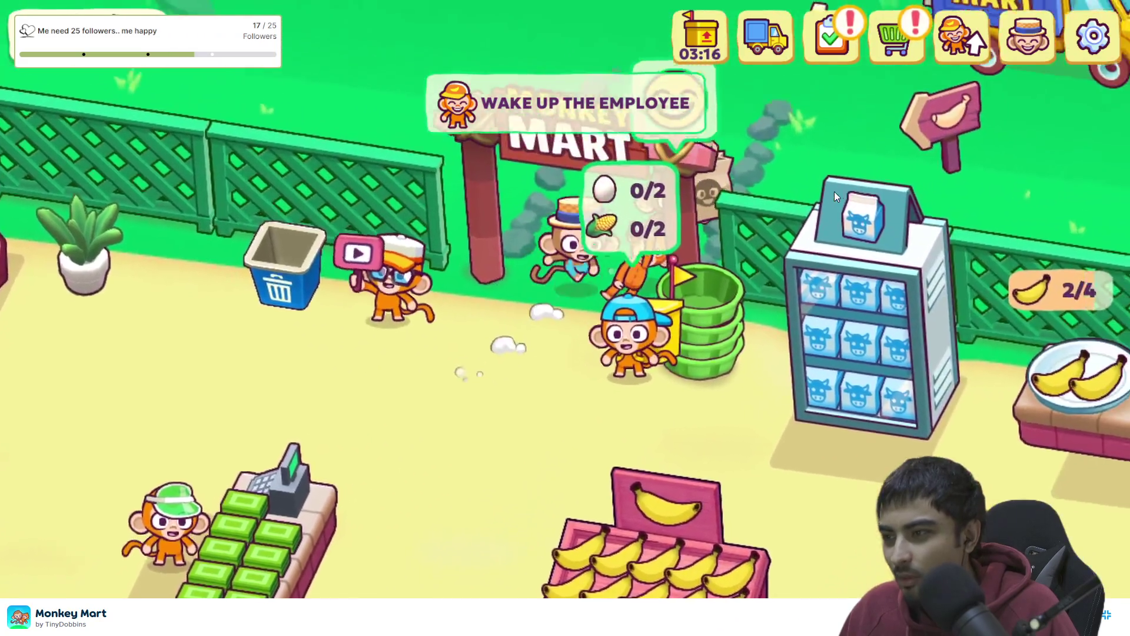
pyautogui.press('Down')
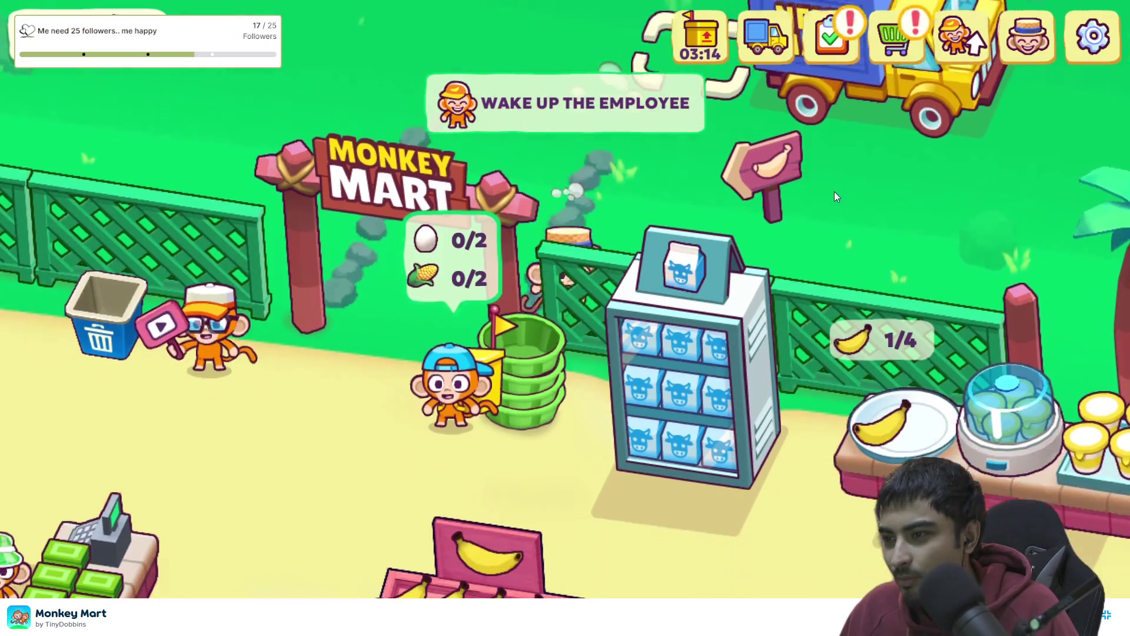
pyautogui.press('Left')
pyautogui.press('Down')
pyautogui.press('Down')
# Carry corn from the field around the corn shelf toward the store entrance.
pyautogui.press('Left')
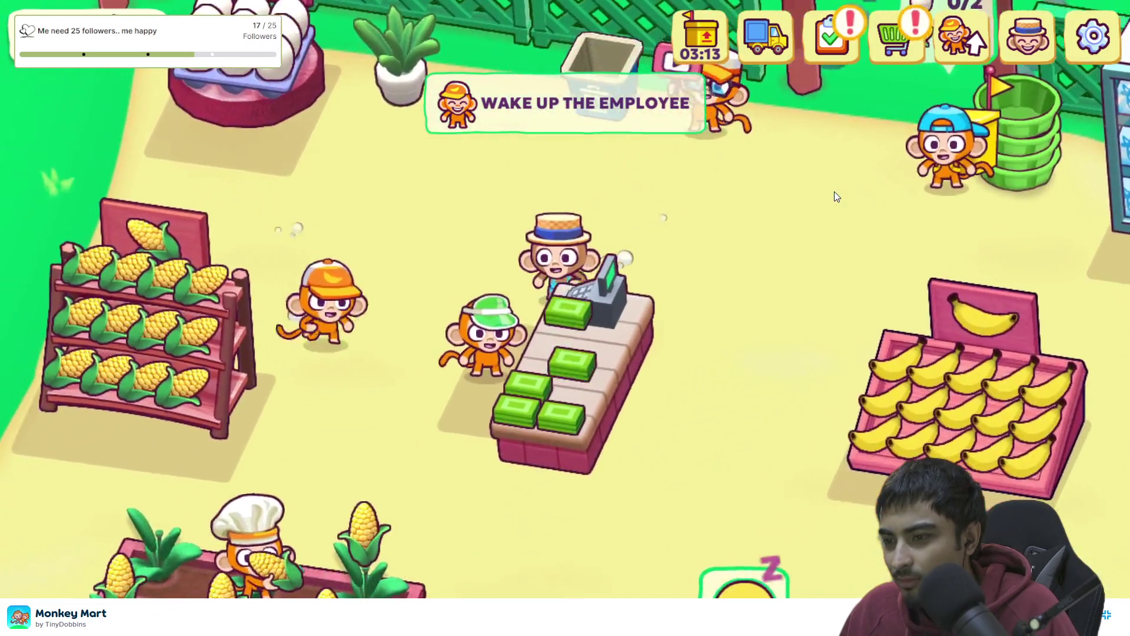
pyautogui.press('Right')
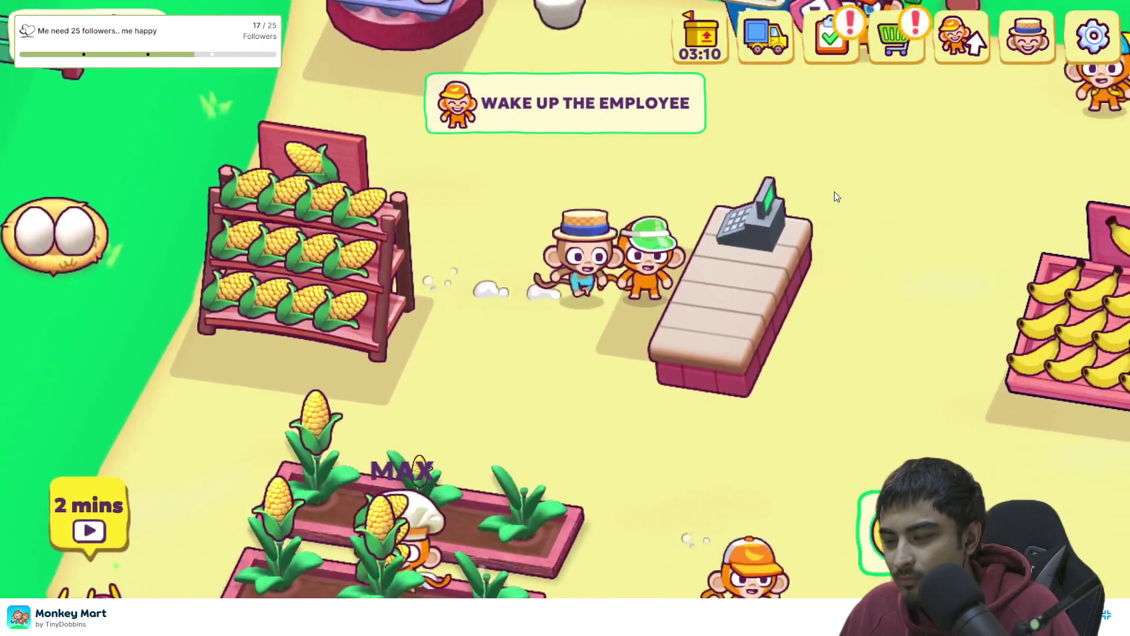
pyautogui.press('Down')
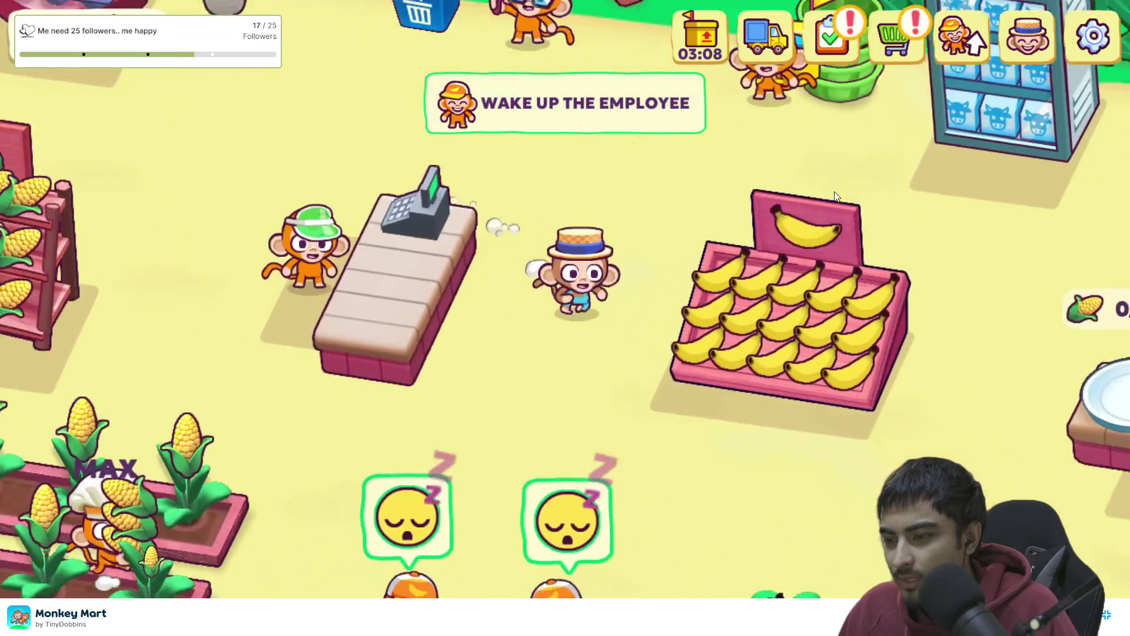
pyautogui.press('Left')
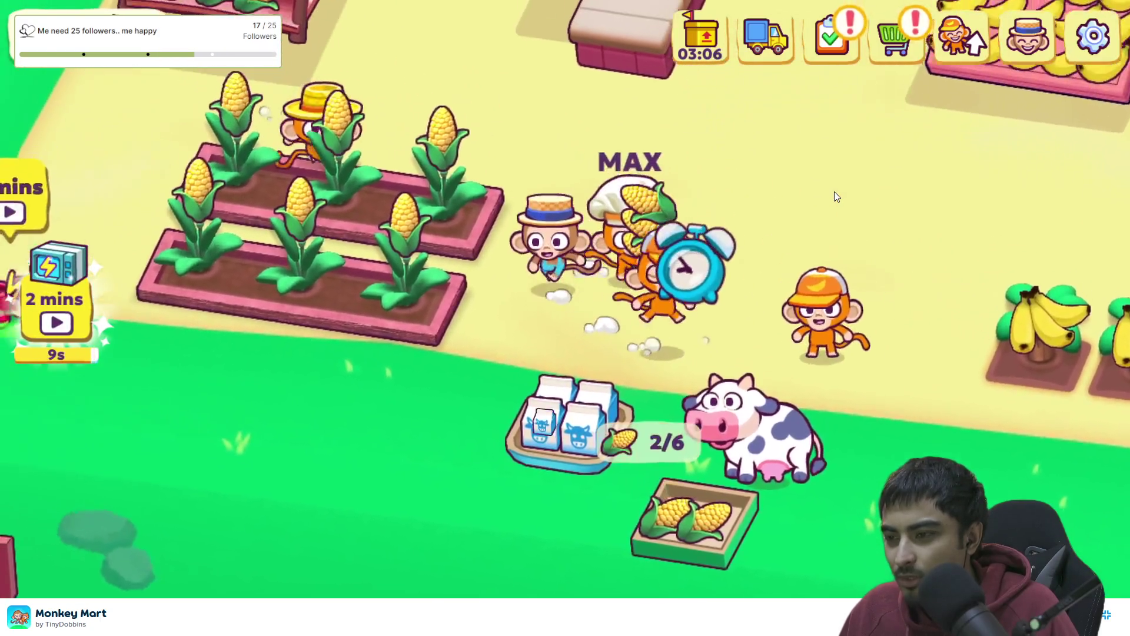
pyautogui.press('Up')
pyautogui.press('Up')
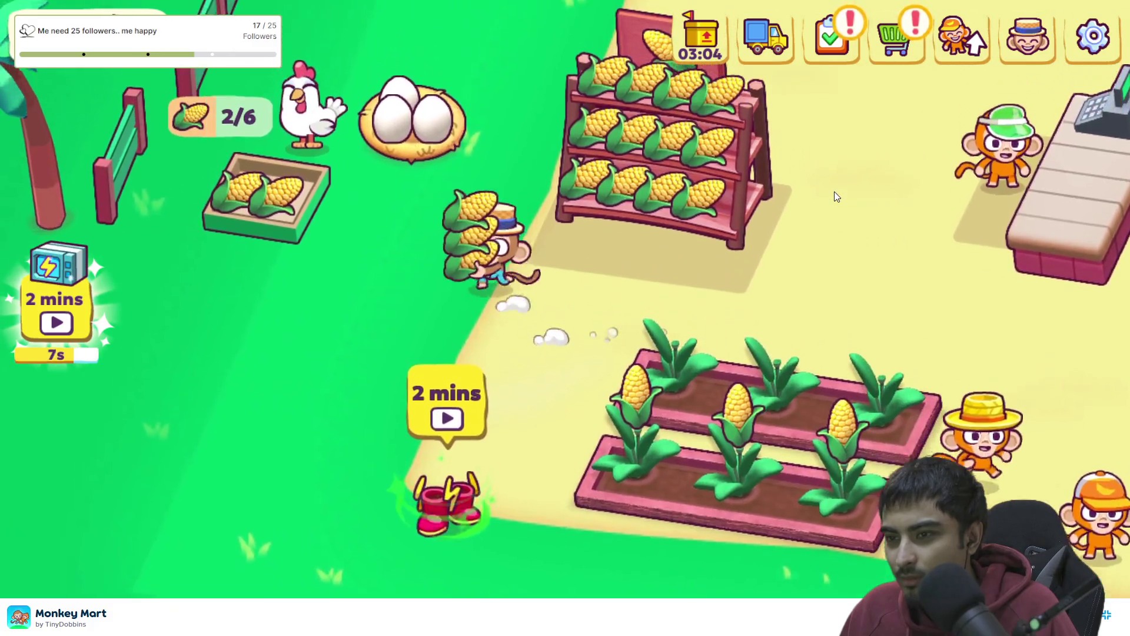
pyautogui.press('Right')
pyautogui.press('Up')
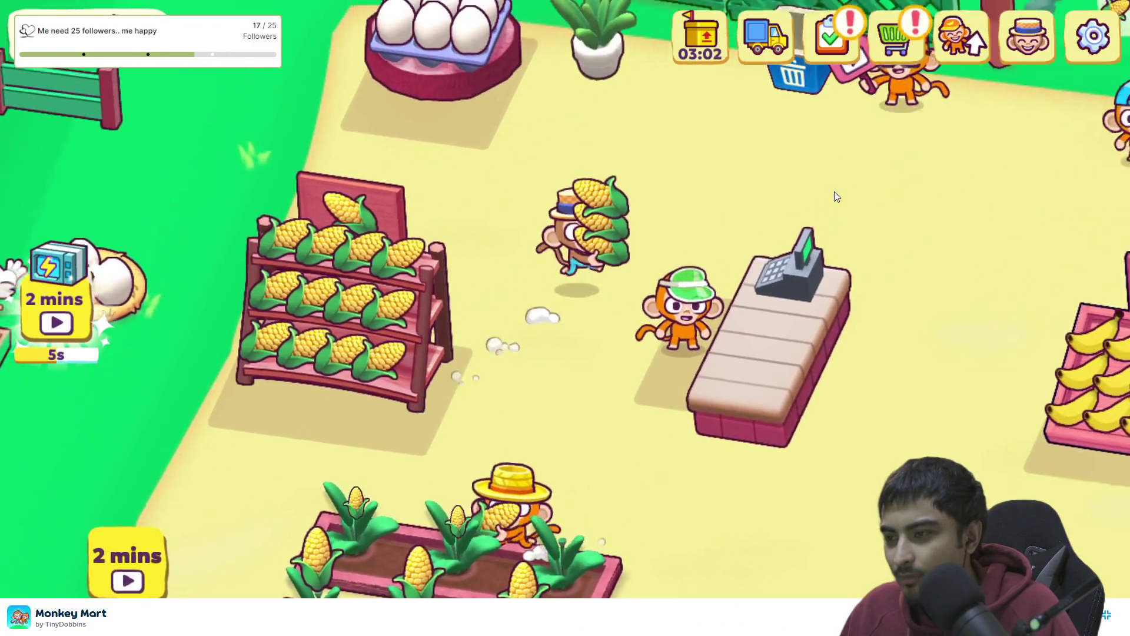
pyautogui.press('Right')
pyautogui.press('Up')
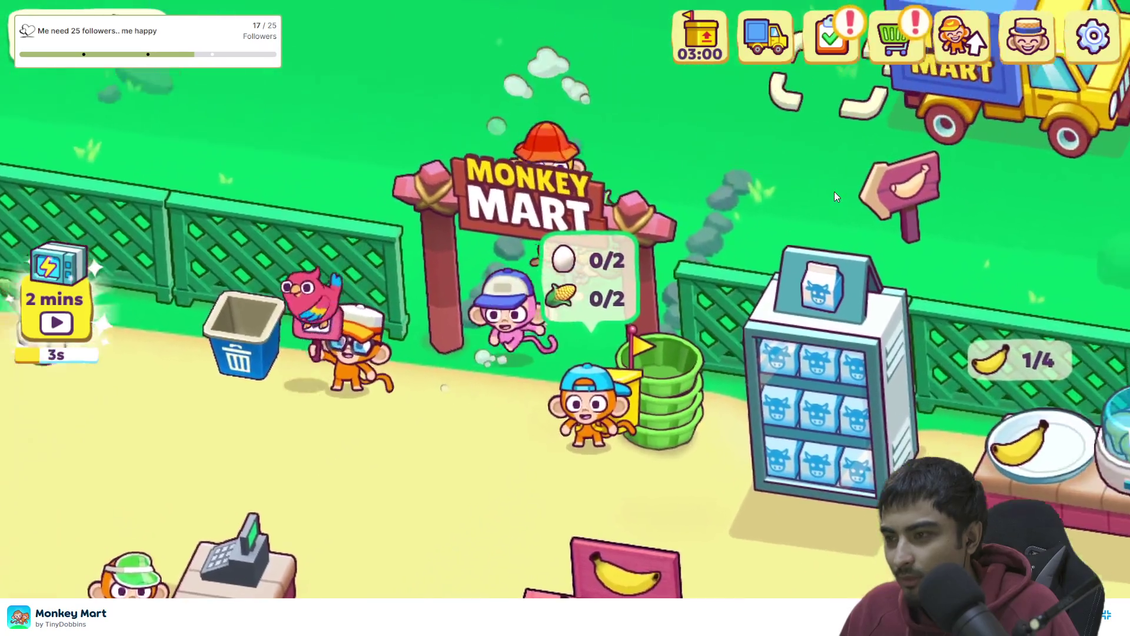
# Reach the Next Mart truck zone and travel to Mart 2.
pyautogui.press('Right')
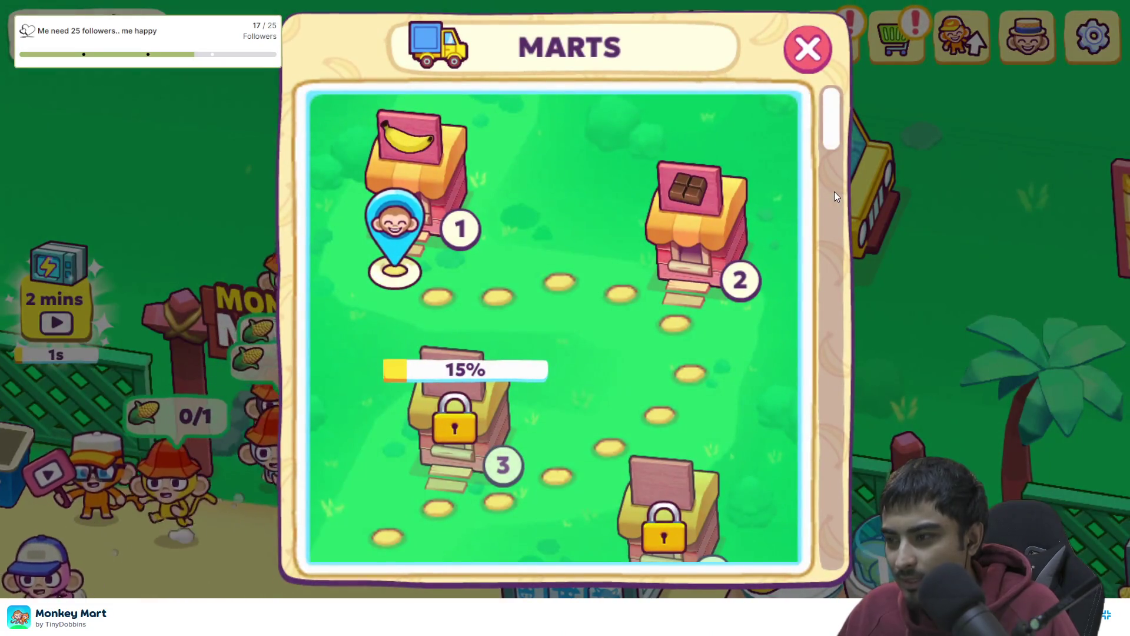
pyautogui.click(706, 277)
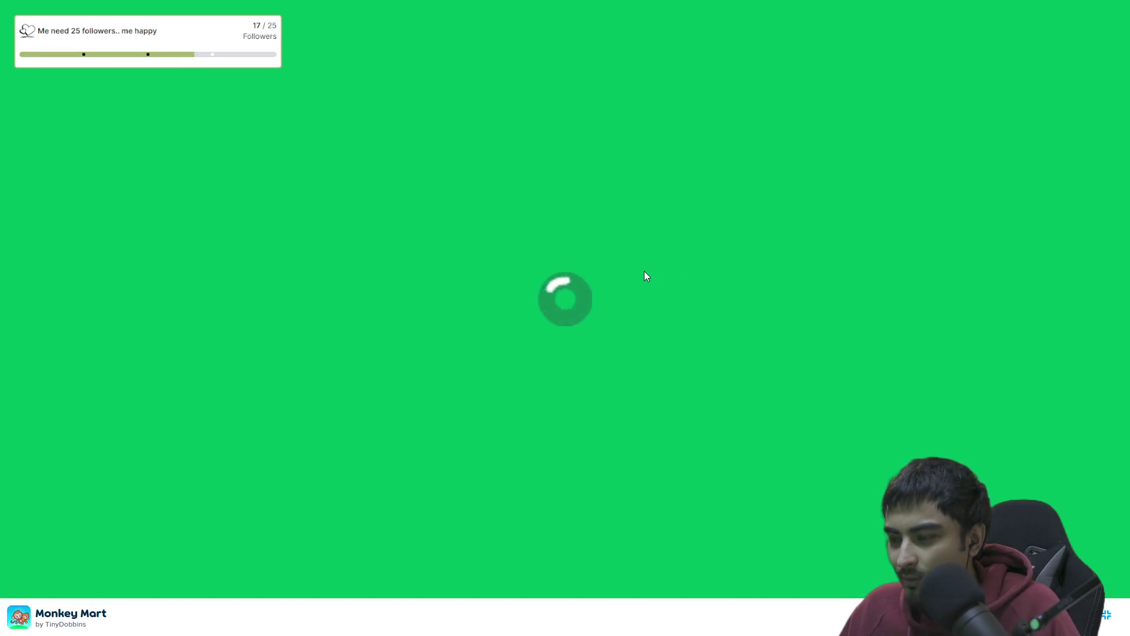
pyautogui.press('Left')
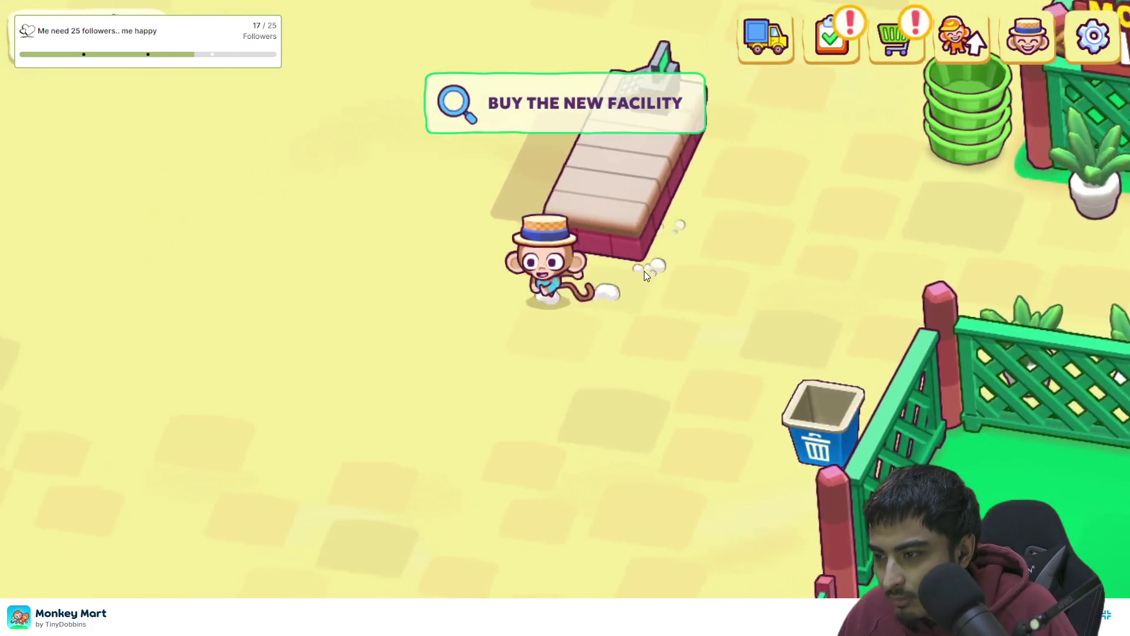
# Pick cocoa pods from the cocoa plant and stock the cocoa counter.
pyautogui.press('Up')
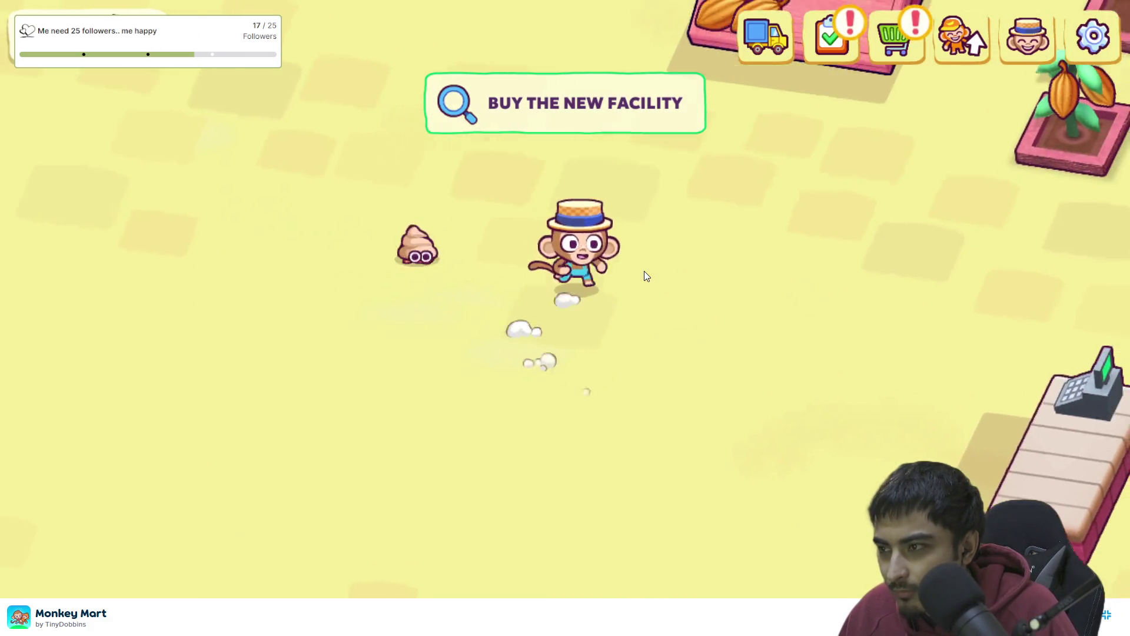
pyautogui.press('Right')
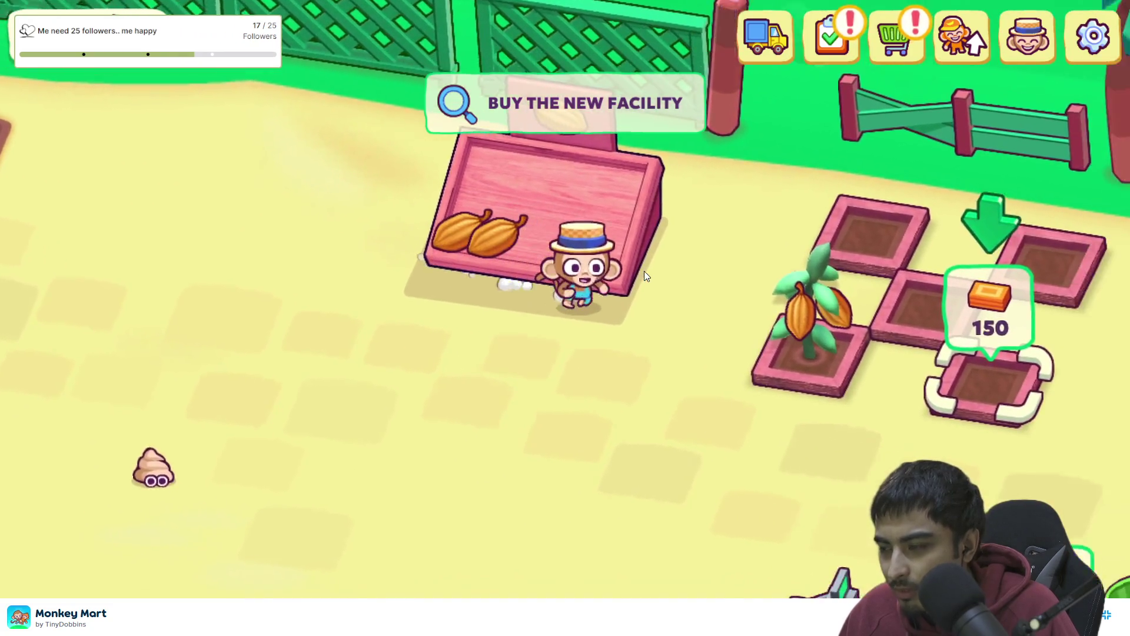
pyautogui.press('Left')
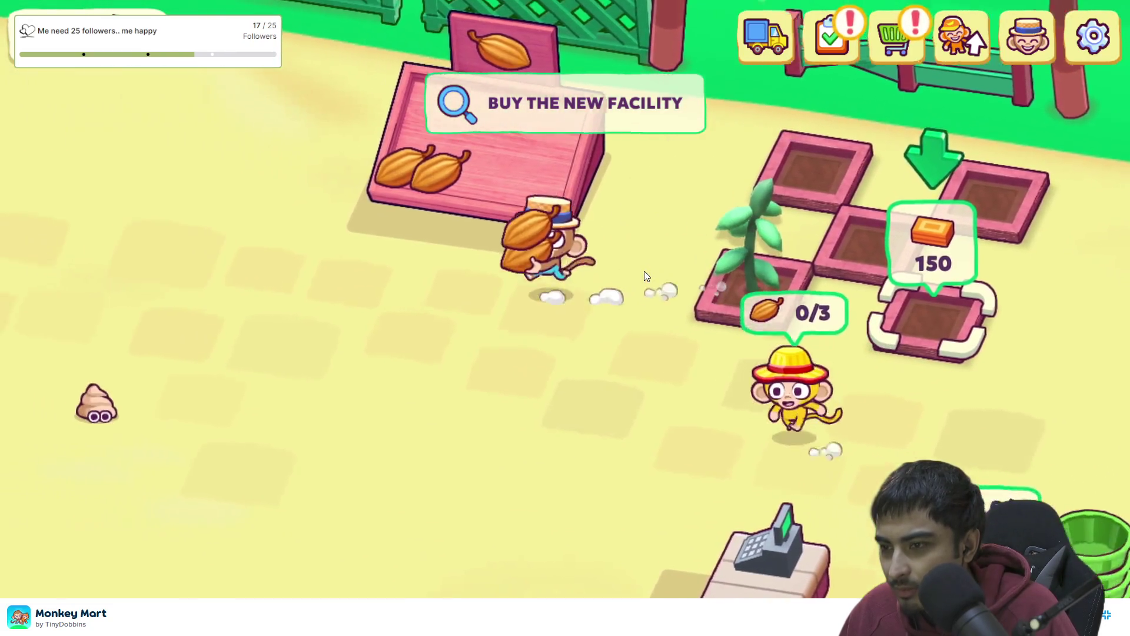
pyautogui.press('Right')
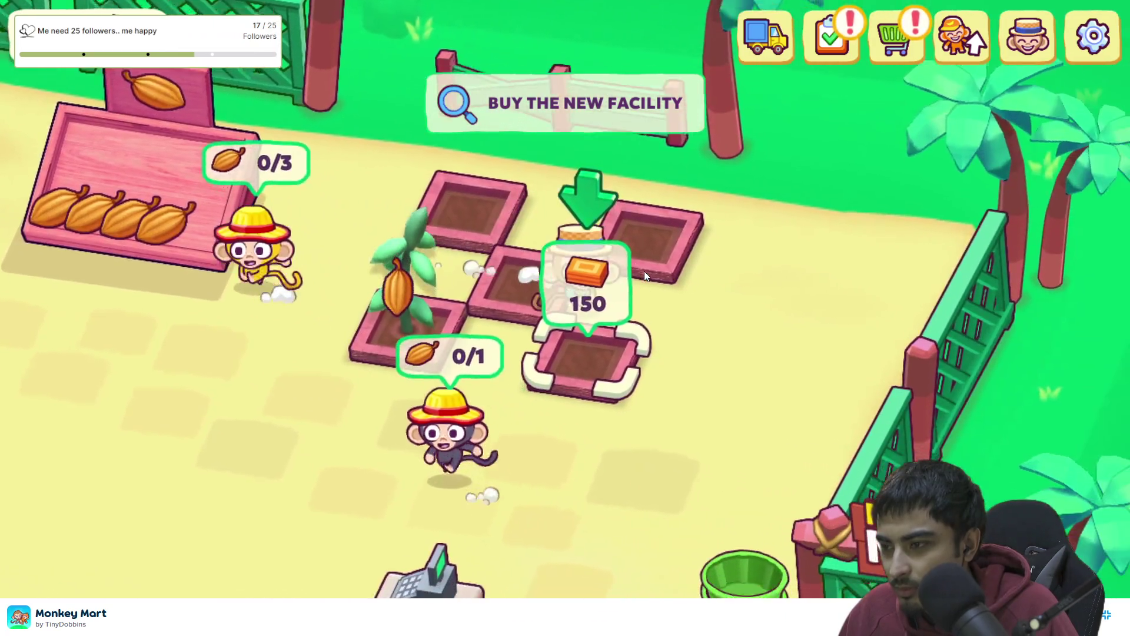
pyautogui.press('Down')
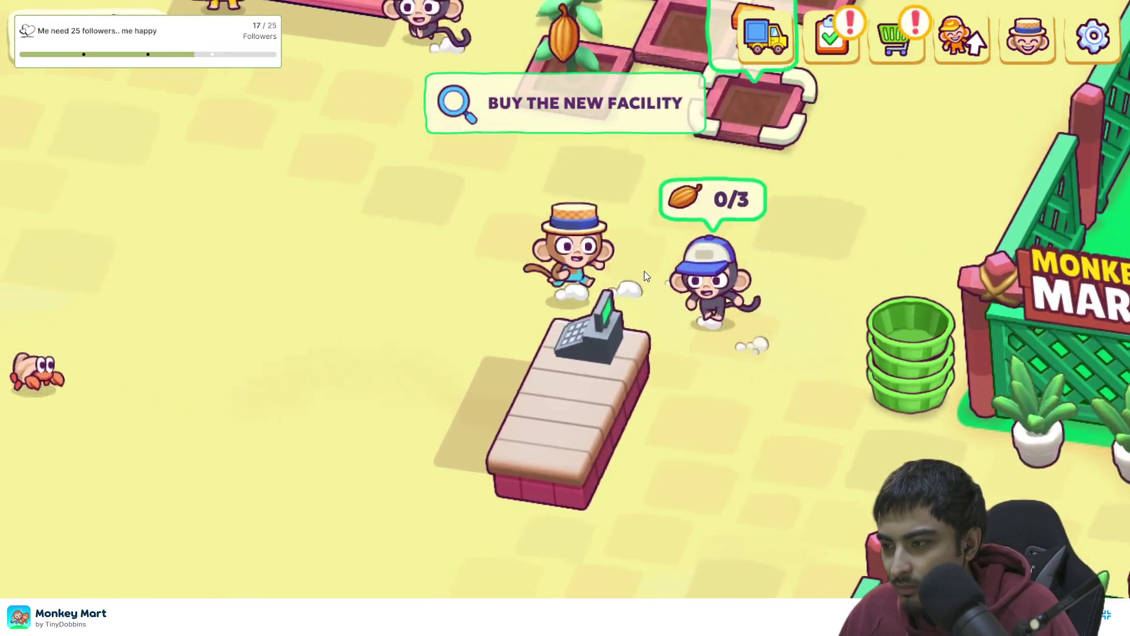
# Pay toward the new facility plot between trips to the cash register.
pyautogui.press('Left')
pyautogui.press('Right')
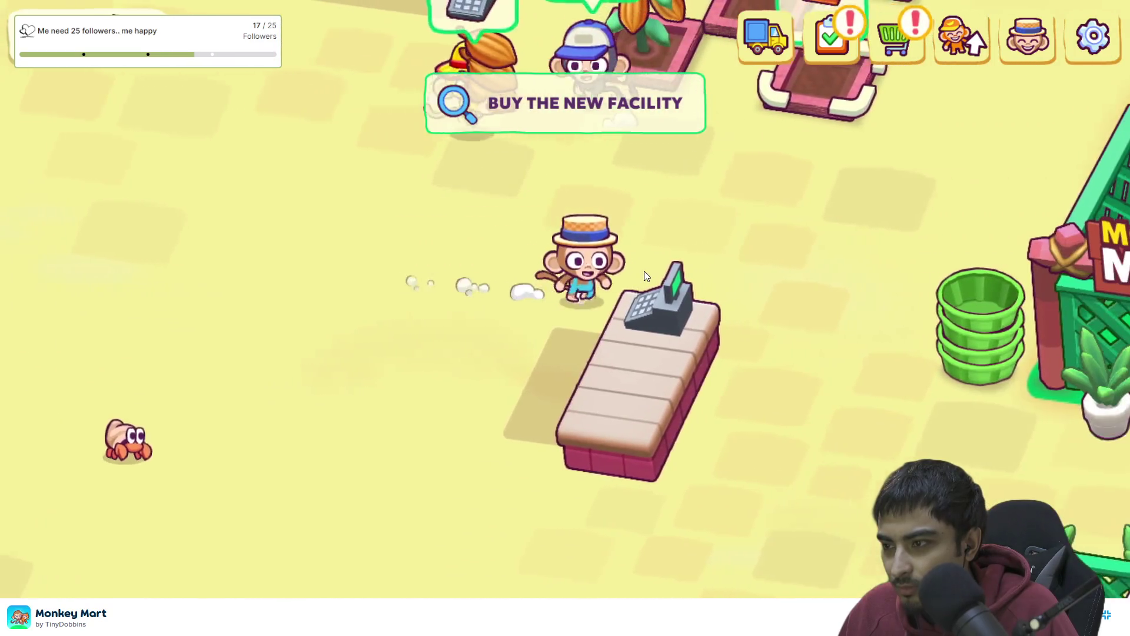
pyautogui.press('Right')
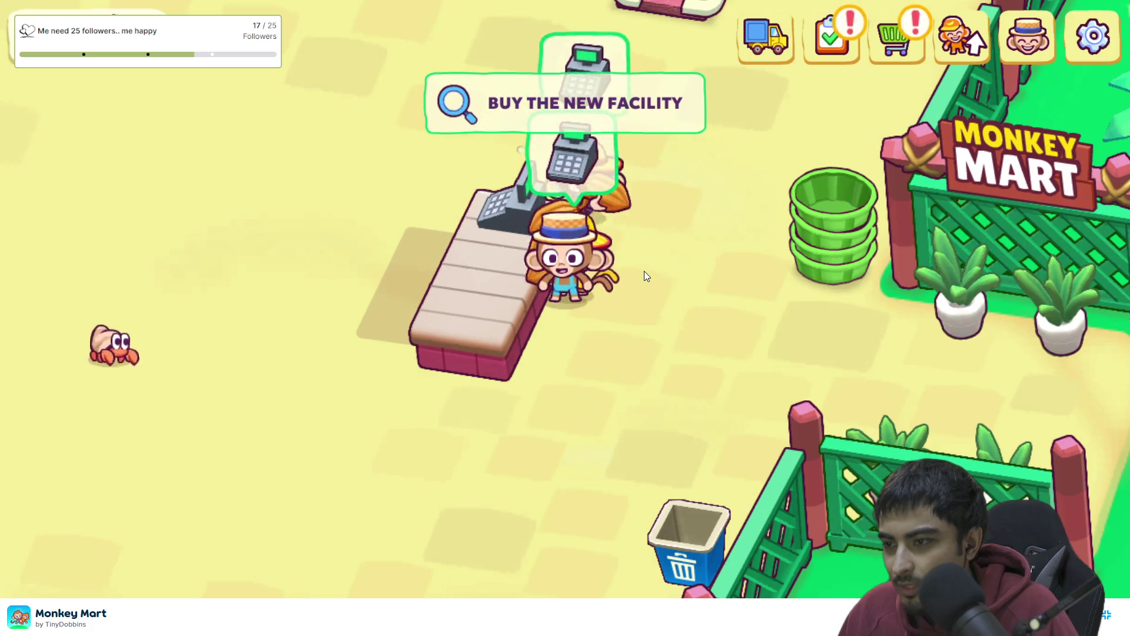
pyautogui.press('Up')
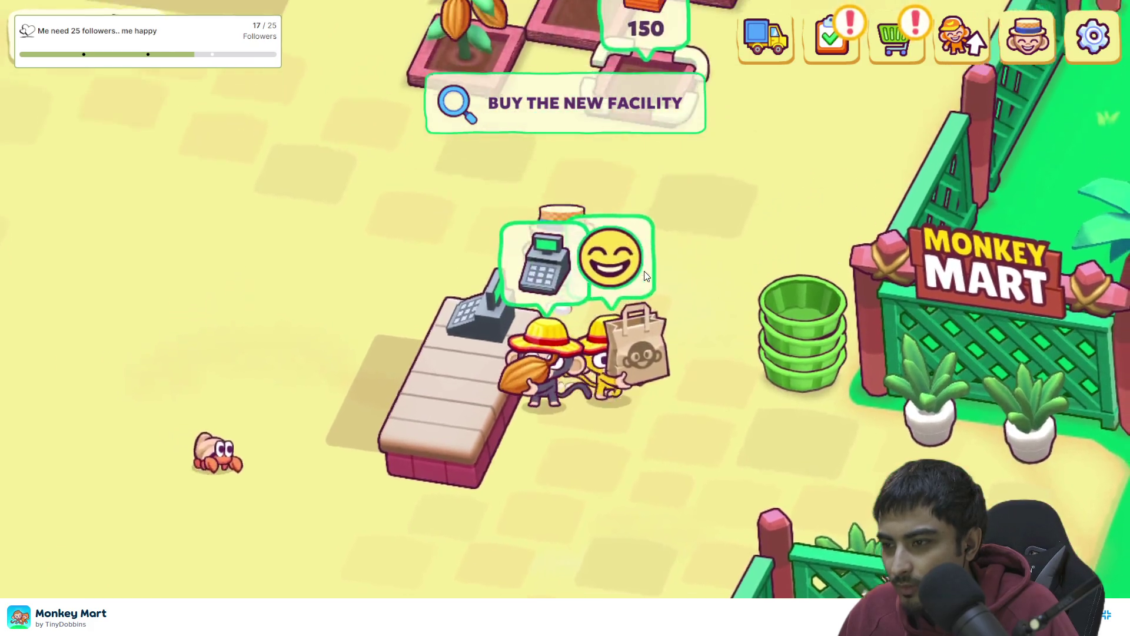
pyautogui.press('Up')
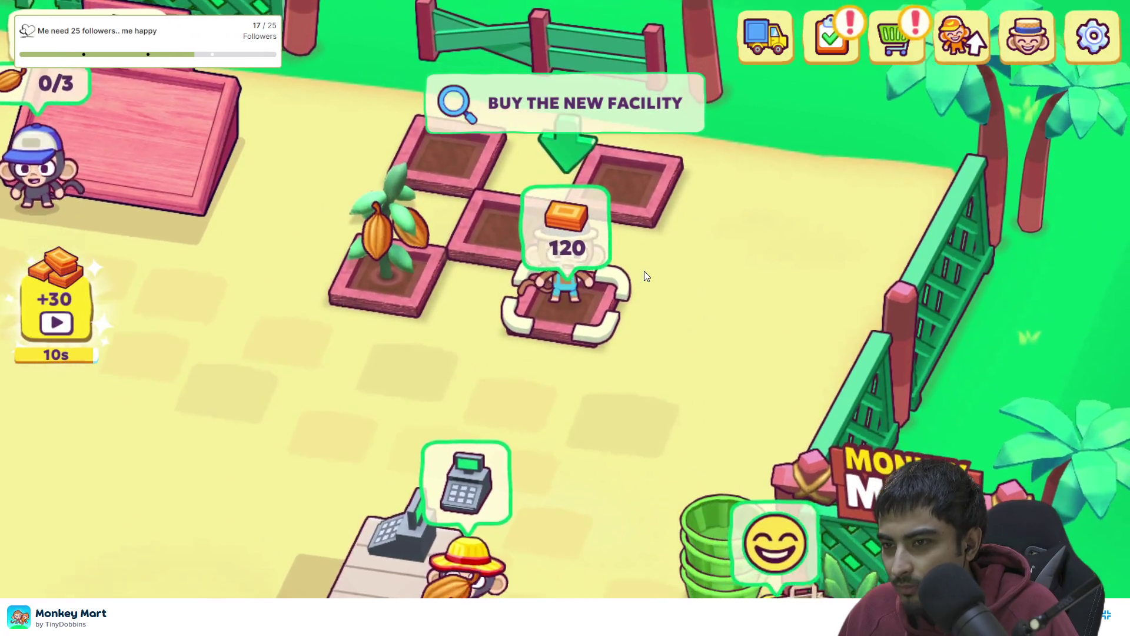
pyautogui.press('Down')
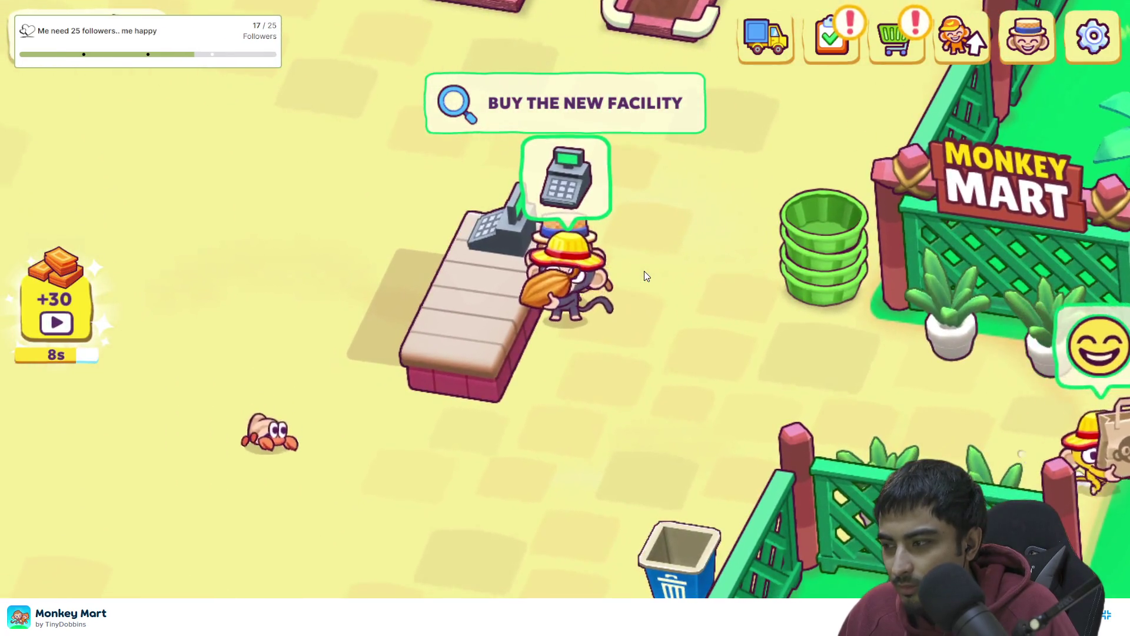
pyautogui.press('Up')
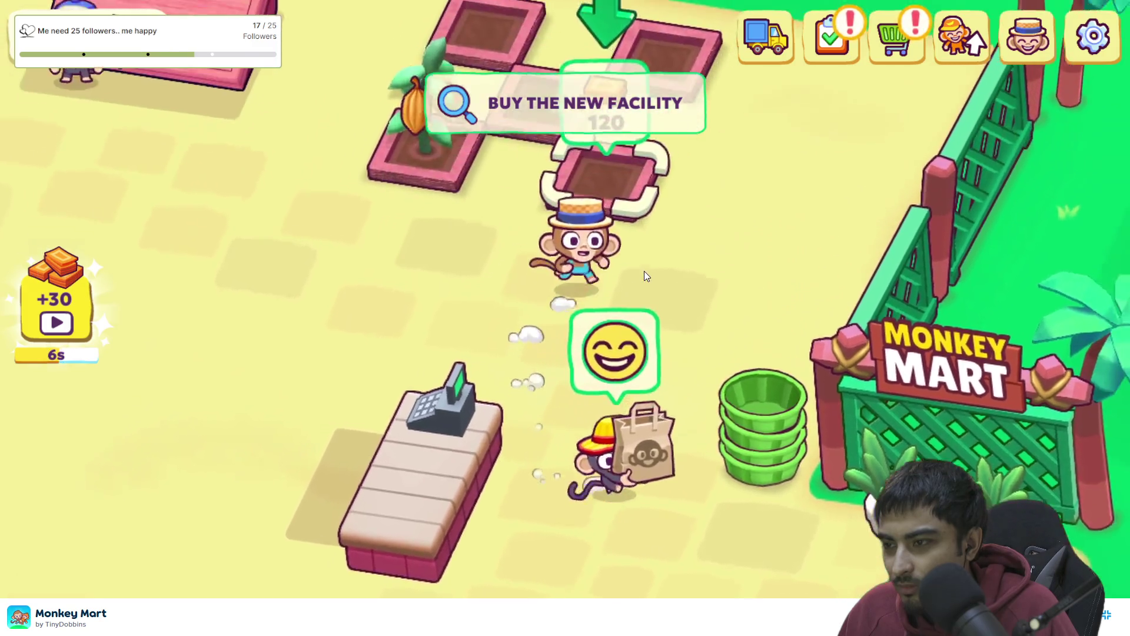
pyautogui.press('Left')
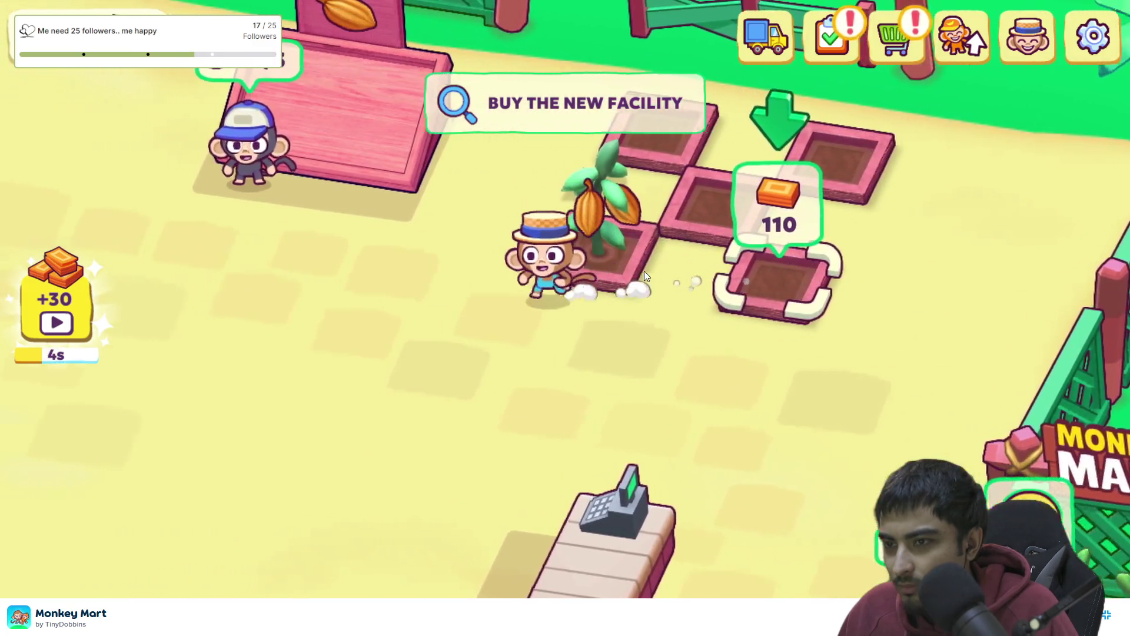
# Harvest a full cocoa stack from the tree and carry it to the cocoa stand.
pyautogui.press('Left')
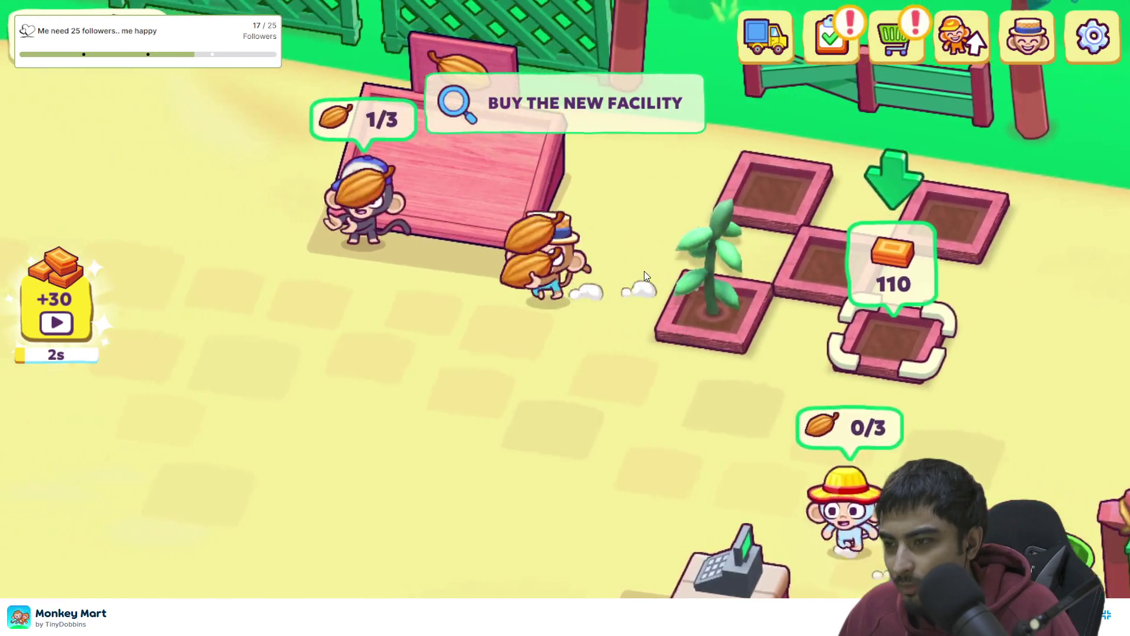
pyautogui.press('Right')
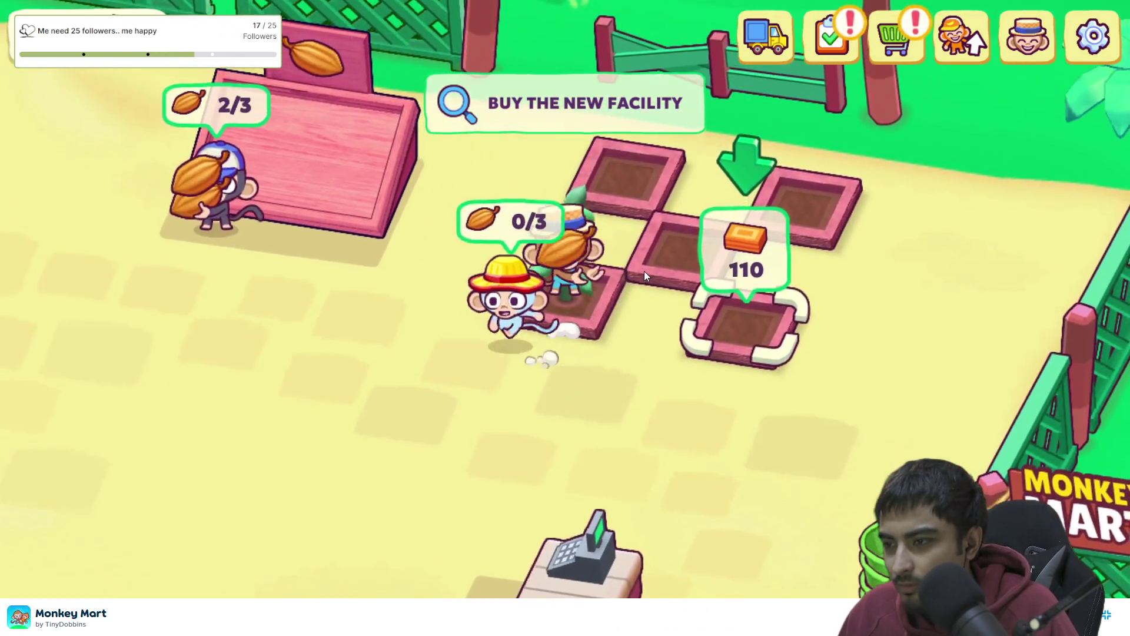
pyautogui.press('Left')
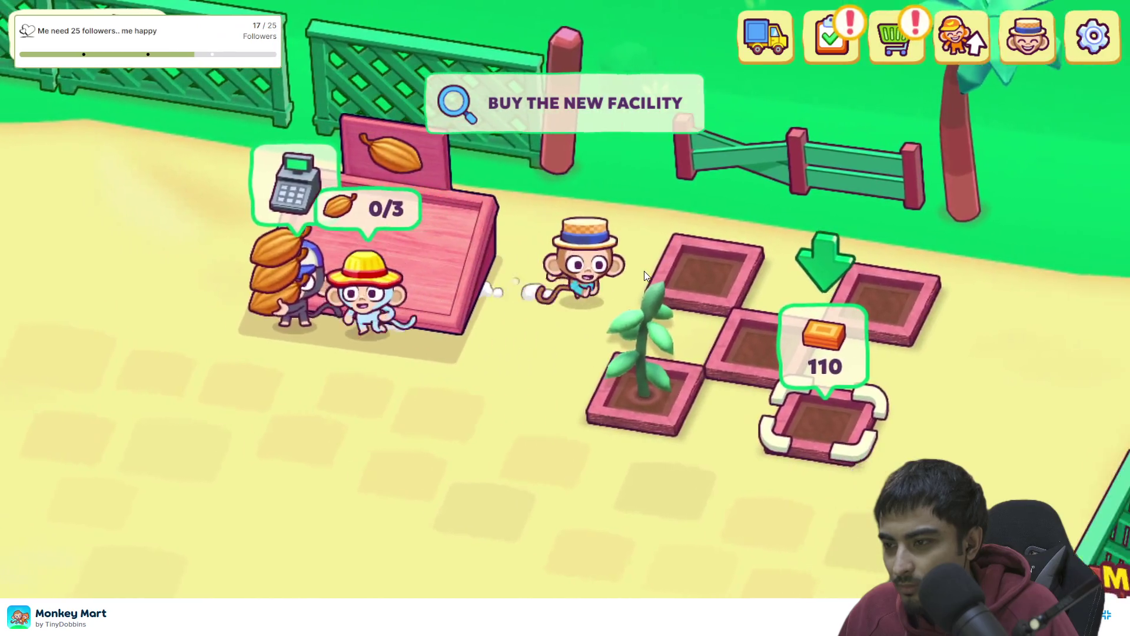
pyautogui.press('Right')
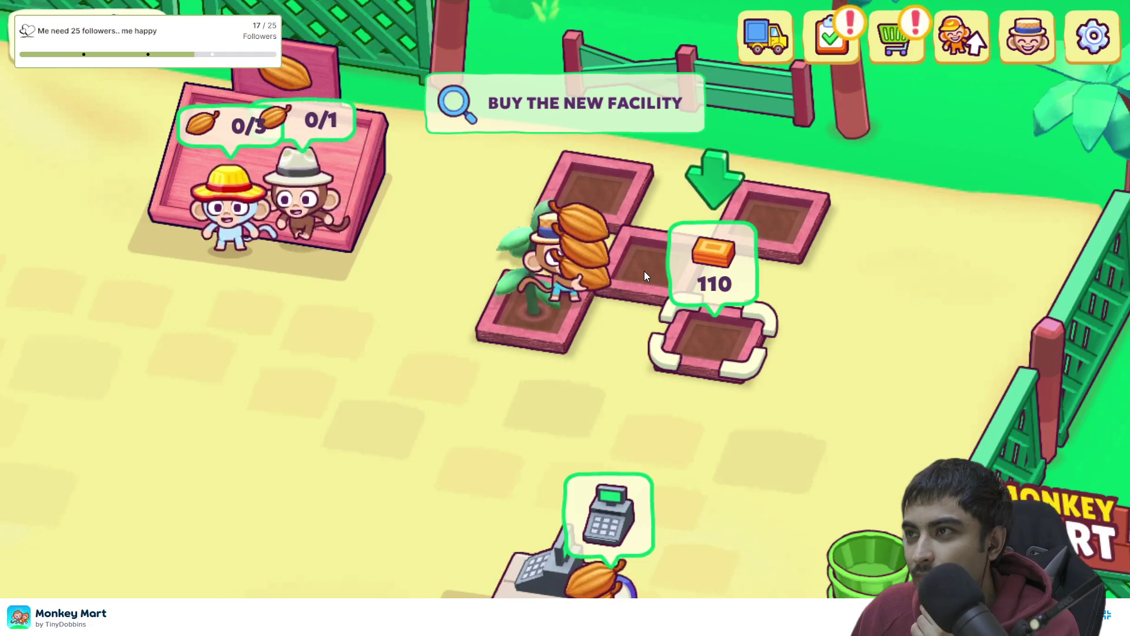
pyautogui.press('a')
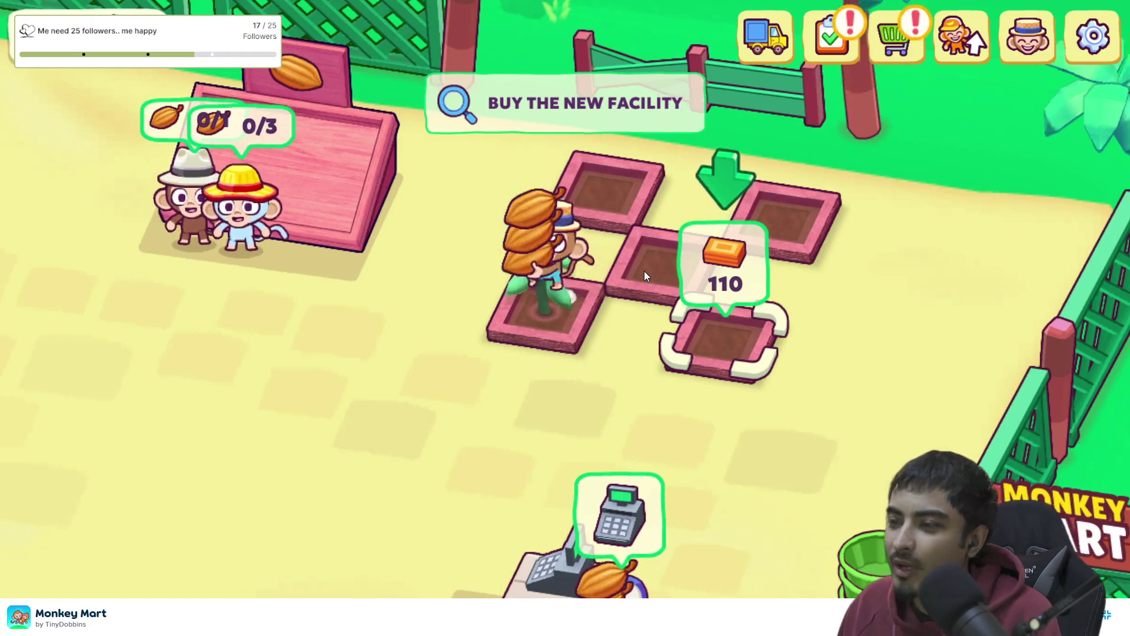
pyautogui.press('a')
pyautogui.moveTo(578, 60)
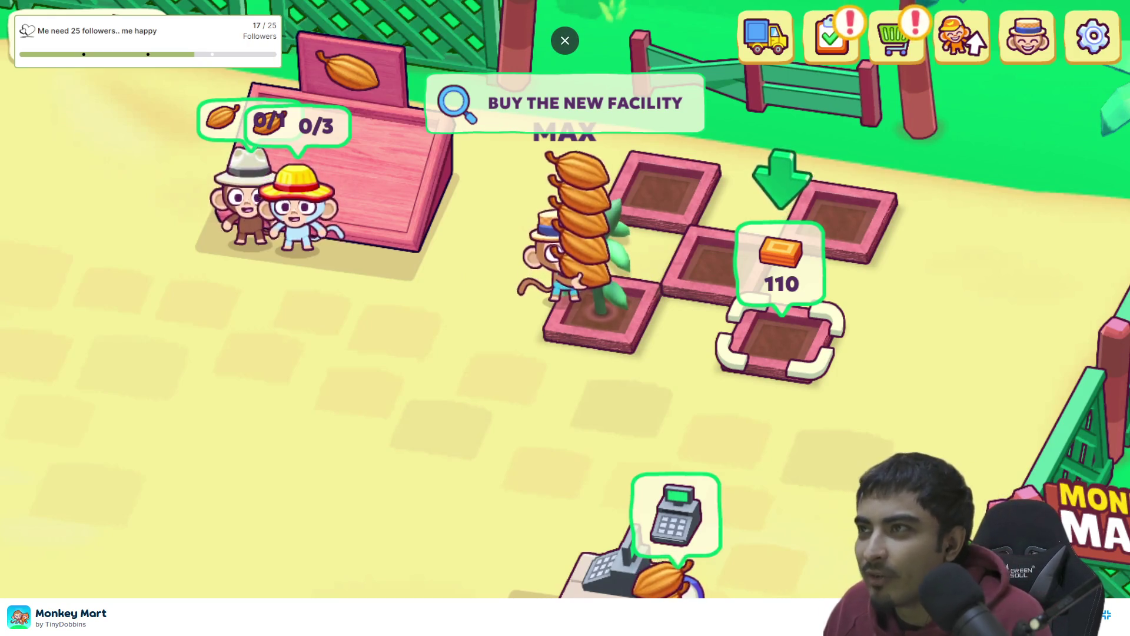
pyautogui.hotkey('w', 'a')
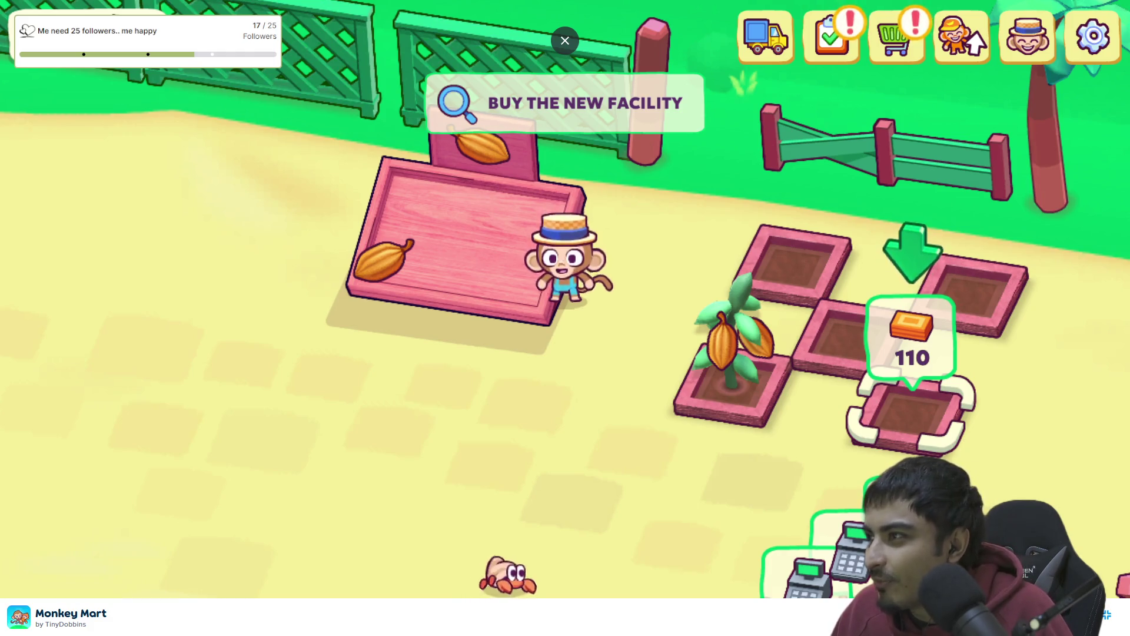
# Stop the tts.py bot with Ctrl+C in Git Bash and run it again.
pyautogui.hotkey('alt', 'Tab')
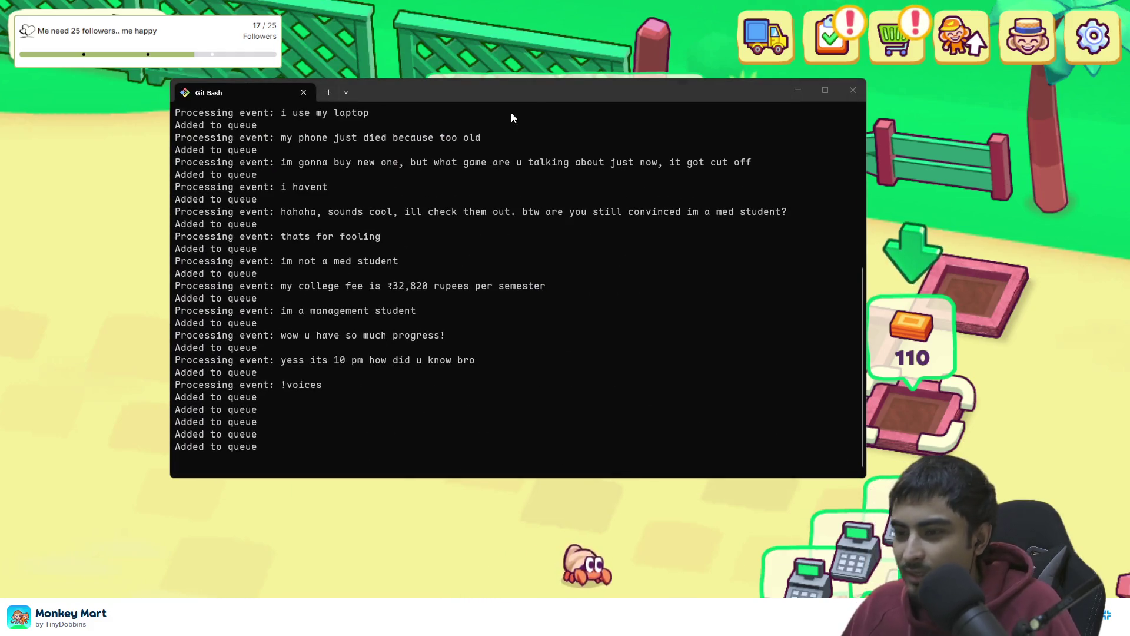
pyautogui.hotkey('ctrl', 'c')
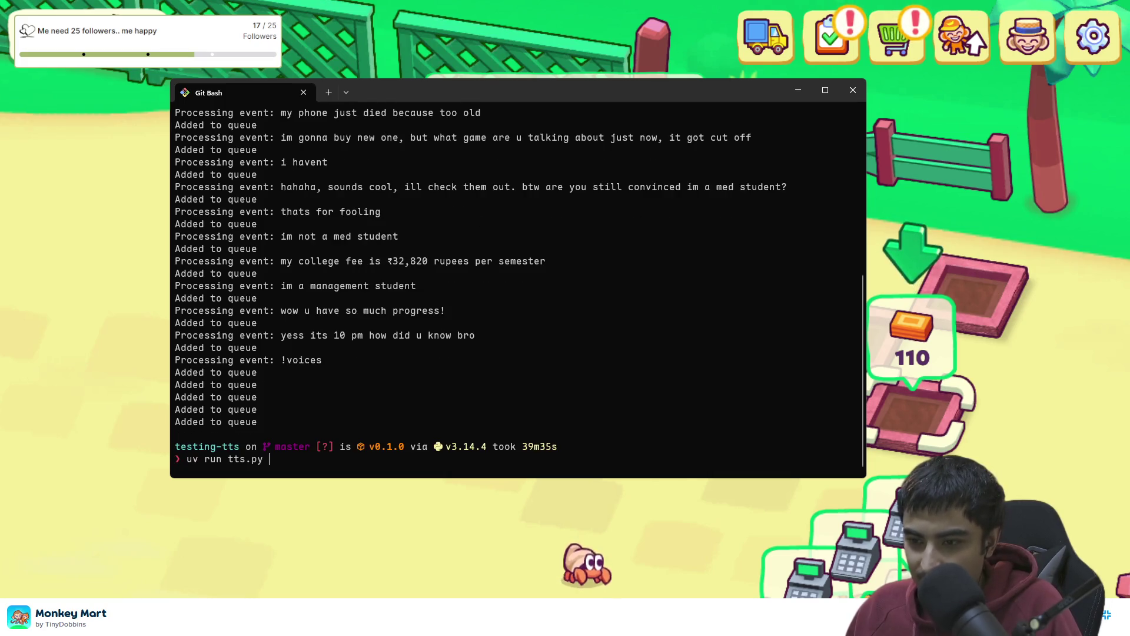
pyautogui.press('Return')
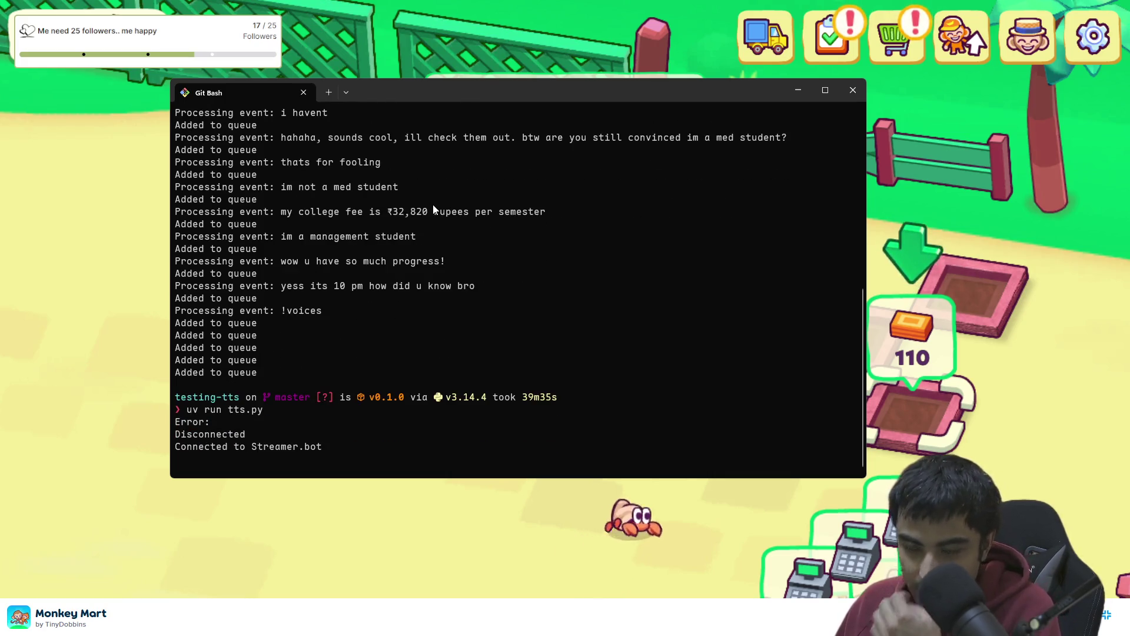
# Exit the fullscreen game back to the Godot editor and open a new File Explorer window.
pyautogui.click(998, 197)
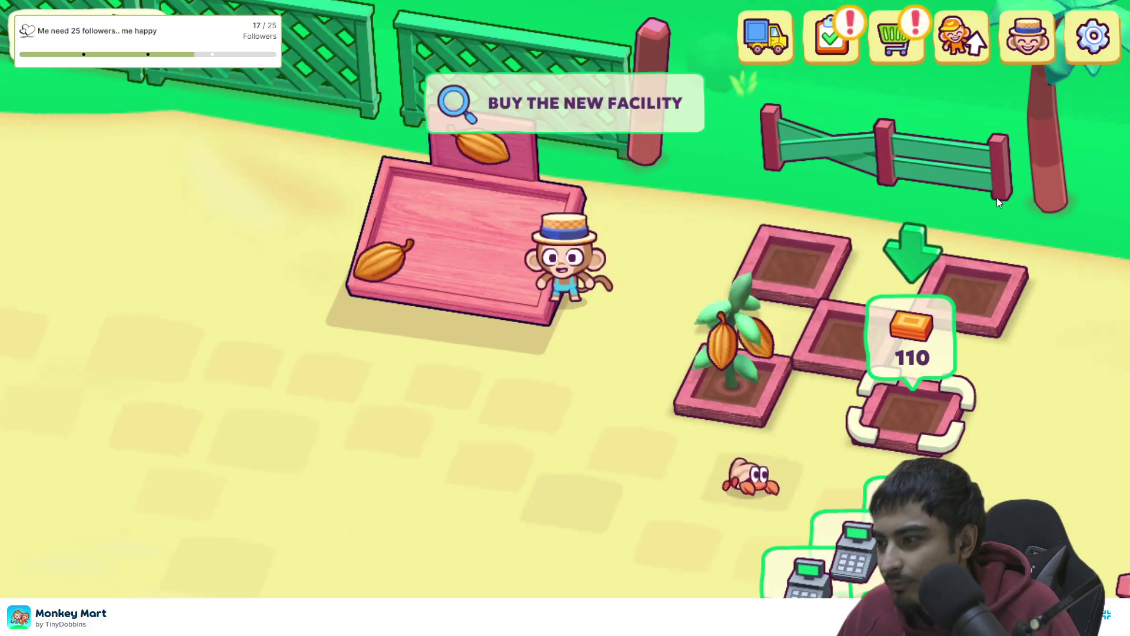
pyautogui.click(1104, 621)
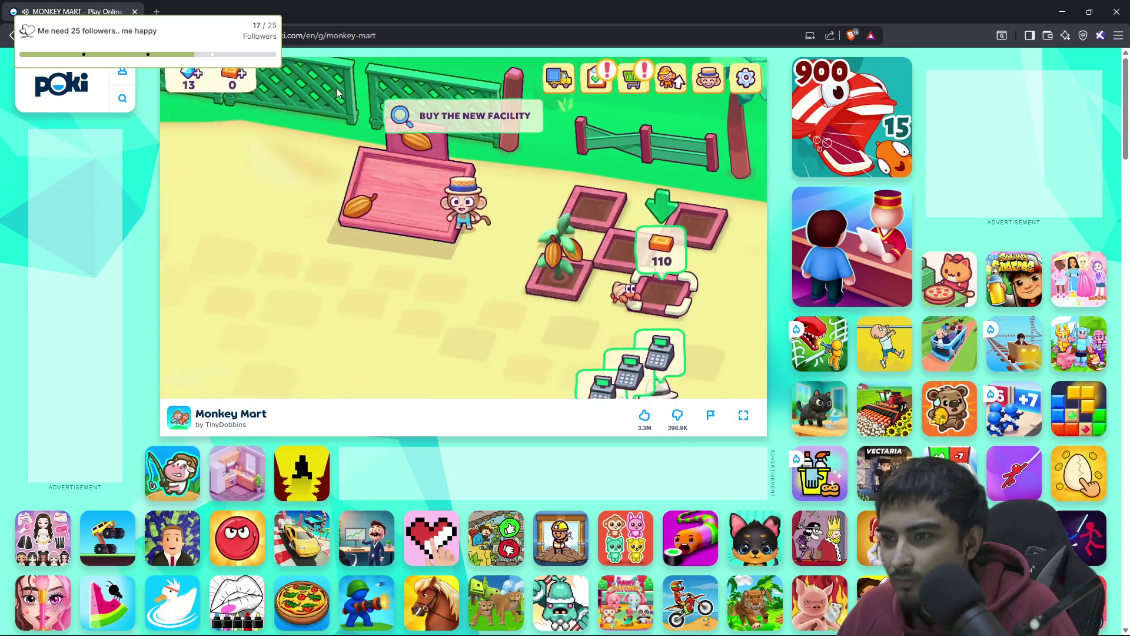
pyautogui.hotkey('alt', 'Tab')
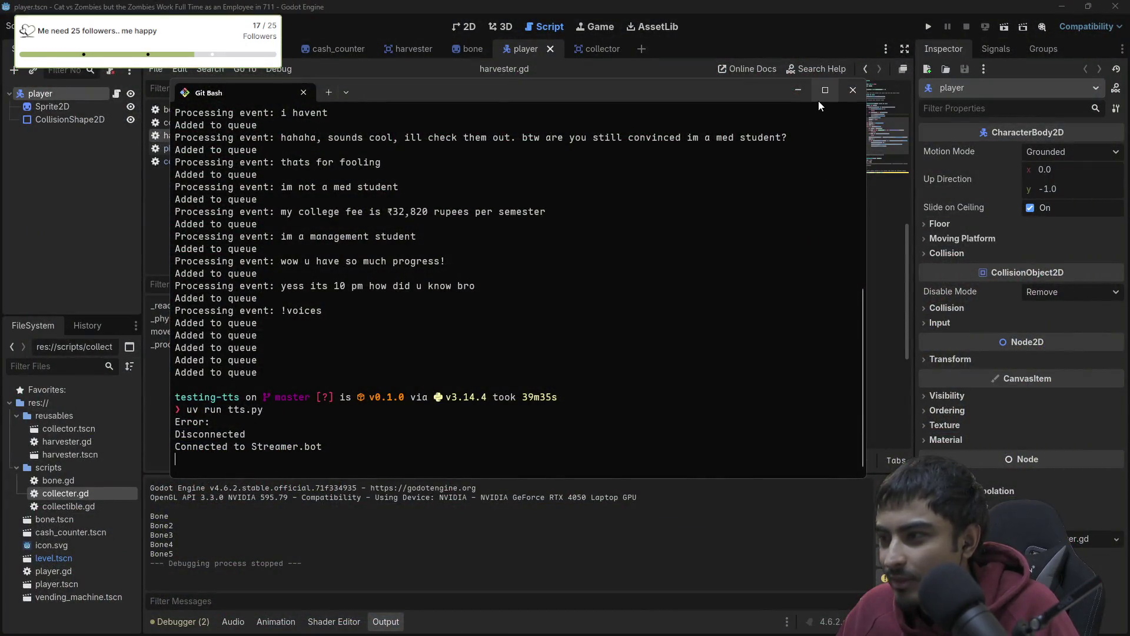
pyautogui.moveTo(582, 629)
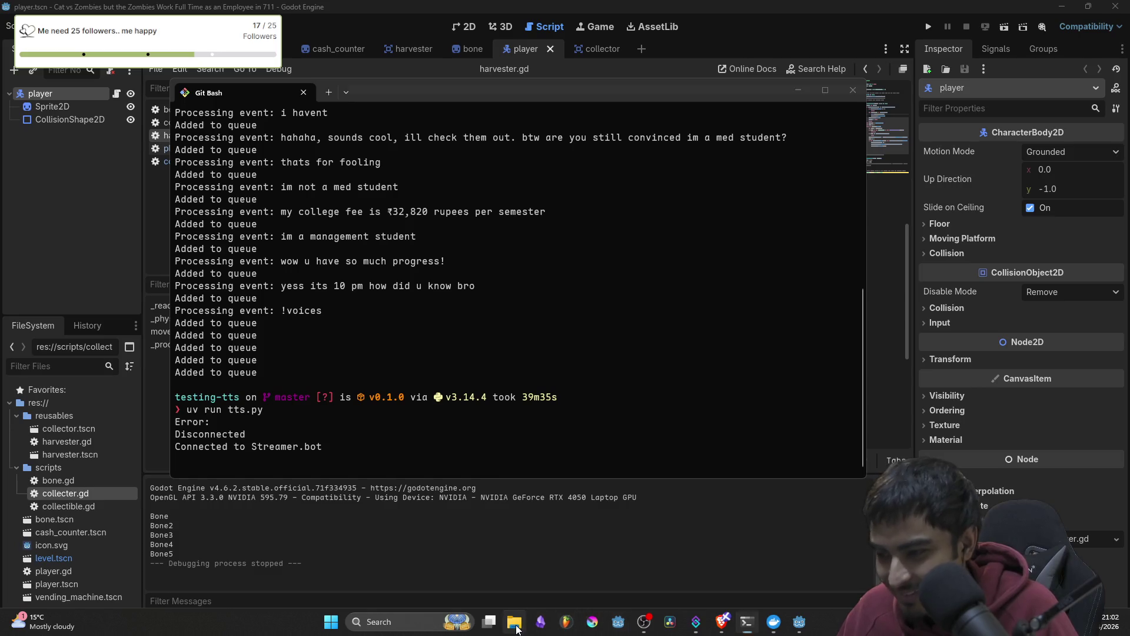
pyautogui.press('super+e')
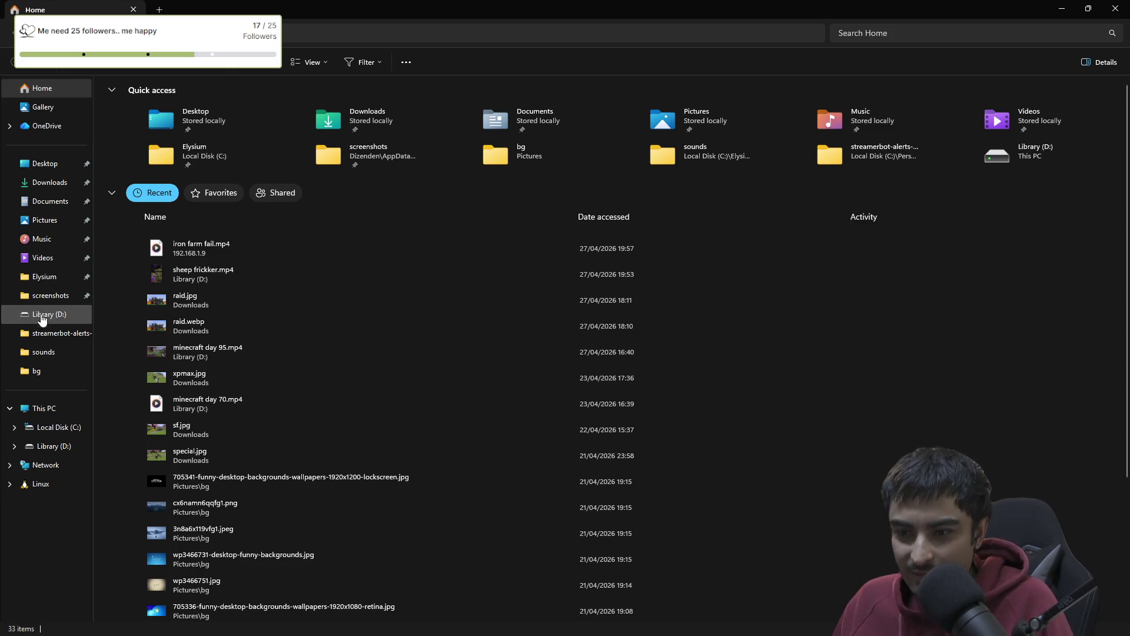
# Go from streamerbot-alerts-main up to OBS, enter testing-tts, and open it with Code.
pyautogui.click(41, 339)
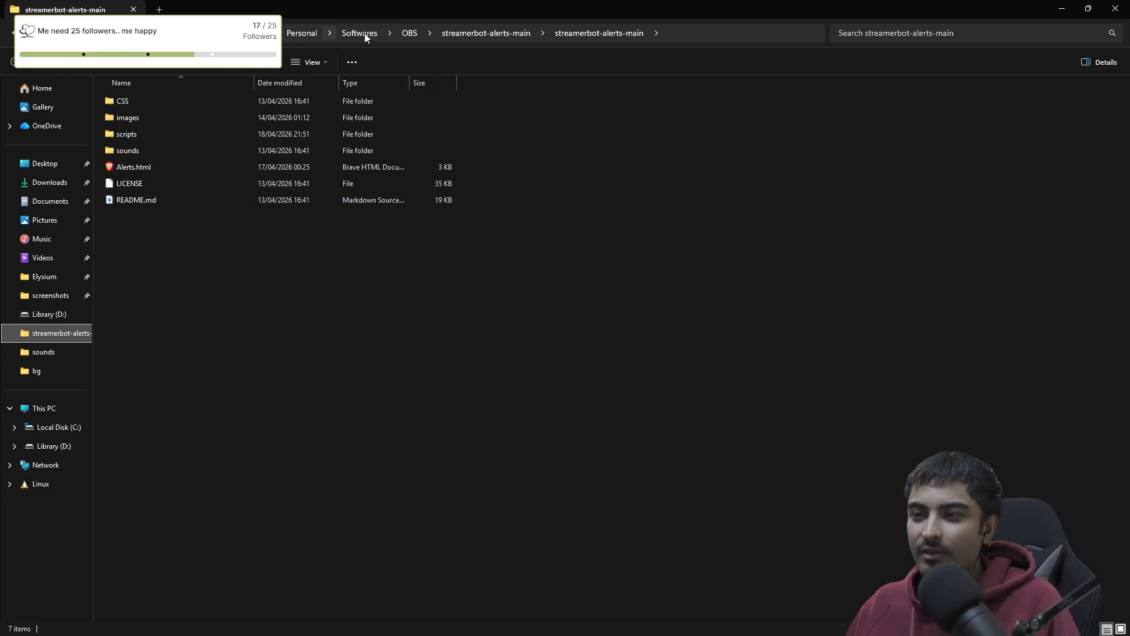
pyautogui.click(403, 33)
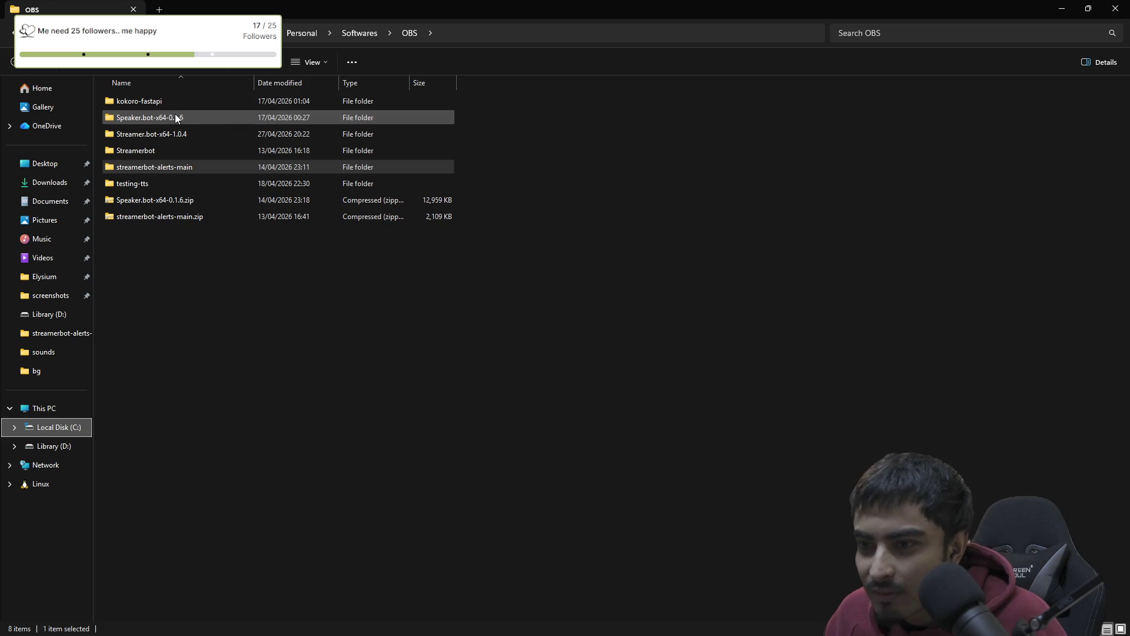
pyautogui.doubleClick(132, 185)
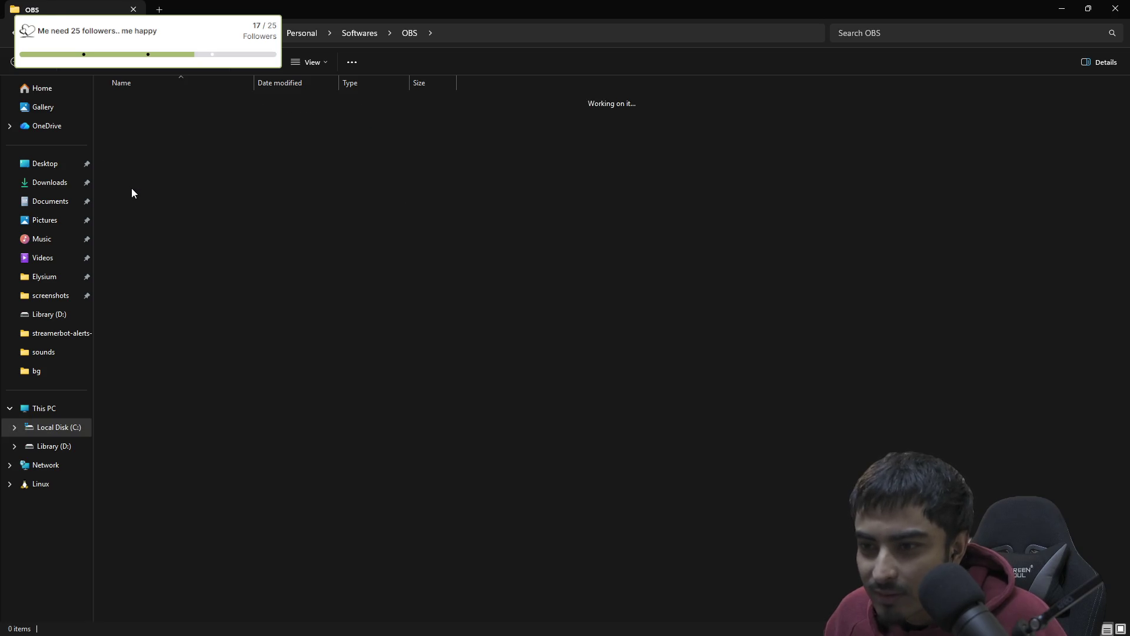
pyautogui.rightClick(658, 246)
pyautogui.click(695, 375)
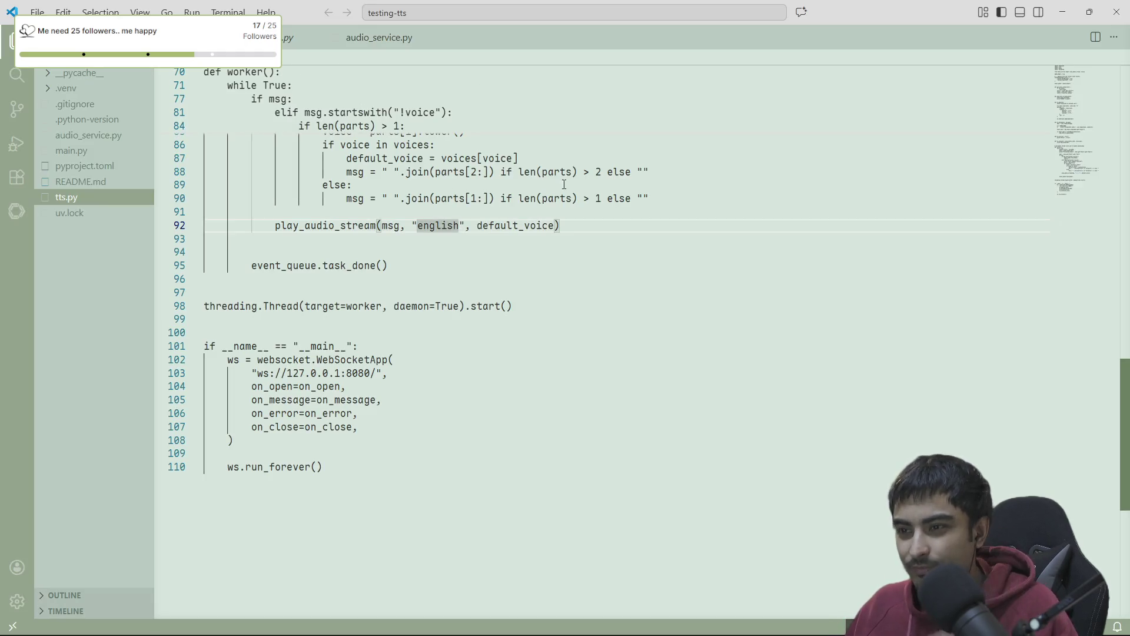
# Close the release notes and dismiss the Docker and survey notices to reveal tts.py.
pyautogui.scroll(5, 651, 284)
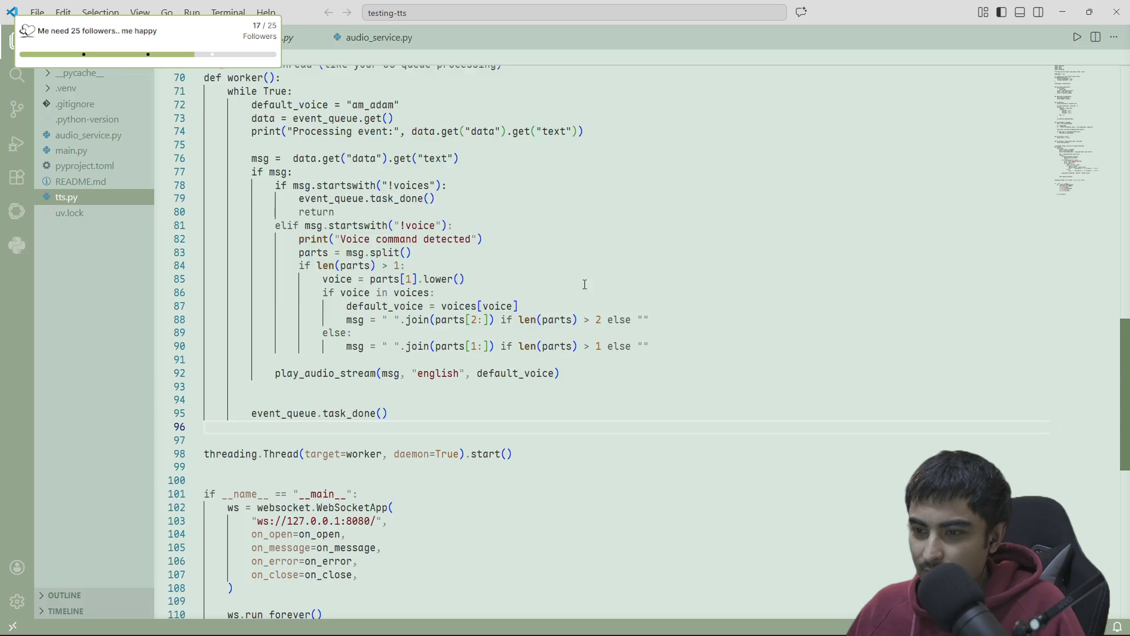
pyautogui.scroll(-3, 543, 281)
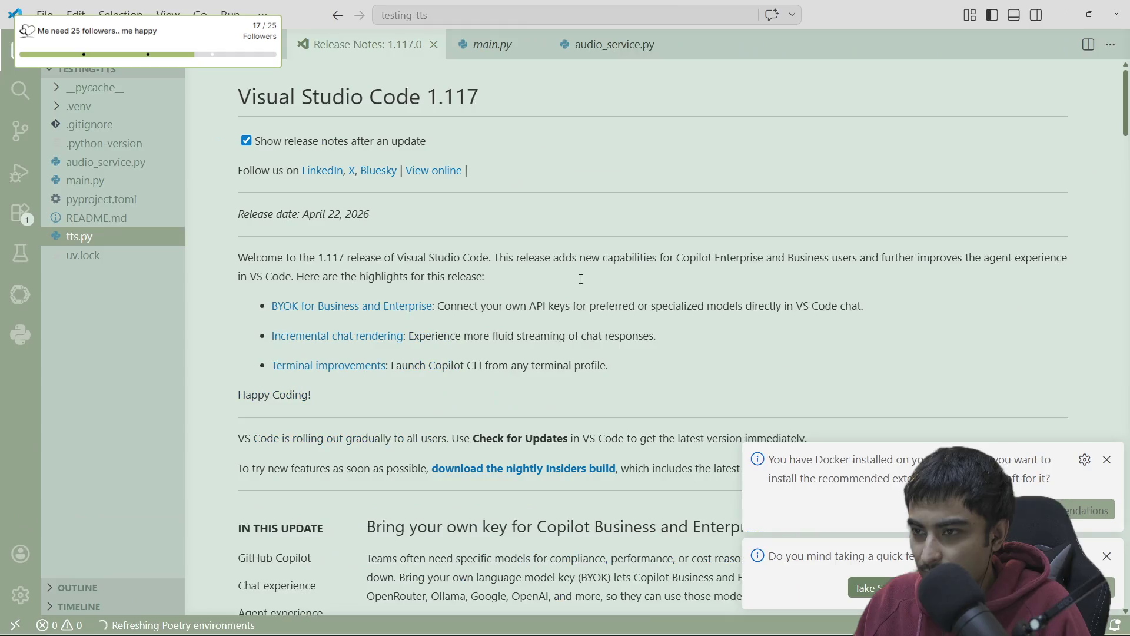
pyautogui.click(435, 46)
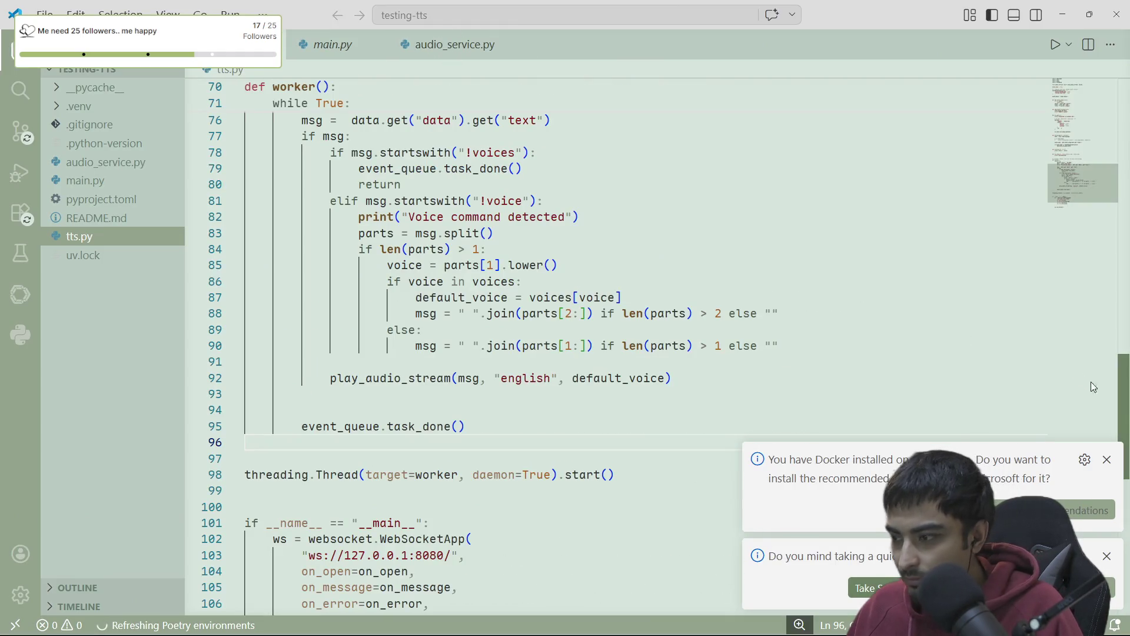
pyautogui.click(1106, 460)
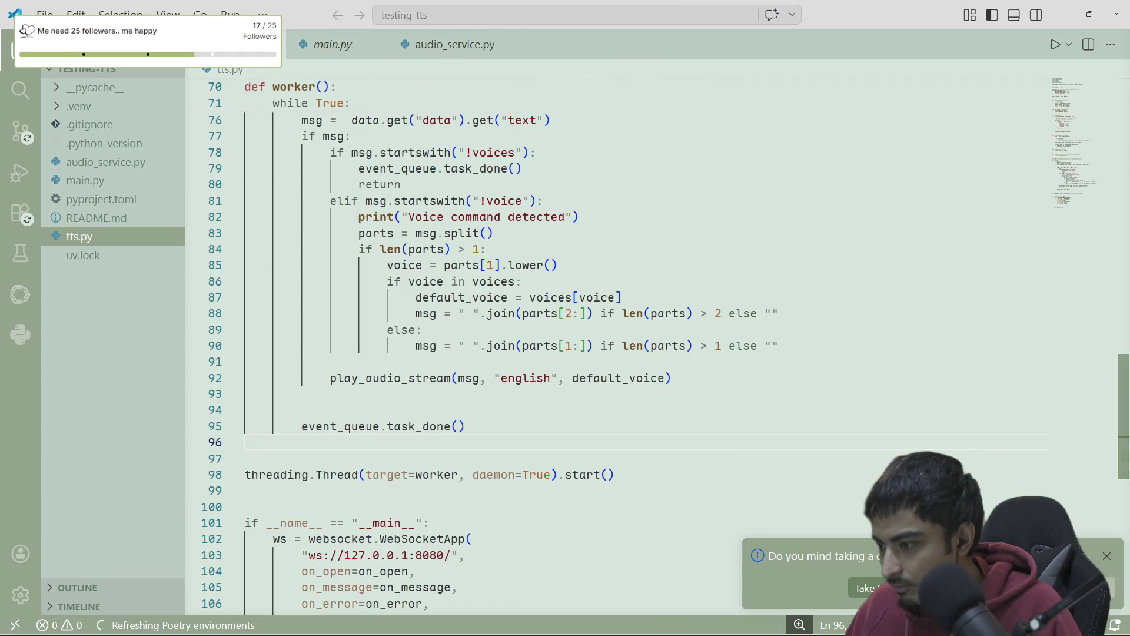
pyautogui.click(1108, 558)
pyautogui.scroll(-3, 471, 383)
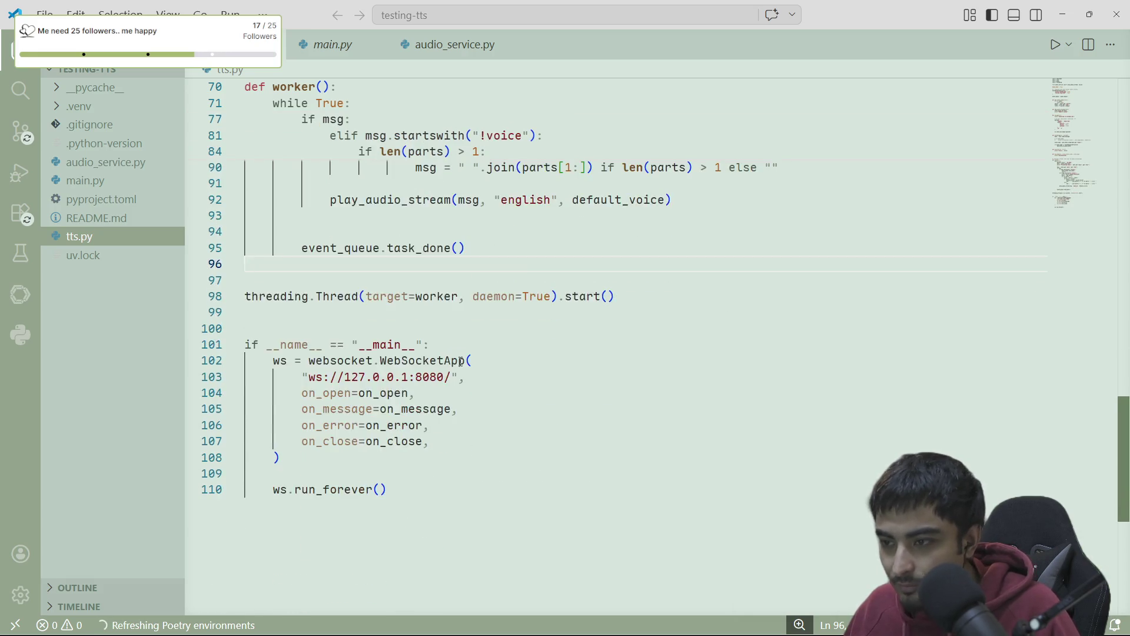
pyautogui.scroll(3, 500, 354)
pyautogui.scroll(2, 506, 294)
# Inspect the !voices check and task_done in worker(), then the add_event_to_queue call in on_message.
pyautogui.moveTo(530, 260); pyautogui.dragTo(330, 261)
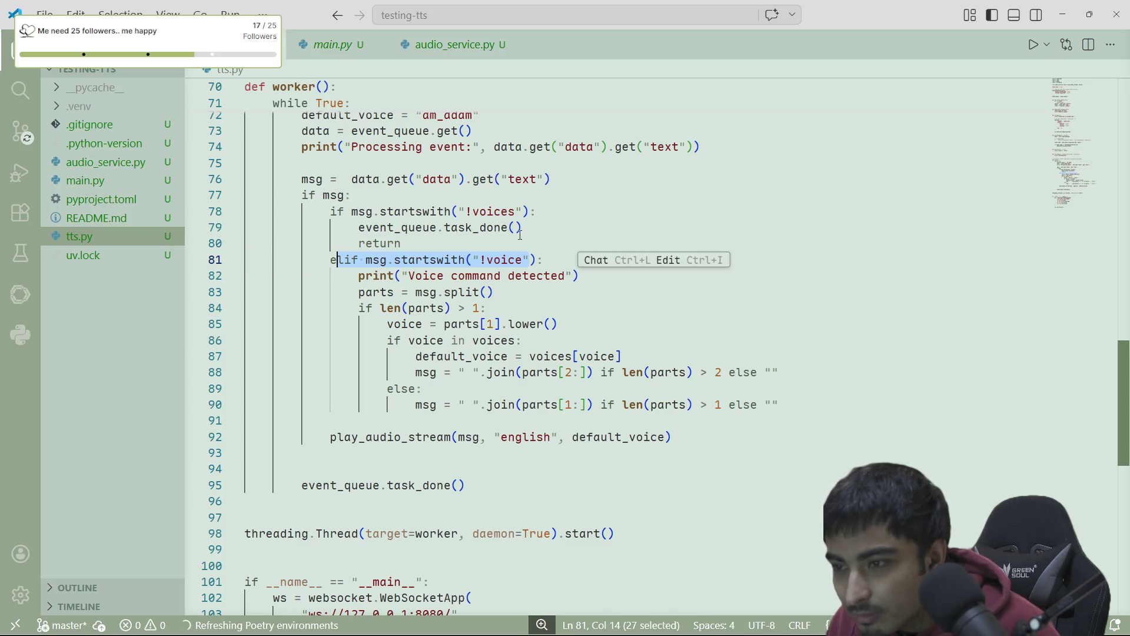
pyautogui.doubleClick(471, 228)
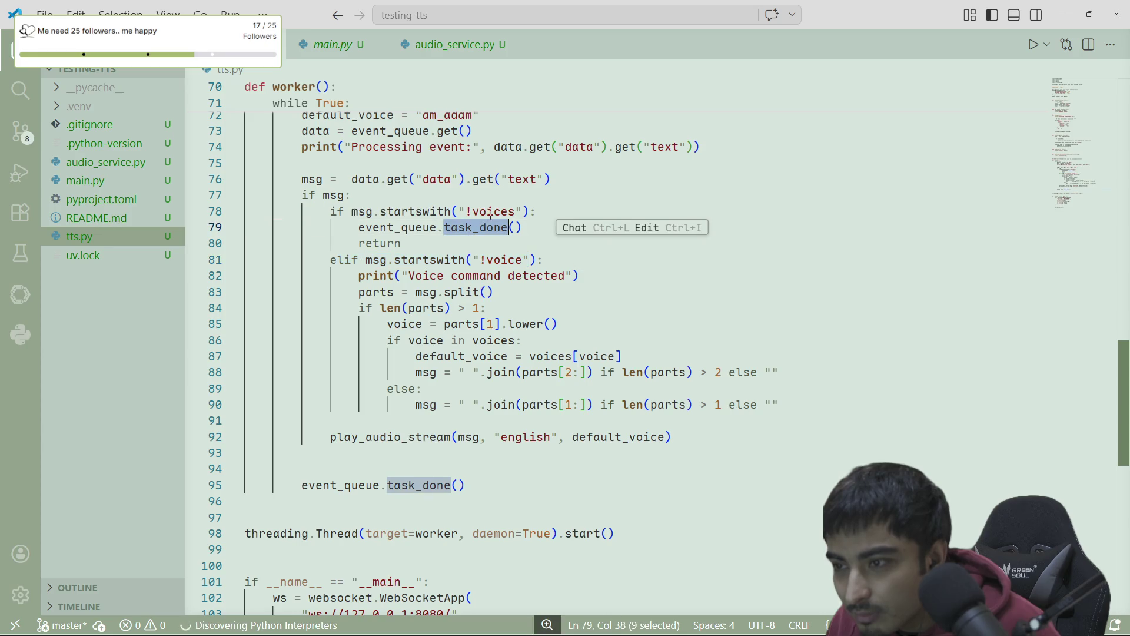
pyautogui.doubleClick(491, 212)
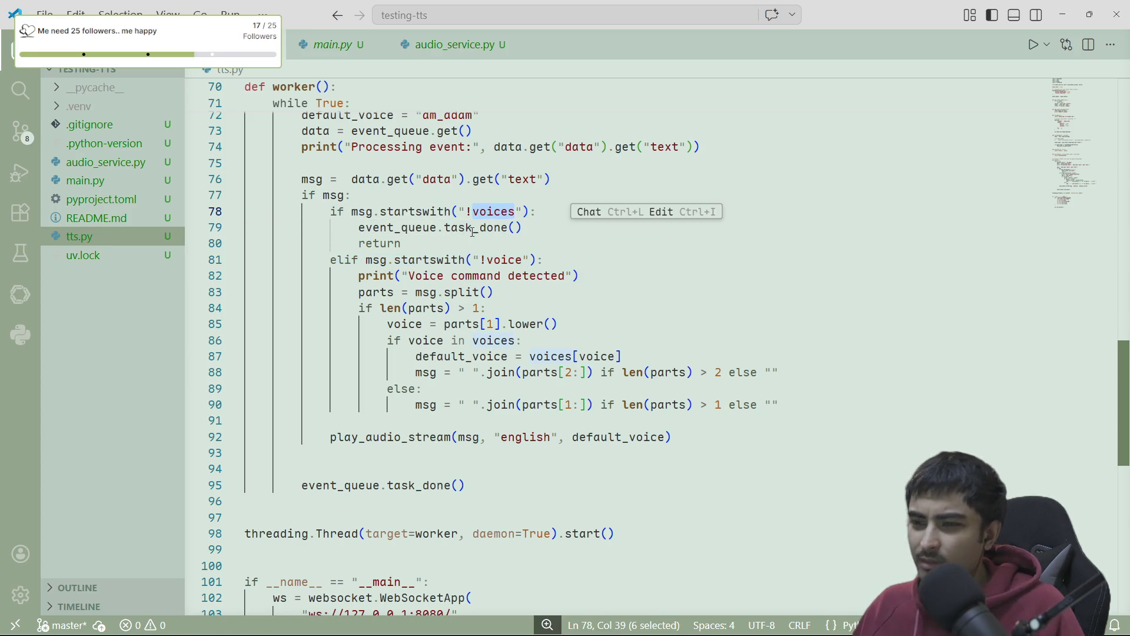
pyautogui.scroll(1, 407, 305)
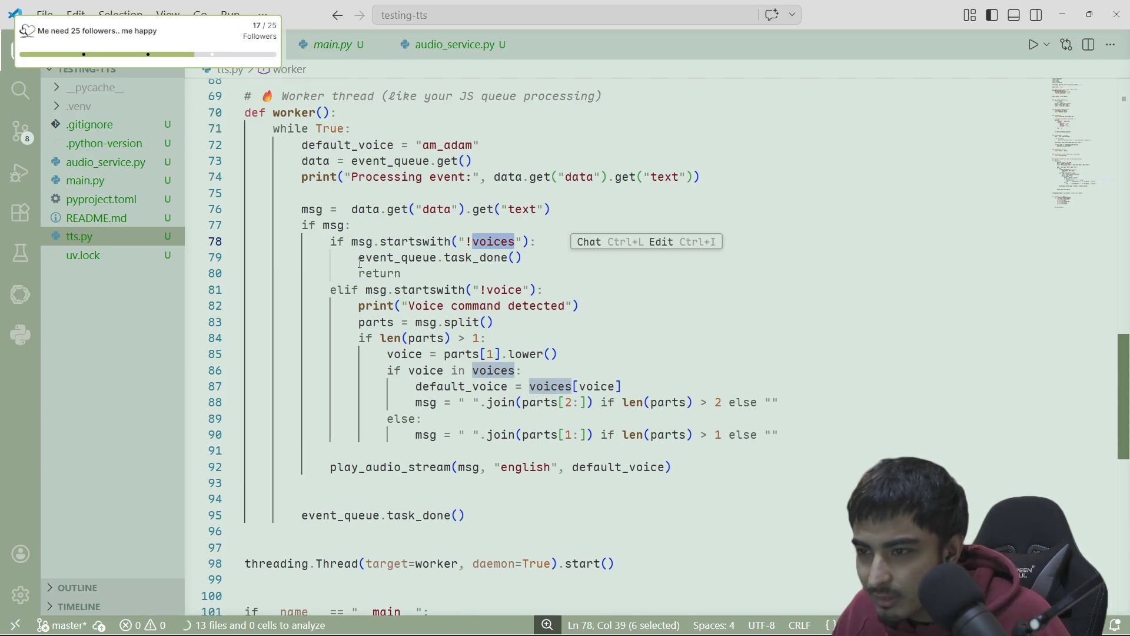
pyautogui.moveTo(351, 241); pyautogui.dragTo(491, 254)
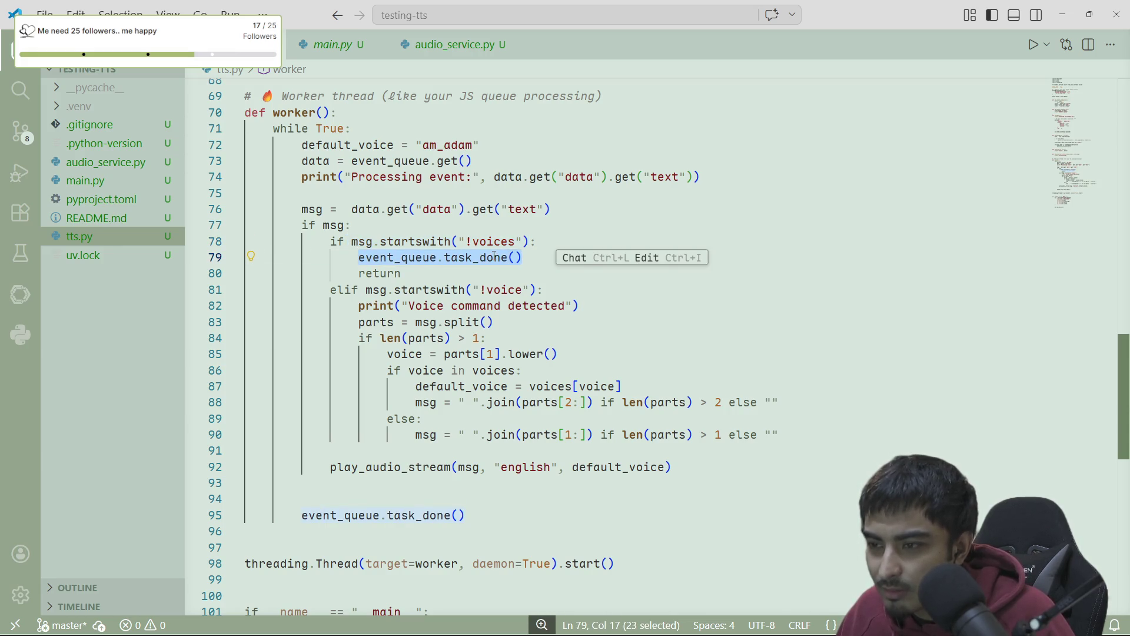
pyautogui.doubleClick(495, 257)
pyautogui.scroll(1, 449, 258)
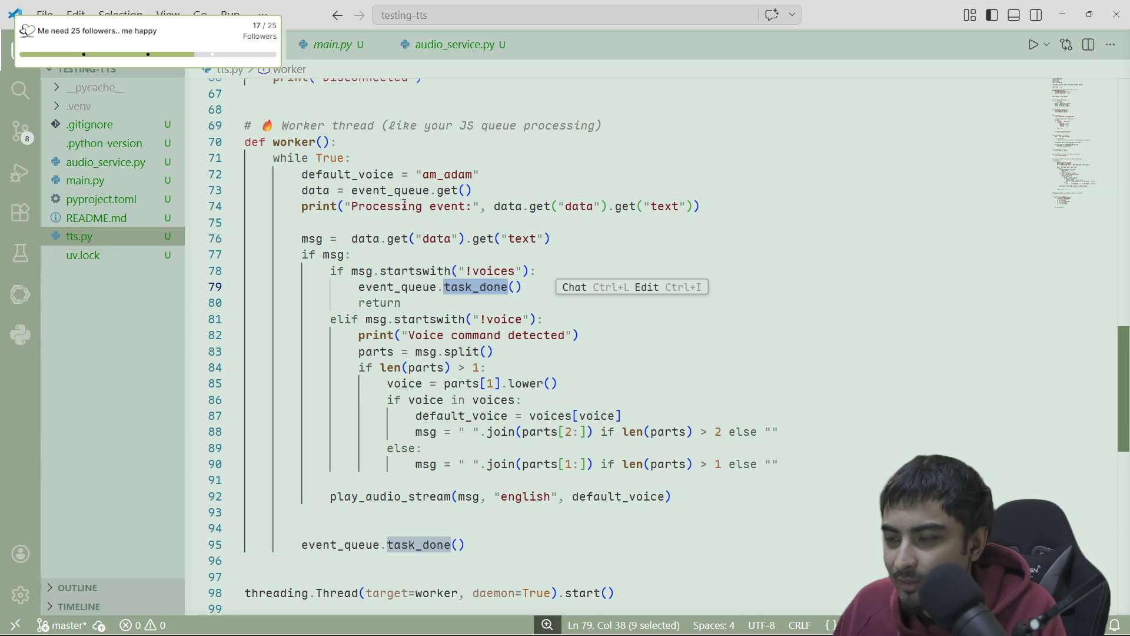
pyautogui.scroll(1, 316, 184)
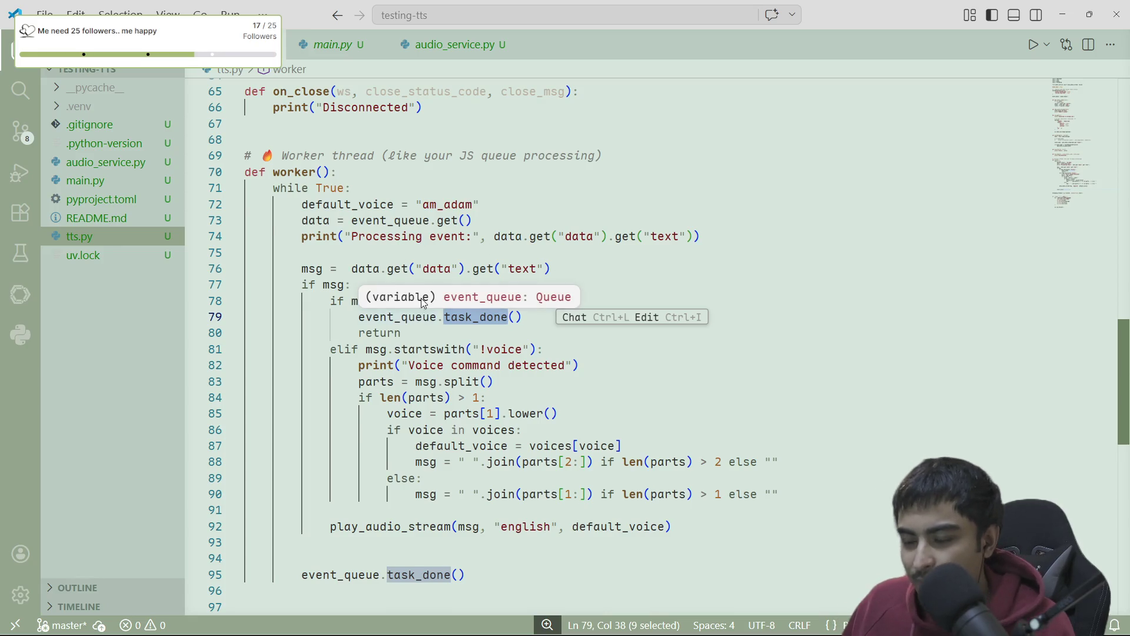
pyautogui.scroll(6, 424, 303)
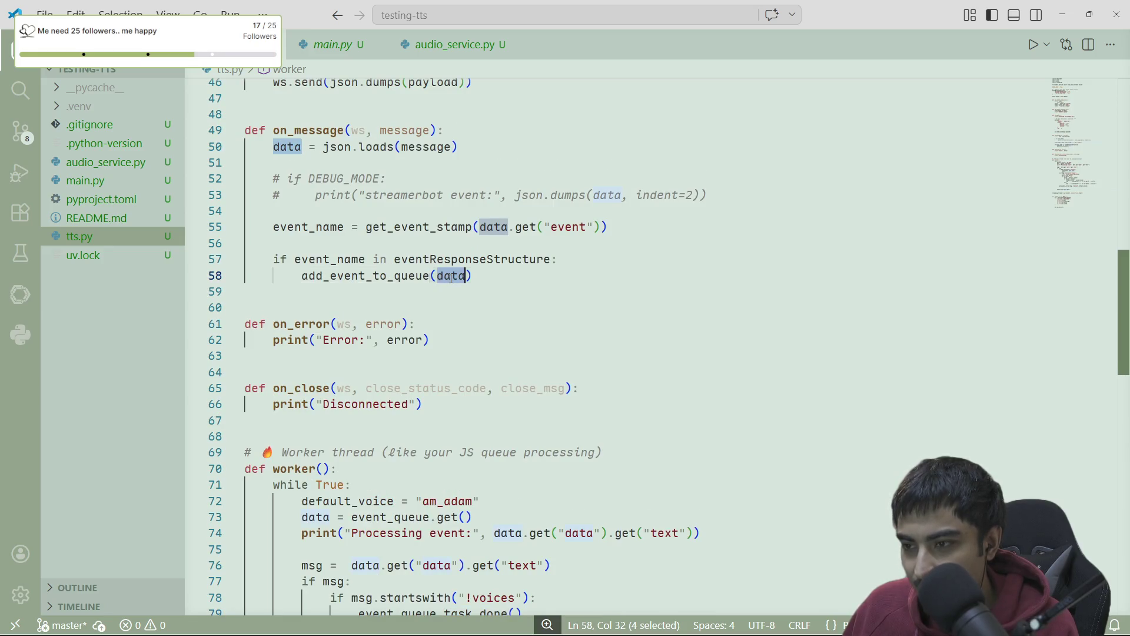
pyautogui.doubleClick(380, 275)
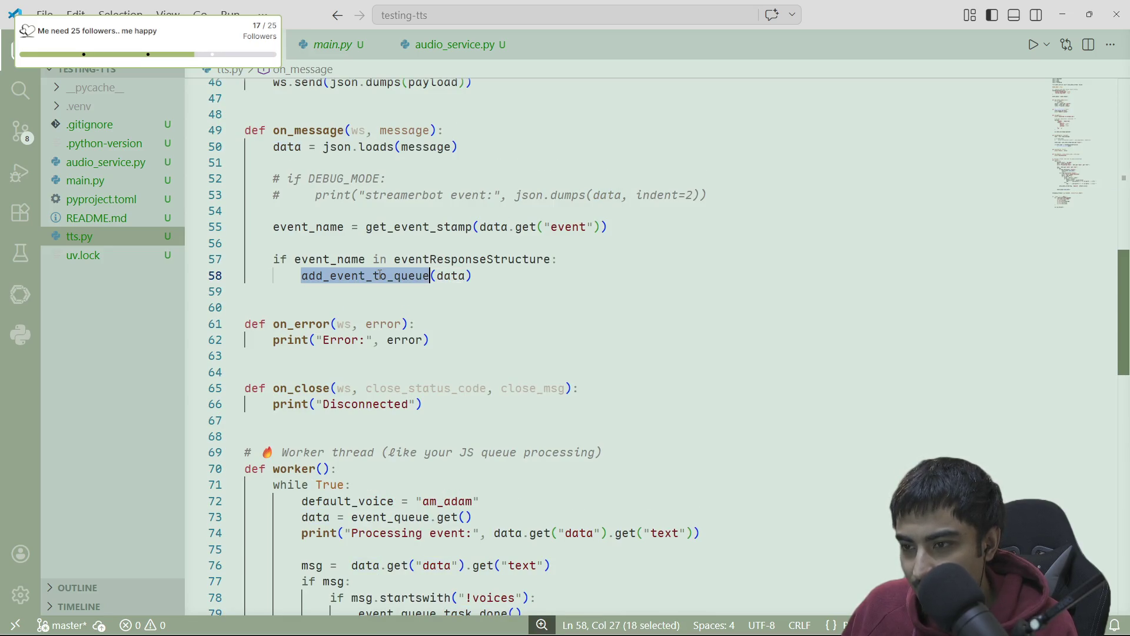
pyautogui.doubleClick(453, 275)
pyautogui.scroll(1, 375, 257)
pyautogui.doubleClick(305, 257)
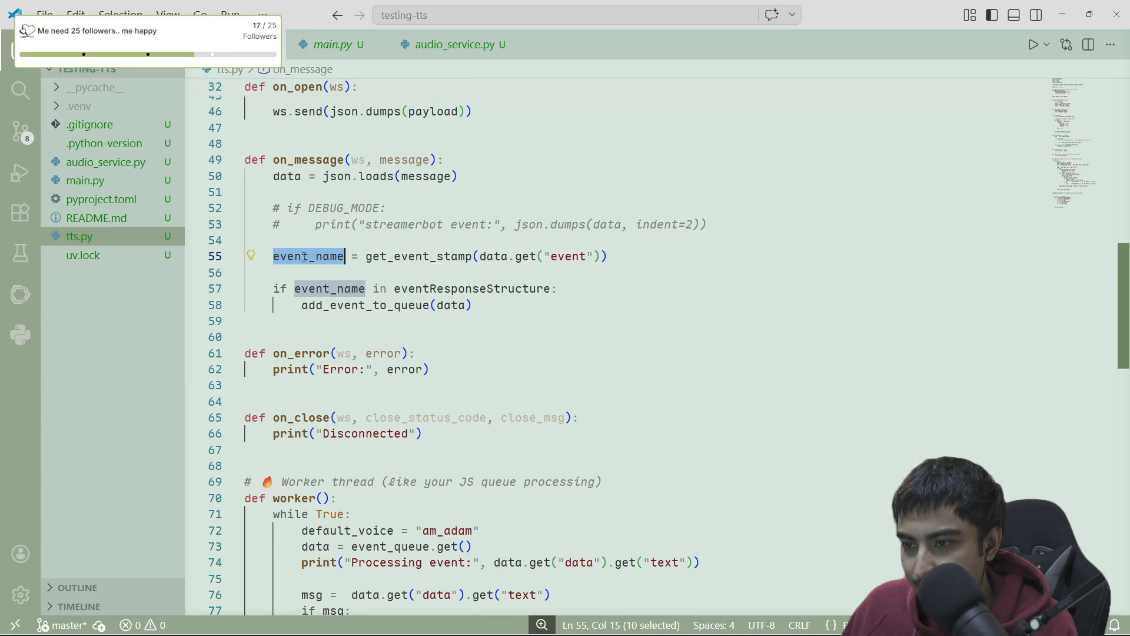
pyautogui.doubleClick(448, 259)
pyautogui.doubleClick(494, 258)
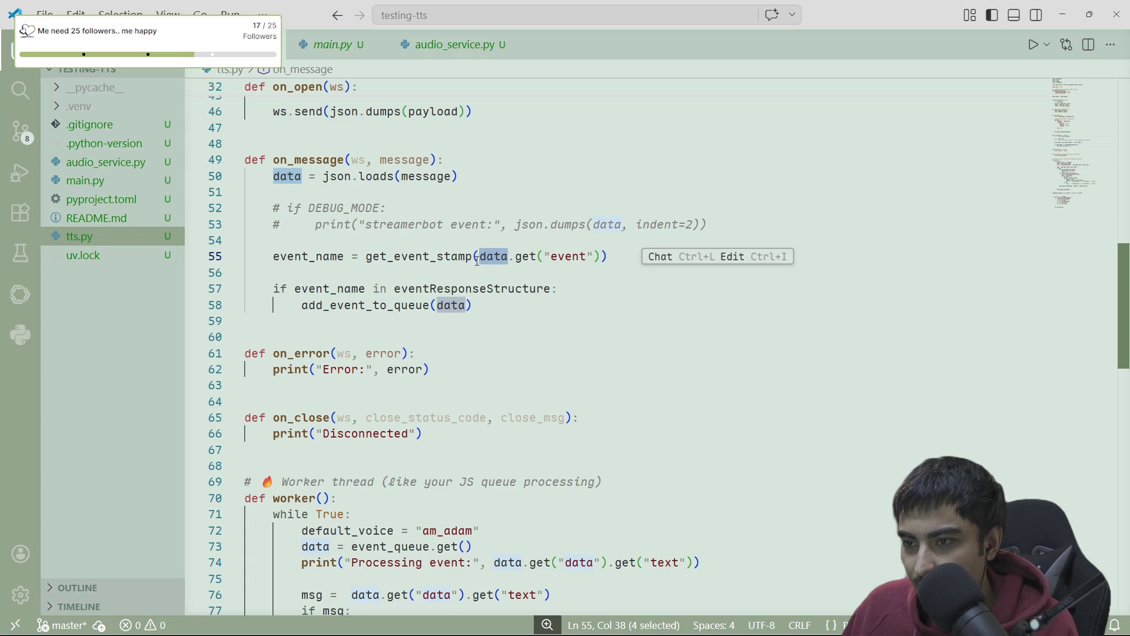
pyautogui.scroll(1, 325, 236)
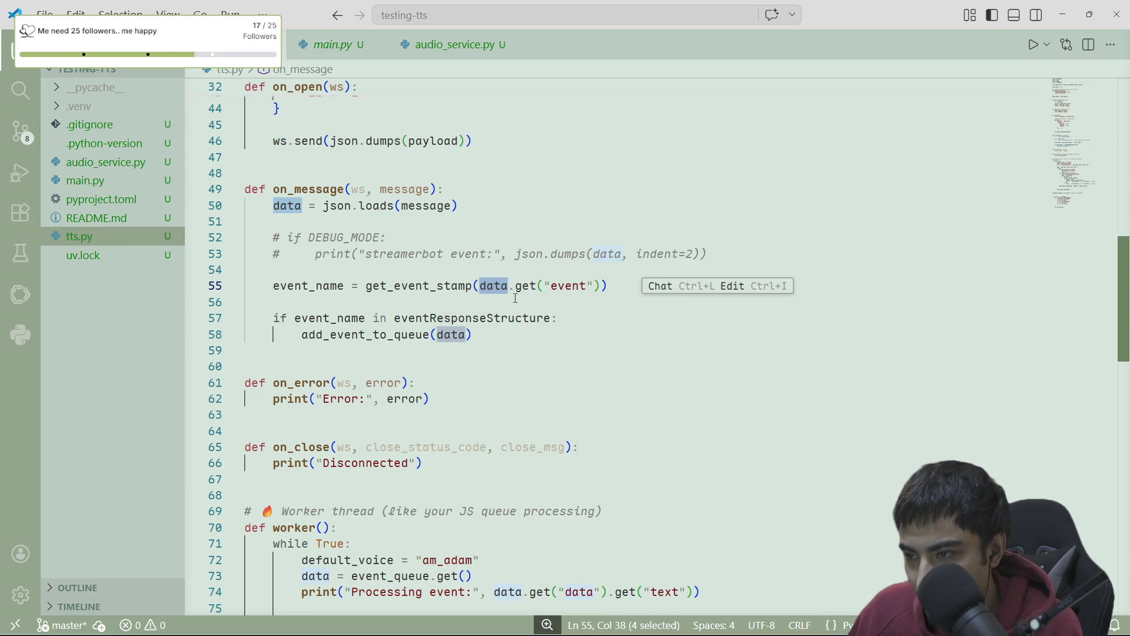
pyautogui.keyDown('ctrl'); pyautogui.click(396, 336); pyautogui.keyUp('ctrl')
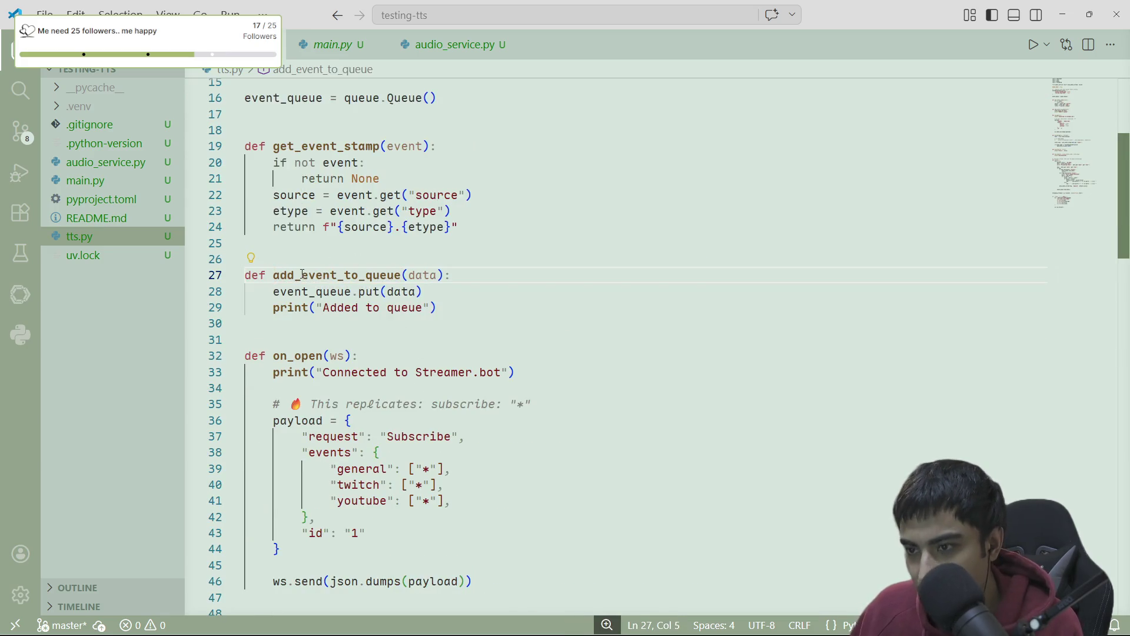
pyautogui.moveTo(281, 291); pyautogui.dragTo(481, 299)
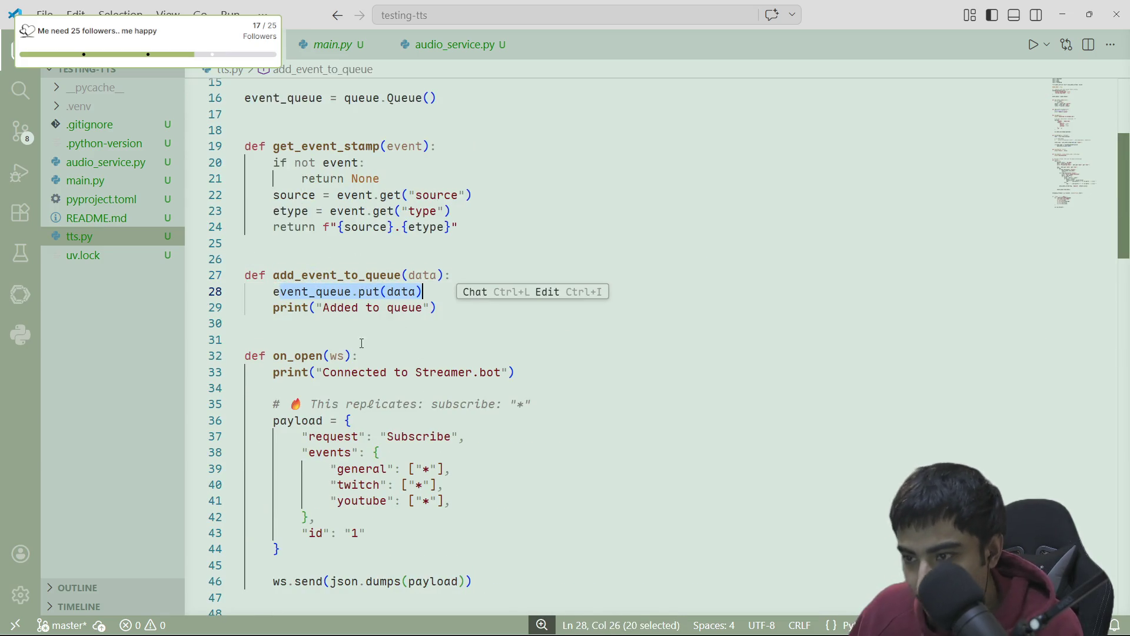
pyautogui.scroll(-1, 353, 373)
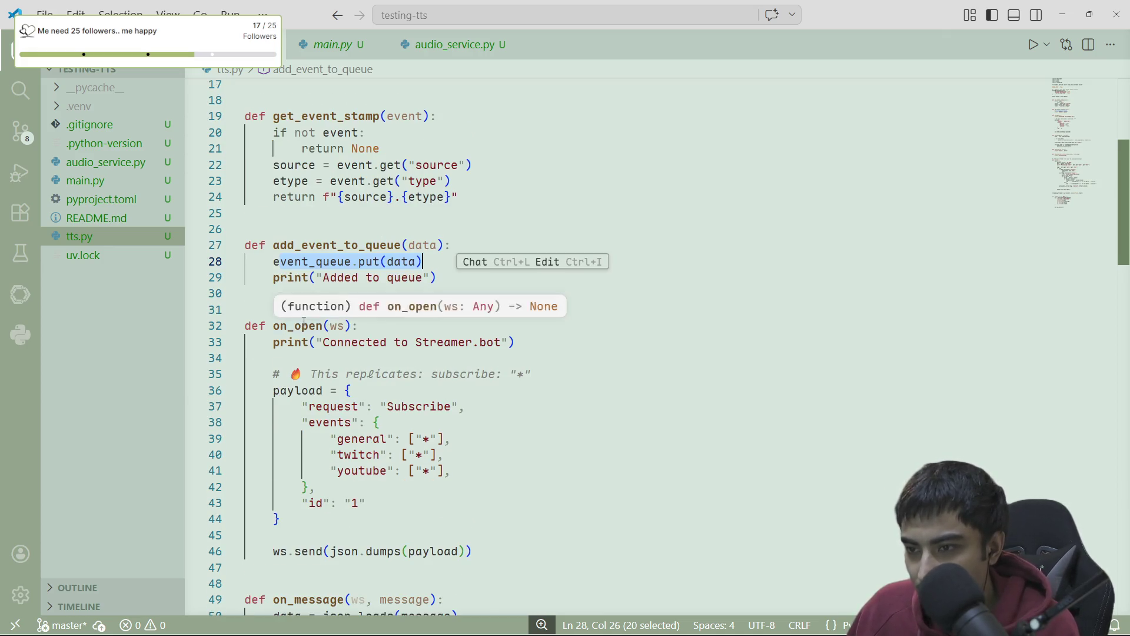
pyautogui.scroll(-3, 301, 326)
pyautogui.scroll(3, 306, 324)
pyautogui.scroll(2, 306, 324)
pyautogui.scroll(-10, 305, 324)
pyautogui.scroll(-5, 378, 393)
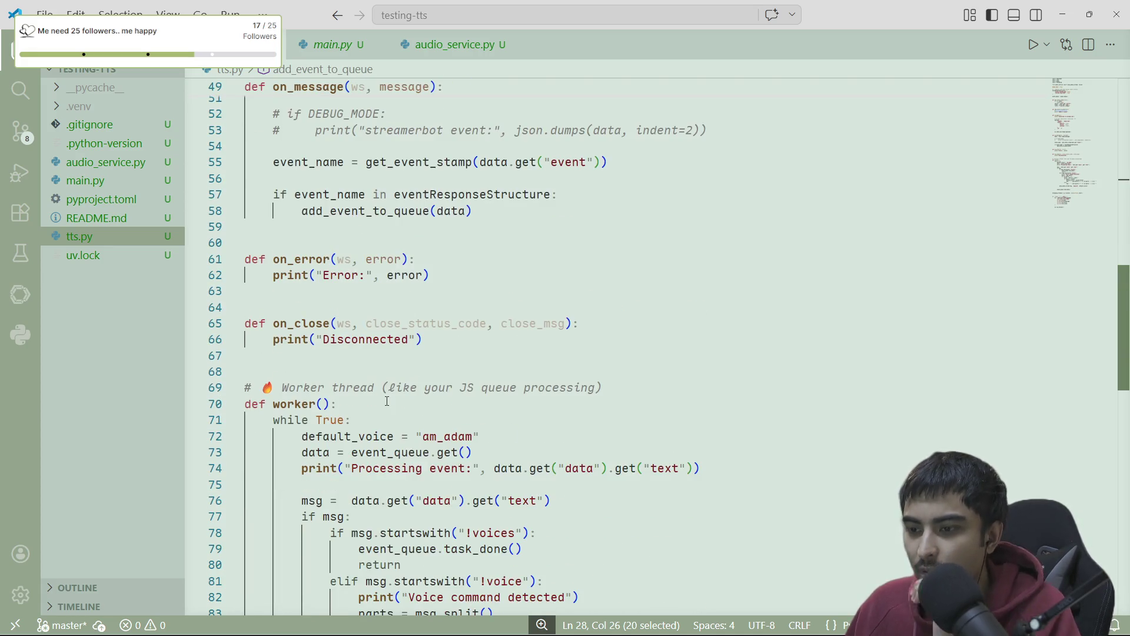
pyautogui.scroll(-1, 309, 355)
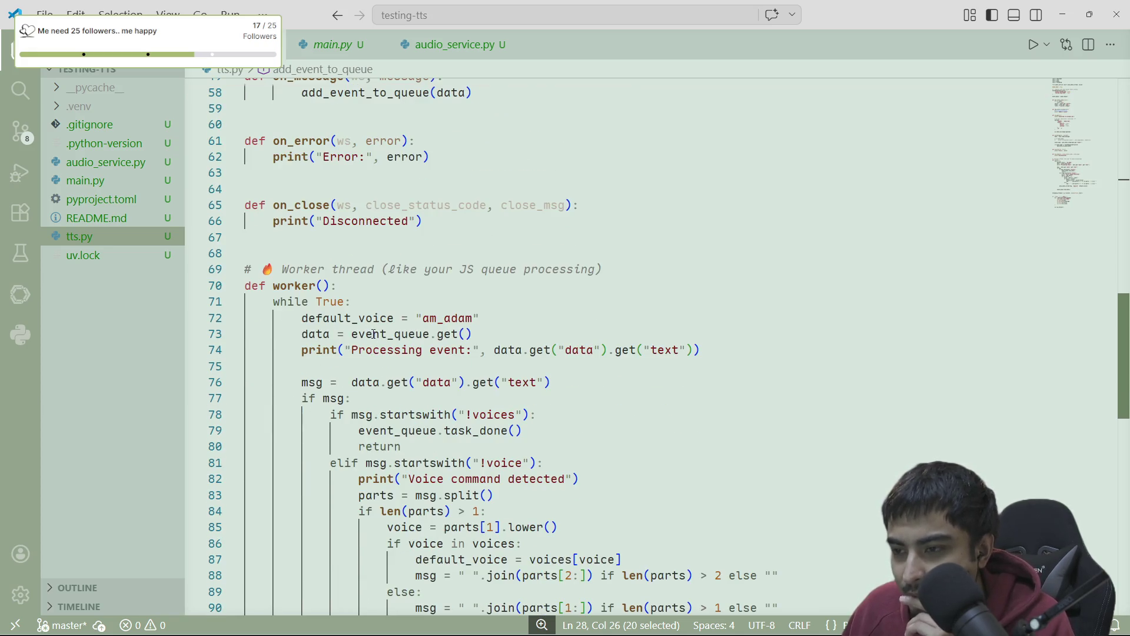
pyautogui.click(374, 334)
pyautogui.hotkey('ctrl', 'Right')
pyautogui.hotkey('ctrl', 'shift', 'Right')
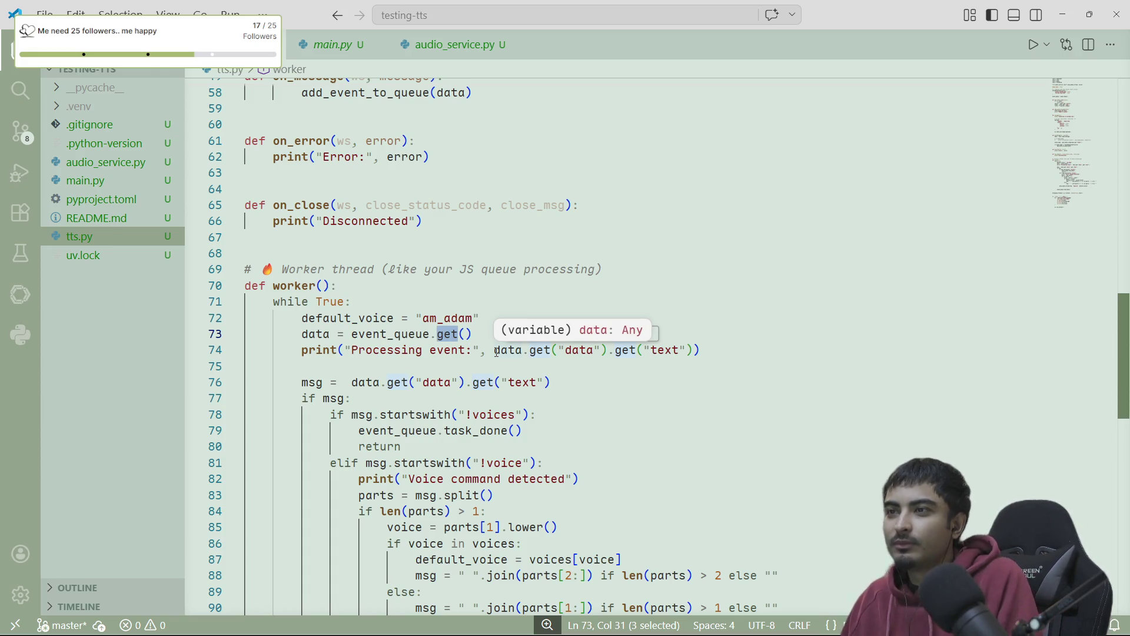
pyautogui.click(736, 349)
pyautogui.scroll(-2, 434, 282)
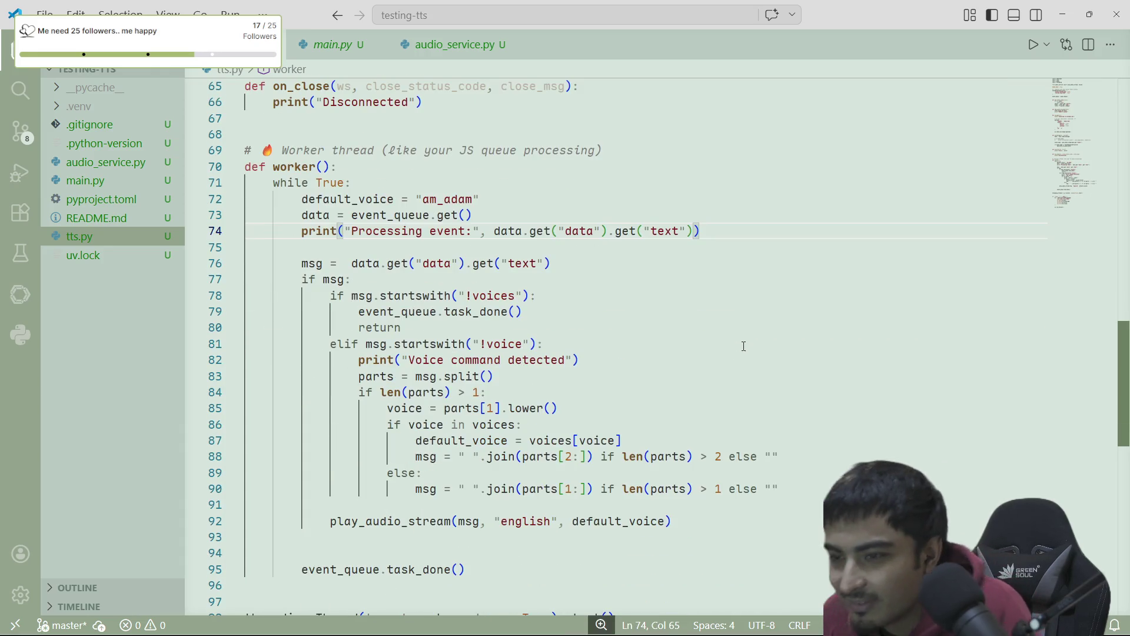
pyautogui.click(556, 263)
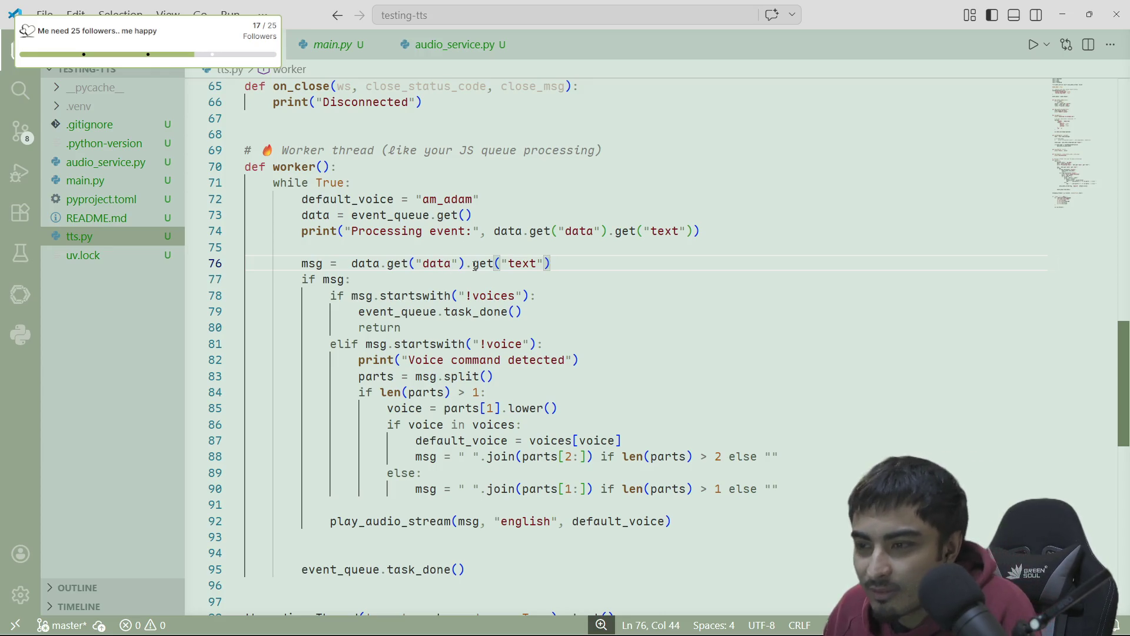
pyautogui.moveTo(551, 263)
pyautogui.mouseDown()
pyautogui.moveTo(261, 263)
pyautogui.moveTo(253, 231)
pyautogui.mouseUp()
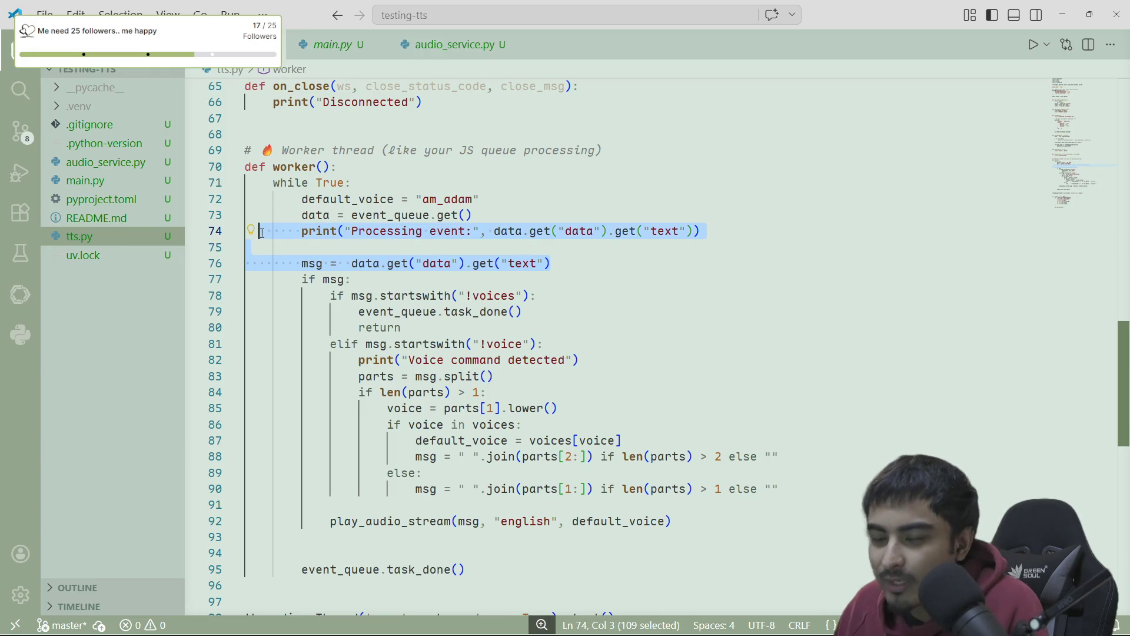
pyautogui.click(609, 282)
pyautogui.moveTo(588, 263)
pyautogui.mouseDown()
pyautogui.moveTo(415, 263)
pyautogui.moveTo(172, 240)
pyautogui.moveTo(356, 183)
pyautogui.moveTo(302, 199)
pyautogui.mouseUp()
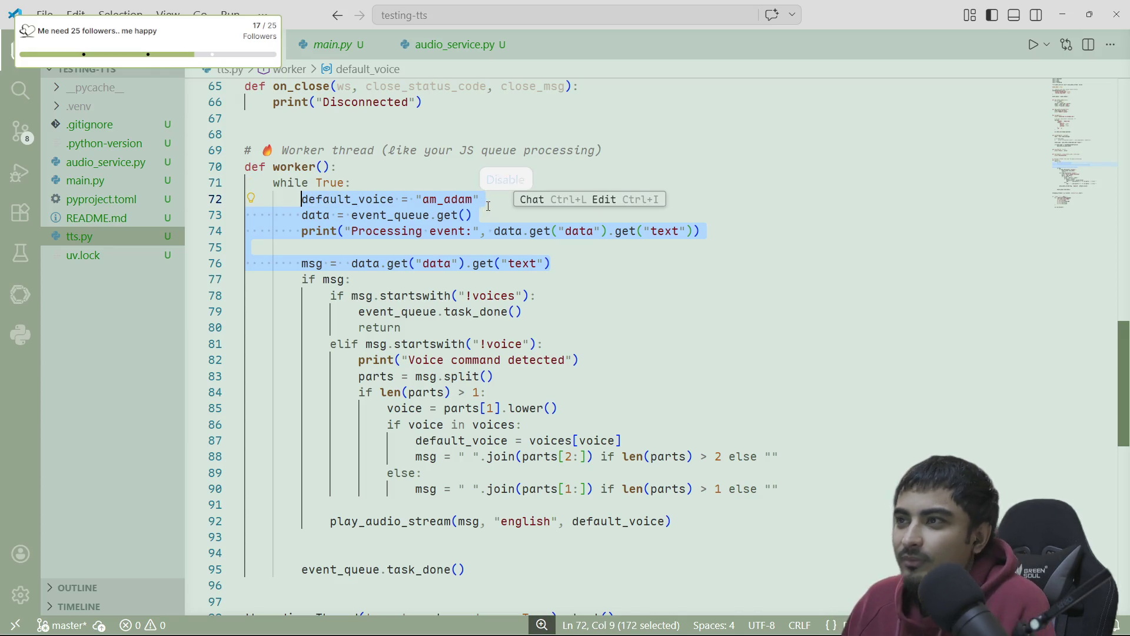
pyautogui.click(353, 250)
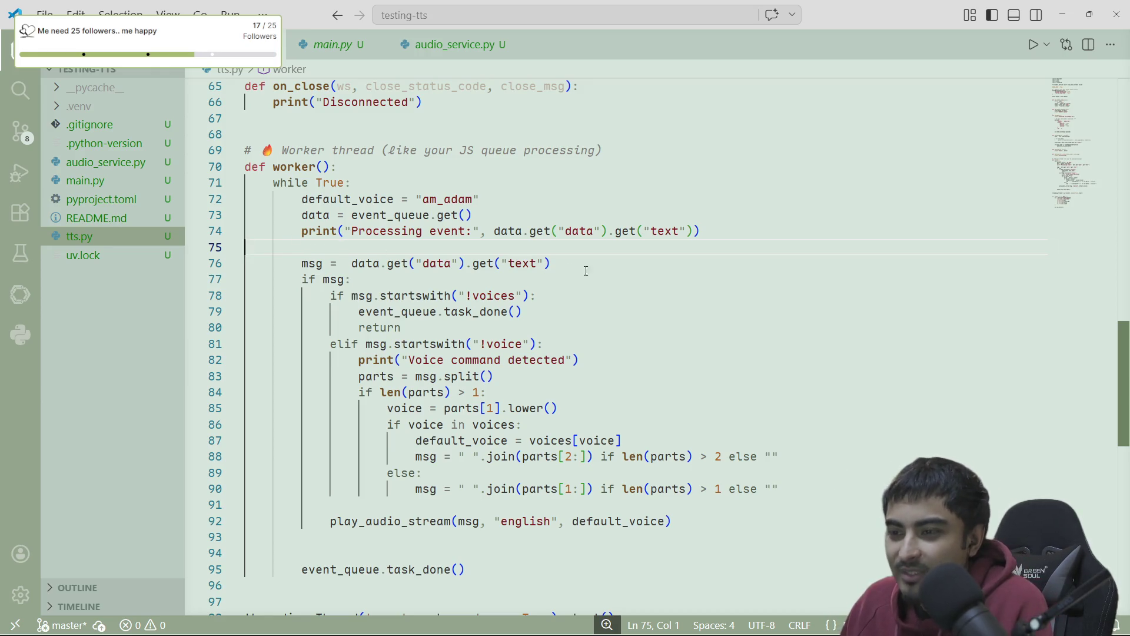
pyautogui.moveTo(596, 270); pyautogui.dragTo(246, 214)
pyautogui.click(322, 227)
pyautogui.click(321, 215)
pyautogui.click(379, 215)
pyautogui.moveTo(783, 492); pyautogui.dragTo(244, 151)
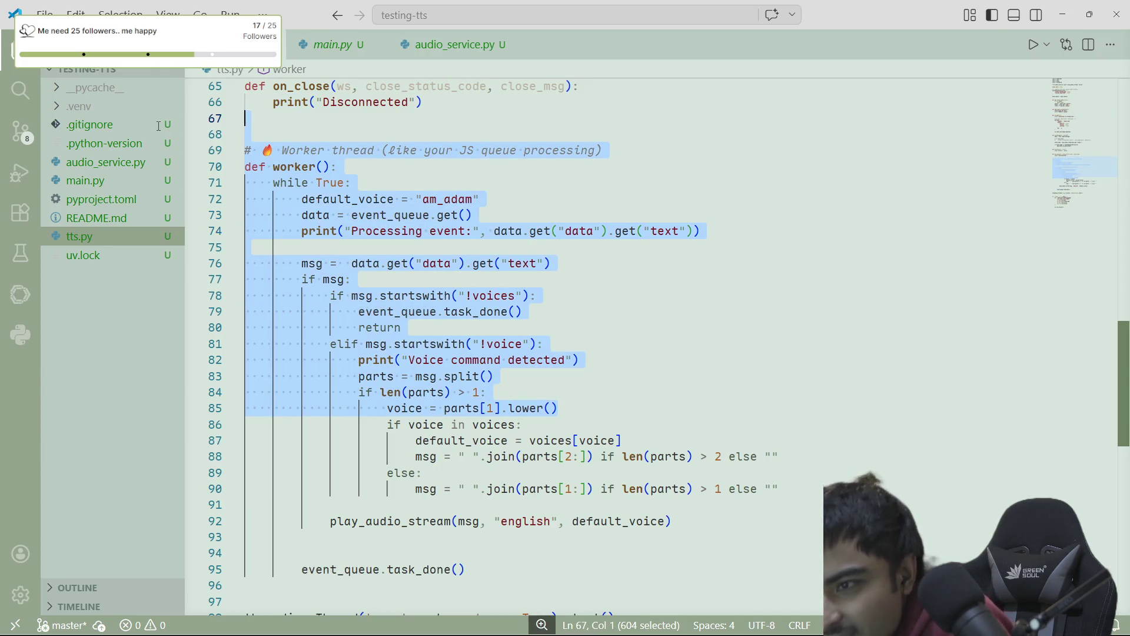
pyautogui.moveTo(330, 344); pyautogui.dragTo(242, 250)
pyautogui.moveTo(330, 537)
pyautogui.mouseDown()
pyautogui.moveTo(353, 183)
pyautogui.moveTo(264, 167)
pyautogui.moveTo(422, 199)
pyautogui.mouseUp()
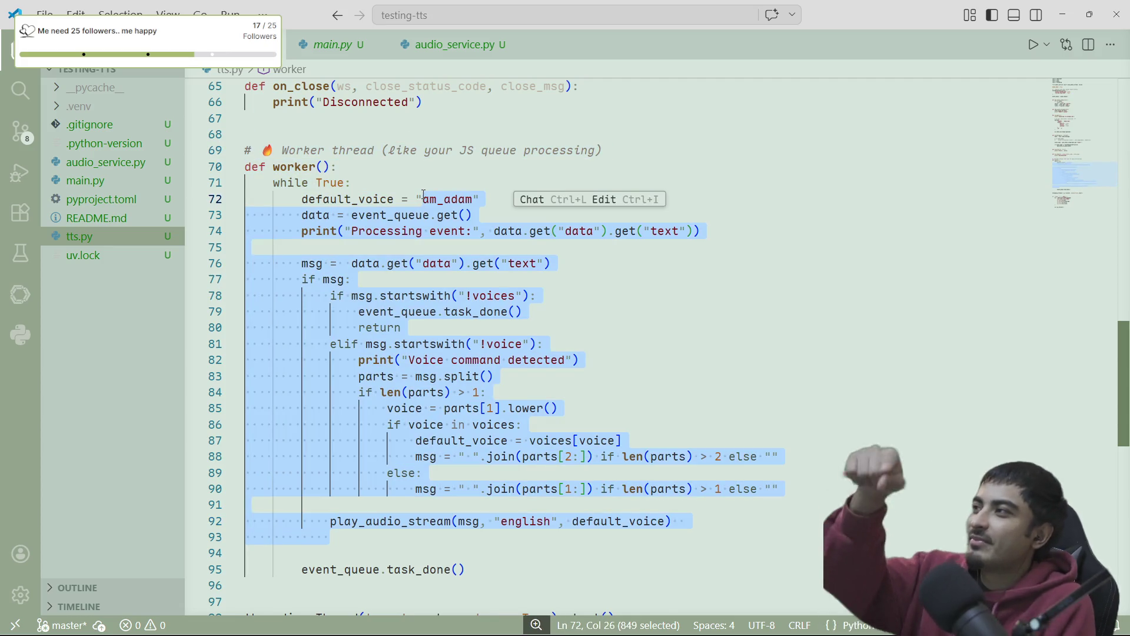
pyautogui.click(564, 301)
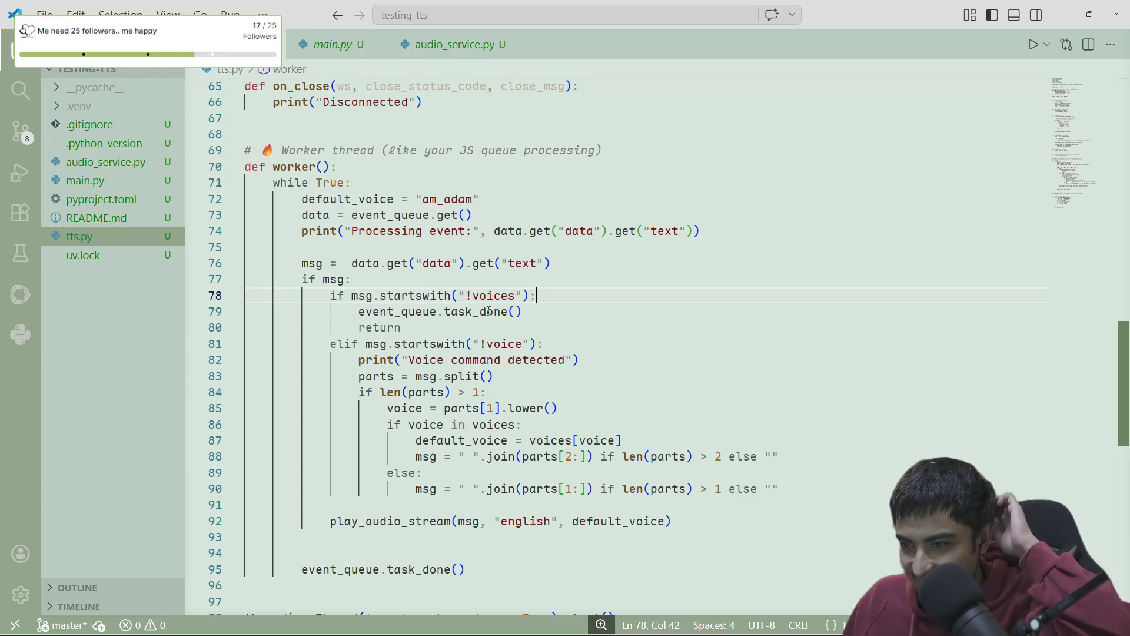
pyautogui.scroll(-1, 495, 343)
pyautogui.scroll(-1, 499, 362)
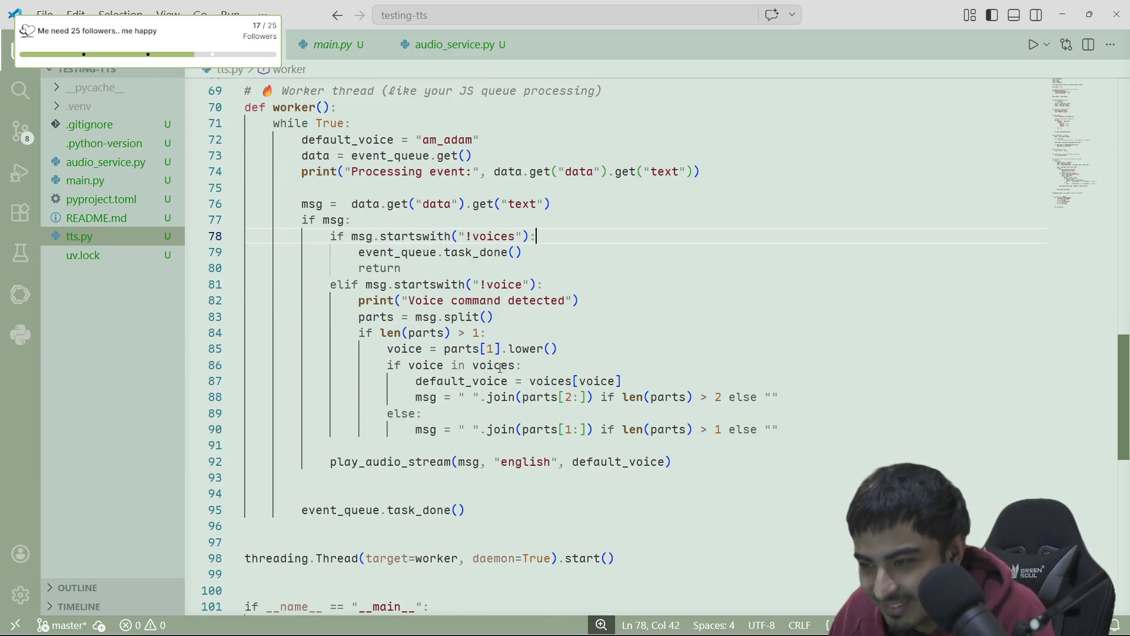
pyautogui.click(364, 511)
pyautogui.doubleClick(424, 511)
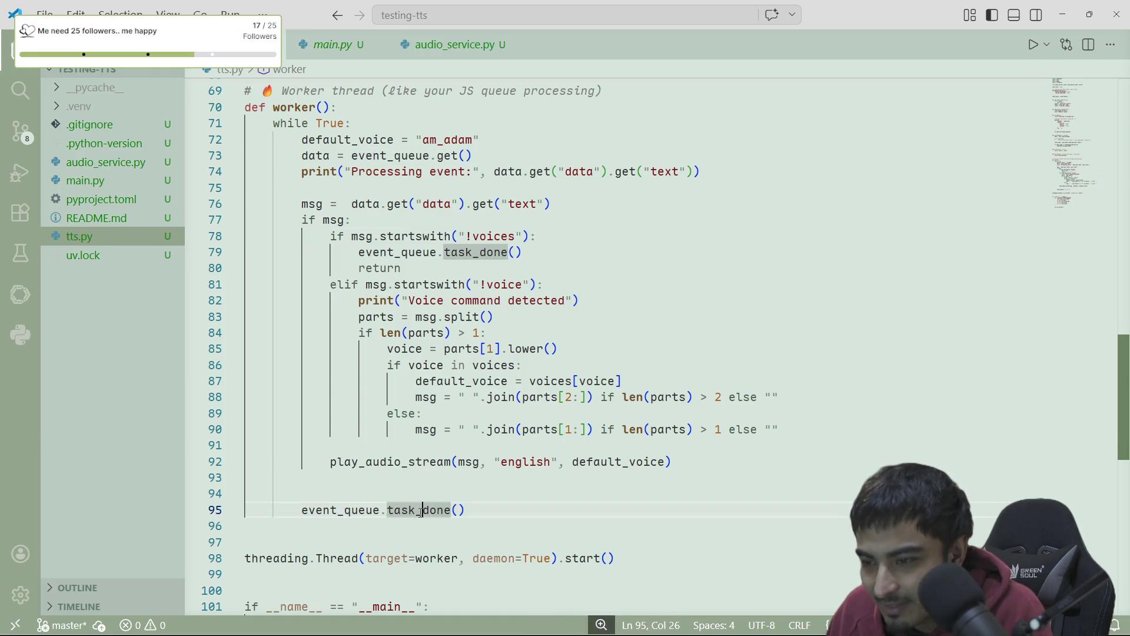
pyautogui.moveTo(424, 511)
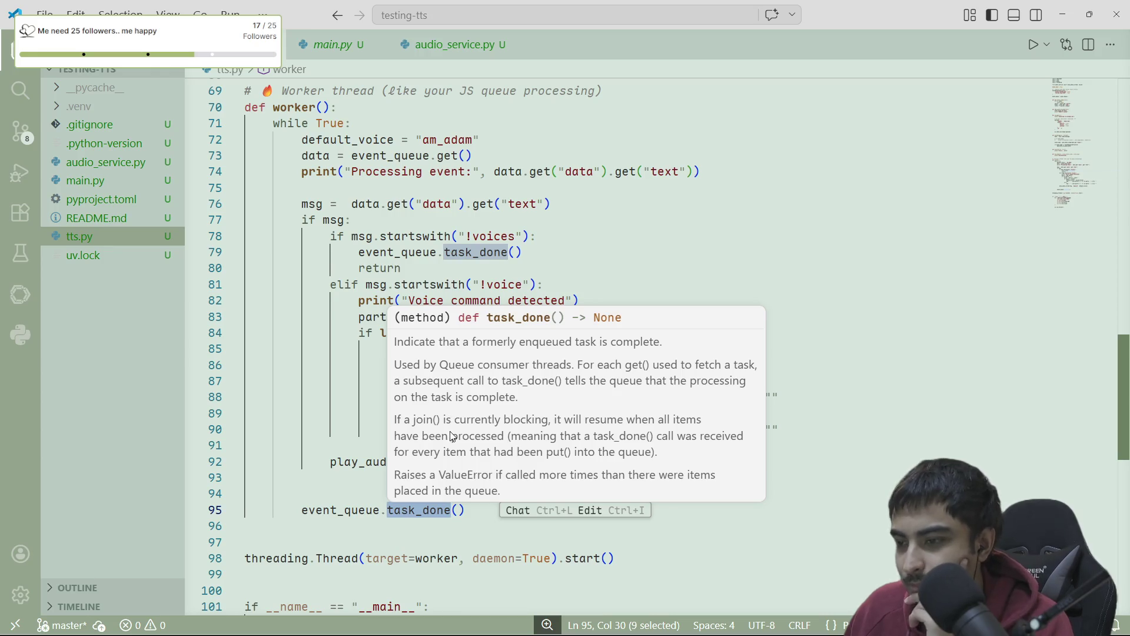
pyautogui.click(325, 395)
pyautogui.scroll(1, 325, 395)
pyautogui.scroll(1, 325, 395)
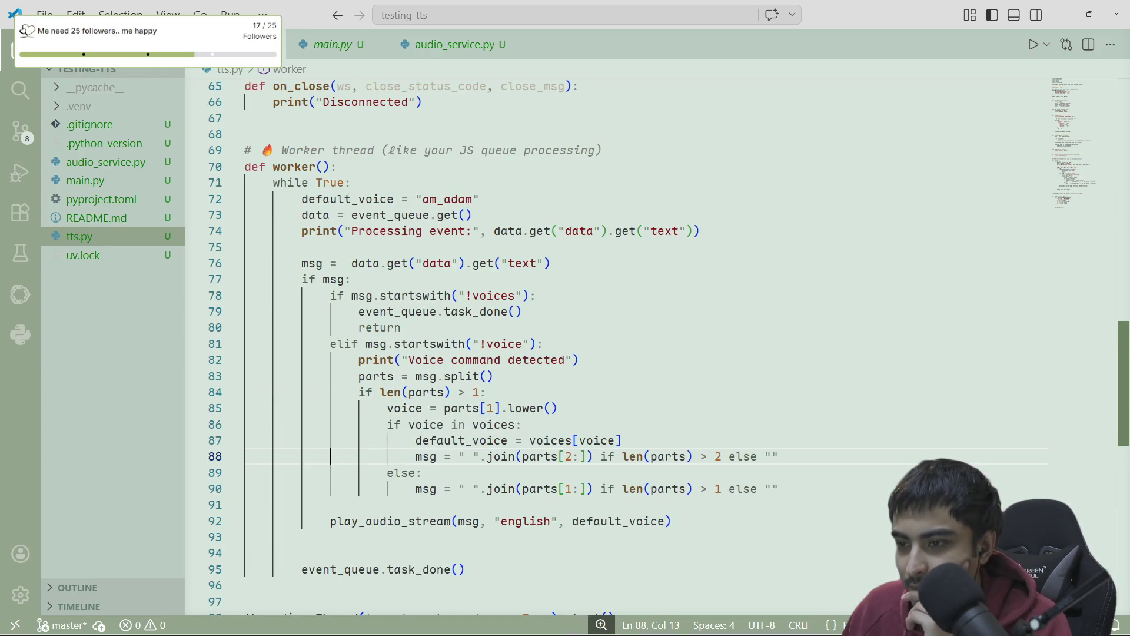
pyautogui.click(437, 569)
pyautogui.scroll(-2, 427, 351)
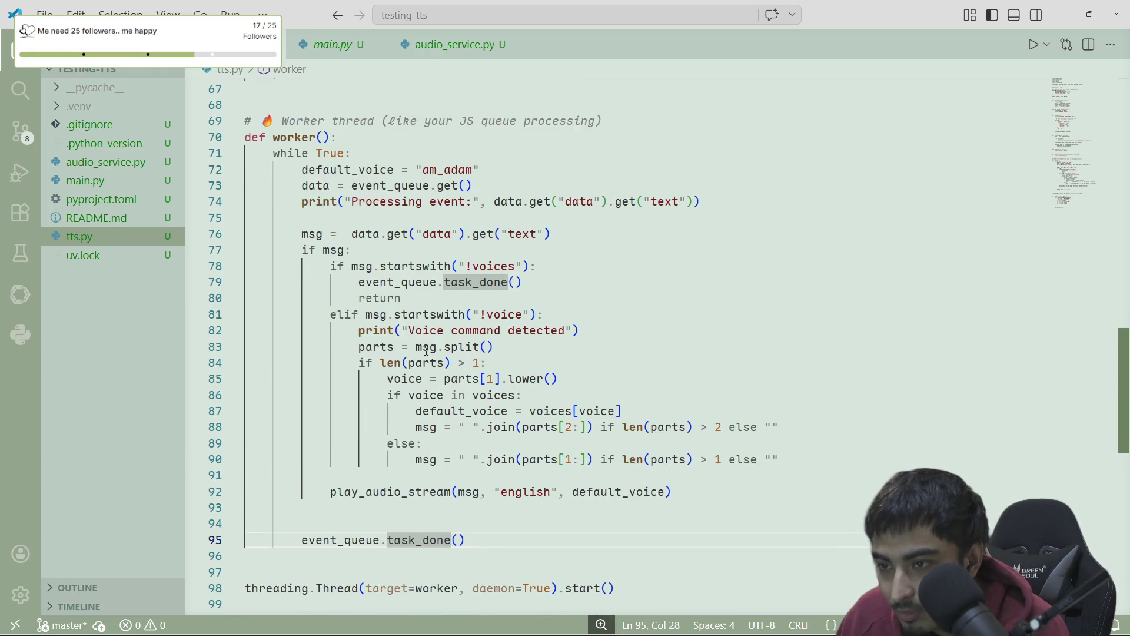
pyautogui.click(540, 254)
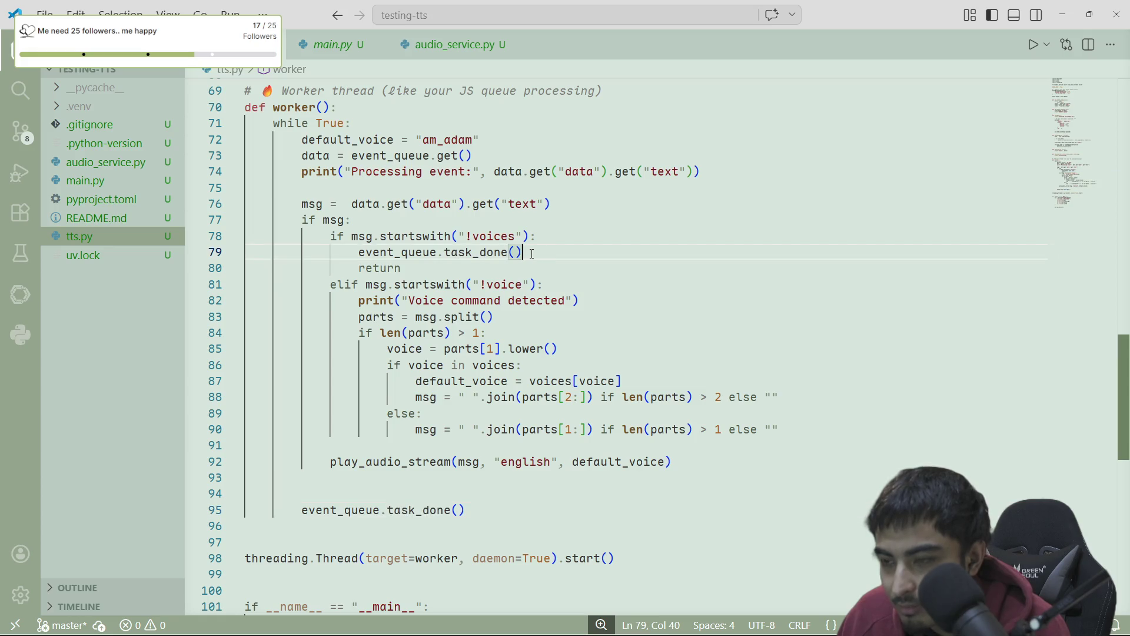
pyautogui.moveTo(509, 257)
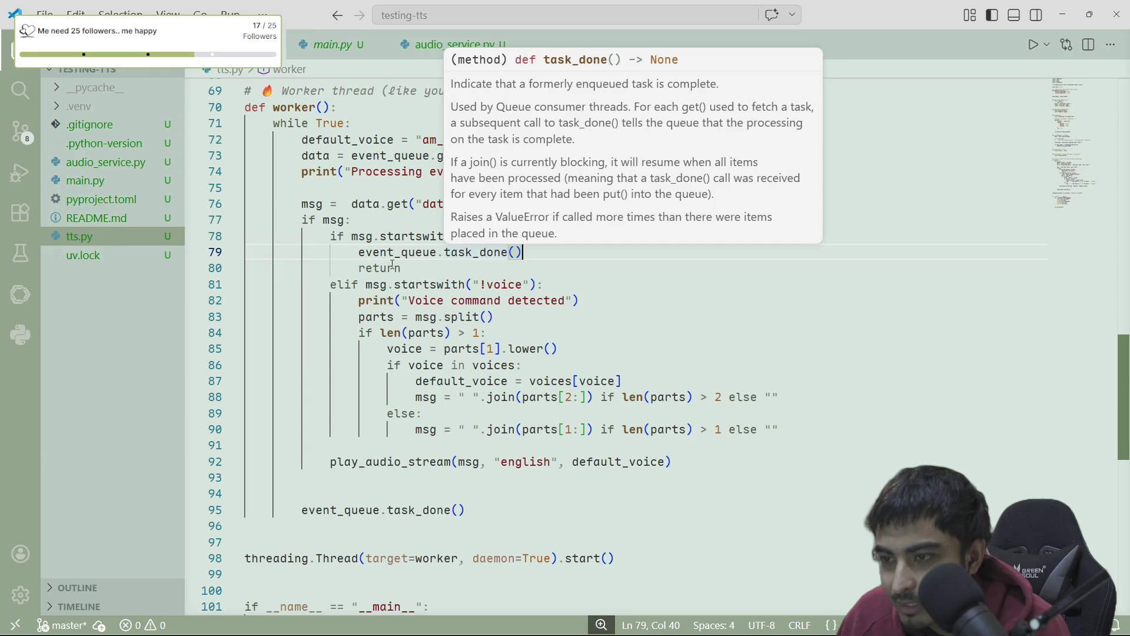
pyautogui.moveTo(464, 291)
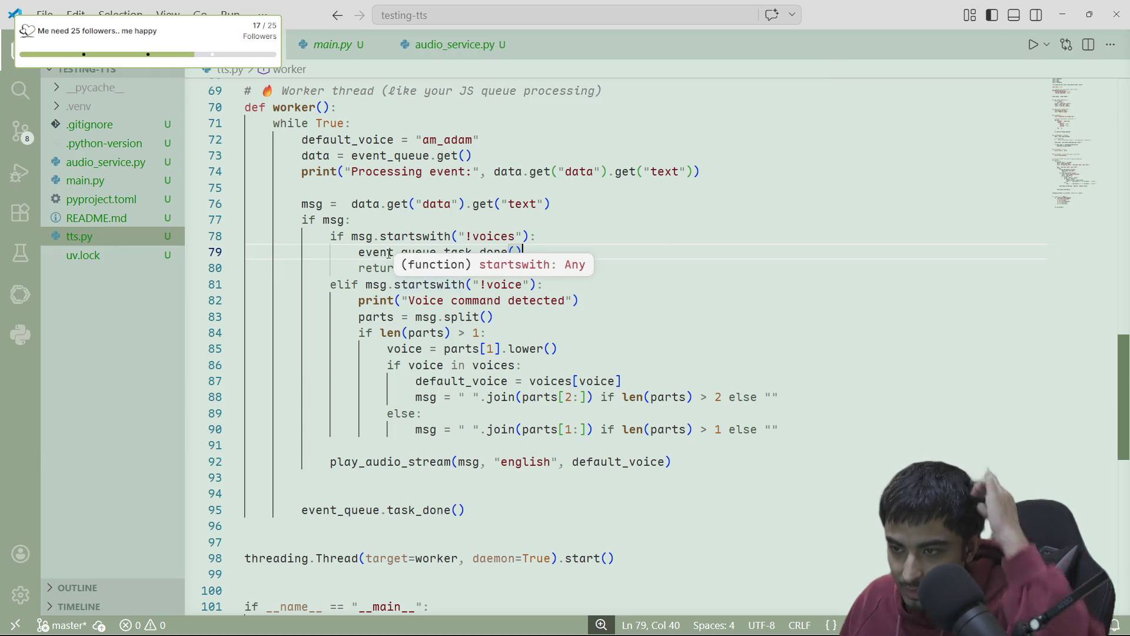
pyautogui.click(439, 254)
pyautogui.doubleClick(440, 254)
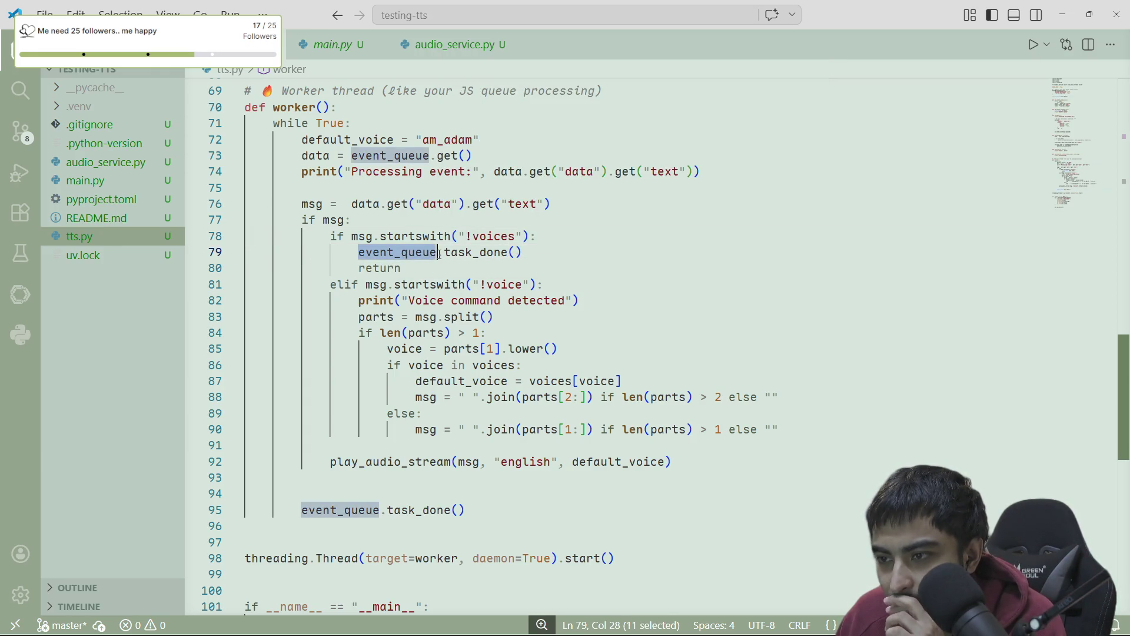
pyautogui.click(301, 221)
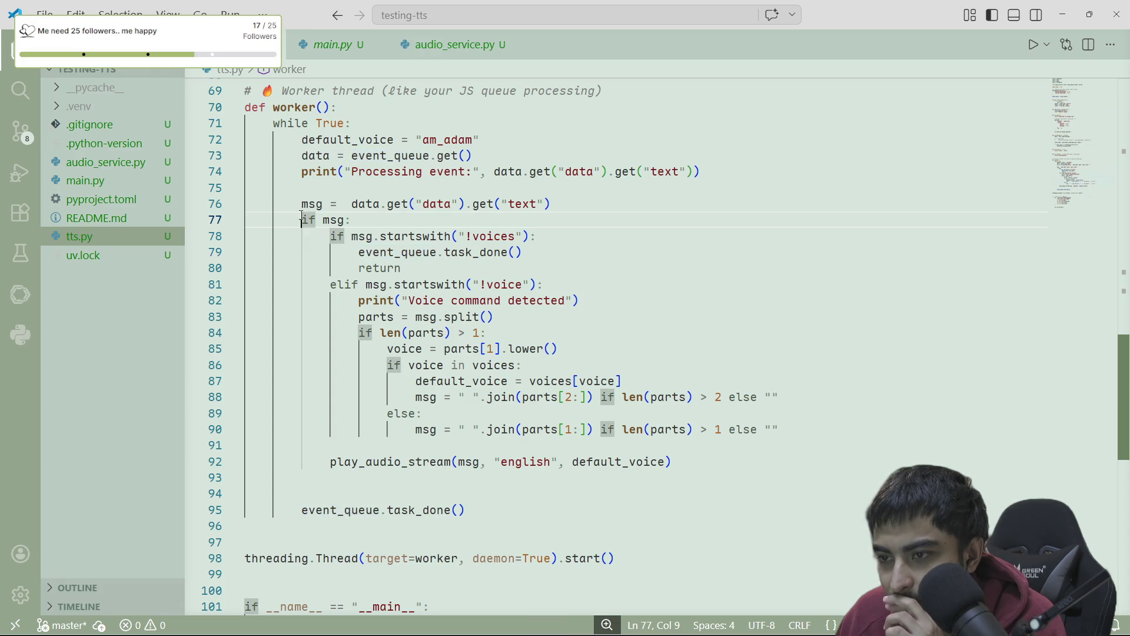
pyautogui.doubleClick(381, 269)
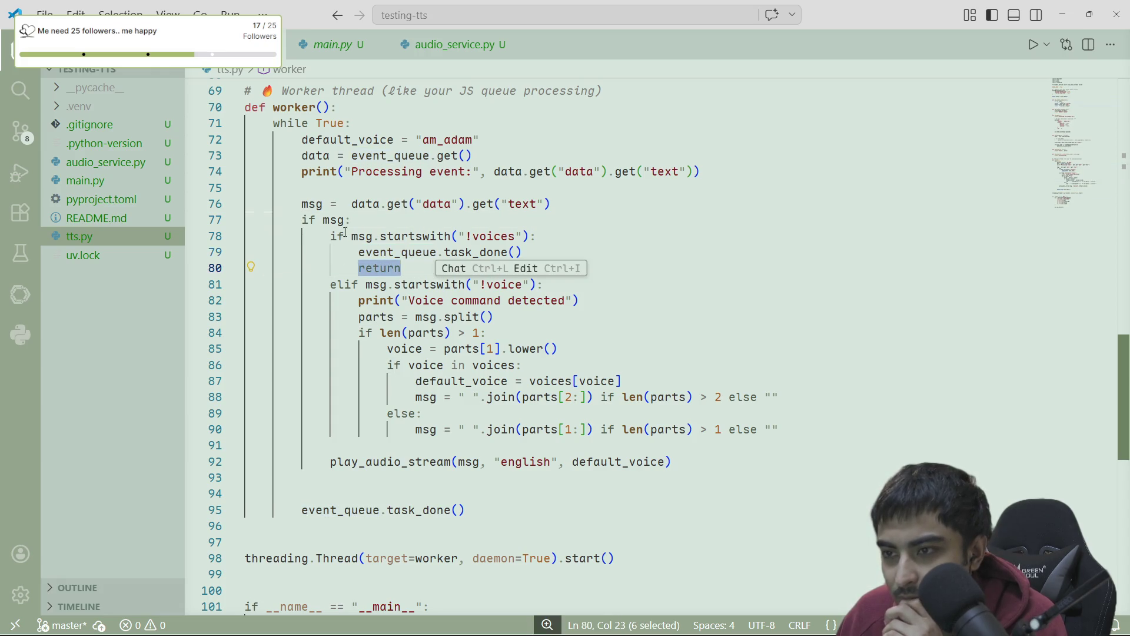
pyautogui.scroll(1, 350, 235)
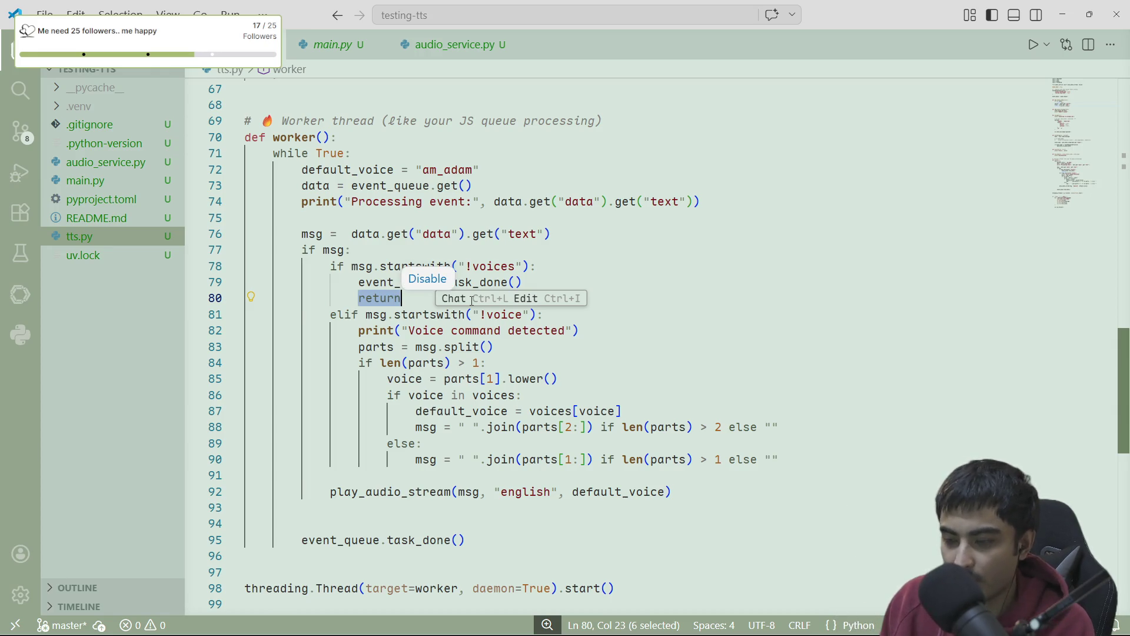
# Replace break with continue on line 80, keeping event_queue.task_done() uncommented on line 79.
pyautogui.write('break')
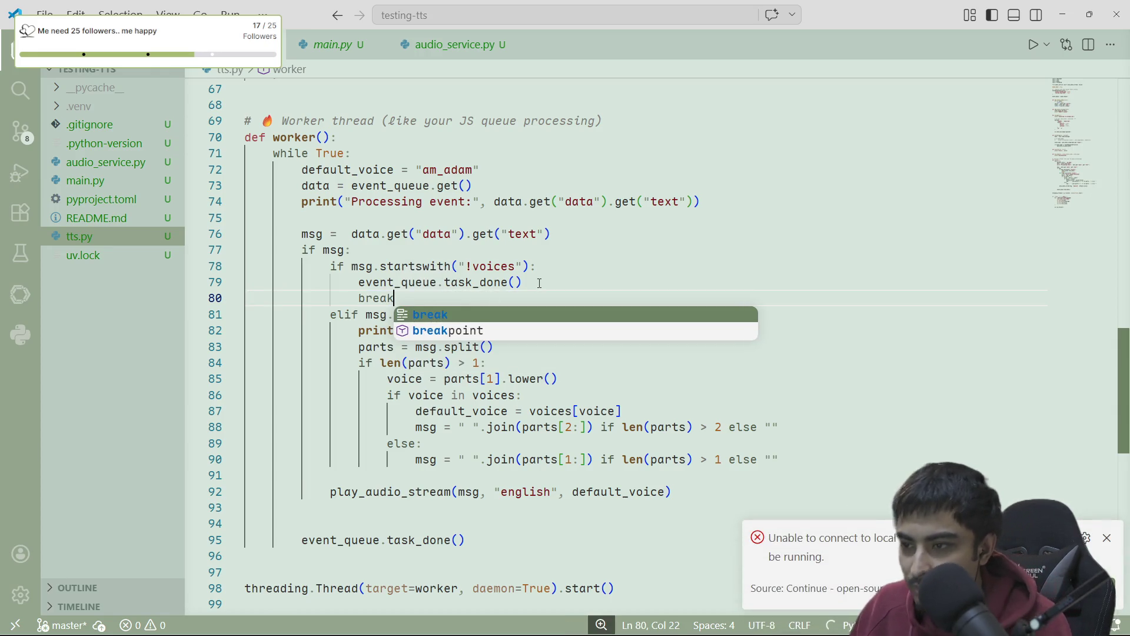
pyautogui.click(539, 283)
pyautogui.hotkey('ctrl', '/')
pyautogui.doubleClick(366, 298)
pyautogui.doubleClick(289, 138)
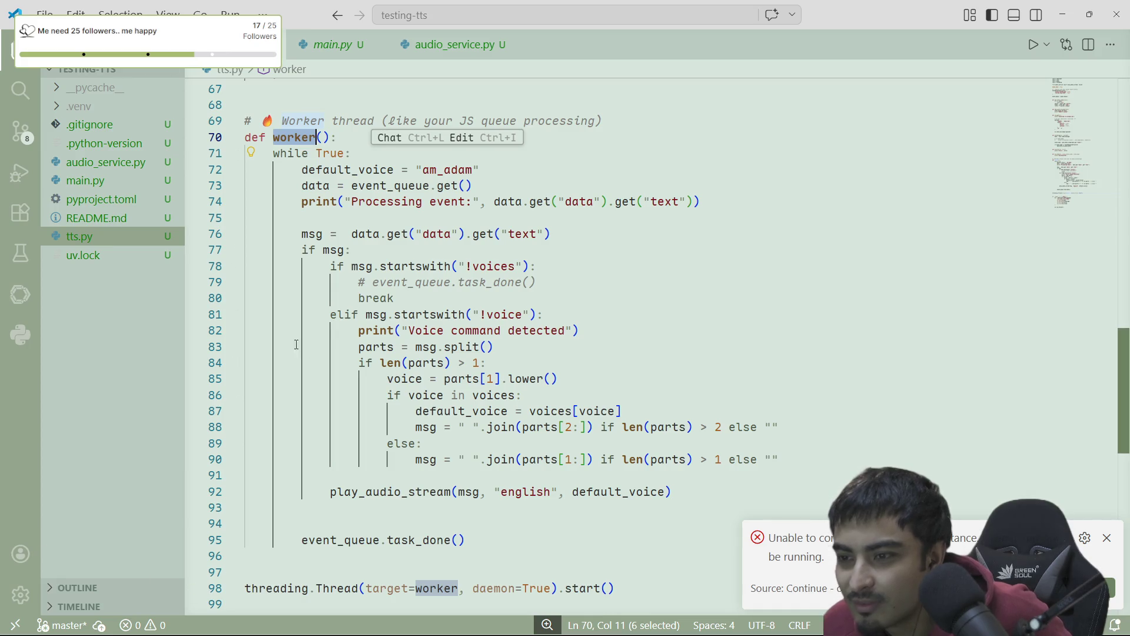
pyautogui.doubleClick(380, 298)
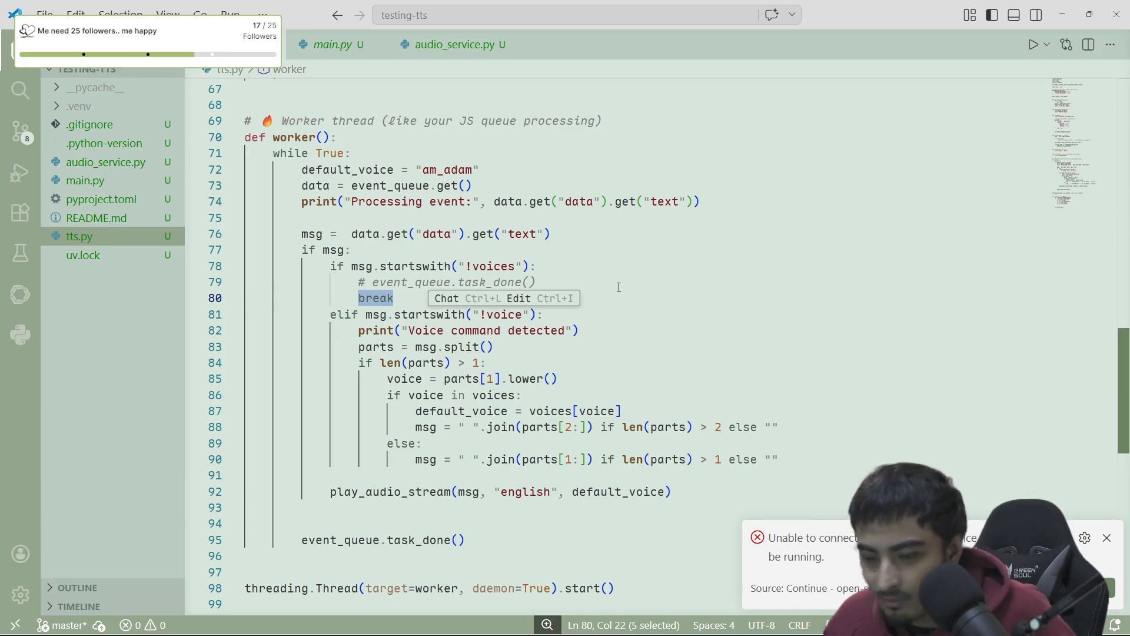
pyautogui.write('continue')
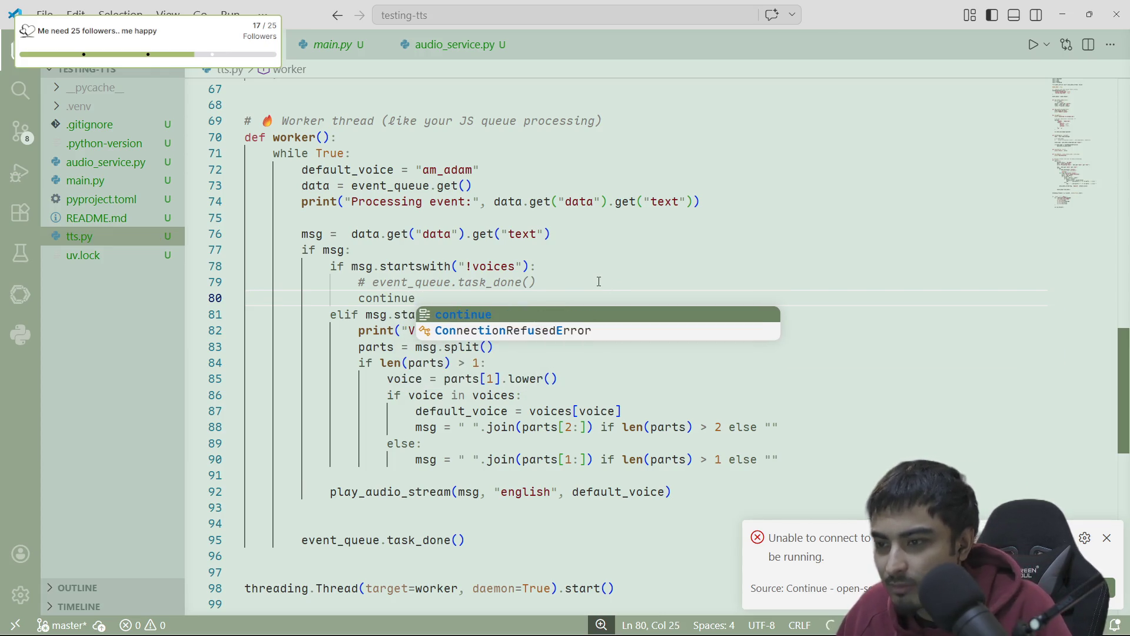
pyautogui.click(599, 281)
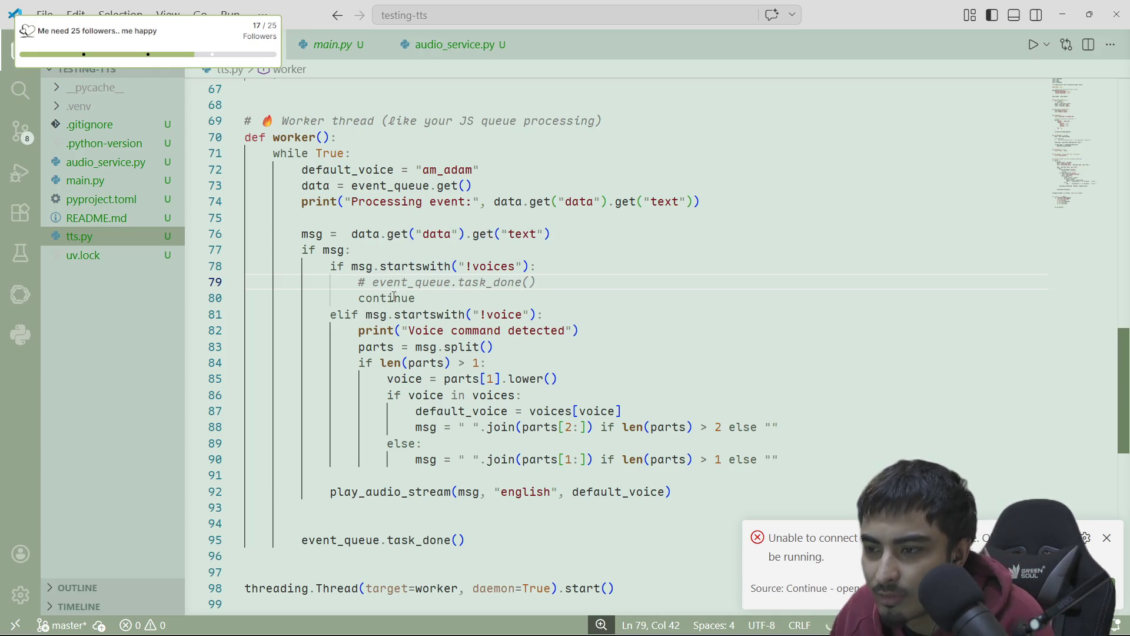
pyautogui.doubleClick(388, 298)
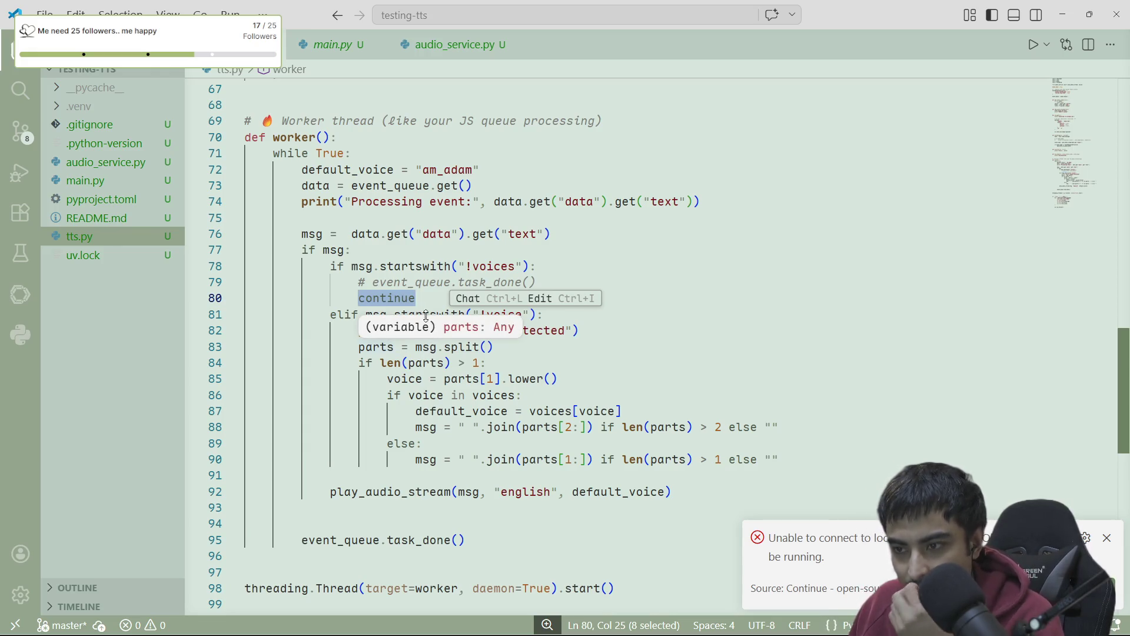
pyautogui.click(565, 283)
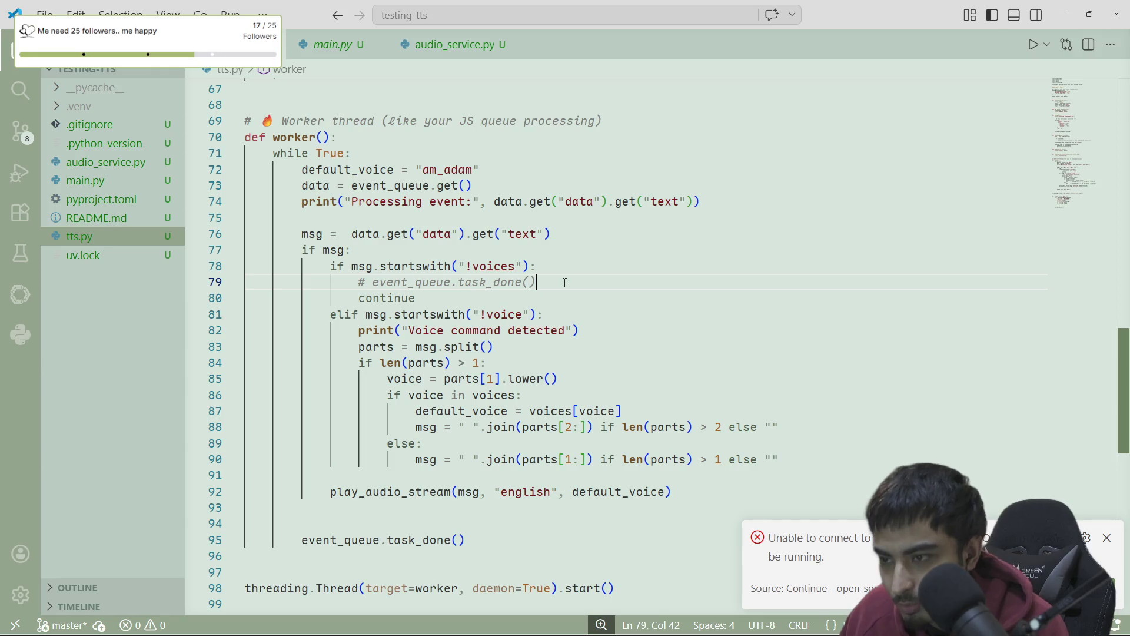
pyautogui.hotkey('ctrl', '/')
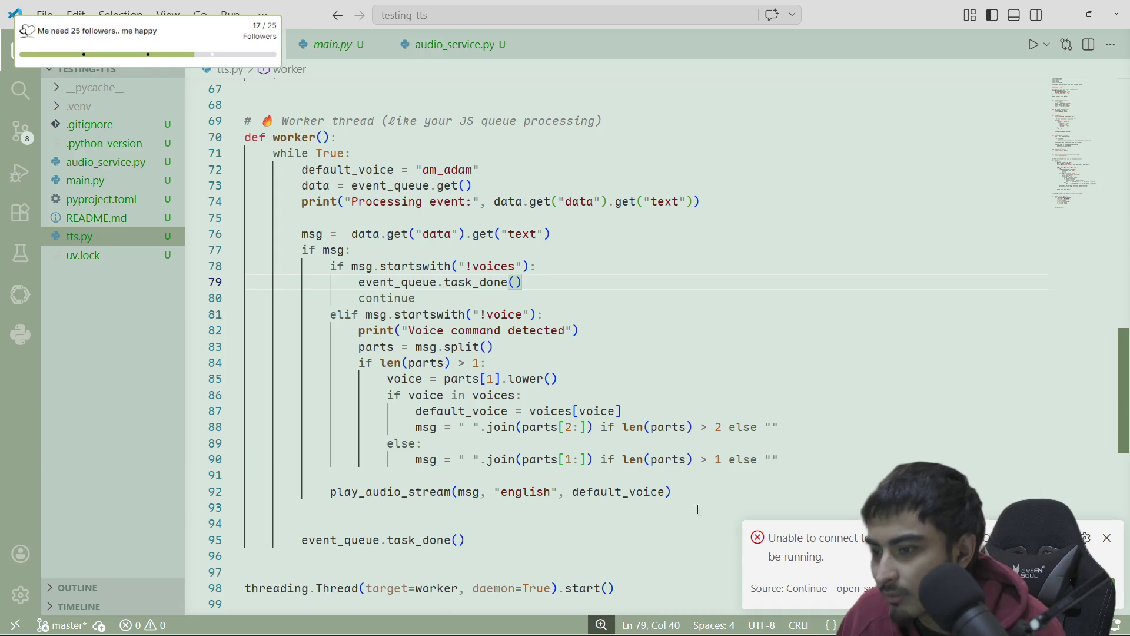
pyautogui.hotkey('alt', 'Tab')
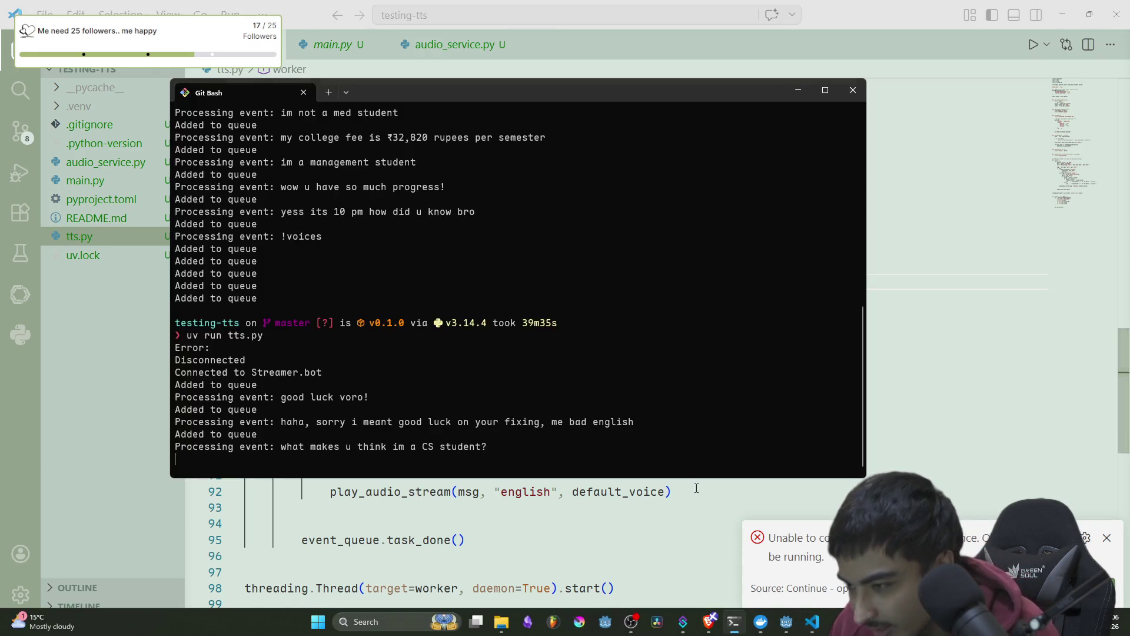
# Stop the tts.py bot and rerun uv run tts.py so it runs with the fix.
pyautogui.hotkey('ctrl', 'c')
pyautogui.press('Up')
pyautogui.press('Return')
pyautogui.hotkey('ctrl', 'c')
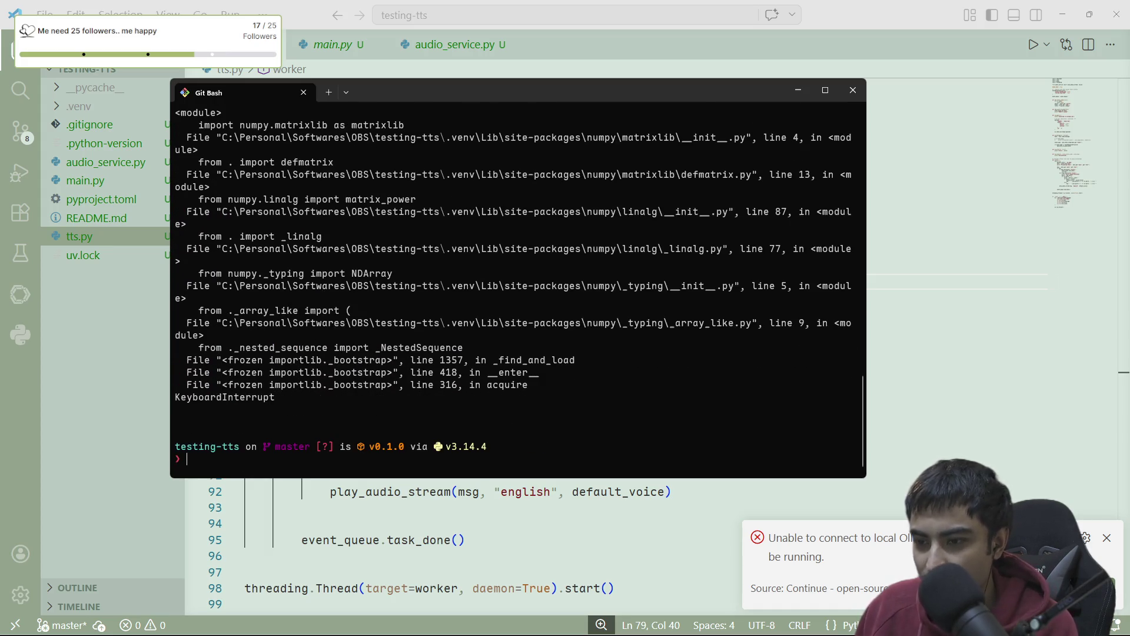
pyautogui.press('Up')
pyautogui.press('Return')
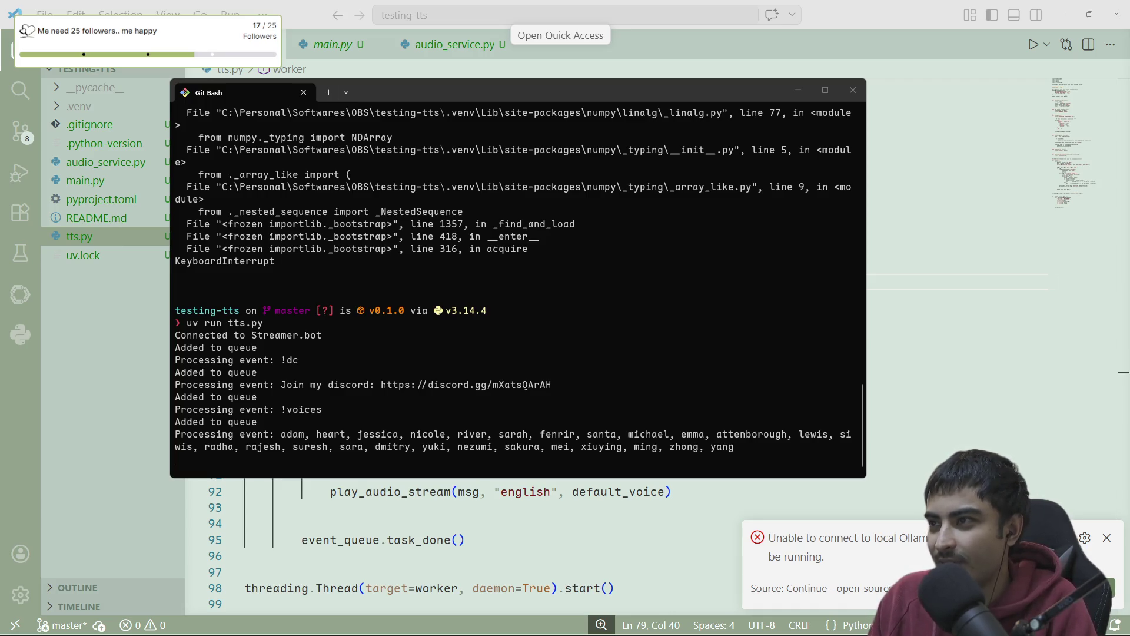
pyautogui.click(954, 169)
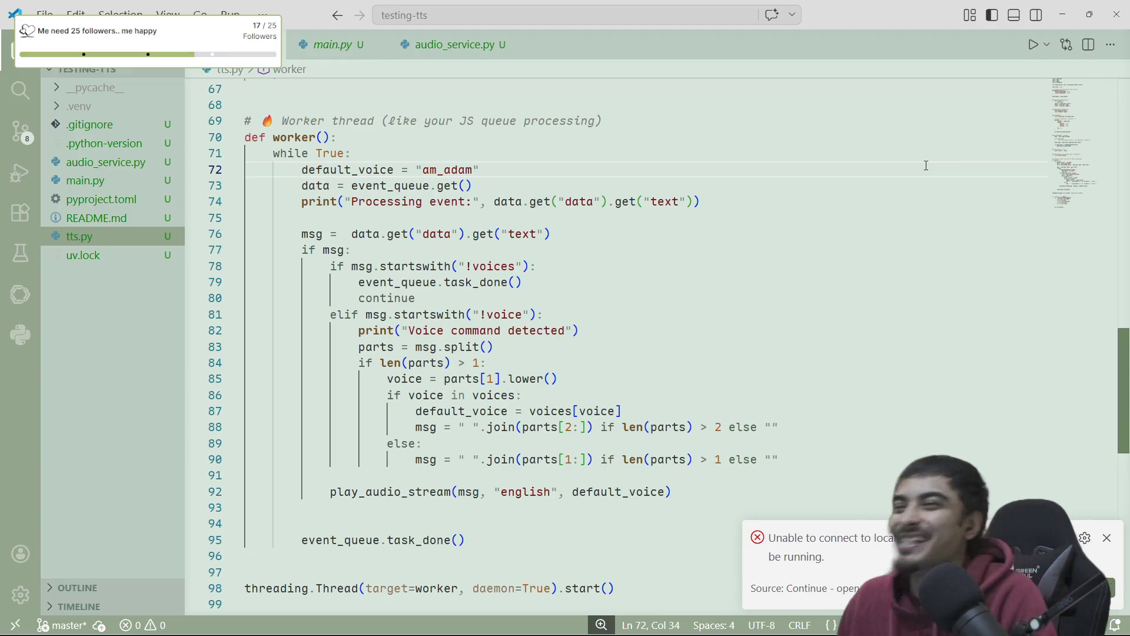
# Close the VS Code window and the testing-tts project folder window.
pyautogui.click(1117, 15)
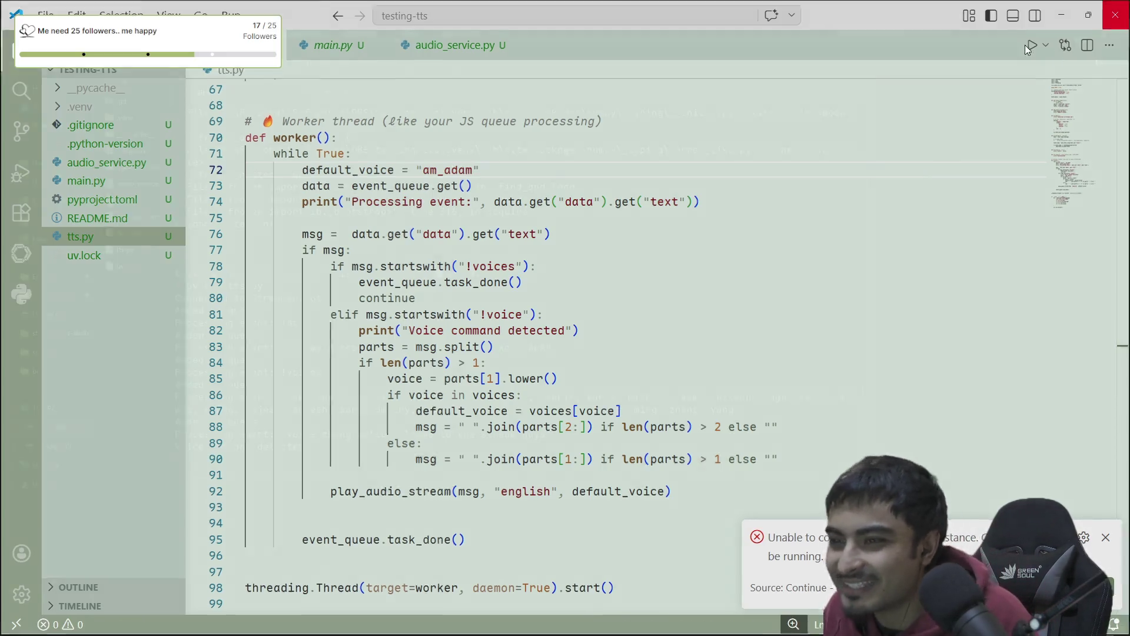
pyautogui.click(942, 183)
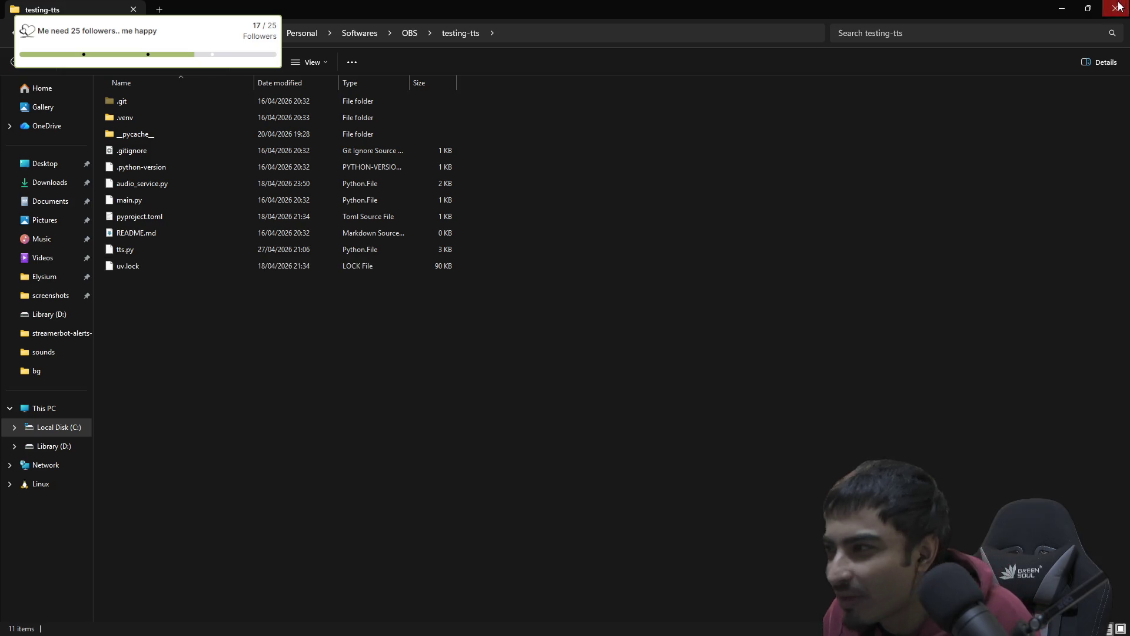
pyautogui.click(1115, 9)
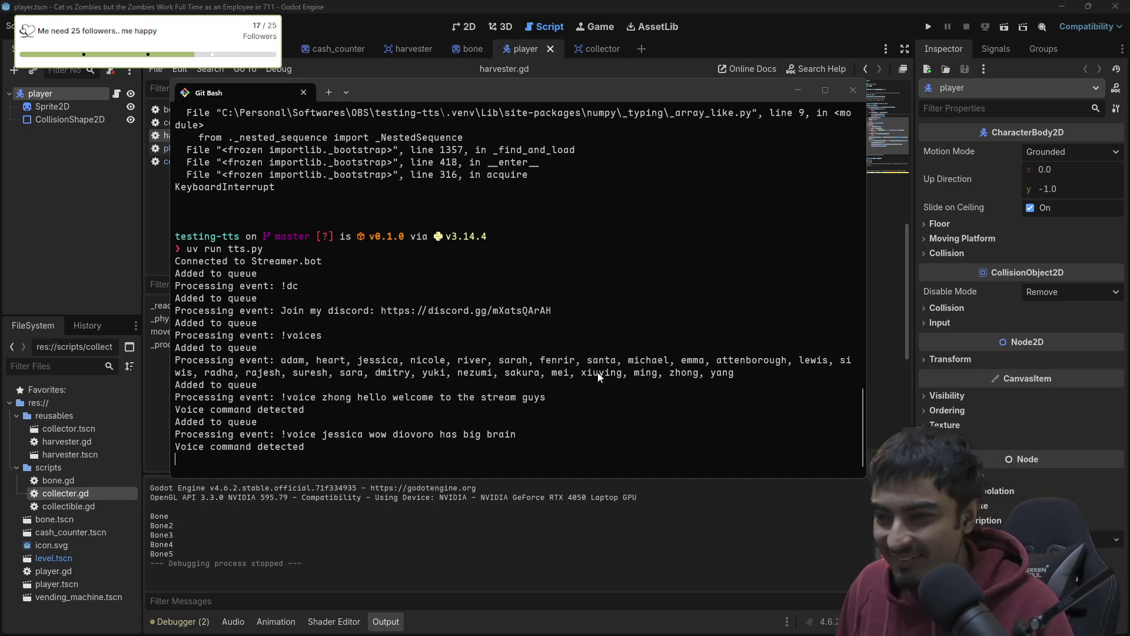
# Run the project, walk the player onto the Harvester and back, then stop the game.
pyautogui.click(325, 520)
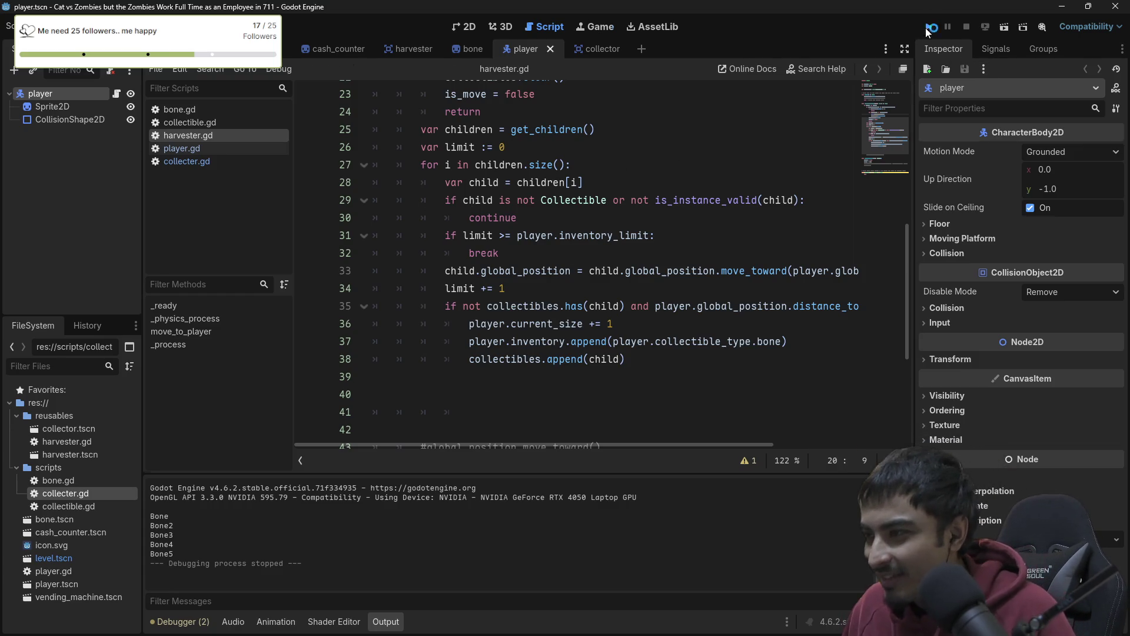
pyautogui.click(928, 29)
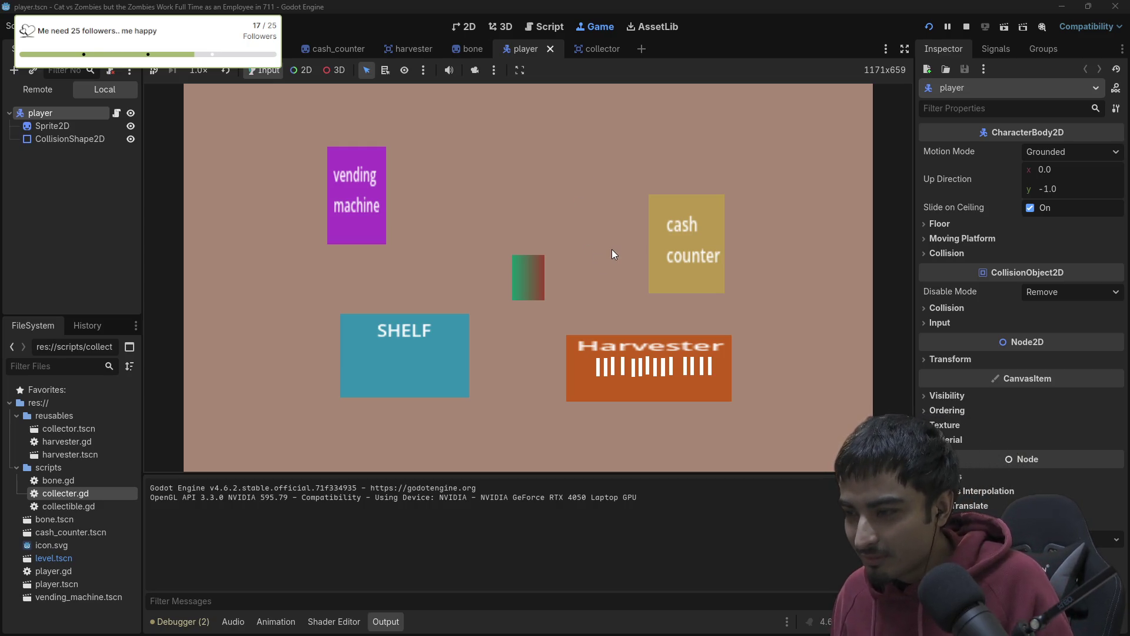
pyautogui.press('Right')
pyautogui.press('Down')
pyautogui.press('Up')
pyautogui.press('Left')
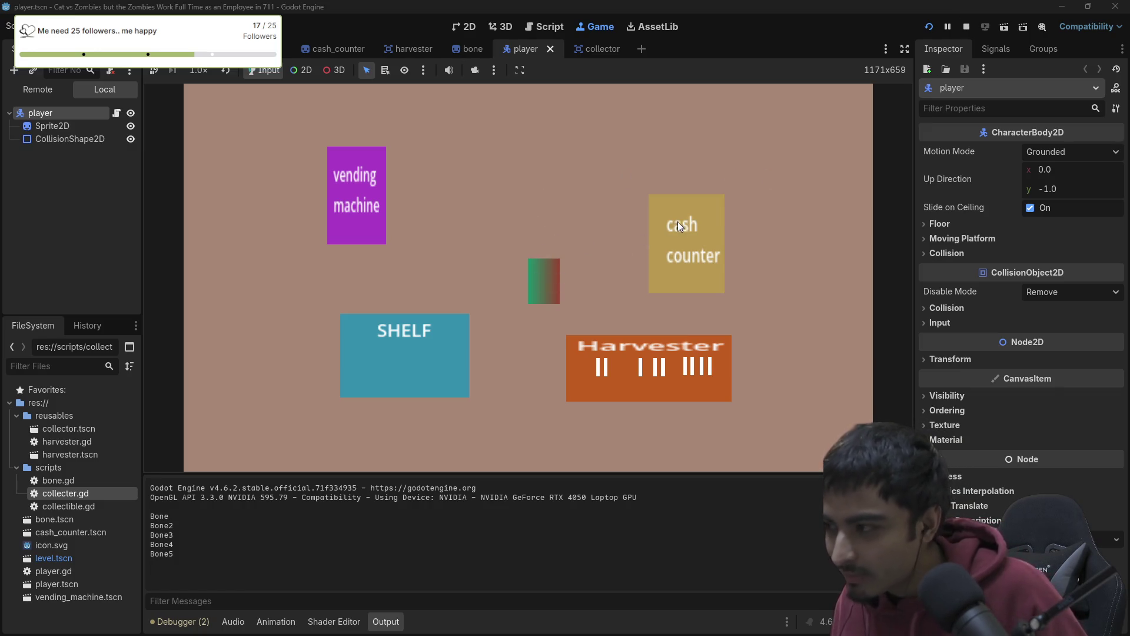
pyautogui.click(967, 26)
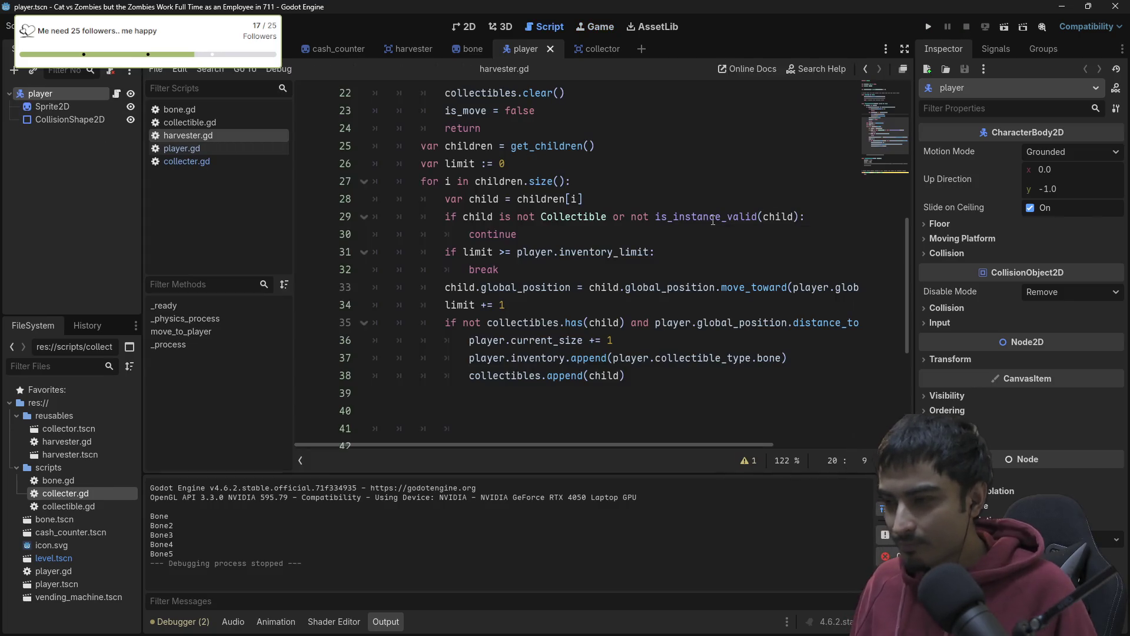
pyautogui.scroll(2, 713, 220)
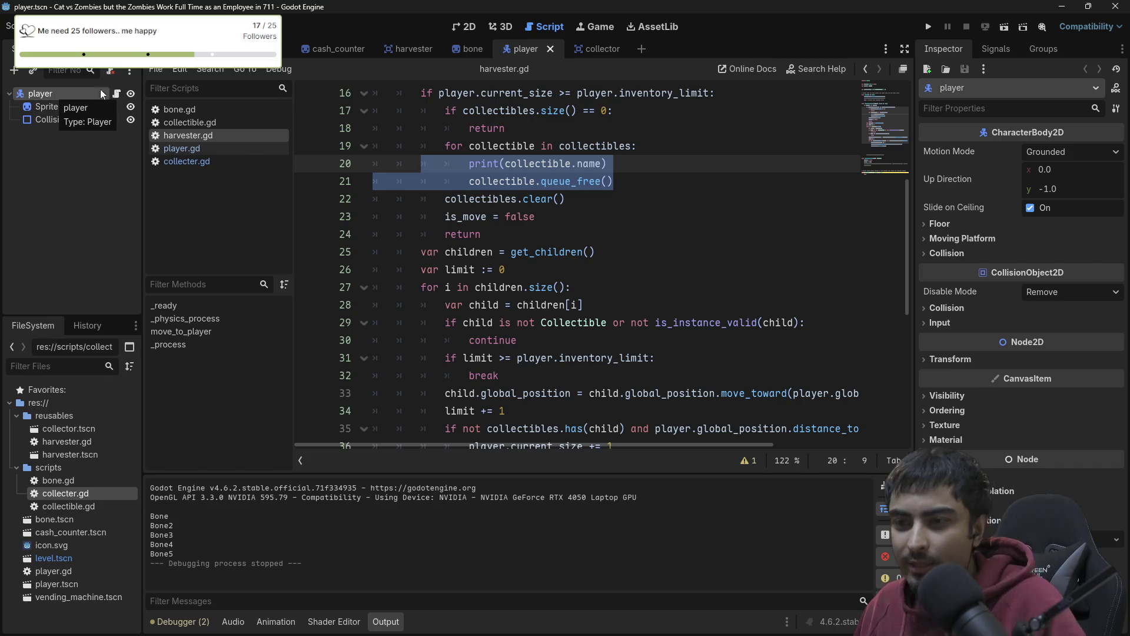
# Create a Node2D child under player and rename it Inventory.
pyautogui.hotkey('ctrl', 'a')
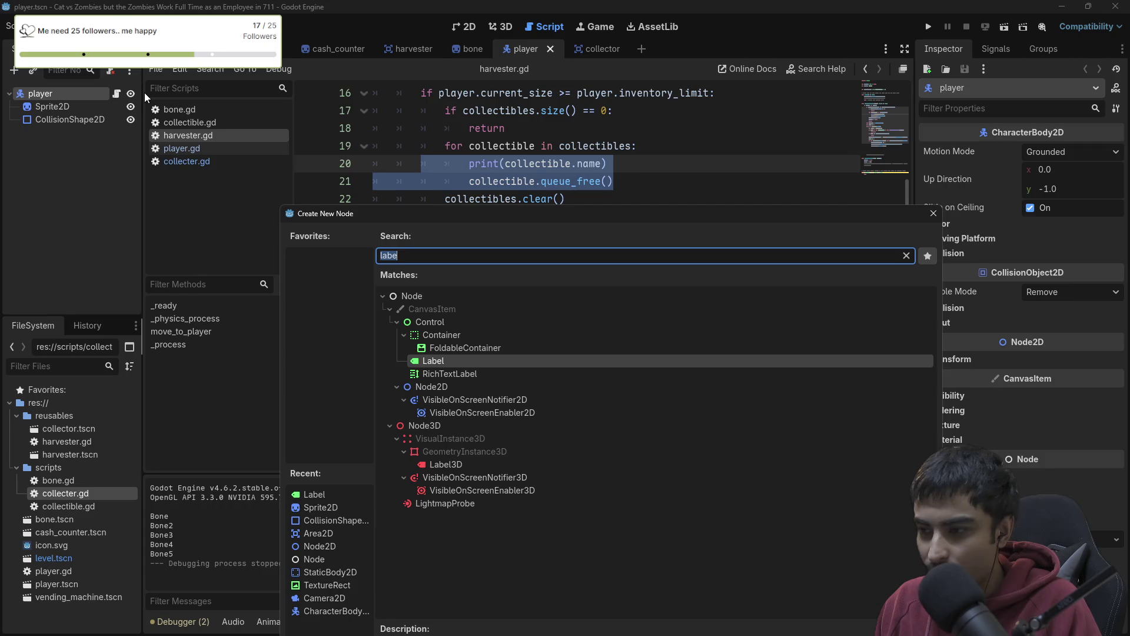
pyautogui.write('node')
pyautogui.press('Down')
pyautogui.press('Down')
pyautogui.press('Return')
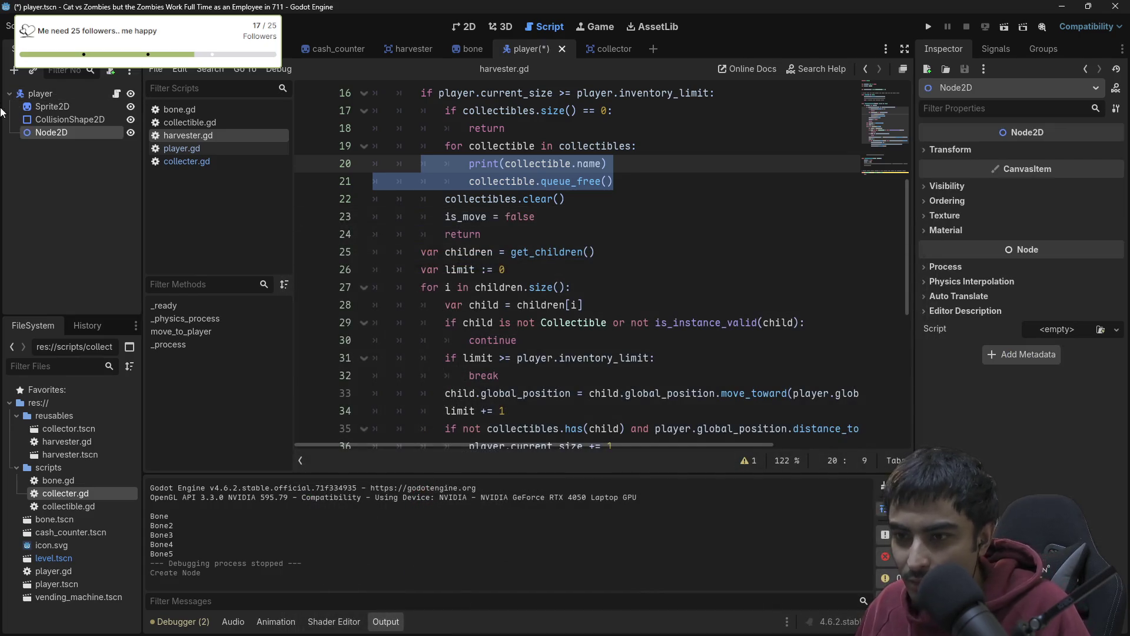
pyautogui.doubleClick(63, 133)
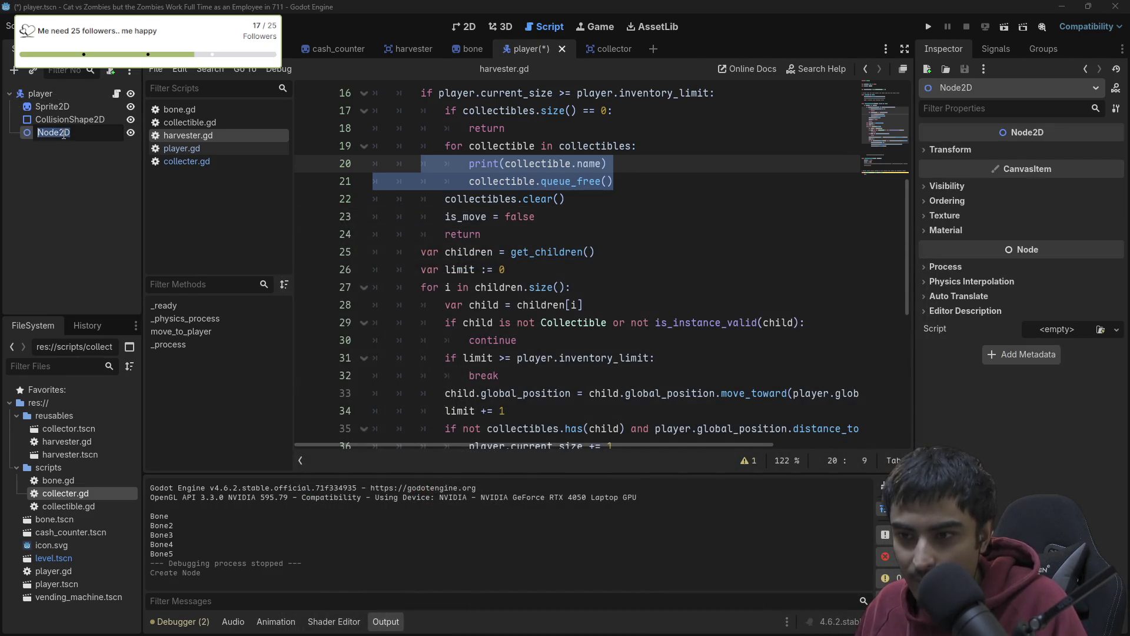
pyautogui.write('In')
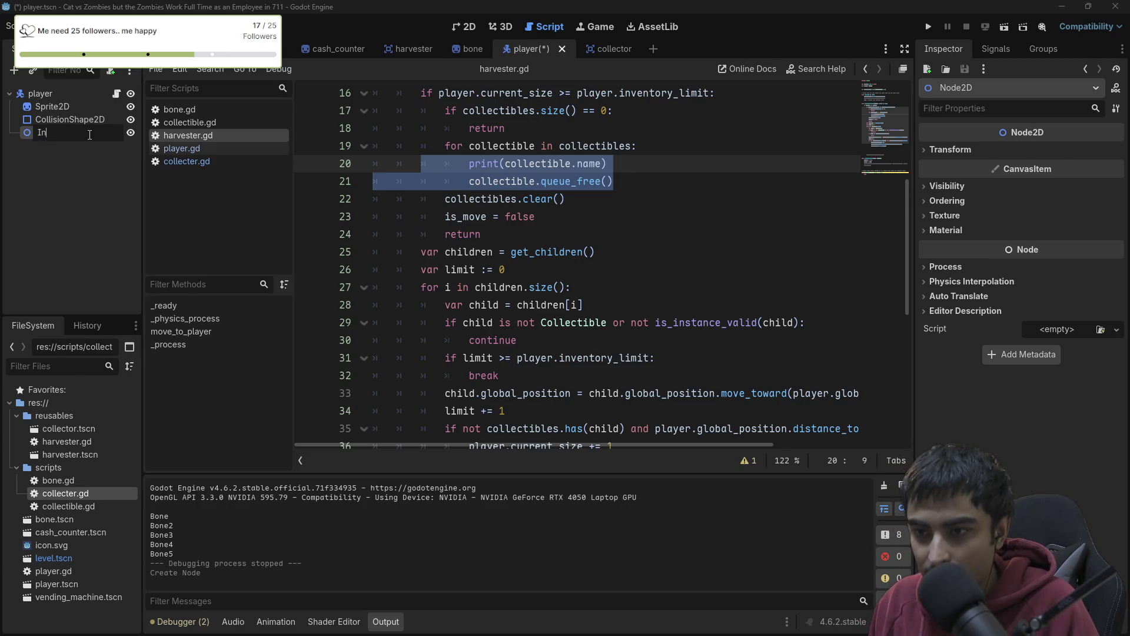
pyautogui.write('ventory')
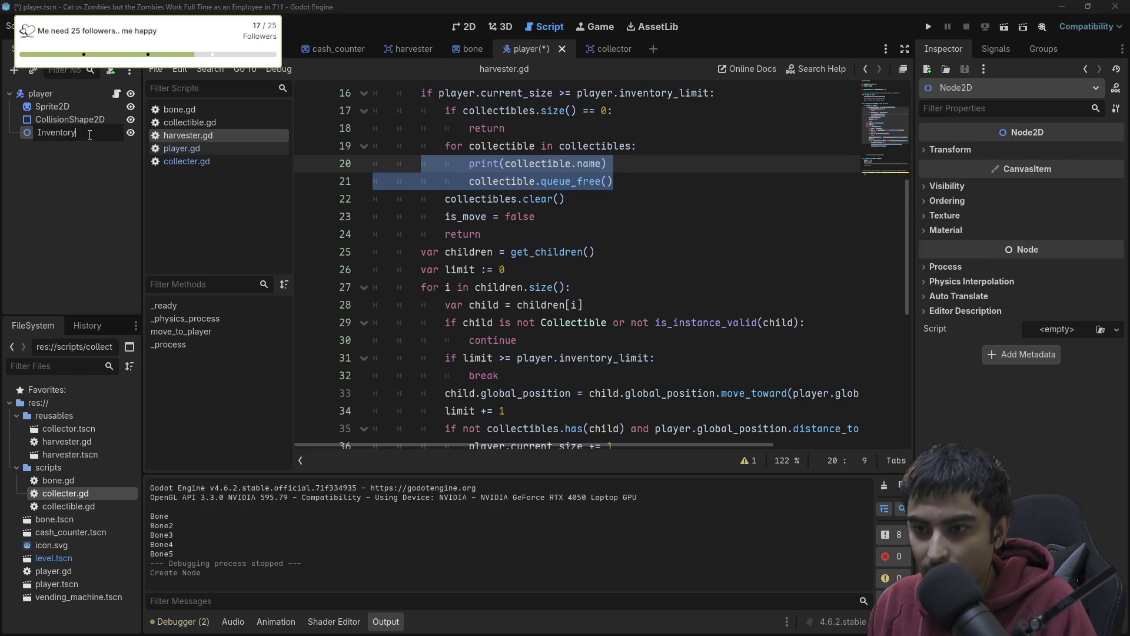
pyautogui.press('Return')
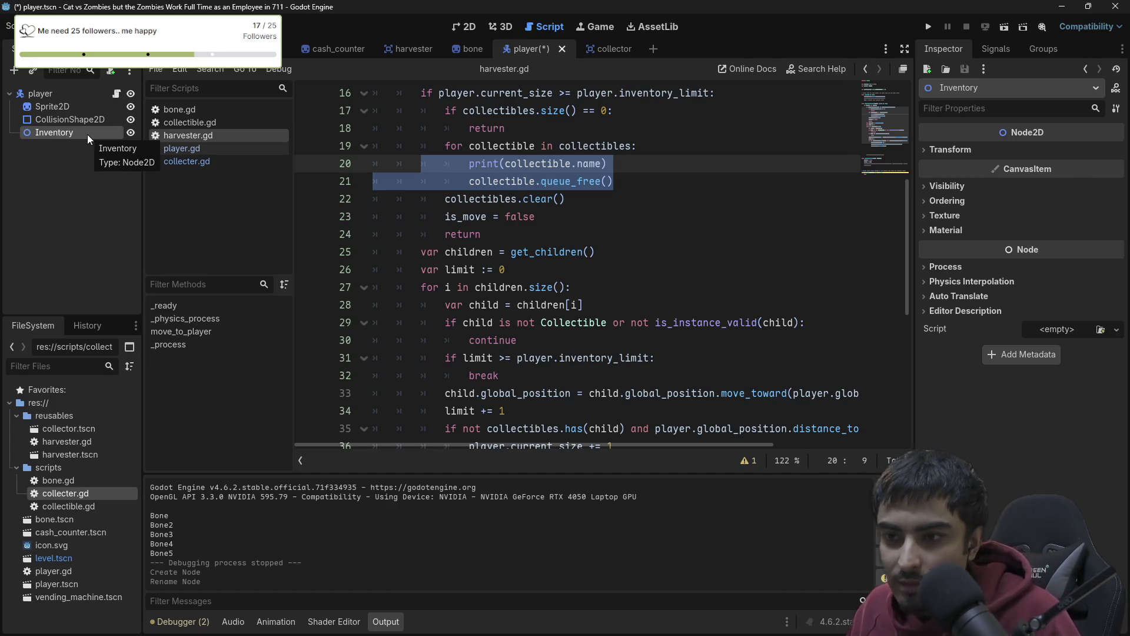
pyautogui.rightClick(75, 132)
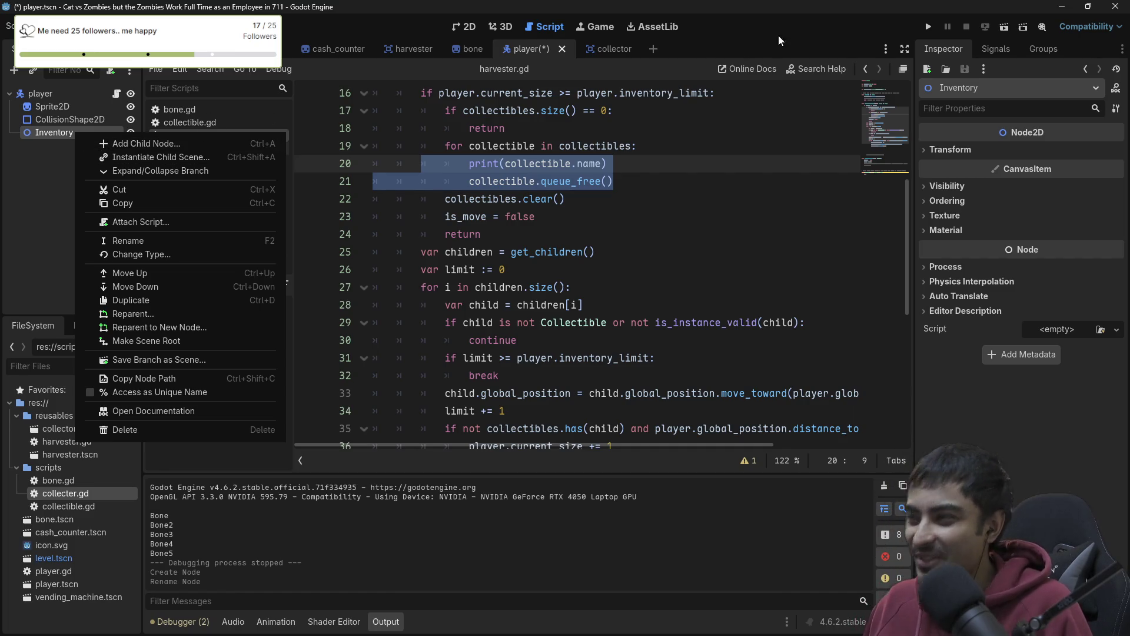
pyautogui.click(1063, 13)
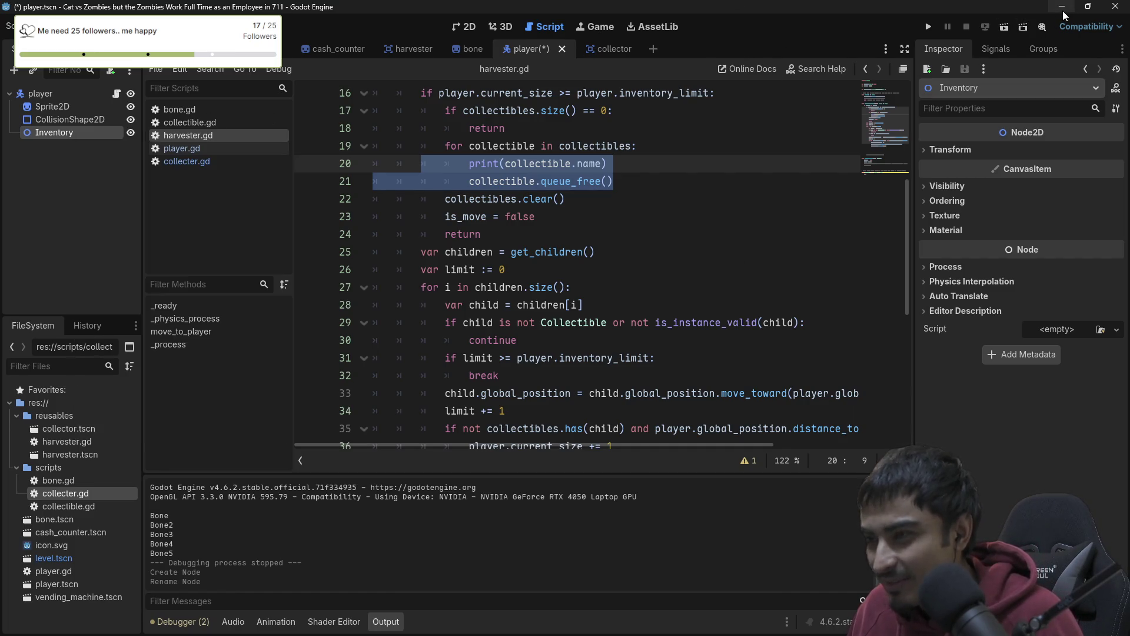
pyautogui.click(1063, 11)
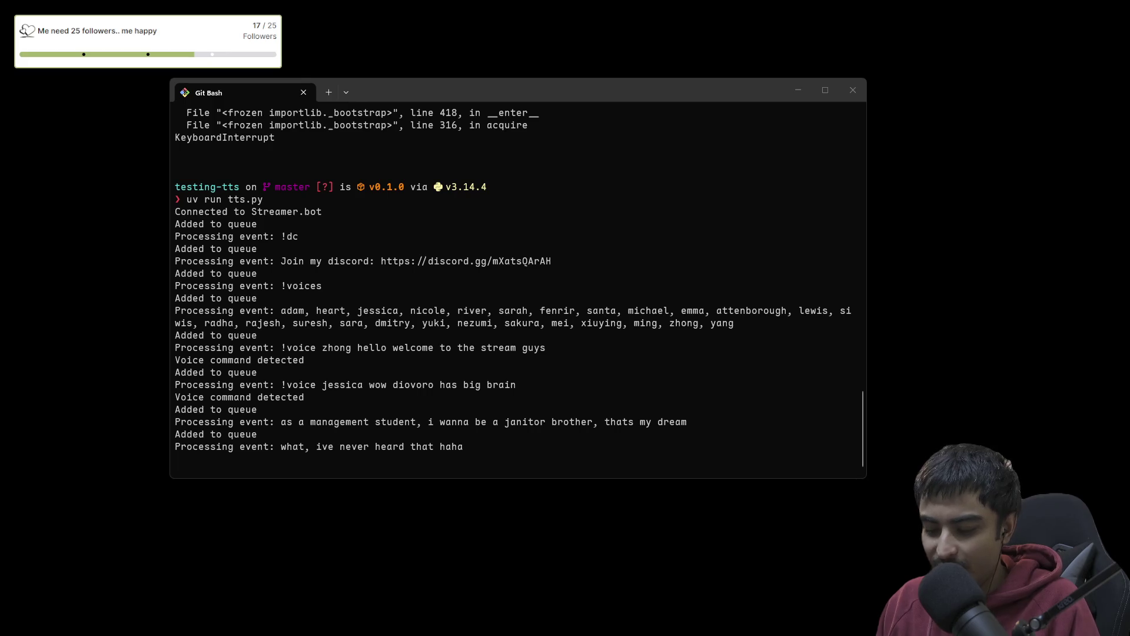
# Drag the browser with the YouTube janitor search results over the Git Bash terminal.
pyautogui.moveTo(583, 2); pyautogui.dragTo(584, 43)
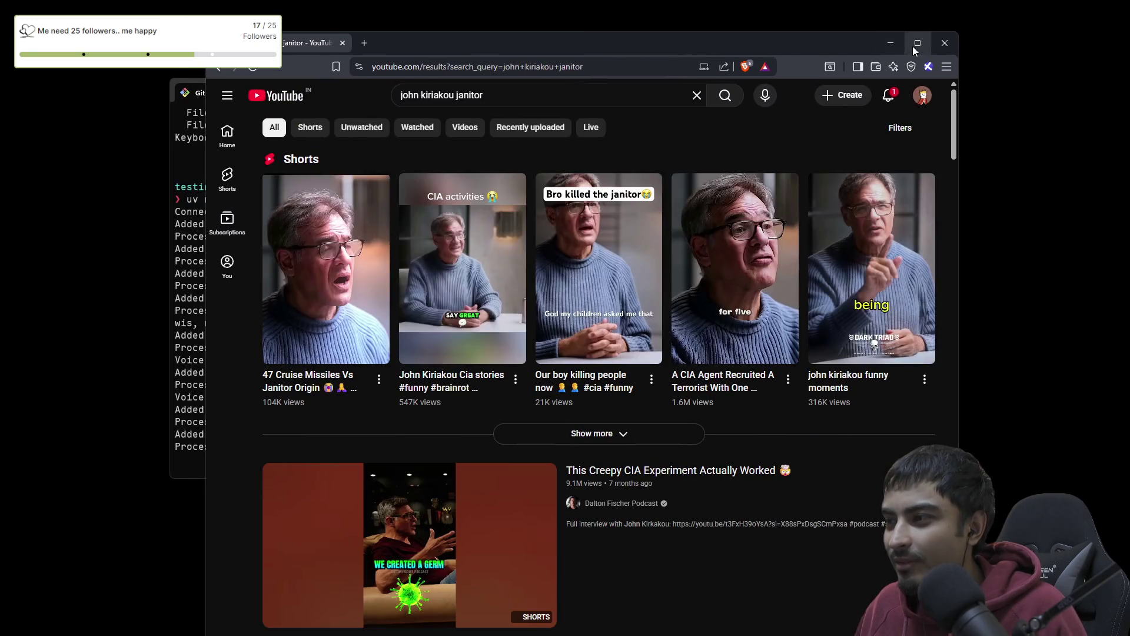
# Maximize the browser and play, pause and resume the 'Bro killed the janitor' Short.
pyautogui.click(917, 43)
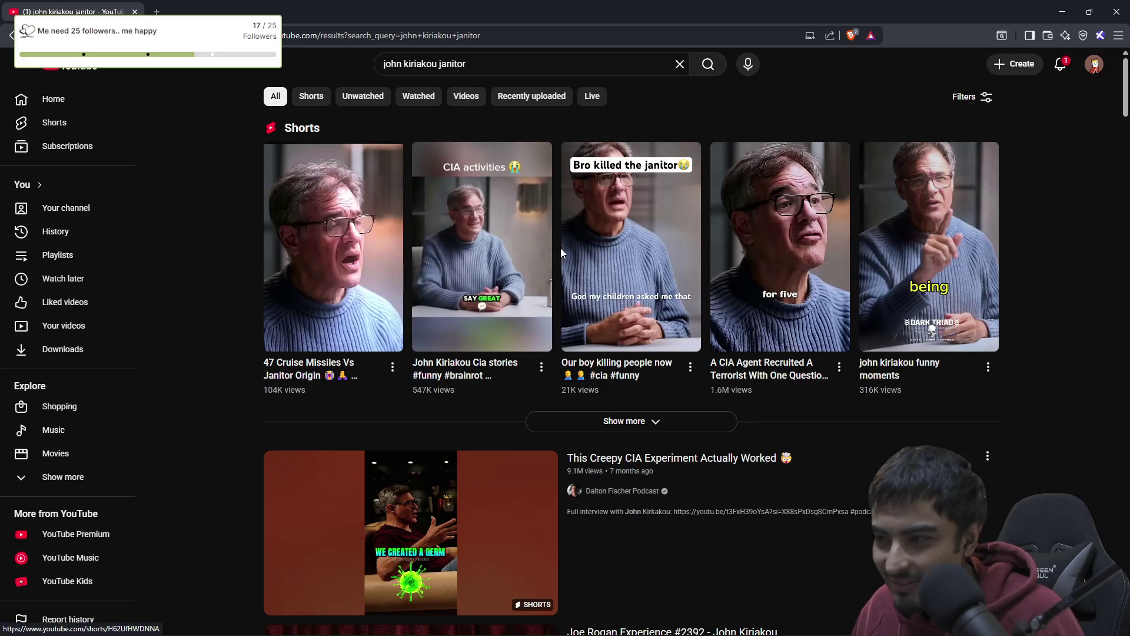
pyautogui.click(565, 250)
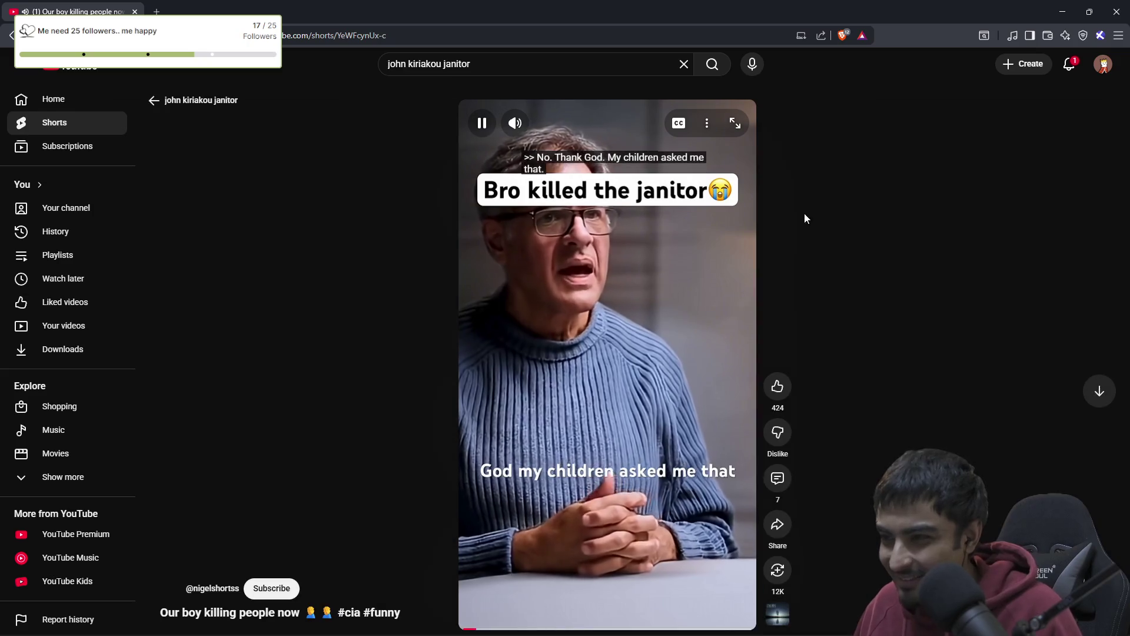
pyautogui.click(665, 259)
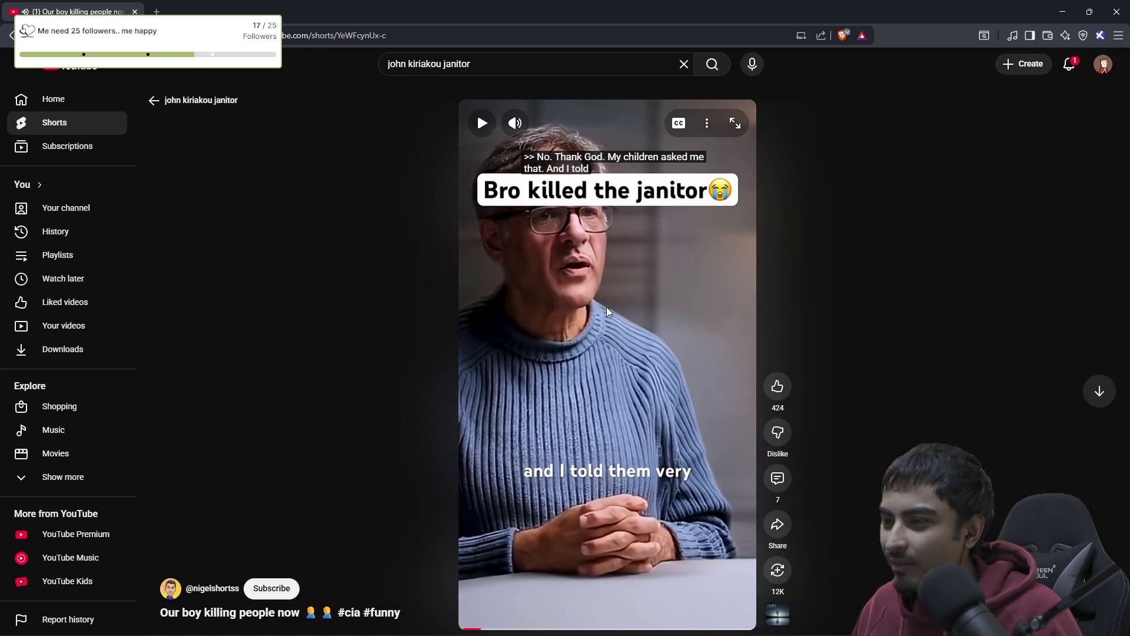
pyautogui.click(578, 274)
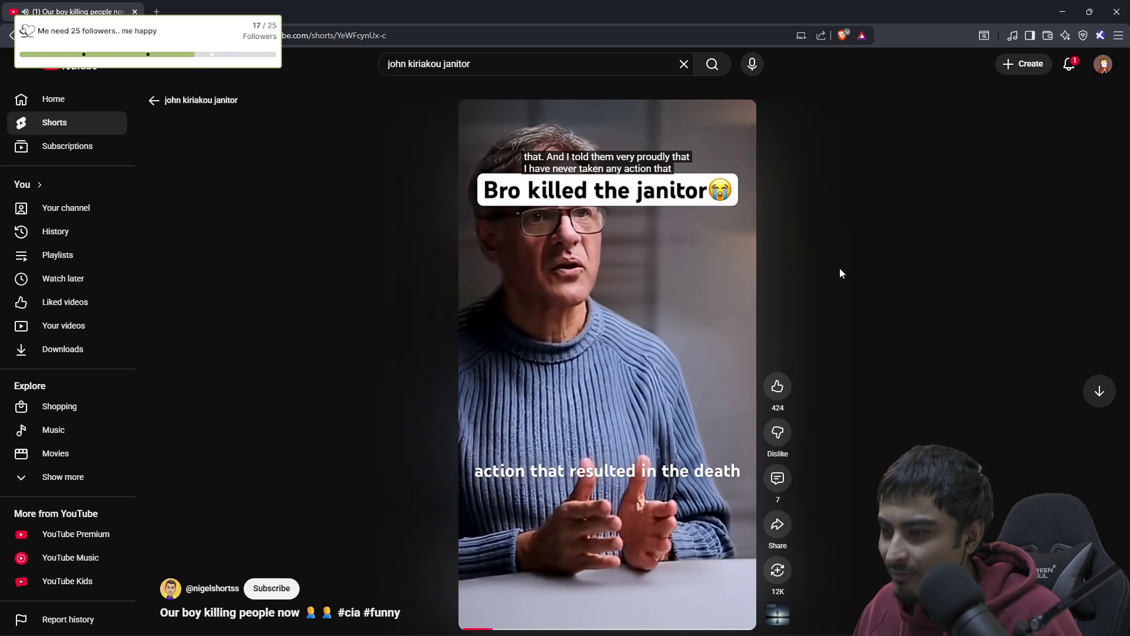
# Browse the 'Our boy killing people now' and CIA activities Shorts, then open the first result full screen.
pyautogui.hotkey('alt', 'Left')
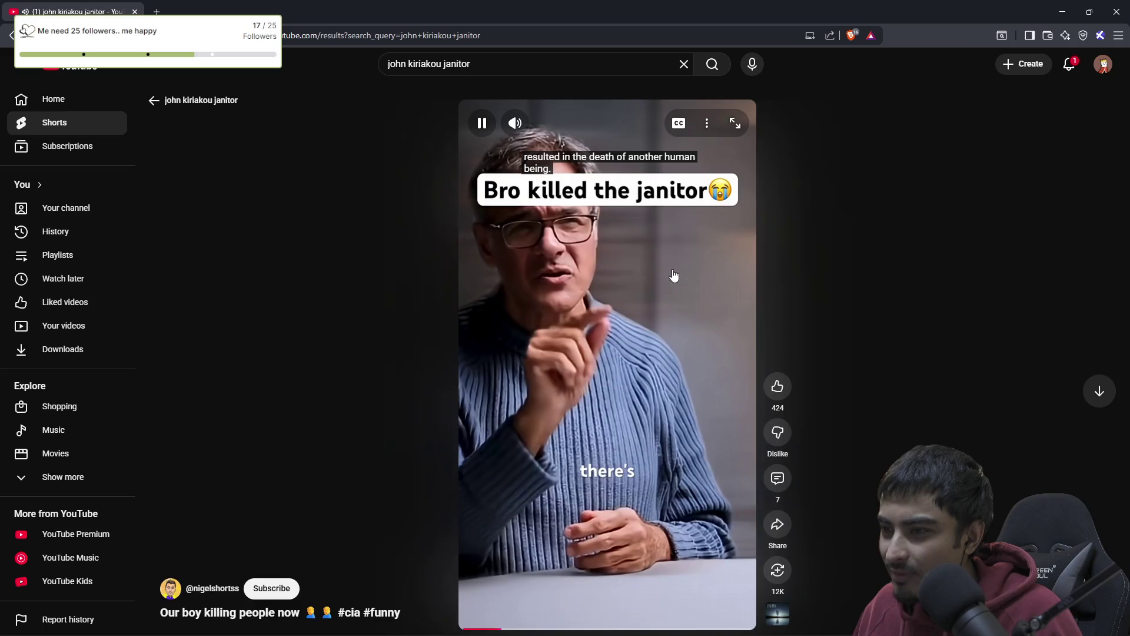
pyautogui.click(571, 376)
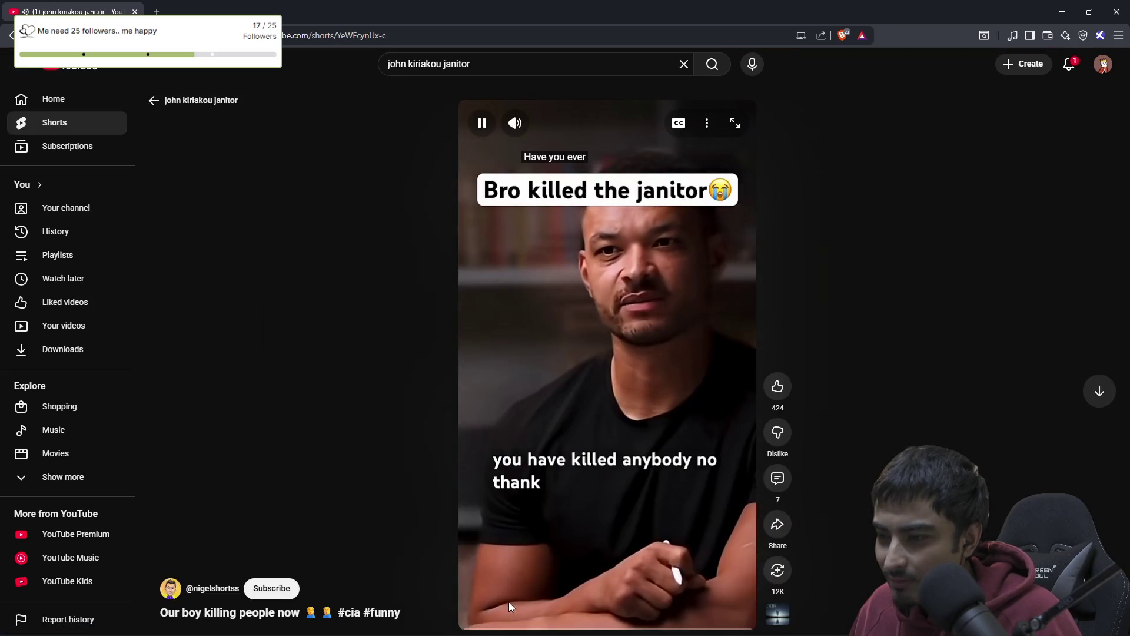
pyautogui.click(498, 629)
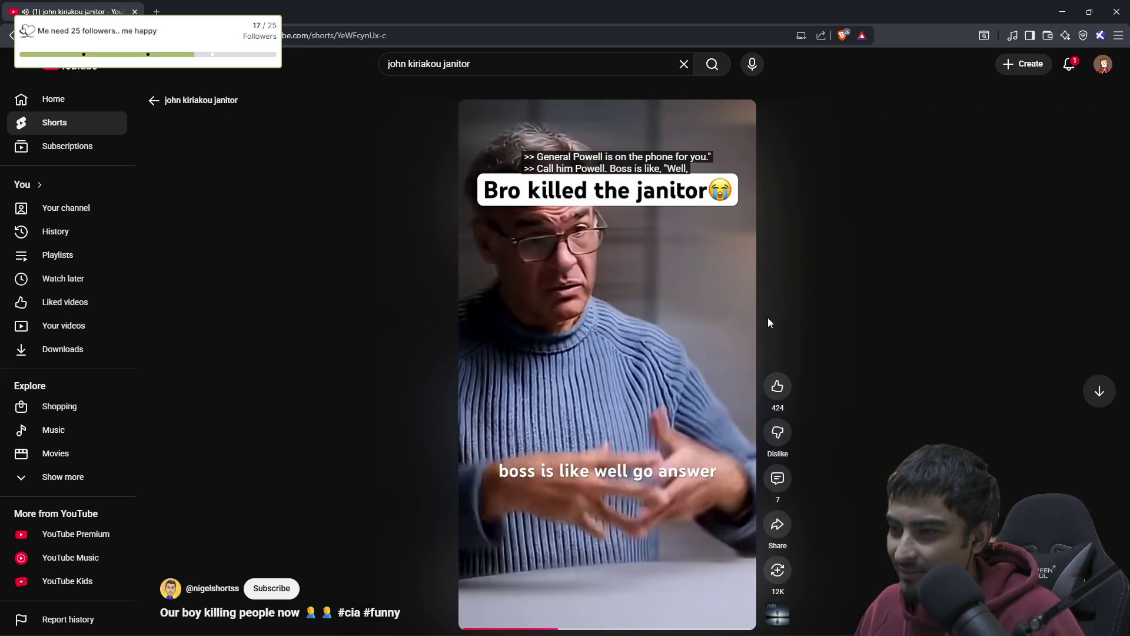
pyautogui.hotkey('alt', 'Left')
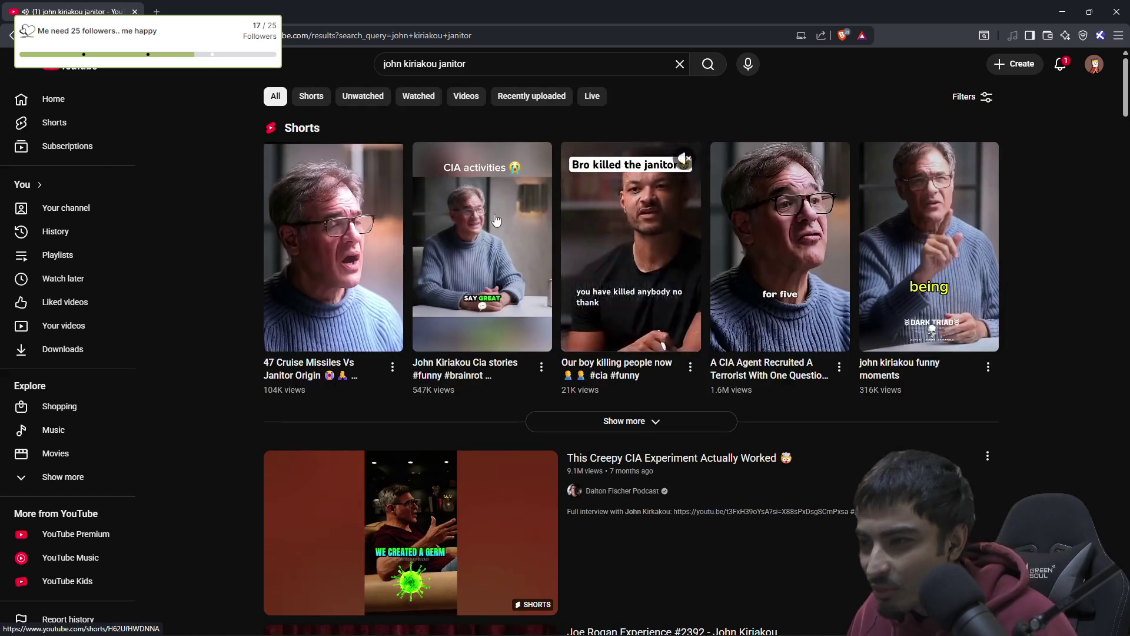
pyautogui.click(489, 219)
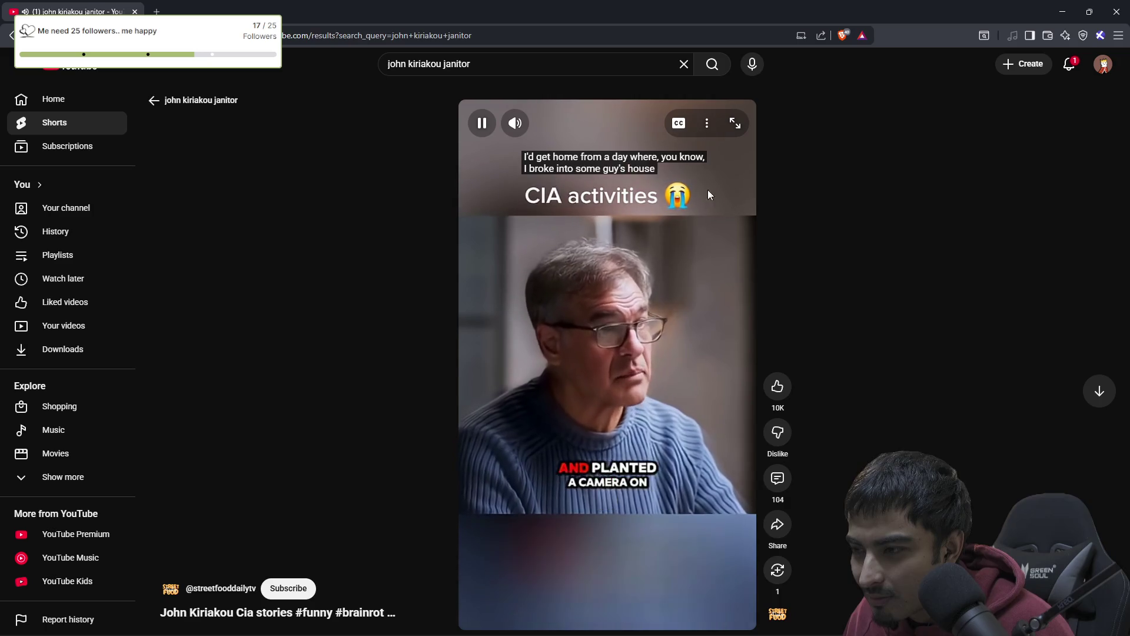
pyautogui.hotkey('alt', 'Left')
pyautogui.click(383, 238)
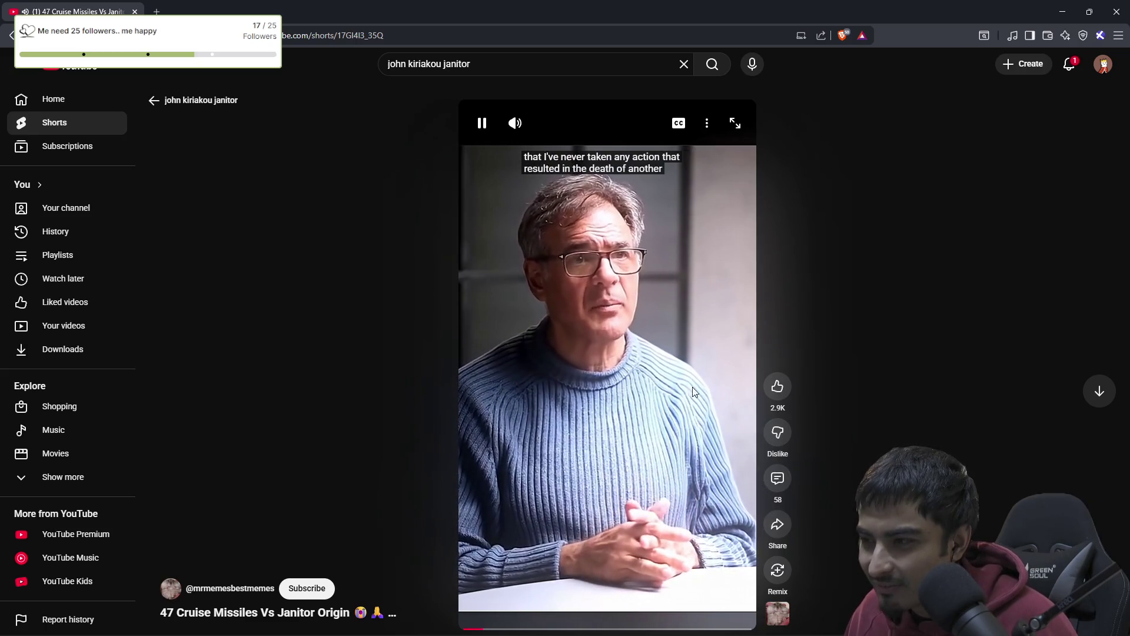
pyautogui.click(736, 123)
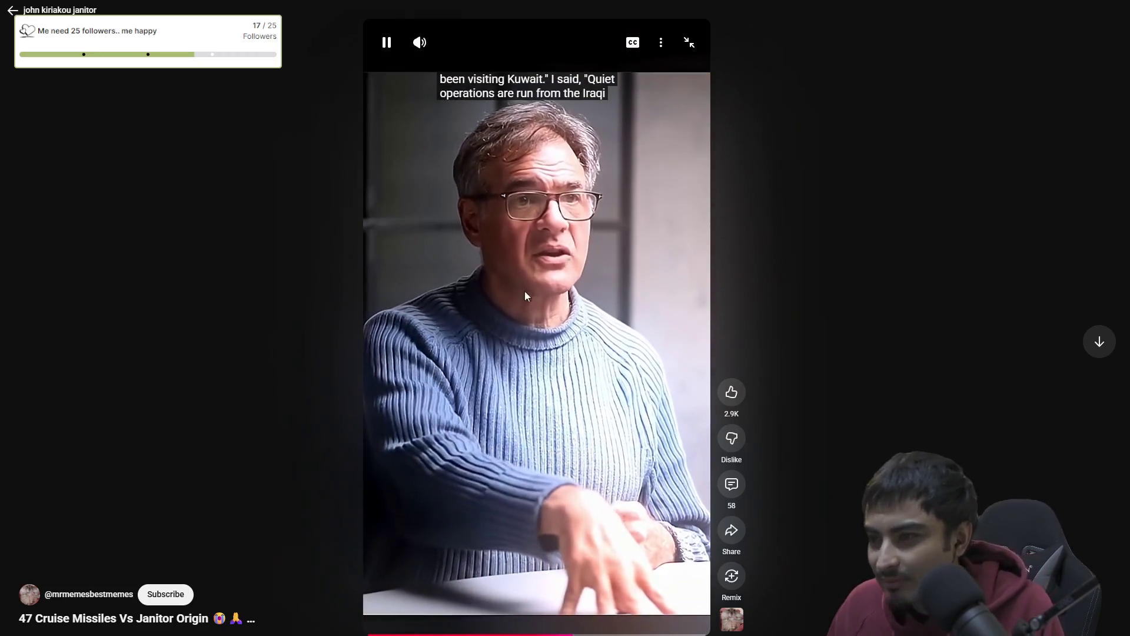
# Pause and resume the full-screen Short, exit full screen, and return to the janitor results.
pyautogui.click(538, 325)
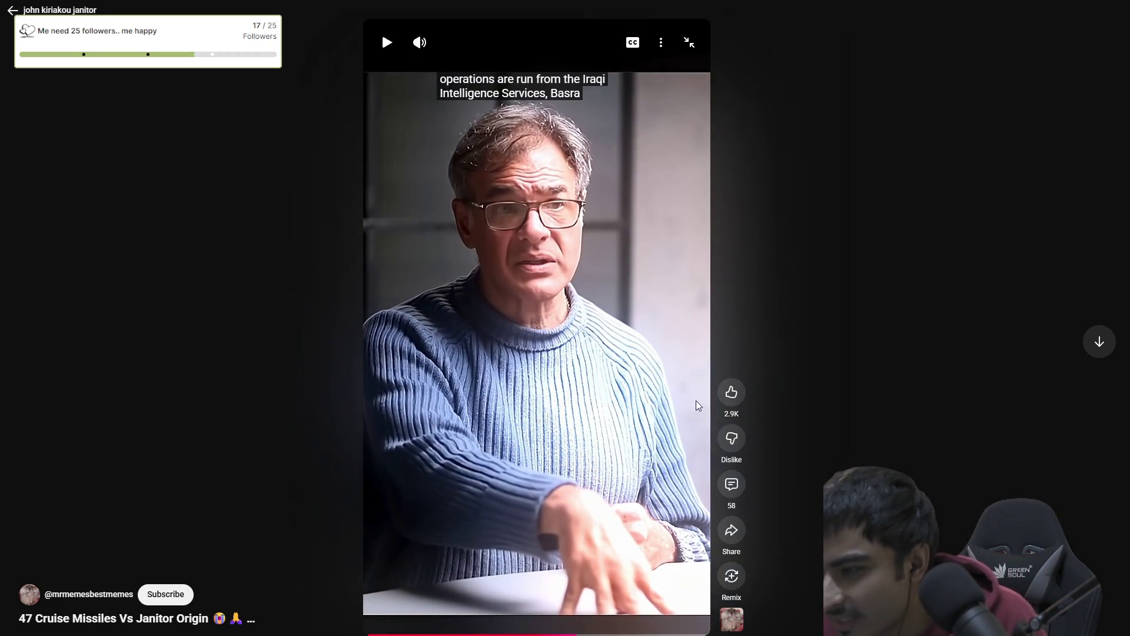
pyautogui.click(557, 325)
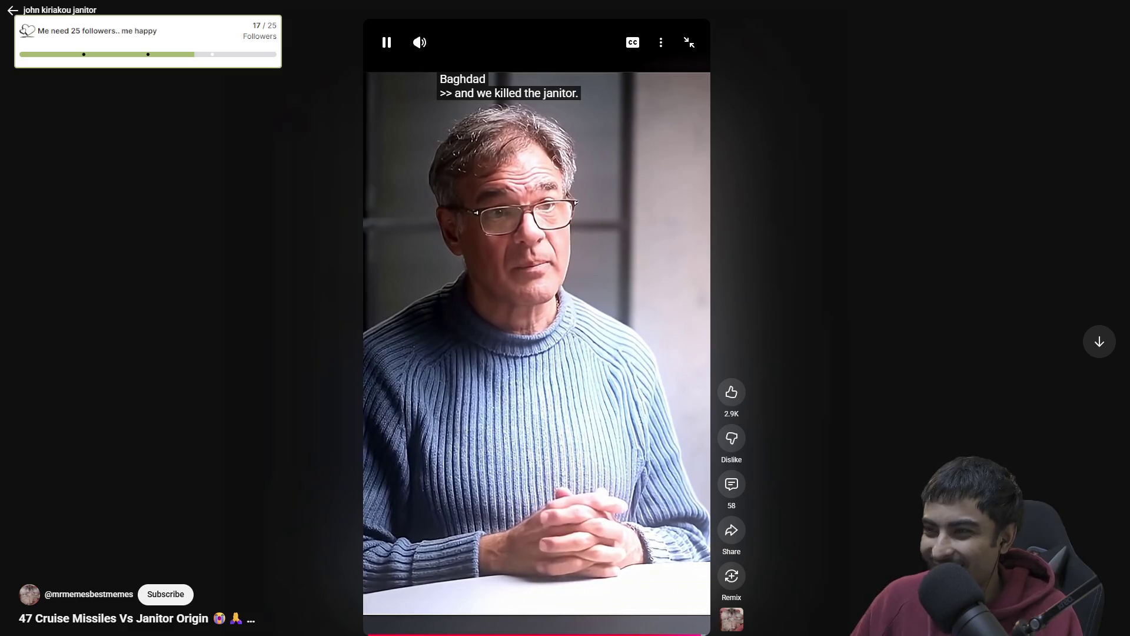
pyautogui.press('Escape')
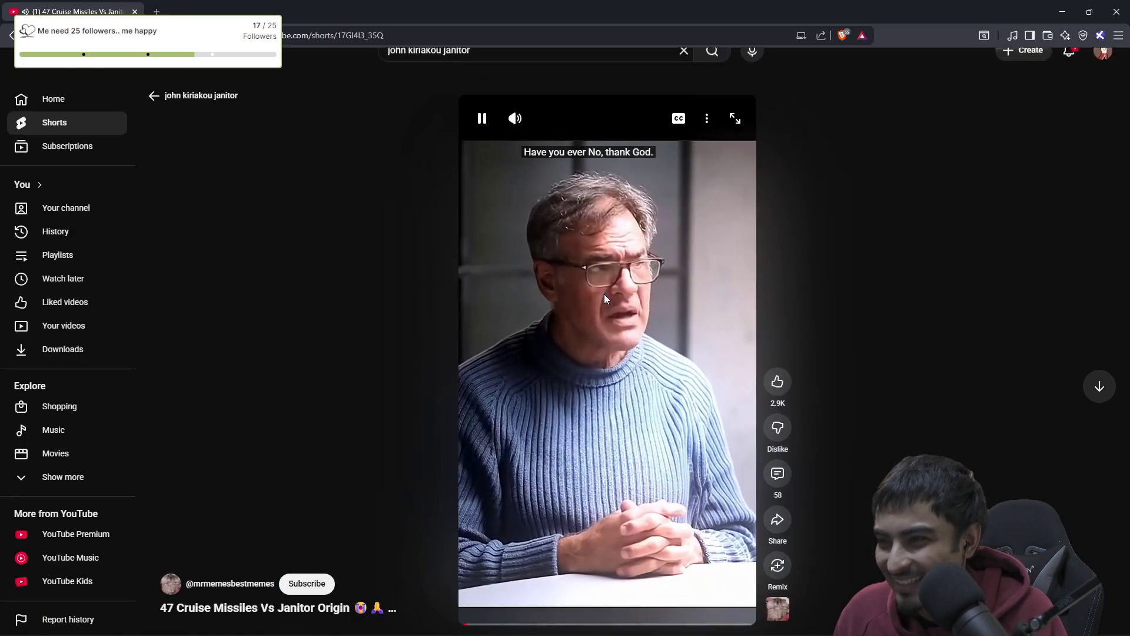
pyautogui.click(589, 308)
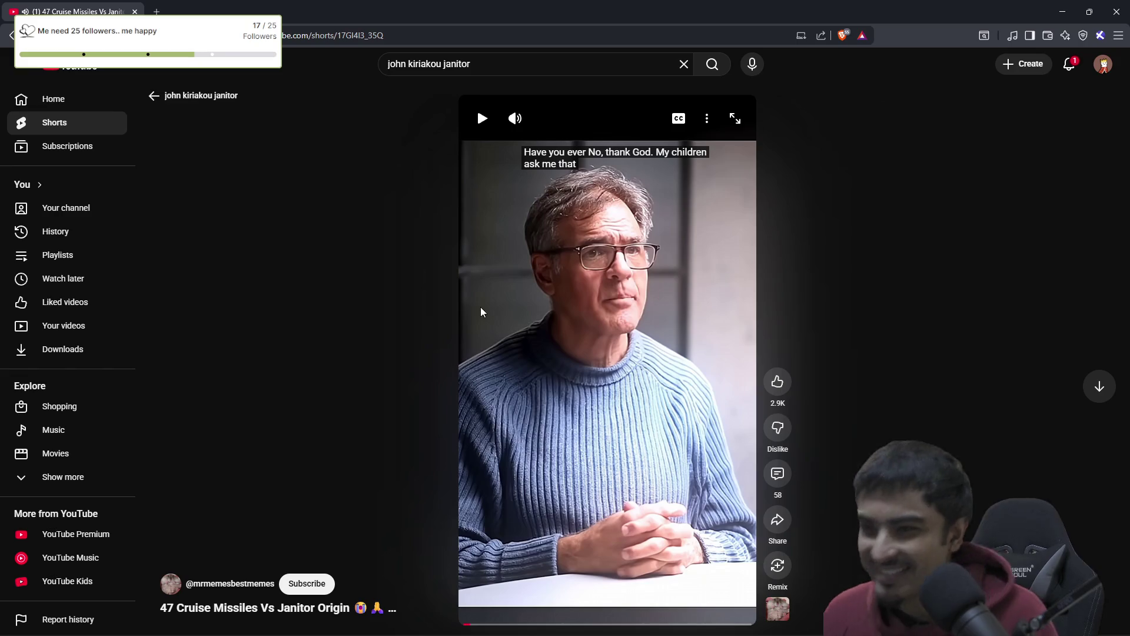
pyautogui.click(159, 103)
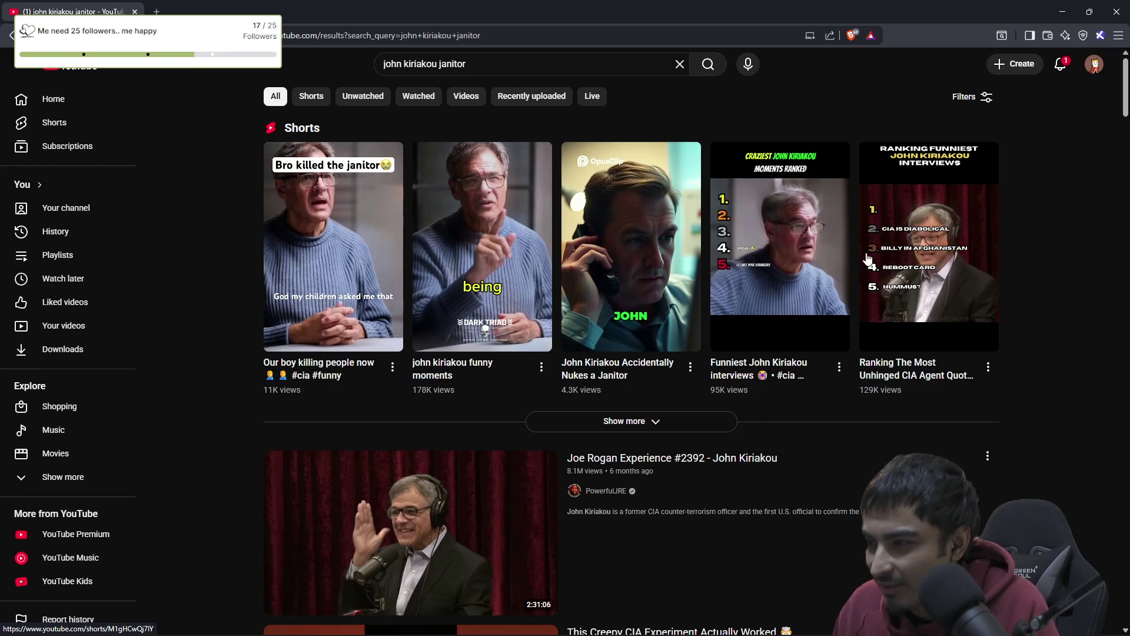
# Open the 'Funniest John Kiriakou interviews' Short and play it full screen.
pyautogui.scroll(-1, 875, 294)
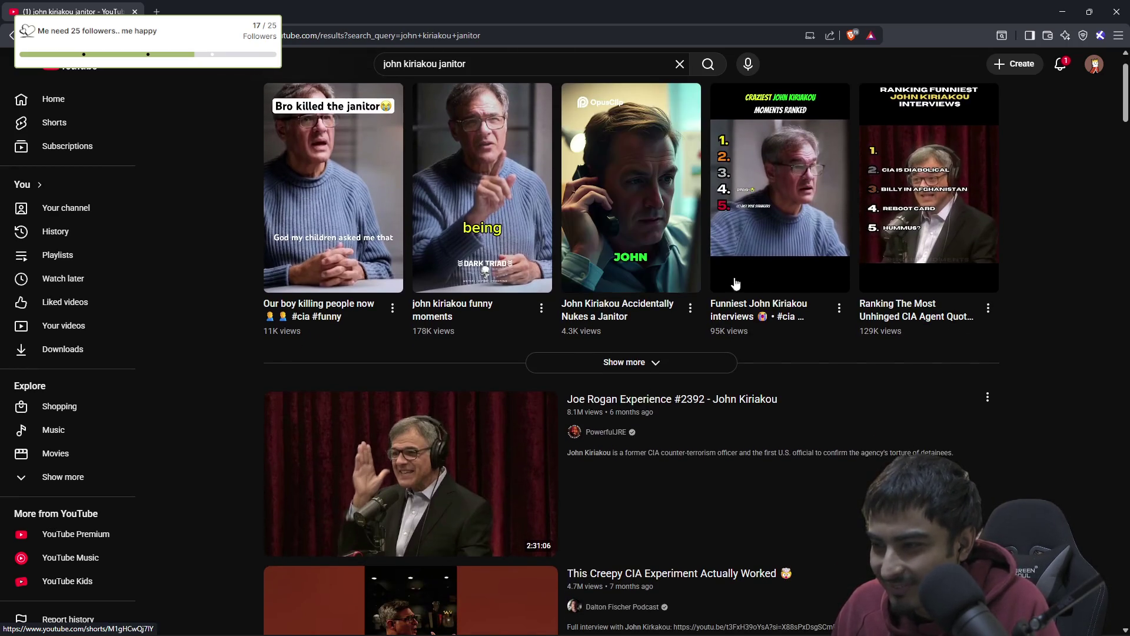
pyautogui.scroll(-3, 877, 338)
pyautogui.scroll(4, 1053, 326)
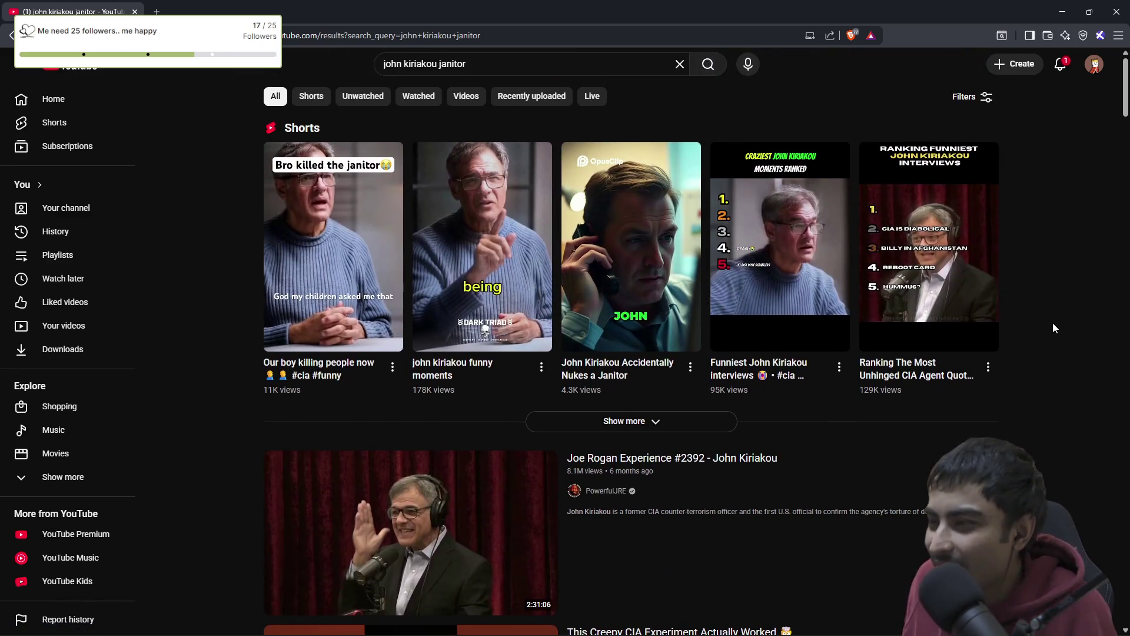
pyautogui.moveTo(931, 238)
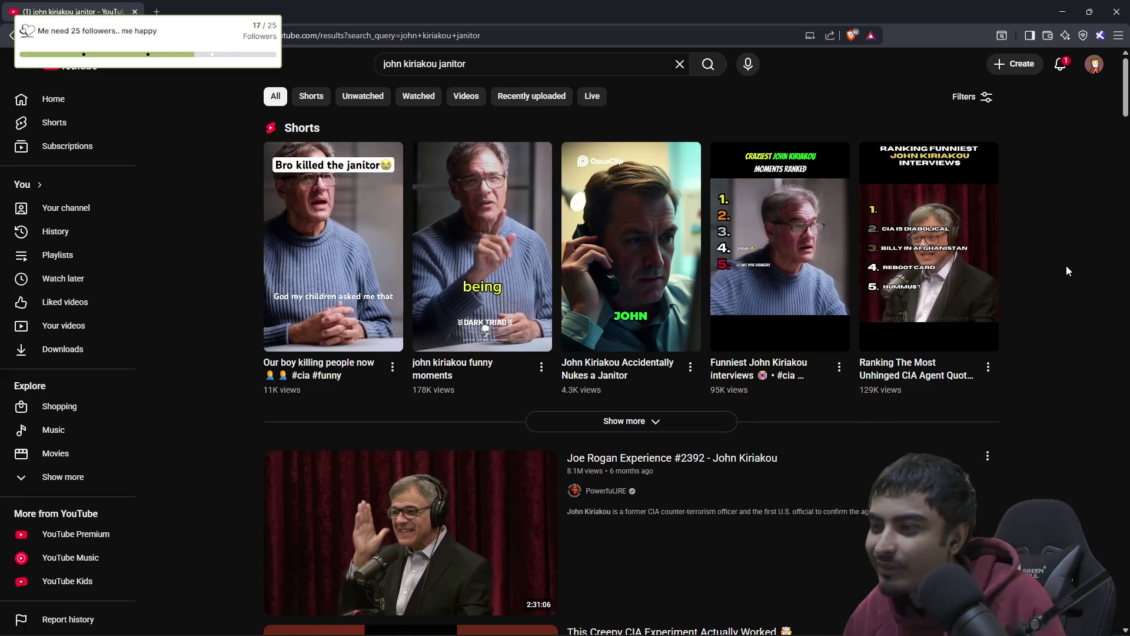
pyautogui.click(848, 274)
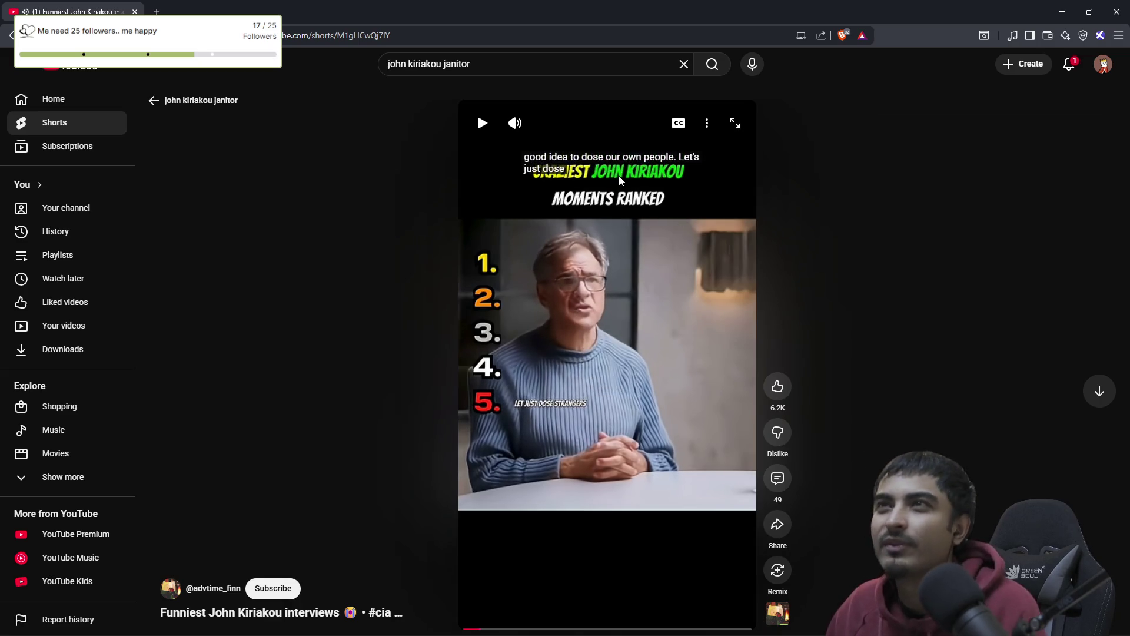
pyautogui.click(736, 122)
pyautogui.click(581, 284)
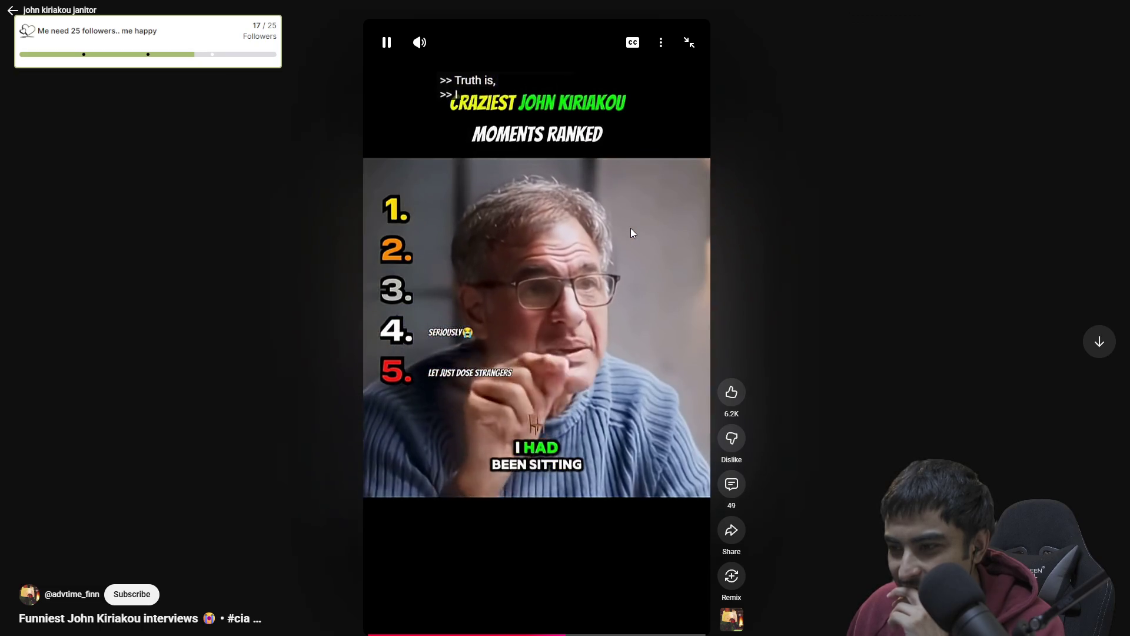
# Pause the Short, leave full screen, and select 'janitor' in the search box.
pyautogui.click(631, 233)
pyautogui.click(689, 42)
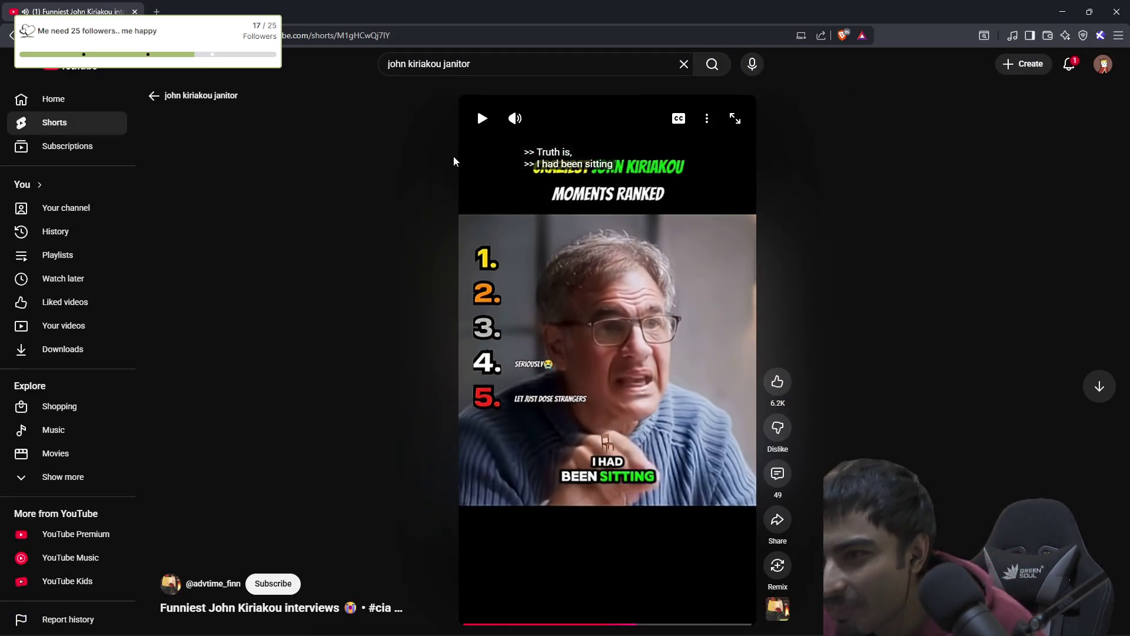
pyautogui.doubleClick(491, 68)
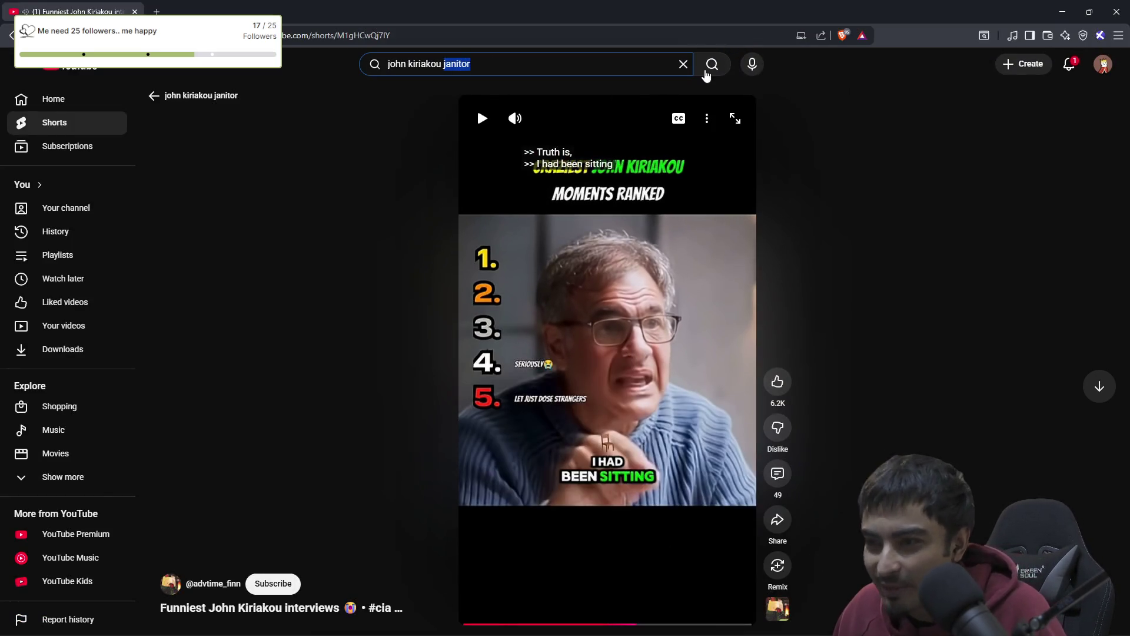
# Search 'john kiriakou ugly woman' and play 'My Boss Made Me Pretend To Be Gay' full screen.
pyautogui.write('ugly')
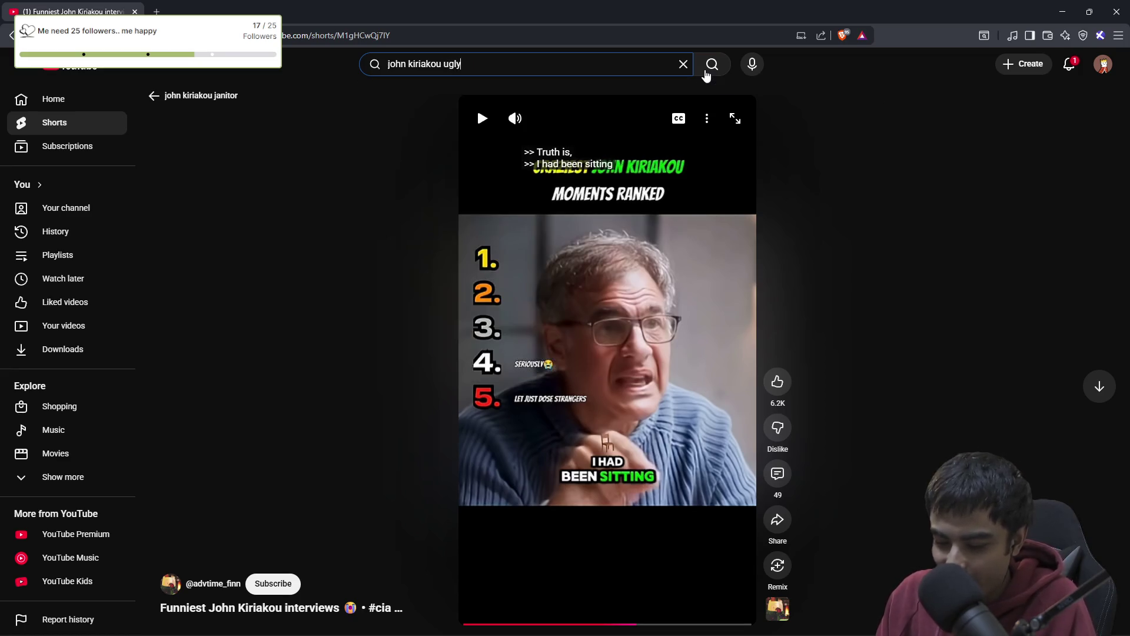
pyautogui.write(' woman')
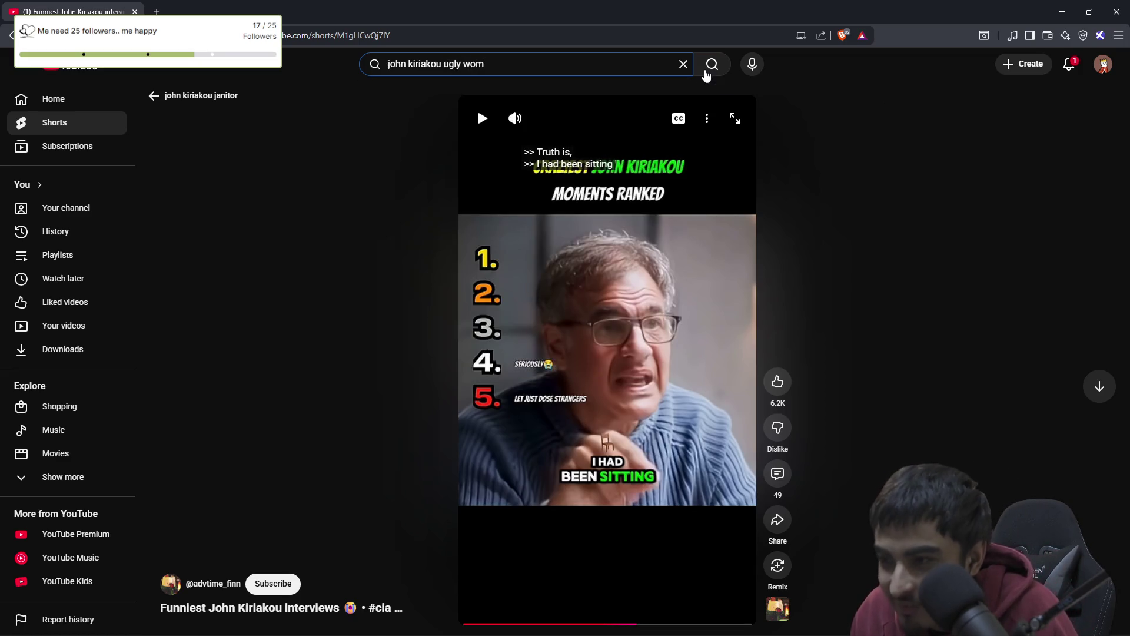
pyautogui.press('Return')
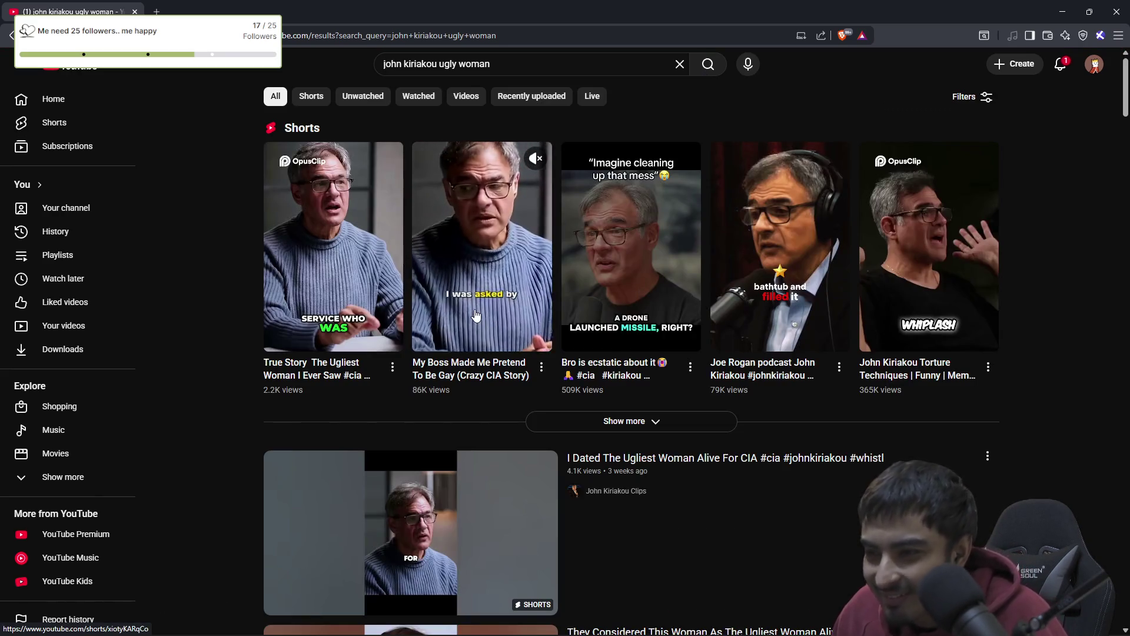
pyautogui.click(486, 275)
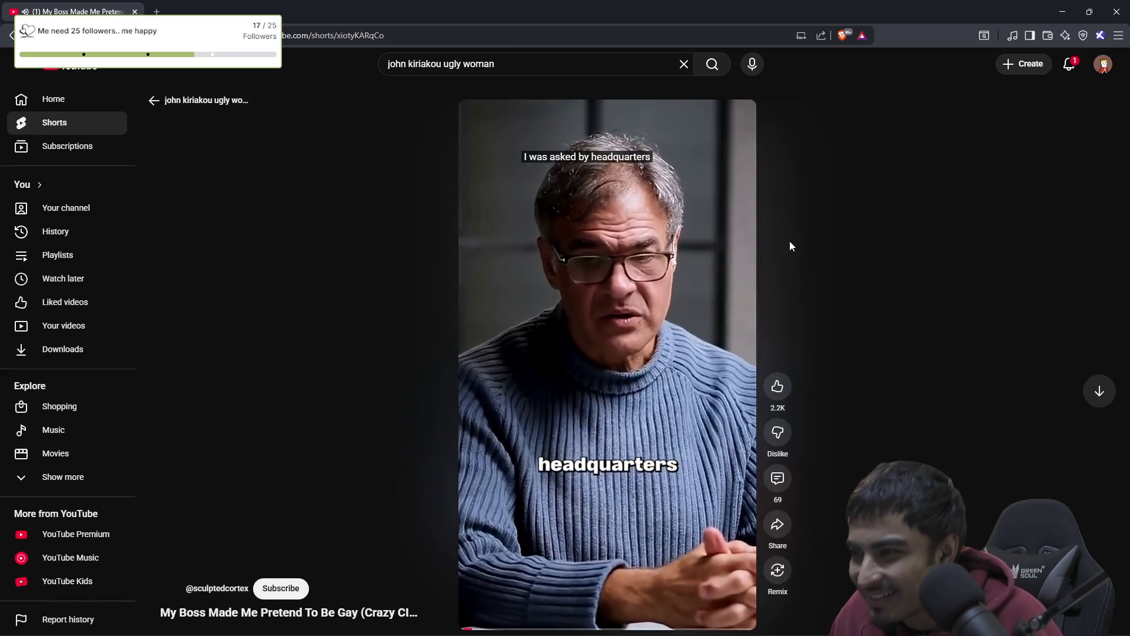
pyautogui.press('f')
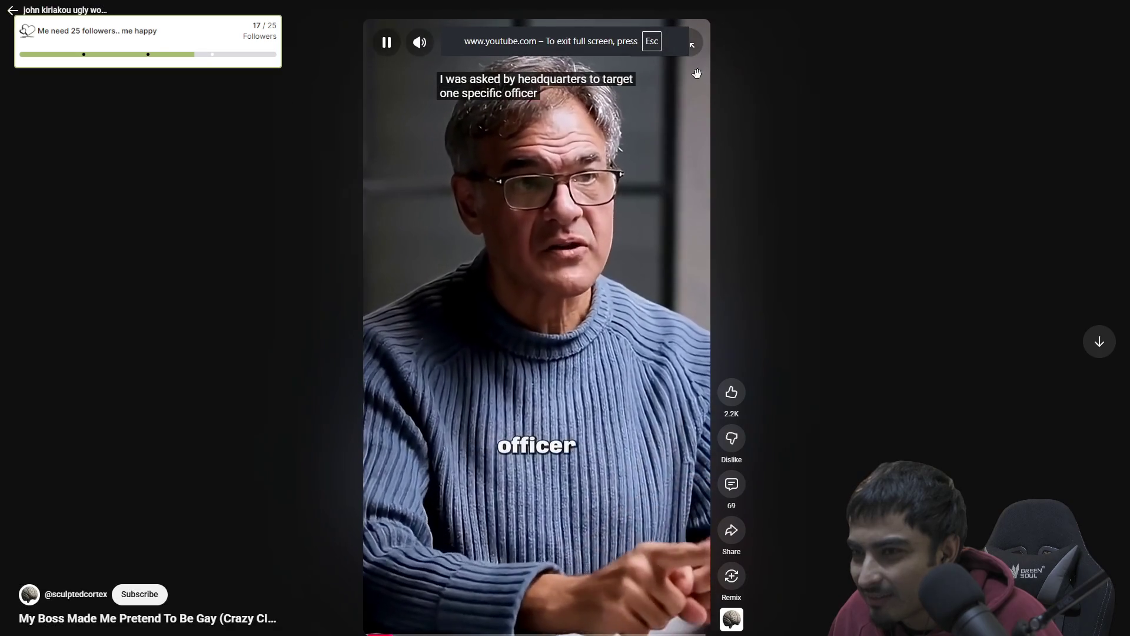
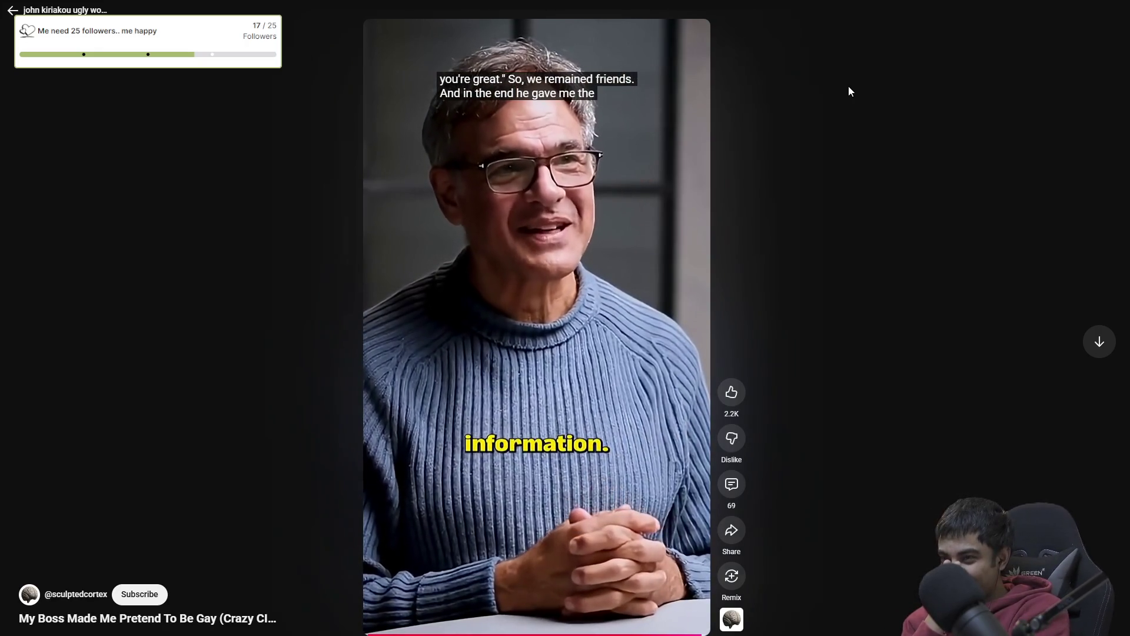
# Pause the current Short, exit full screen and return to the search results.
pyautogui.click(562, 302)
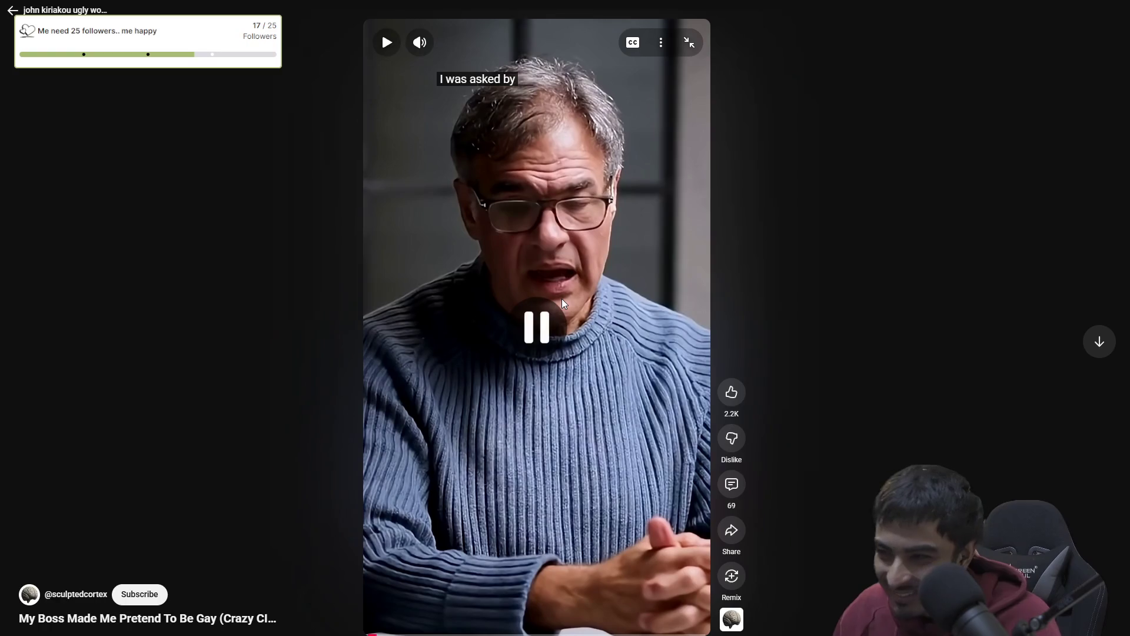
pyautogui.press('Escape')
pyautogui.hotkey('alt', 'Left')
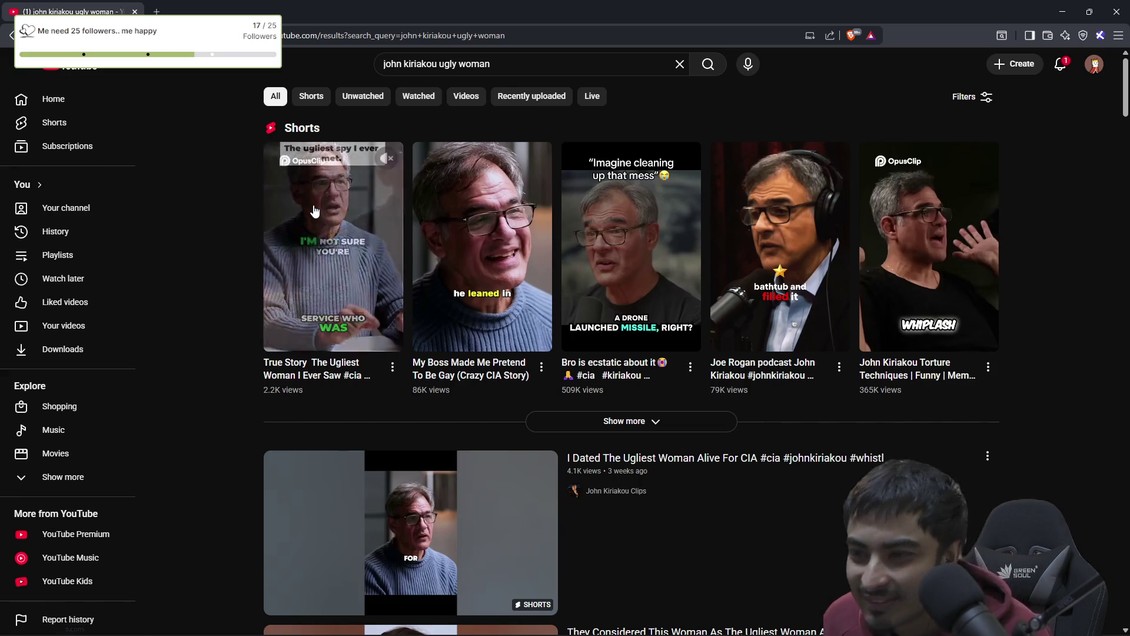
# Watch the first Short full screen, pausing and resuming it, then go back to the results.
pyautogui.click(288, 212)
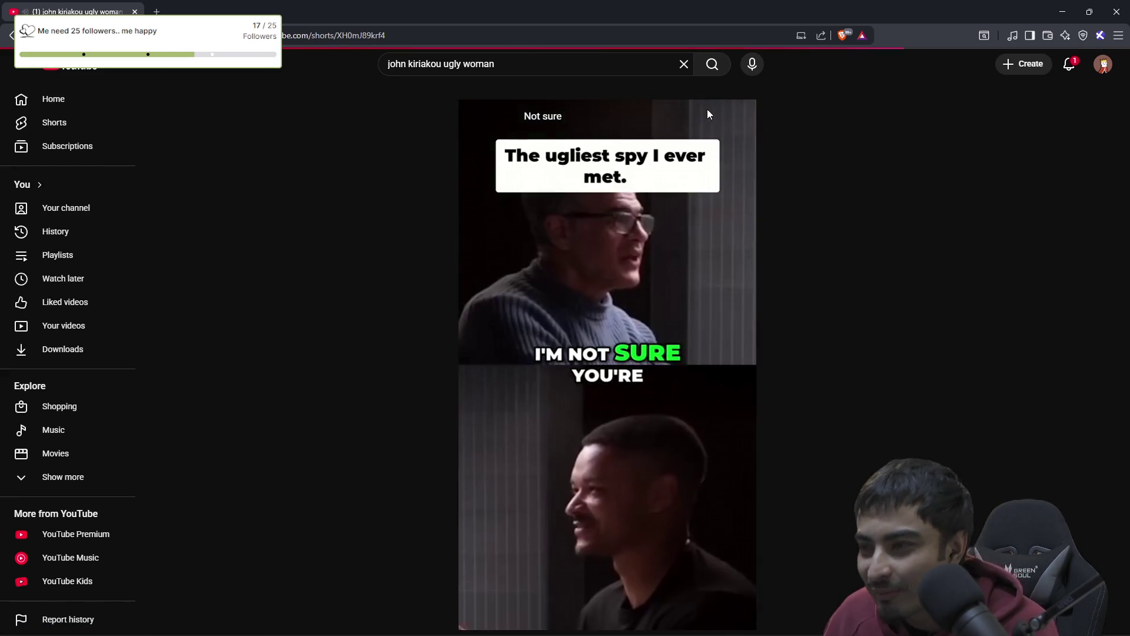
pyautogui.click(735, 118)
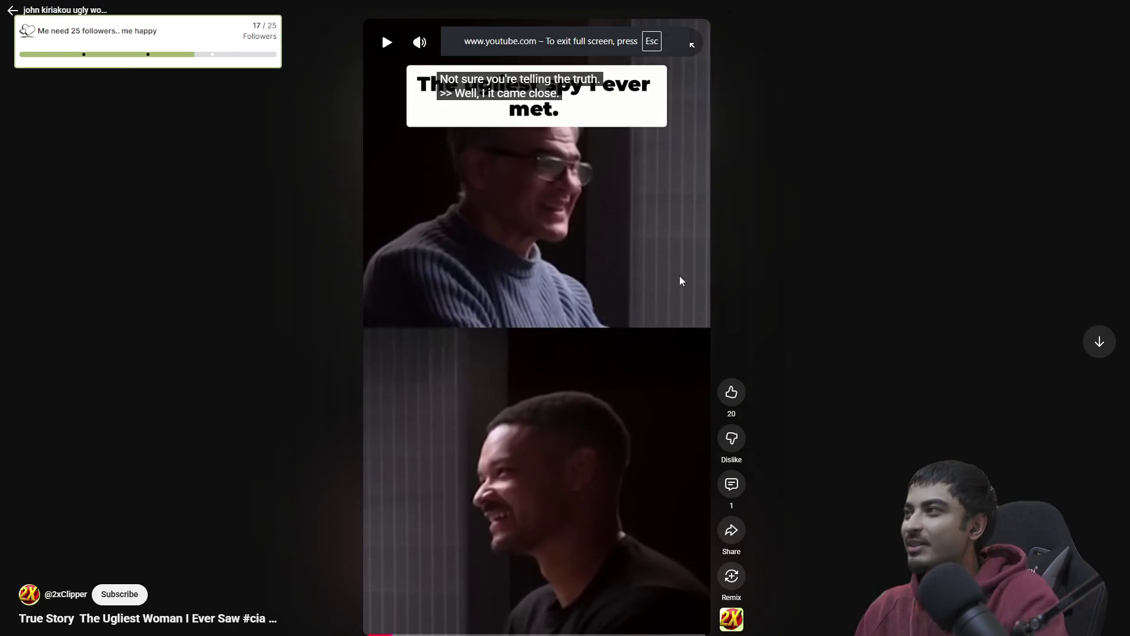
pyautogui.click(566, 294)
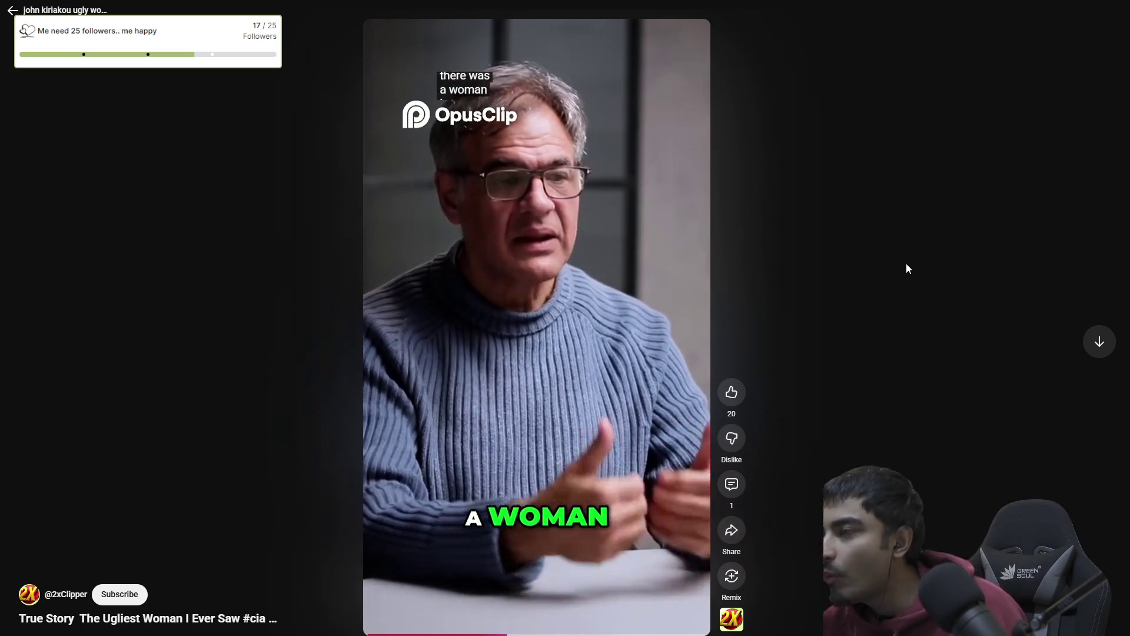
pyautogui.click(442, 335)
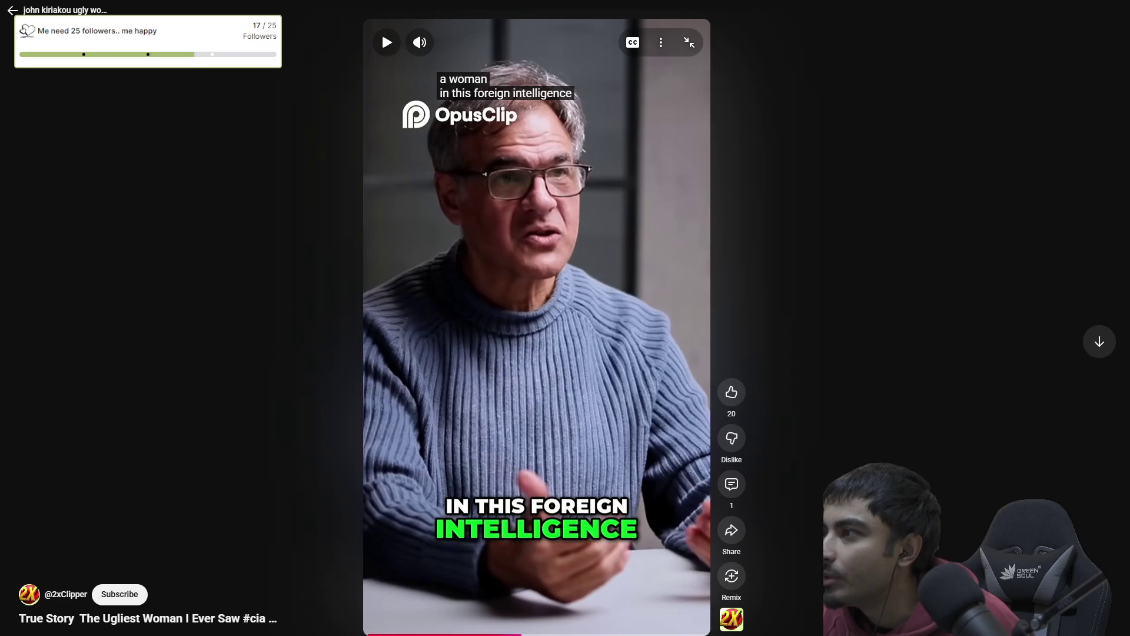
pyautogui.click(574, 193)
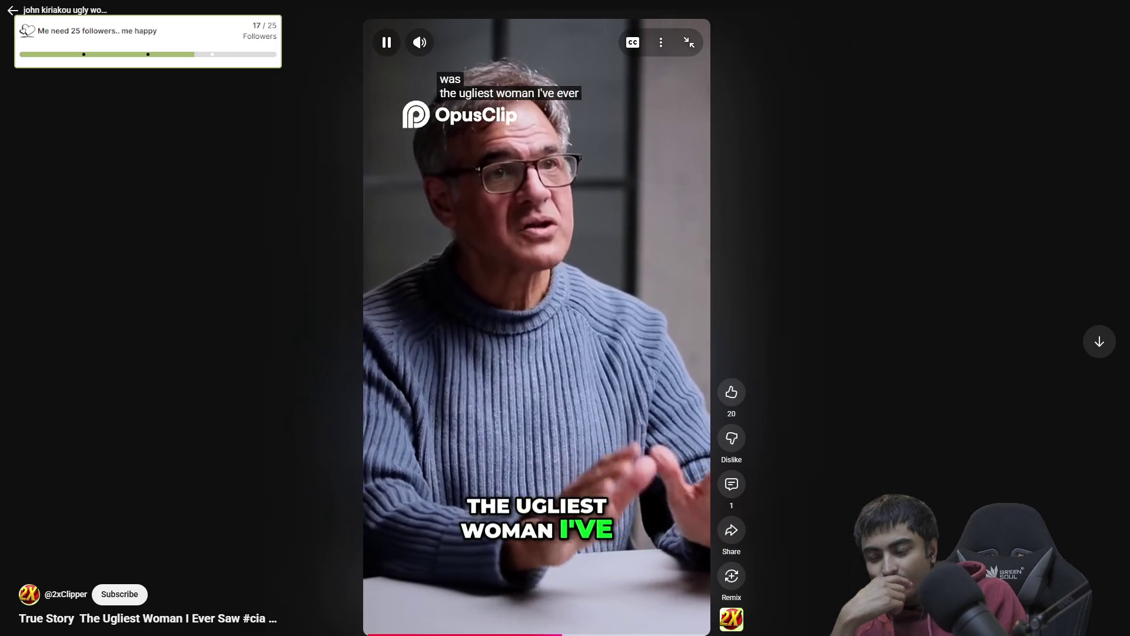
pyautogui.press('Escape')
pyautogui.hotkey('alt', 'Left')
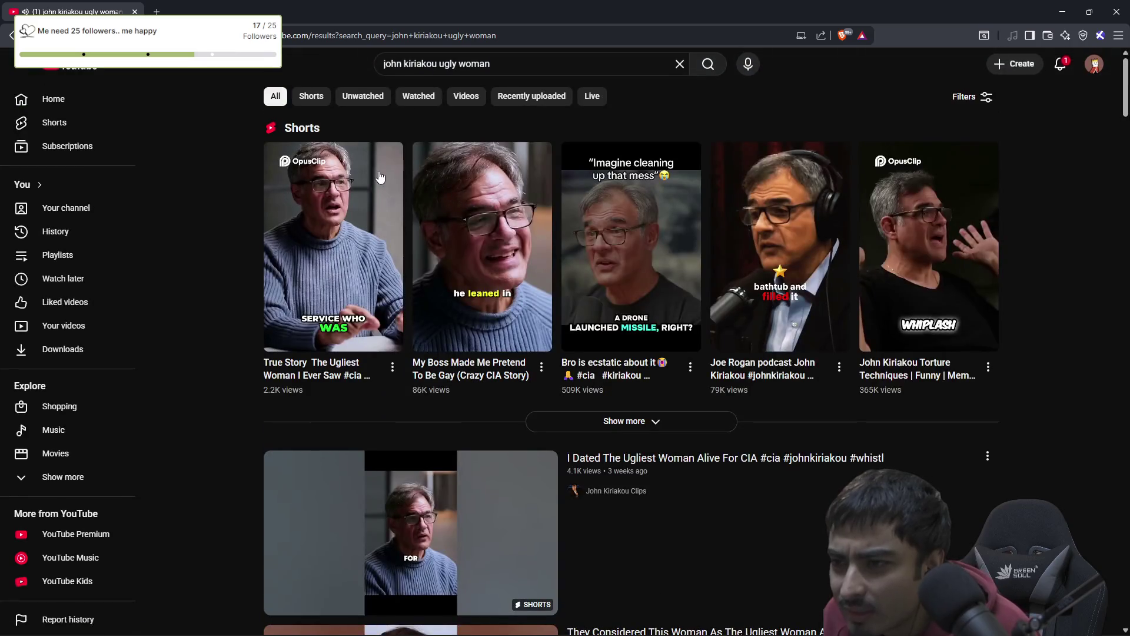
pyautogui.scroll(-5, 333, 235)
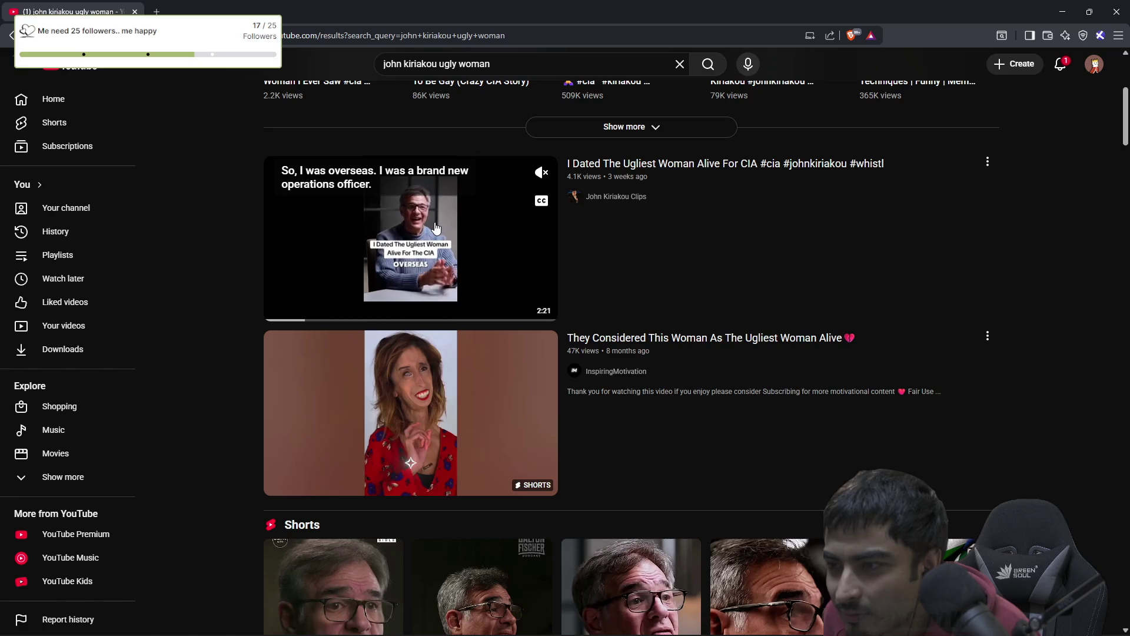
pyautogui.click(434, 223)
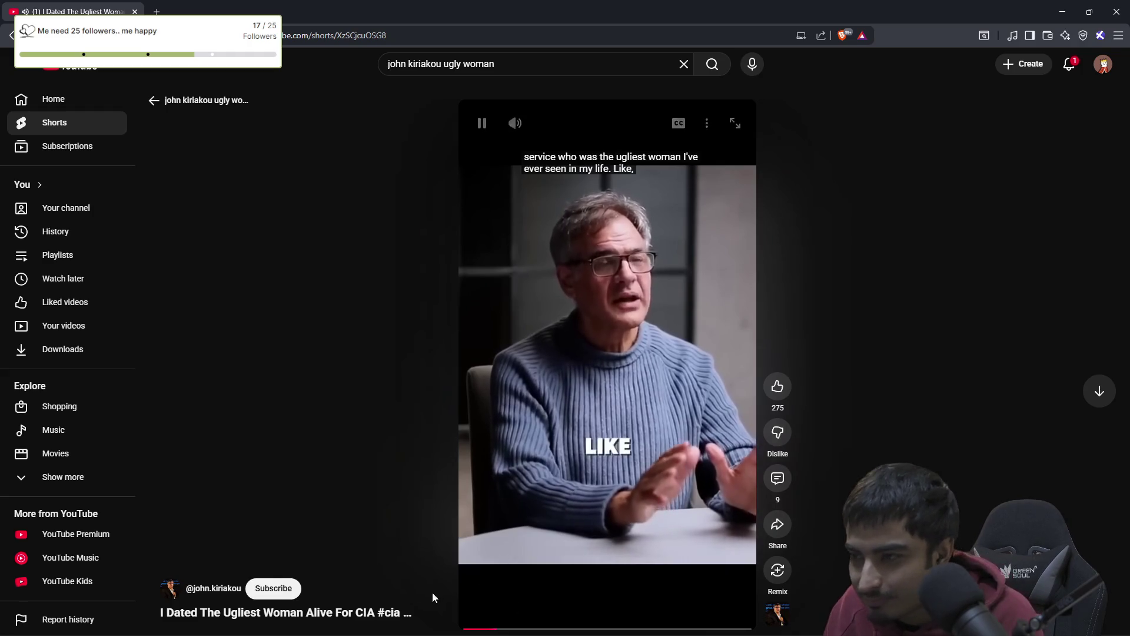
pyautogui.click(596, 430)
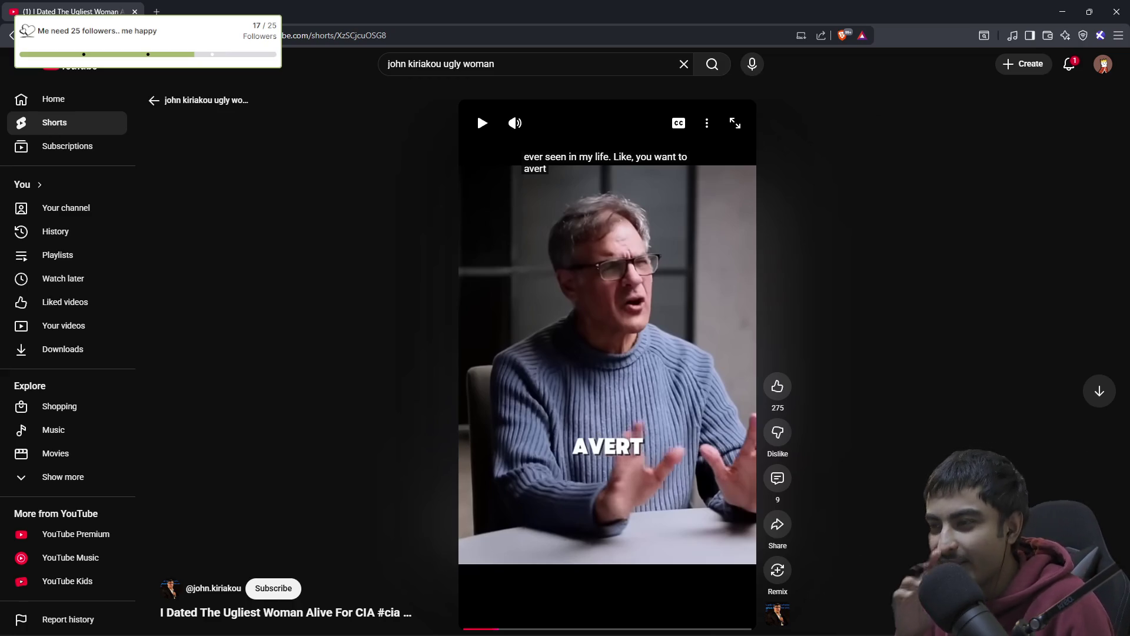
pyautogui.click(604, 368)
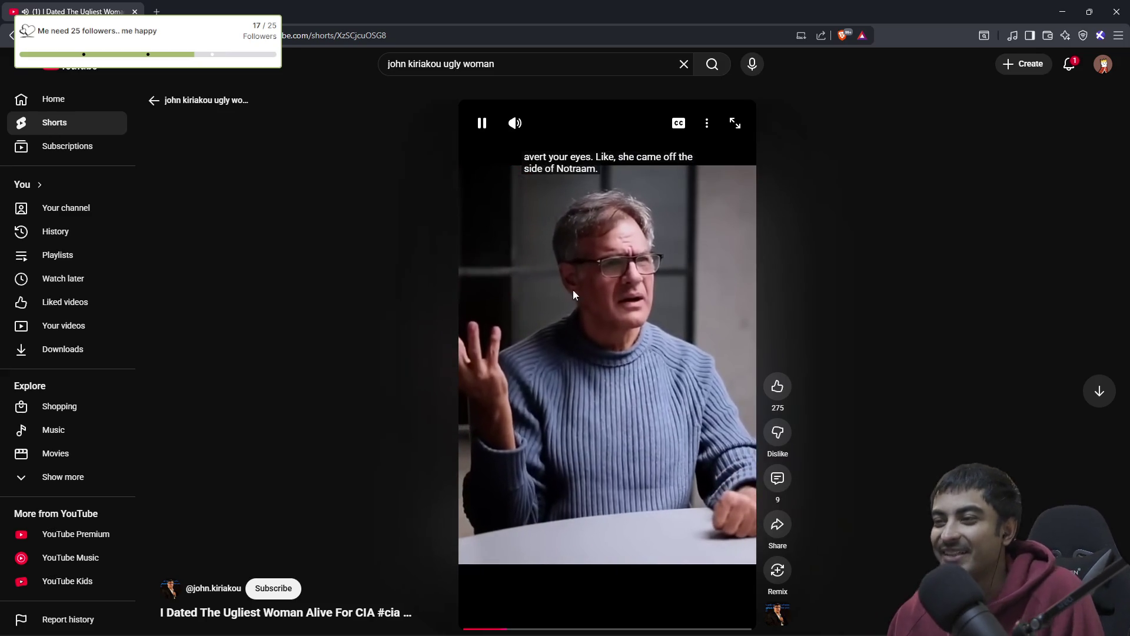
pyautogui.click(612, 341)
pyautogui.hotkey('alt', 'Left')
pyautogui.scroll(-4, 553, 376)
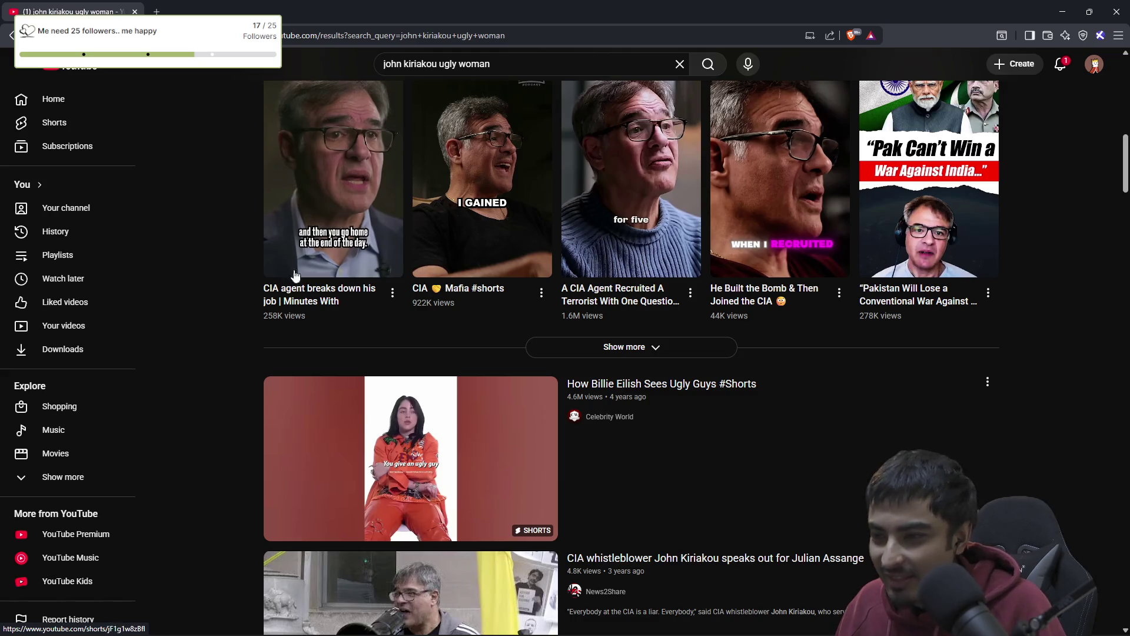
pyautogui.scroll(-4, 722, 396)
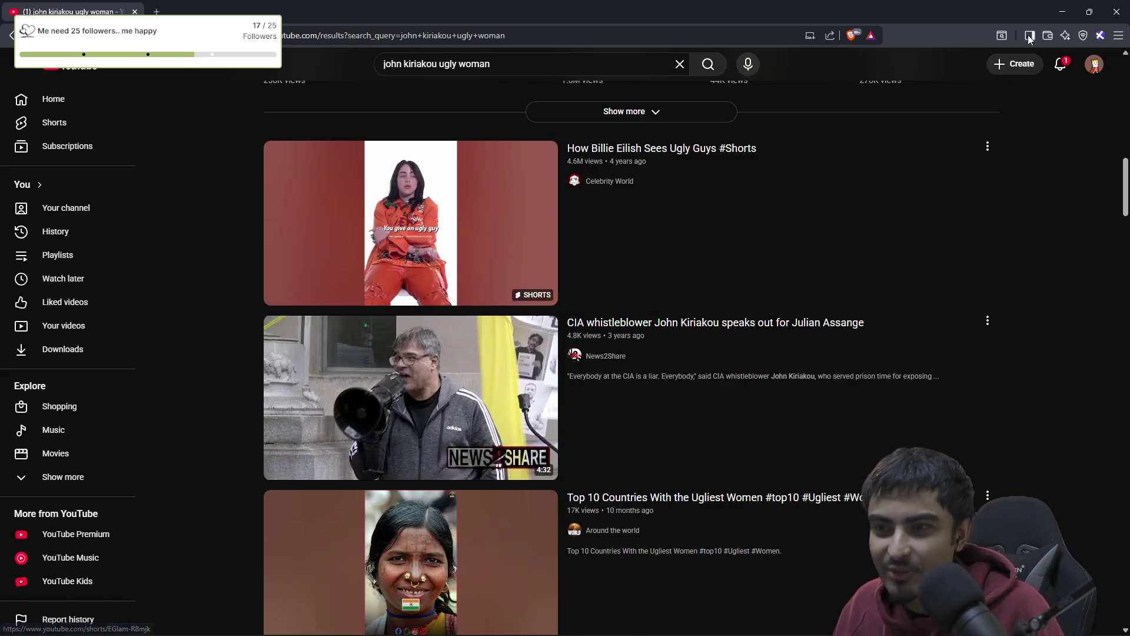
pyautogui.click(1126, 20)
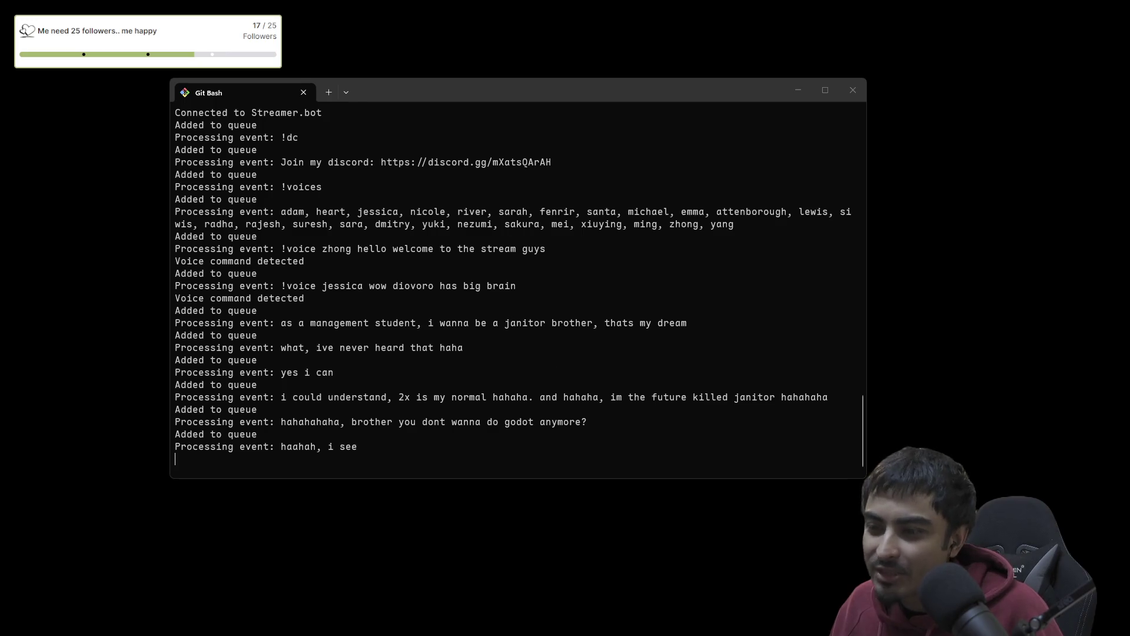
# Launch Godot, open the Cat vs Zombies project and run the game.
pyautogui.click(616, 624)
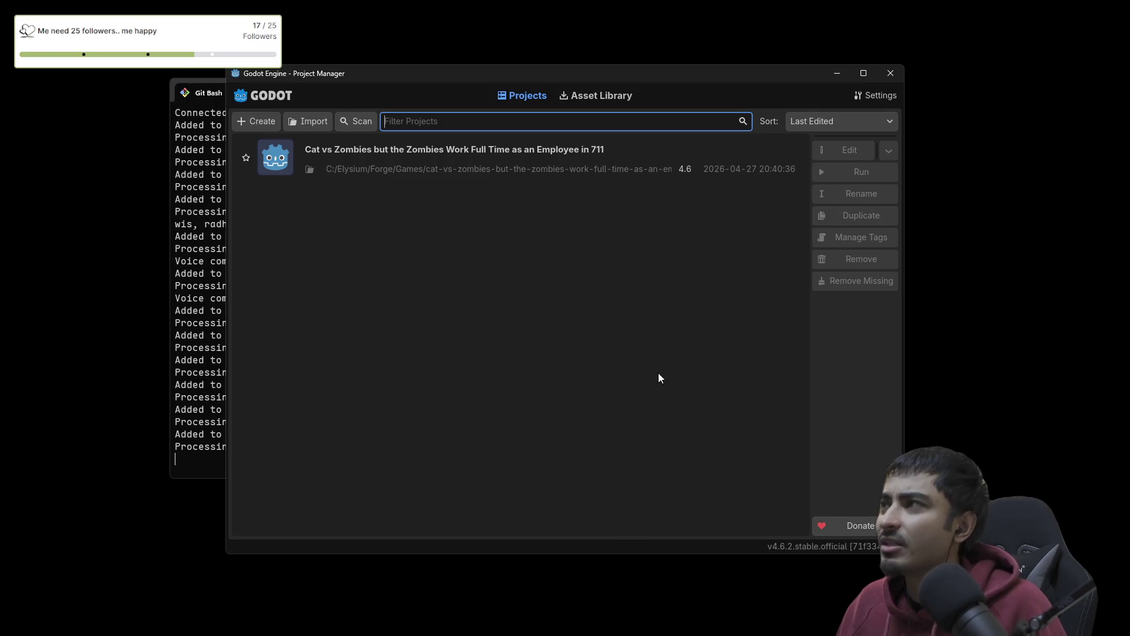
pyautogui.doubleClick(474, 148)
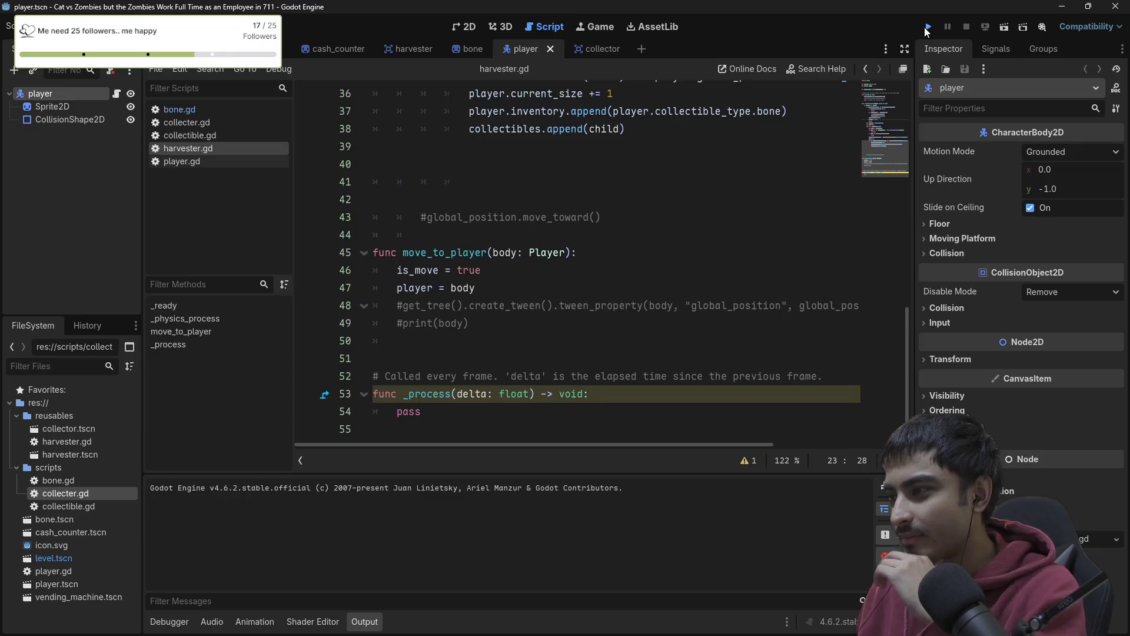
pyautogui.click(927, 30)
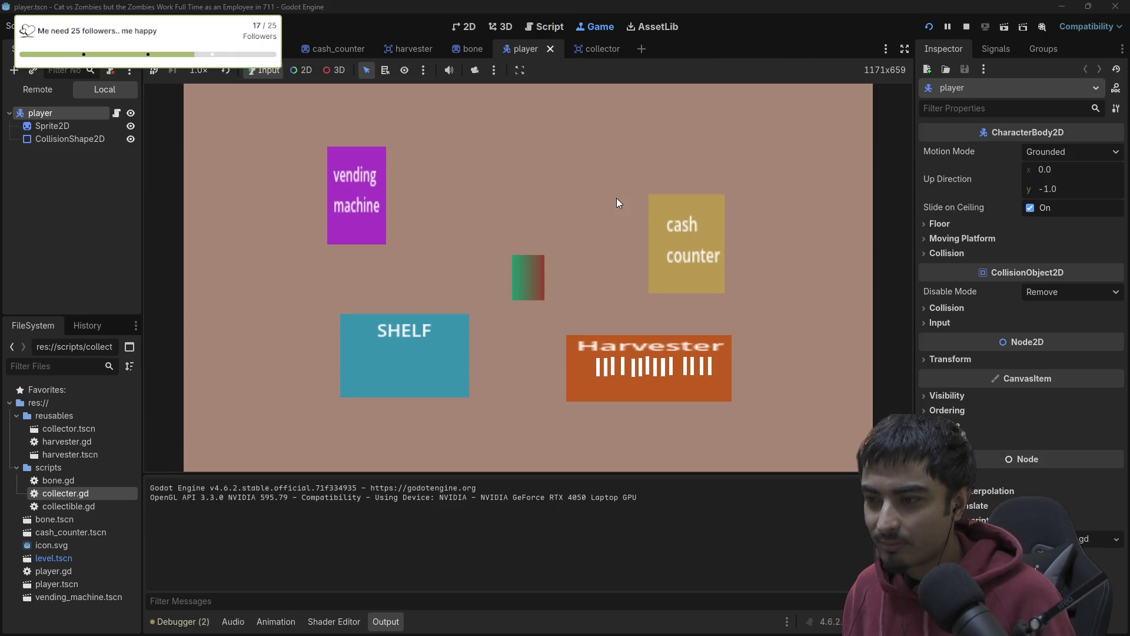
# Walk the player along the Harvester to collect five bones, then stop the game.
pyautogui.press('Right')
pyautogui.press('Down')
pyautogui.press('Left')
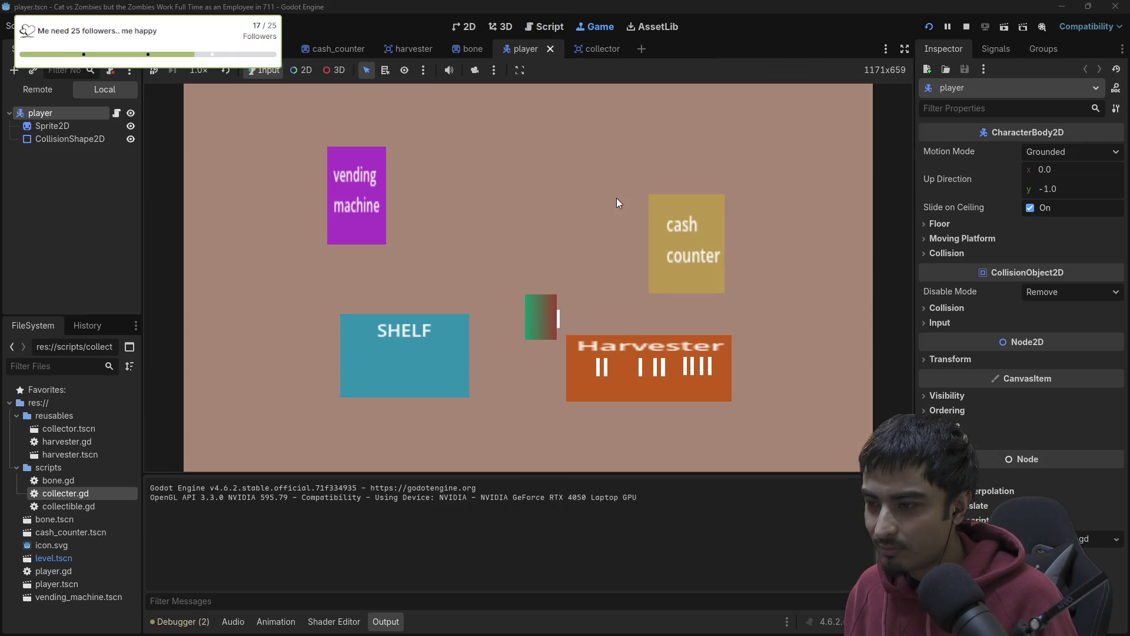
pyautogui.press('Right')
pyautogui.press('Up')
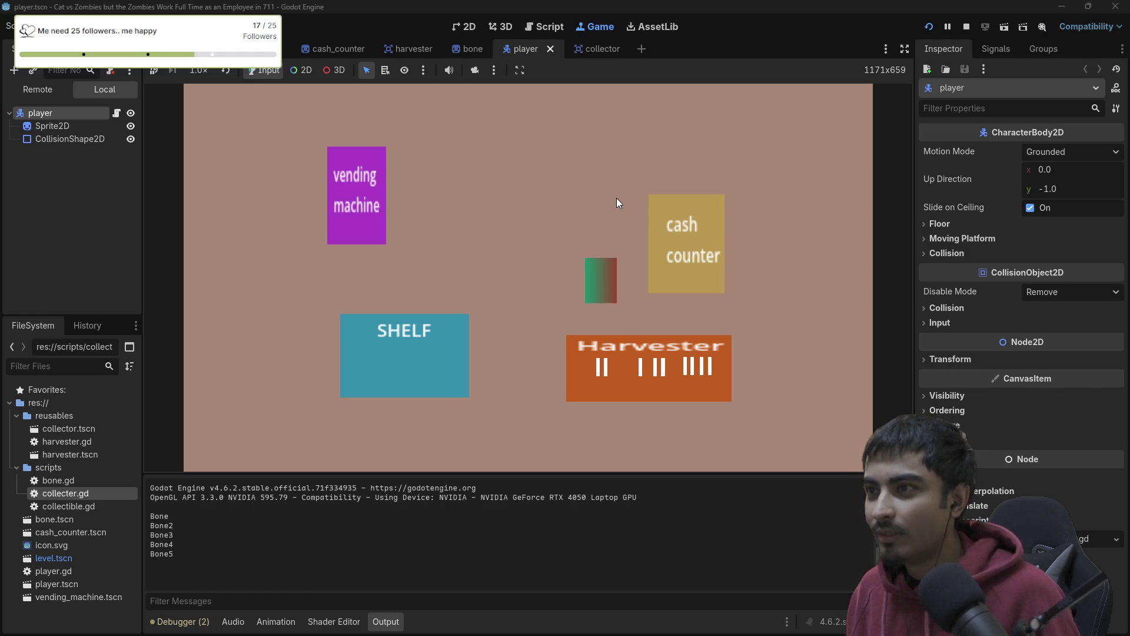
pyautogui.press('Up')
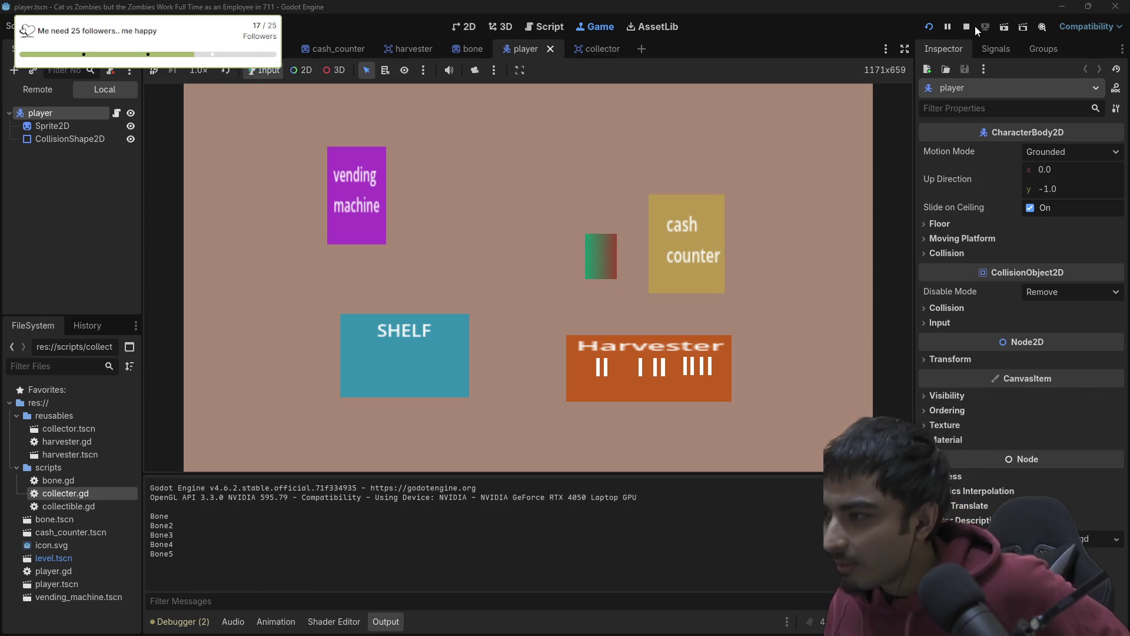
pyautogui.click(966, 26)
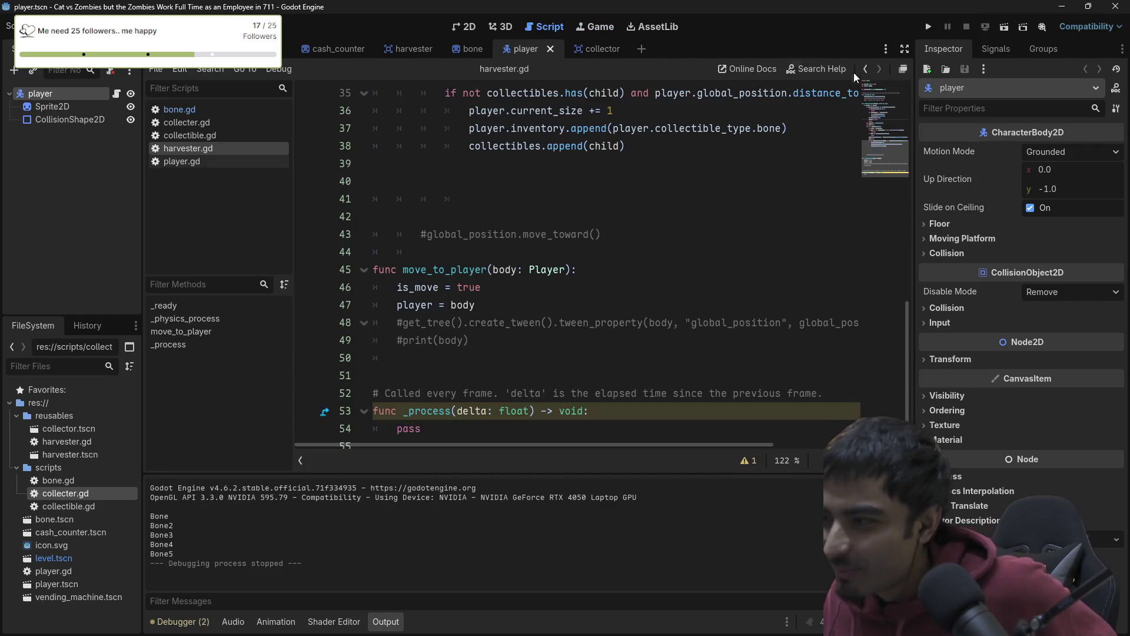
# Float the script editor, review harvester.gd's collectibles.clear() call on line 22, then close the window.
pyautogui.click(899, 68)
pyautogui.scroll(10, 537, 229)
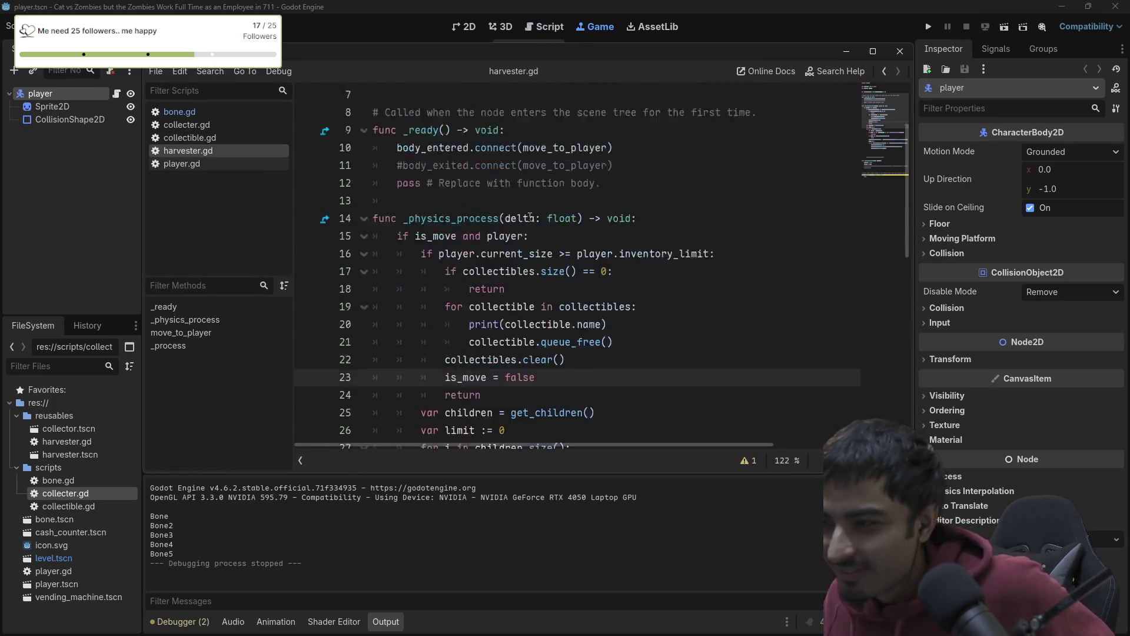
pyautogui.scroll(-3, 537, 229)
pyautogui.click(560, 236)
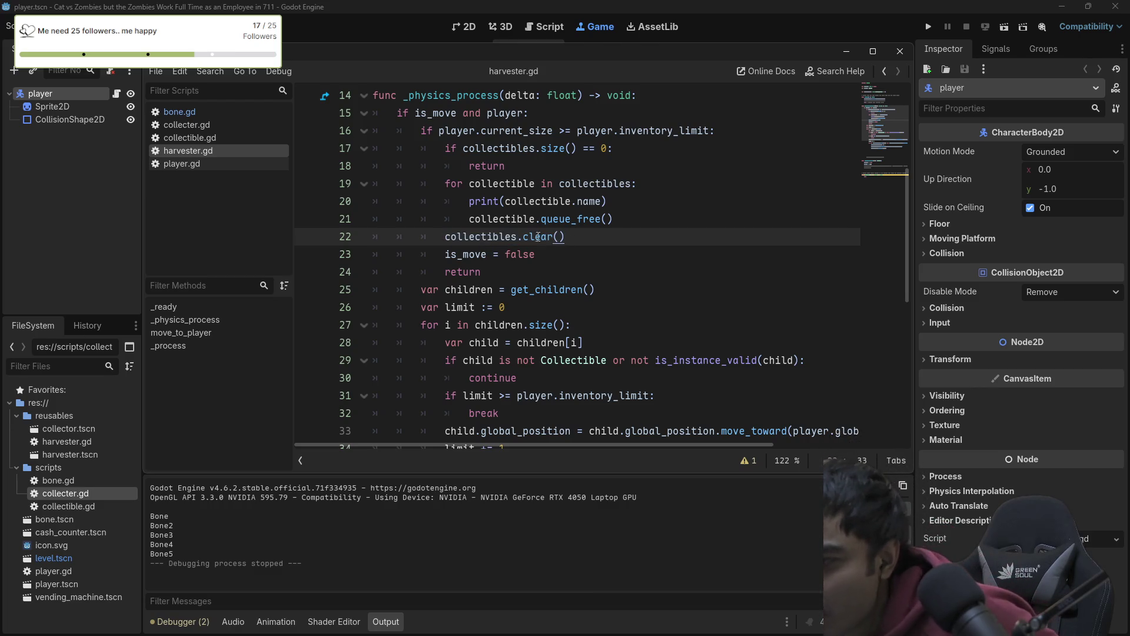
pyautogui.scroll(-3, 628, 239)
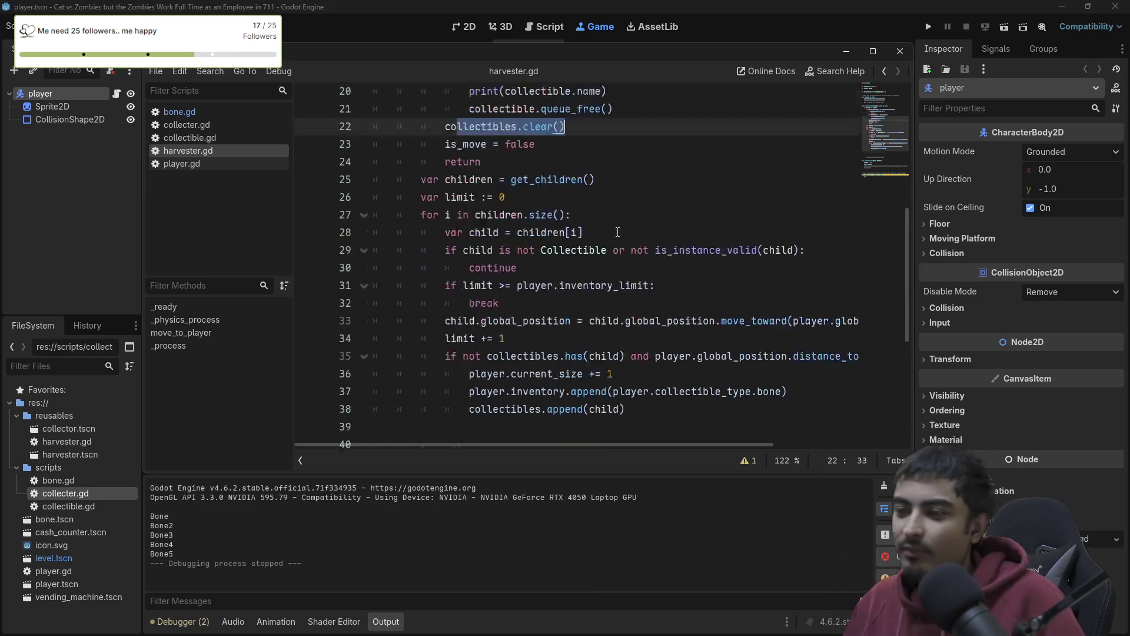
pyautogui.scroll(3, 614, 228)
pyautogui.scroll(2, 603, 235)
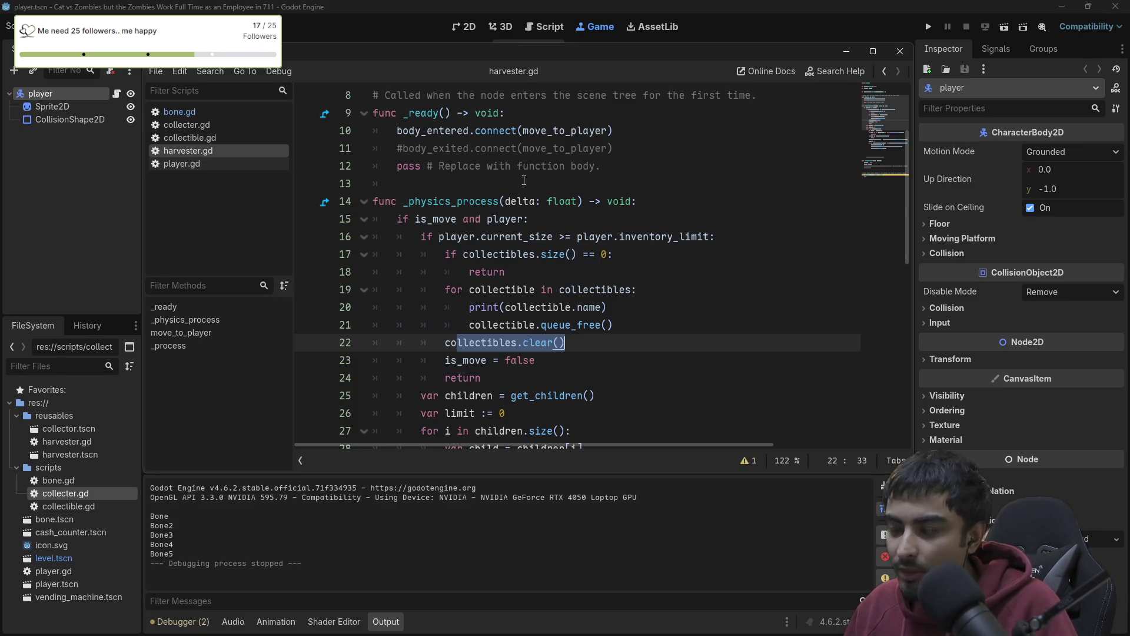
pyautogui.scroll(1, 523, 181)
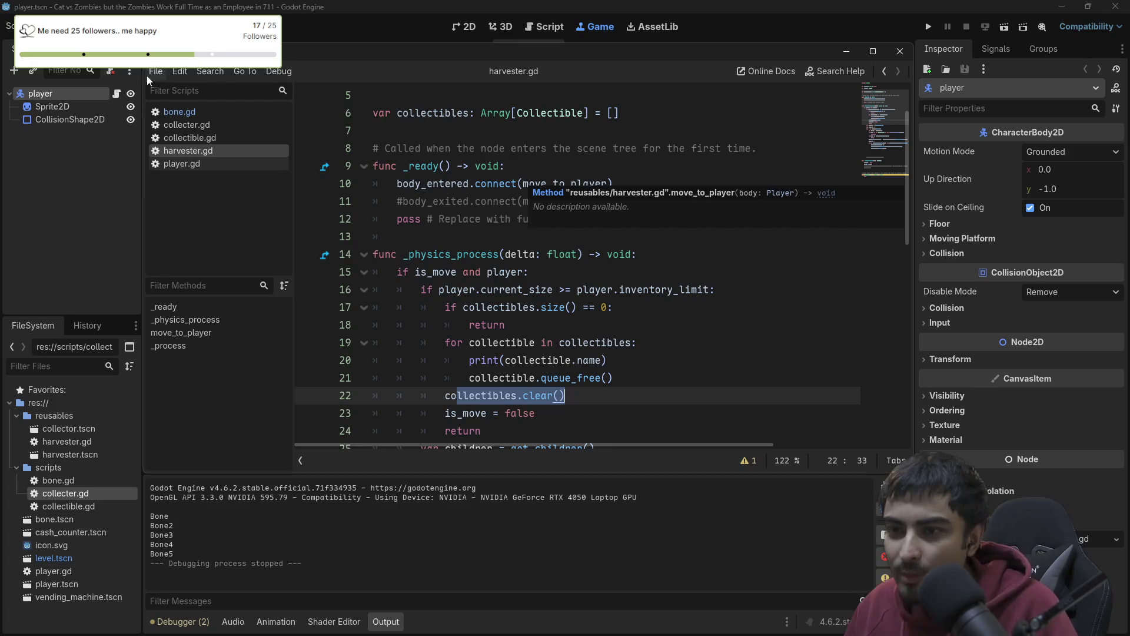
pyautogui.click(52, 108)
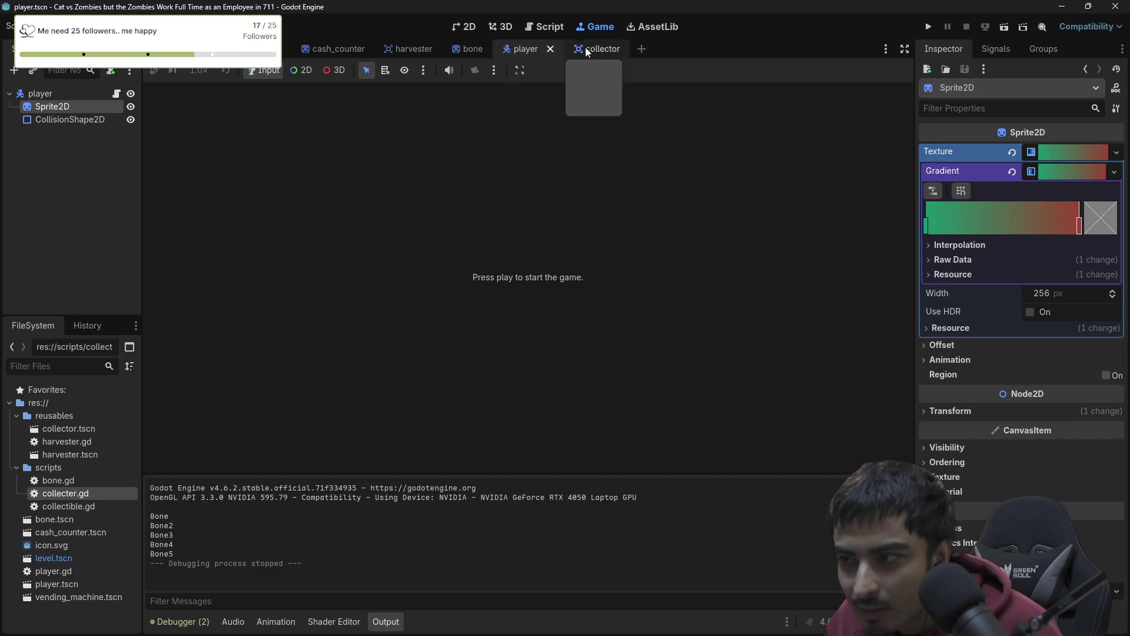
# Check the harvester's Sprite2D, then select the player root node and open Create New Node.
pyautogui.click(406, 50)
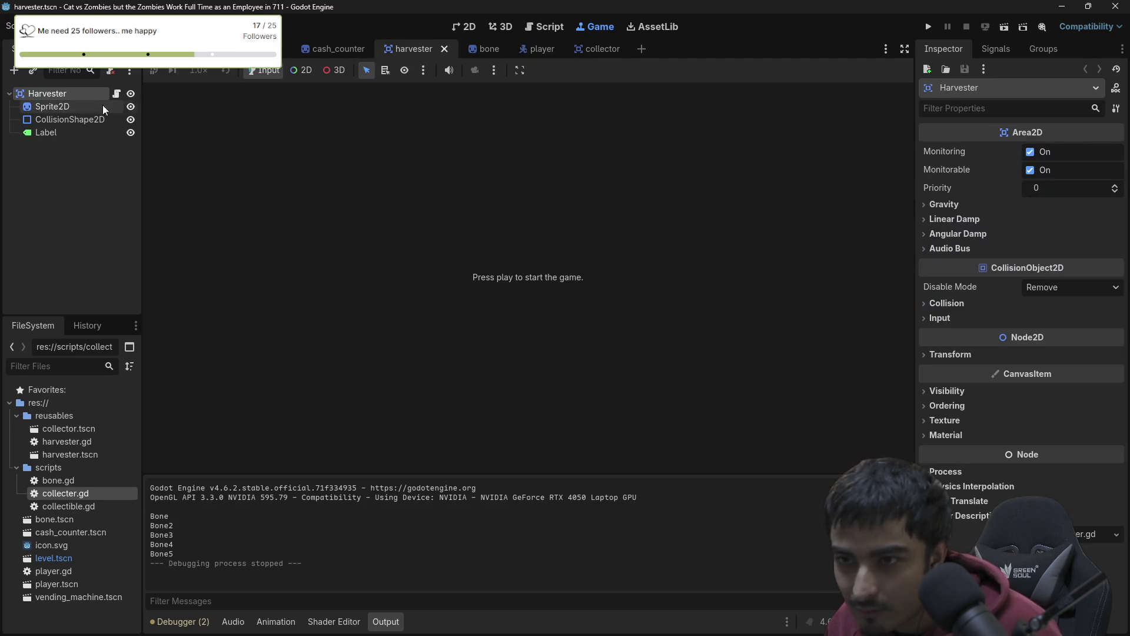
pyautogui.click(51, 107)
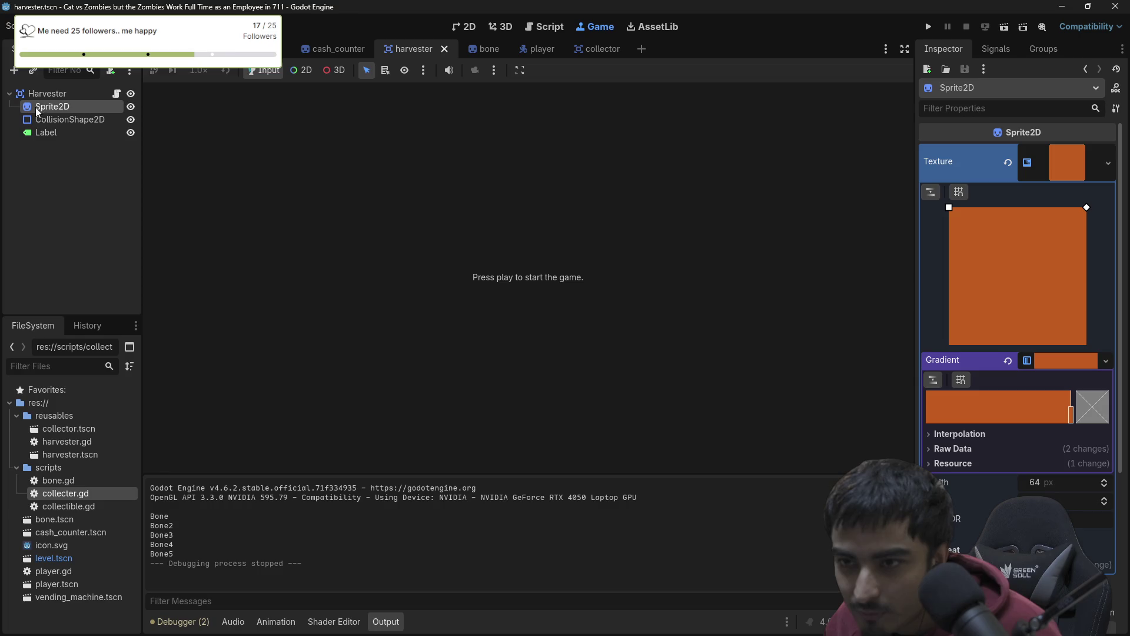
pyautogui.click(530, 49)
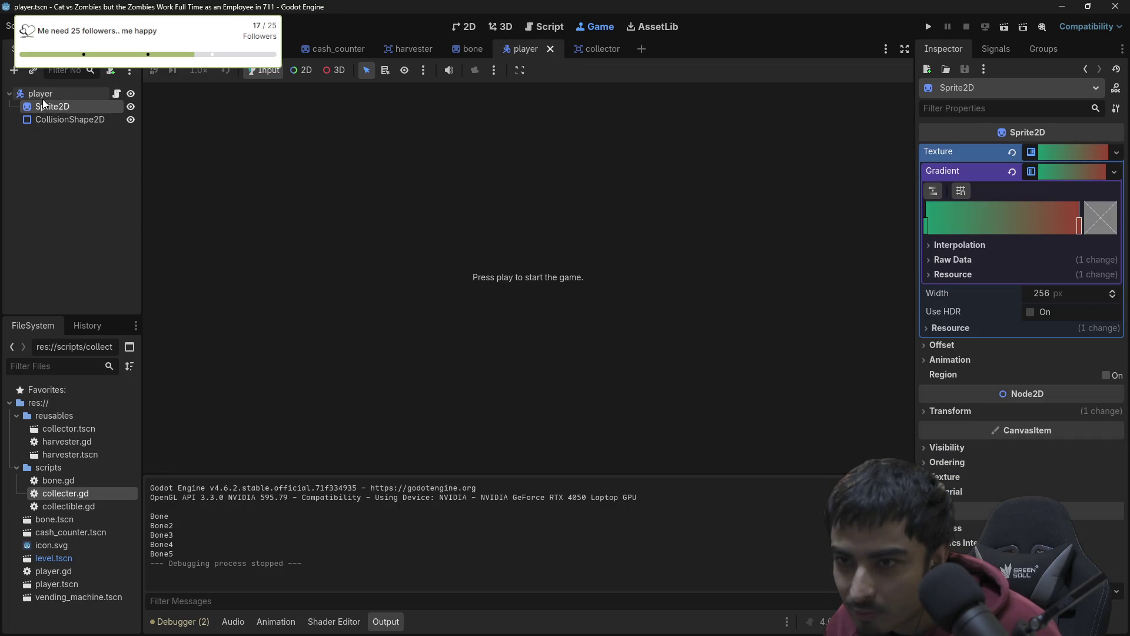
pyautogui.click(38, 166)
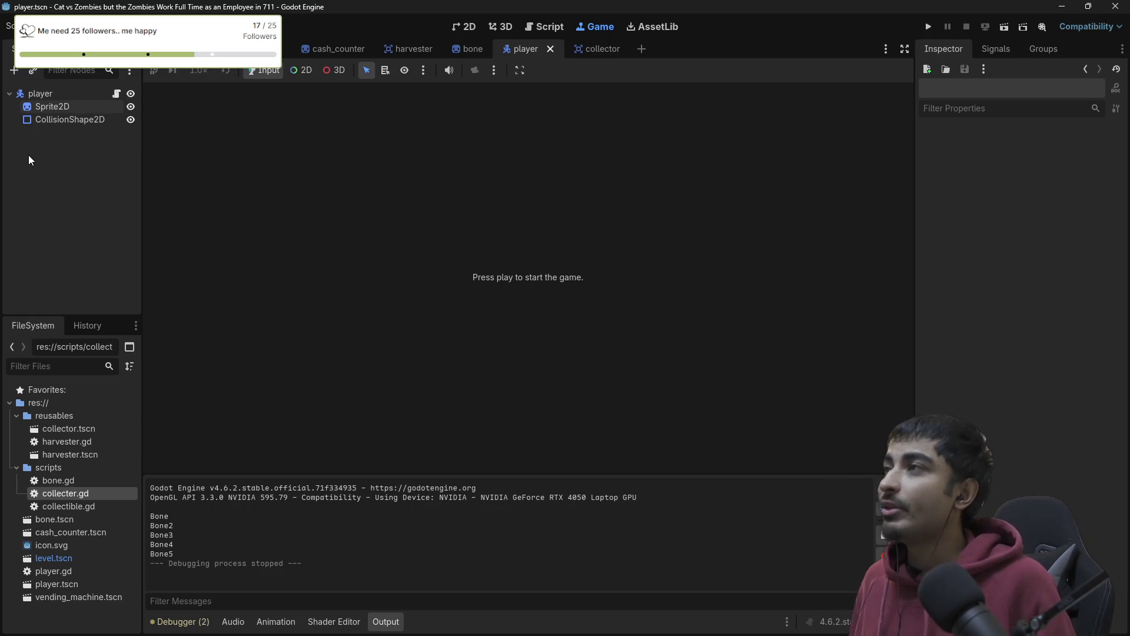
pyautogui.click(41, 94)
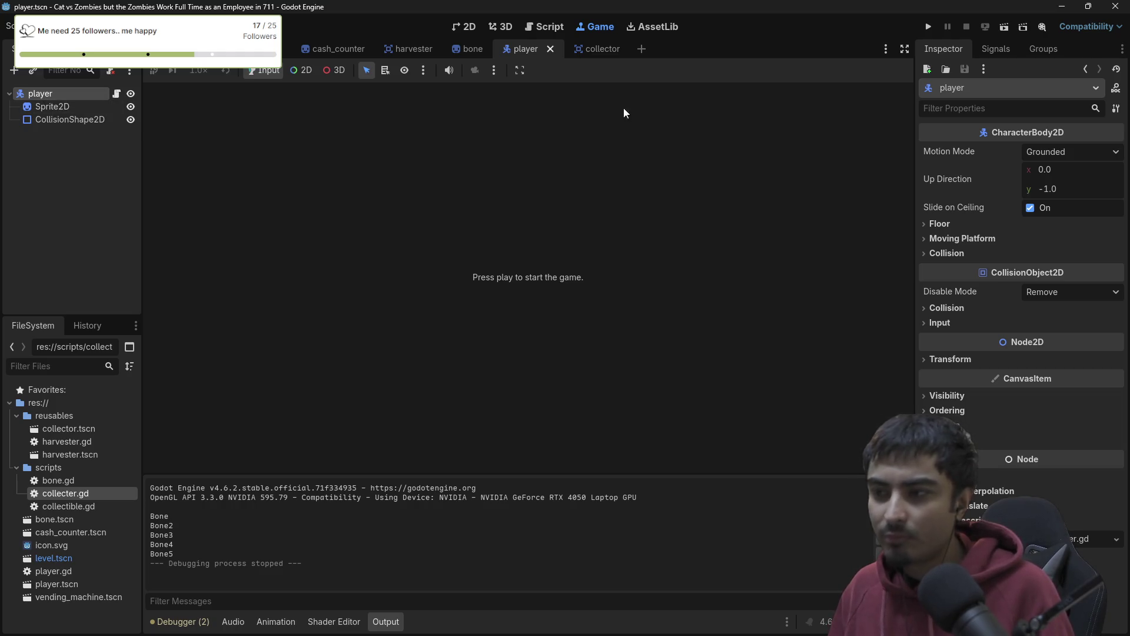
pyautogui.rightClick(47, 93)
pyautogui.click(18, 152)
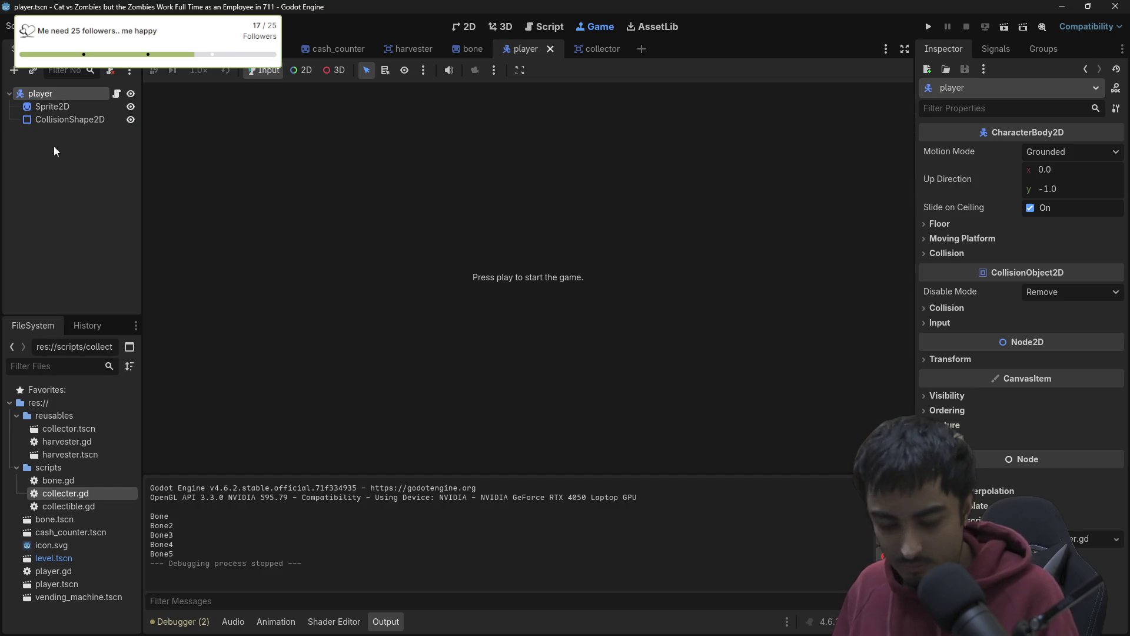
pyautogui.hotkey('ctrl', 'a')
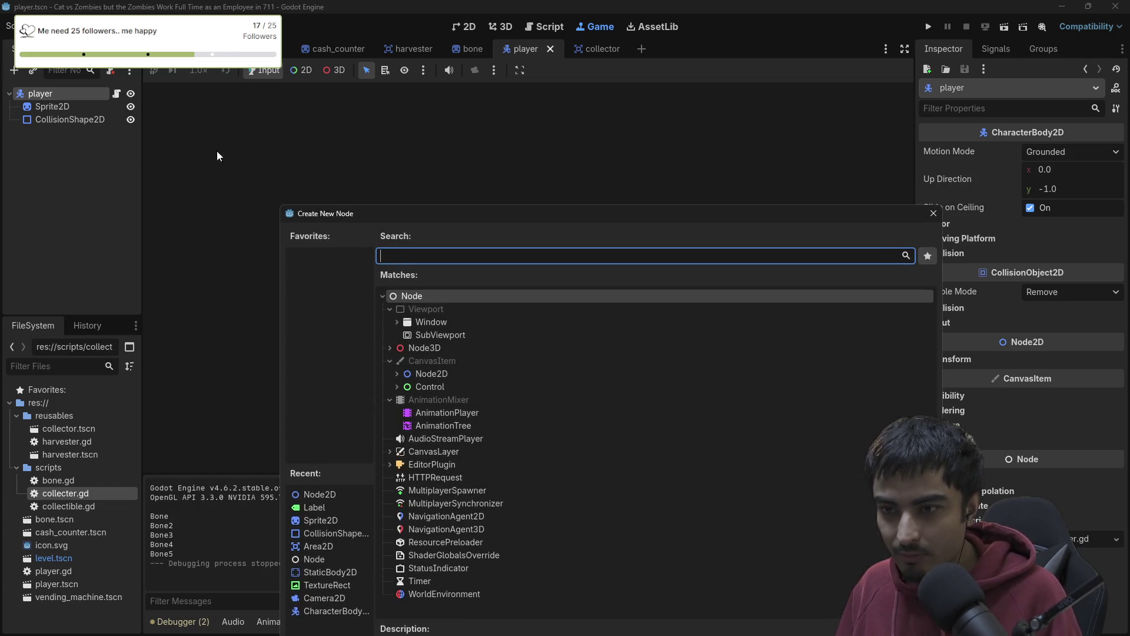
# Cancel the node dialog, close the stray empty scene and return to the player scene.
pyautogui.write('no')
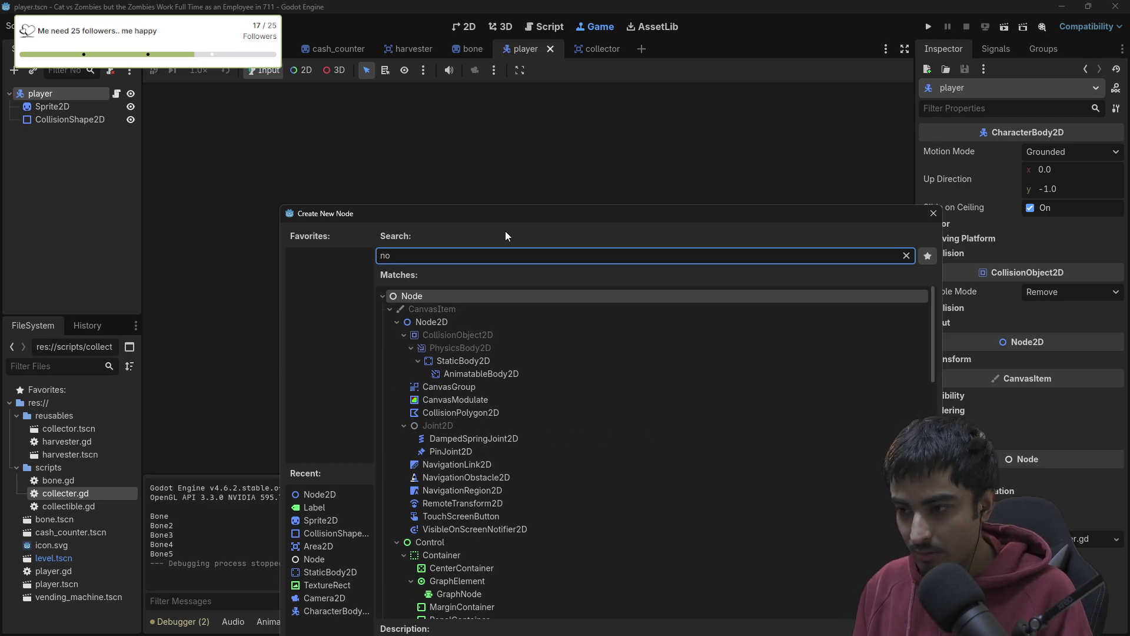
pyautogui.press('Escape')
pyautogui.click(642, 48)
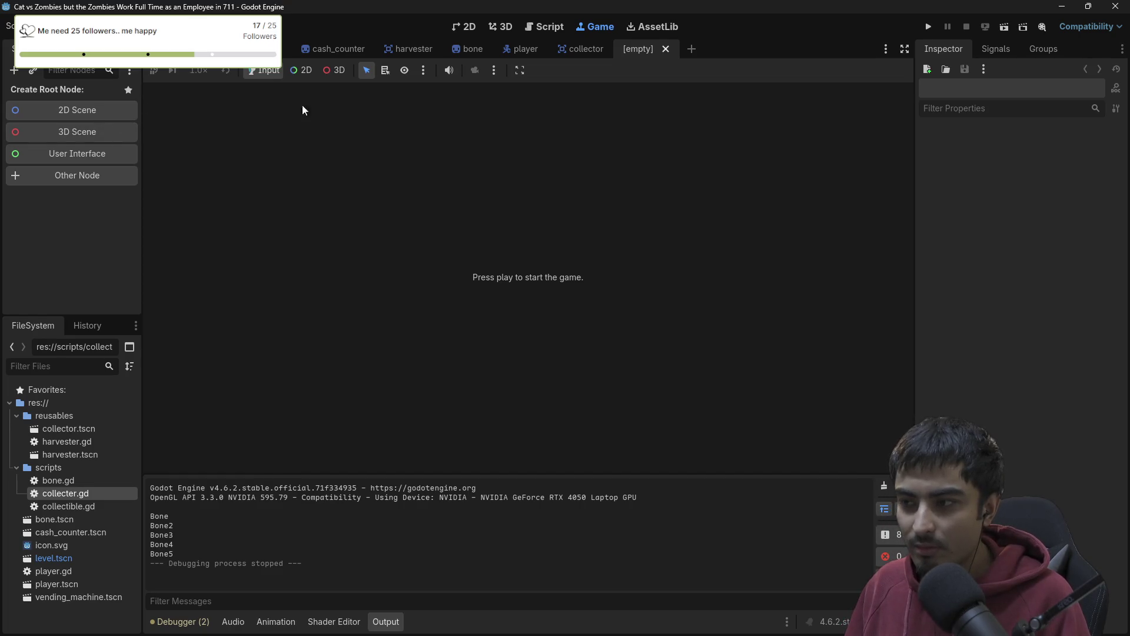
pyautogui.click(666, 50)
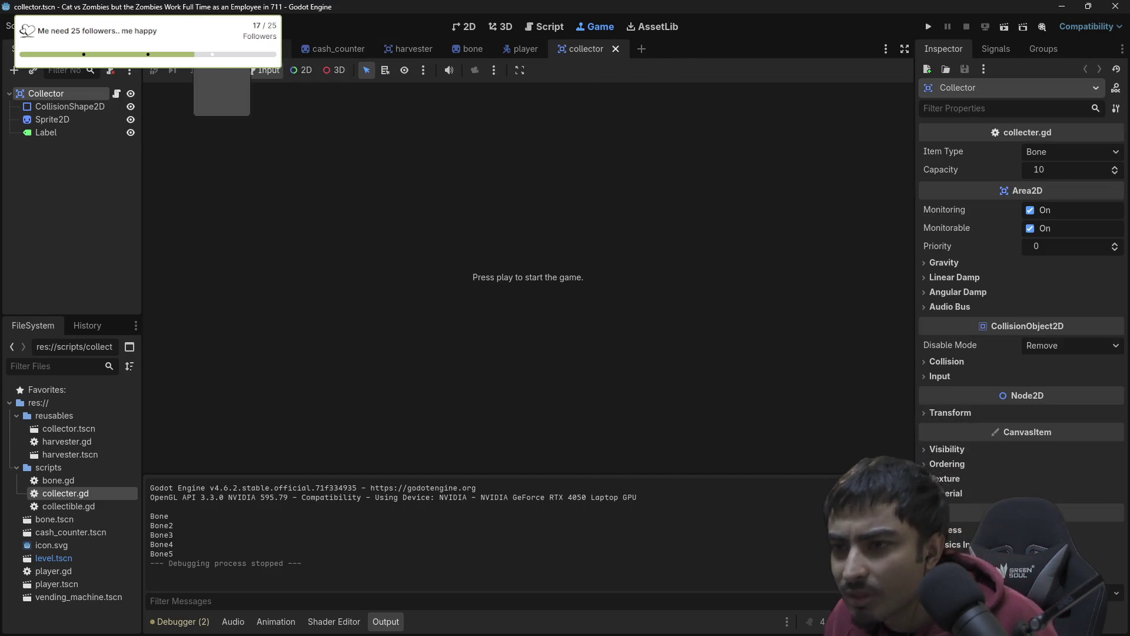
pyautogui.click(506, 50)
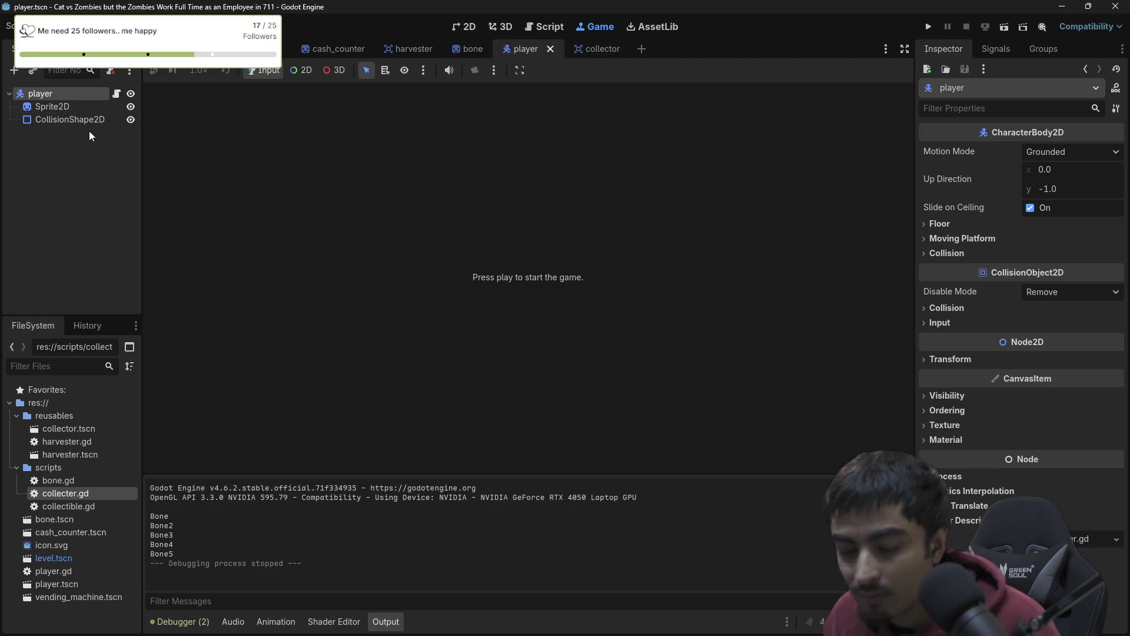
# Add a Node2D child to the player and rename it Inventory.
pyautogui.hotkey('ctrl', 'a')
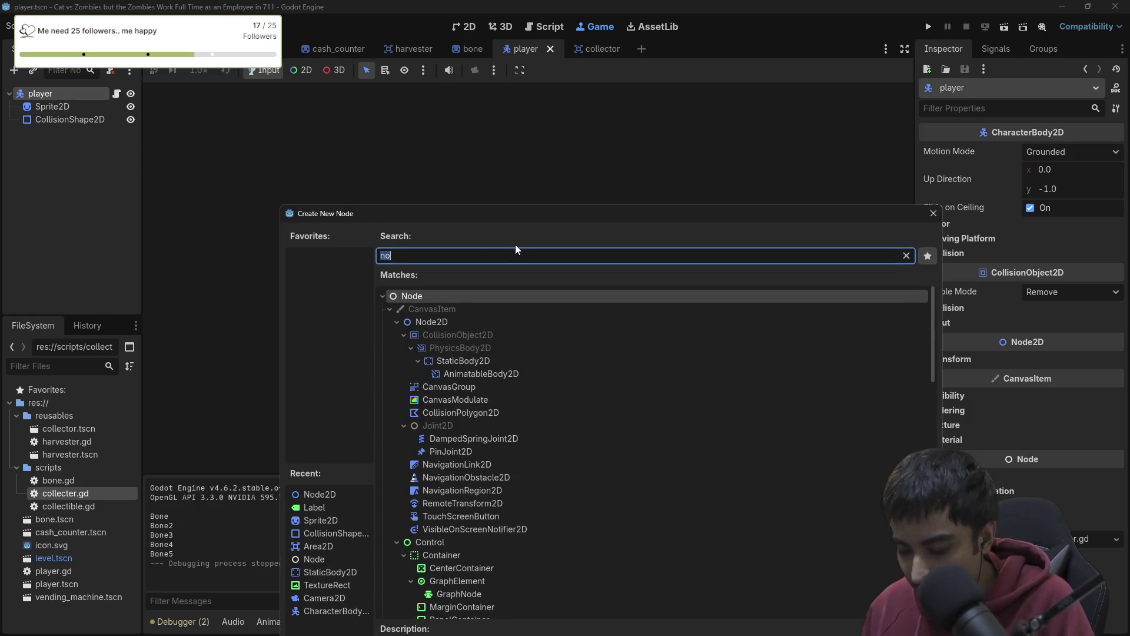
pyautogui.press('BackSpace')
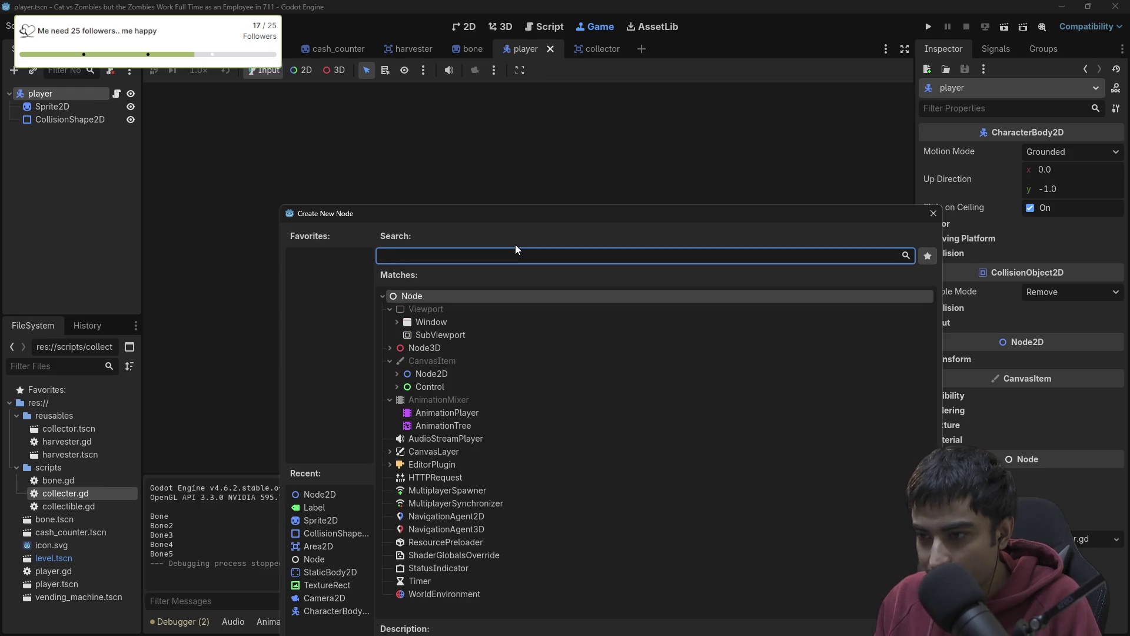
pyautogui.write('node')
pyautogui.press('Down')
pyautogui.press('Return')
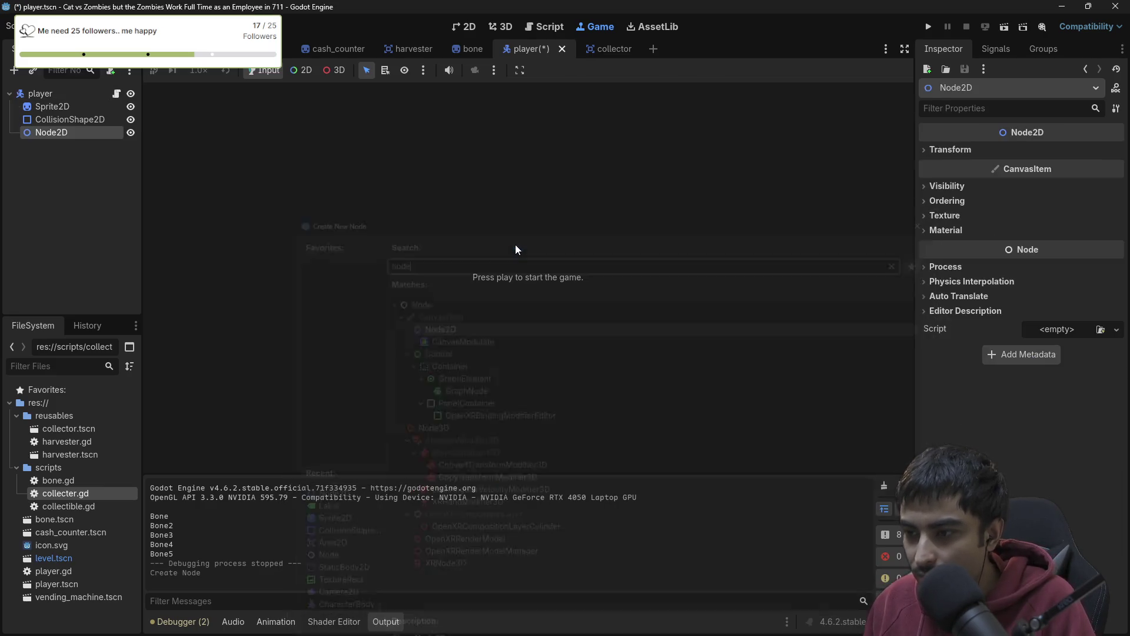
pyautogui.doubleClick(50, 132)
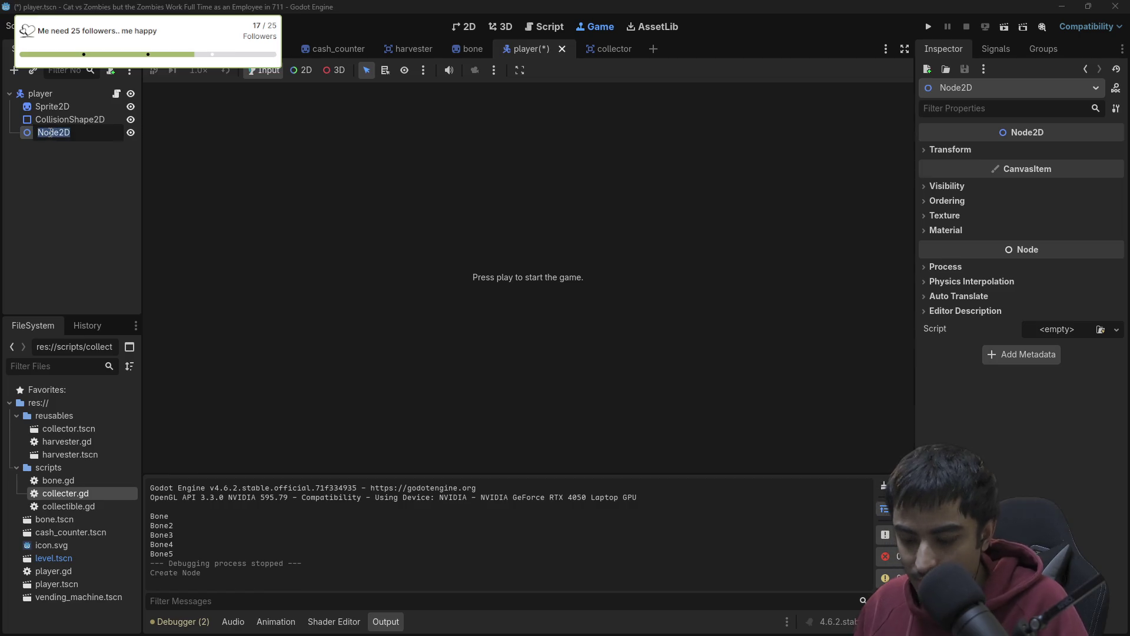
pyautogui.press('BackSpace')
pyautogui.write('Inventory')
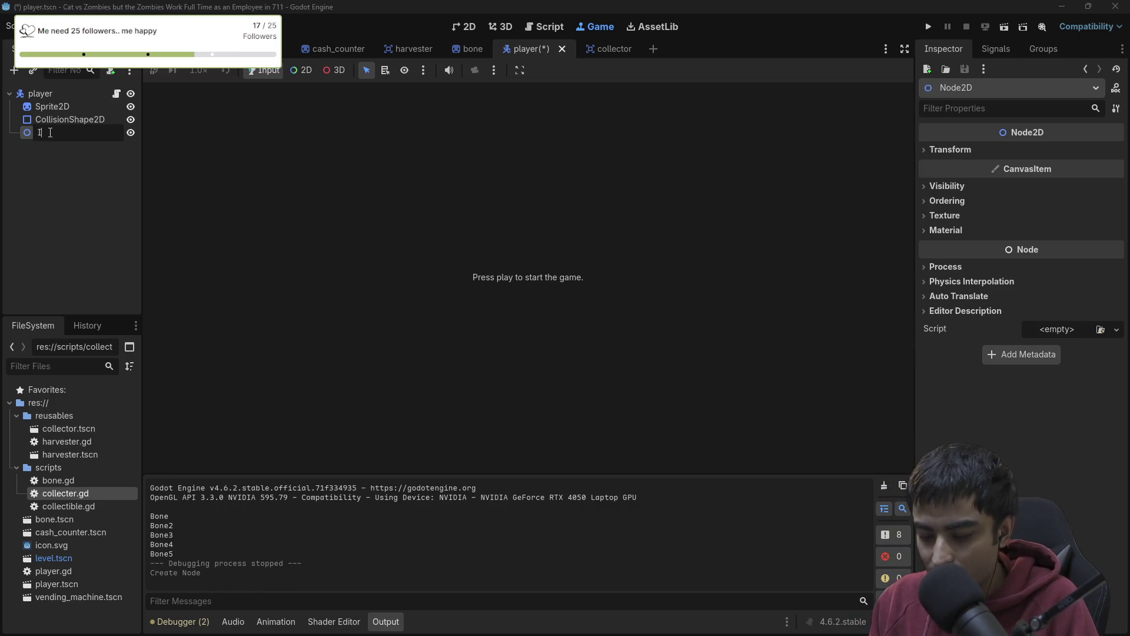
pyautogui.press('Return')
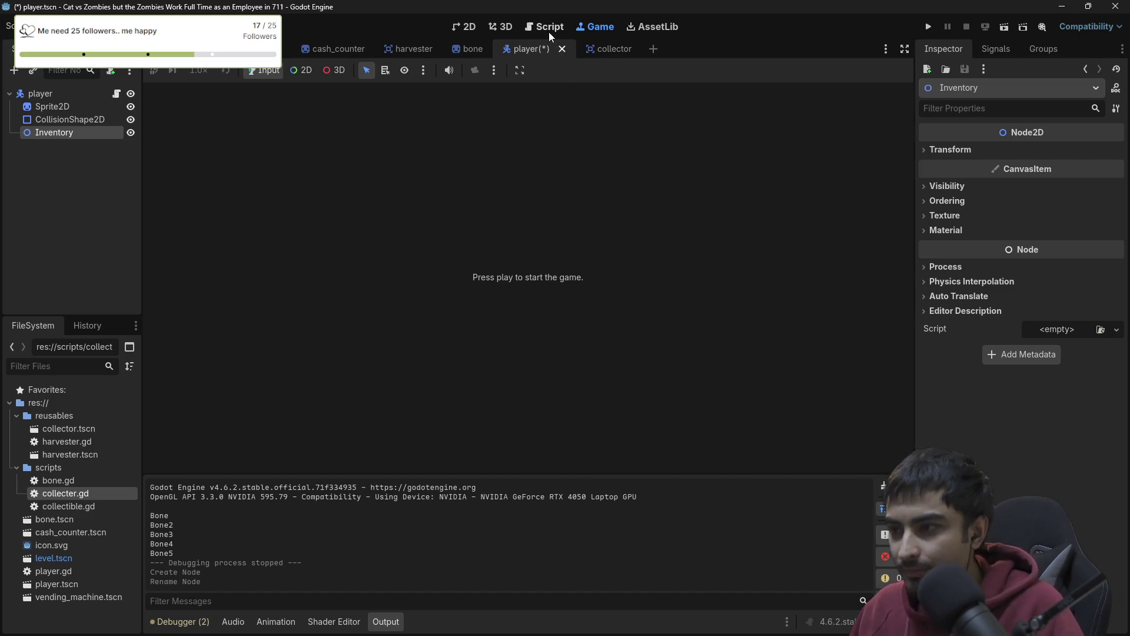
# Save the player scene and bring the ChatGPT browser window up full screen.
pyautogui.hotkey('ctrl', 's')
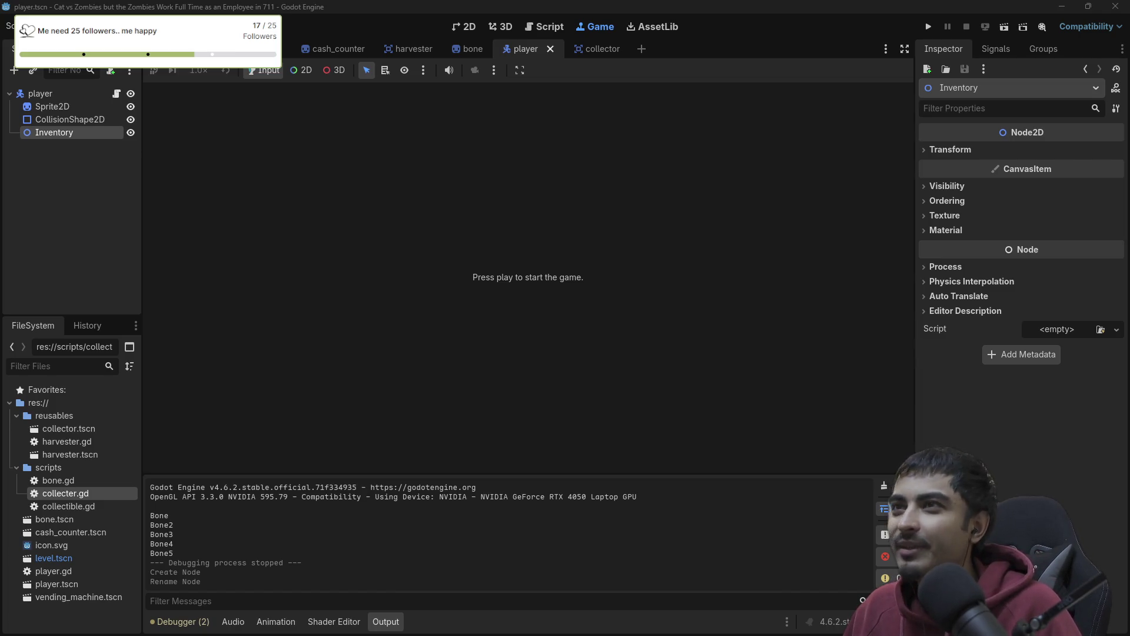
pyautogui.hotkey('alt', 'Tab')
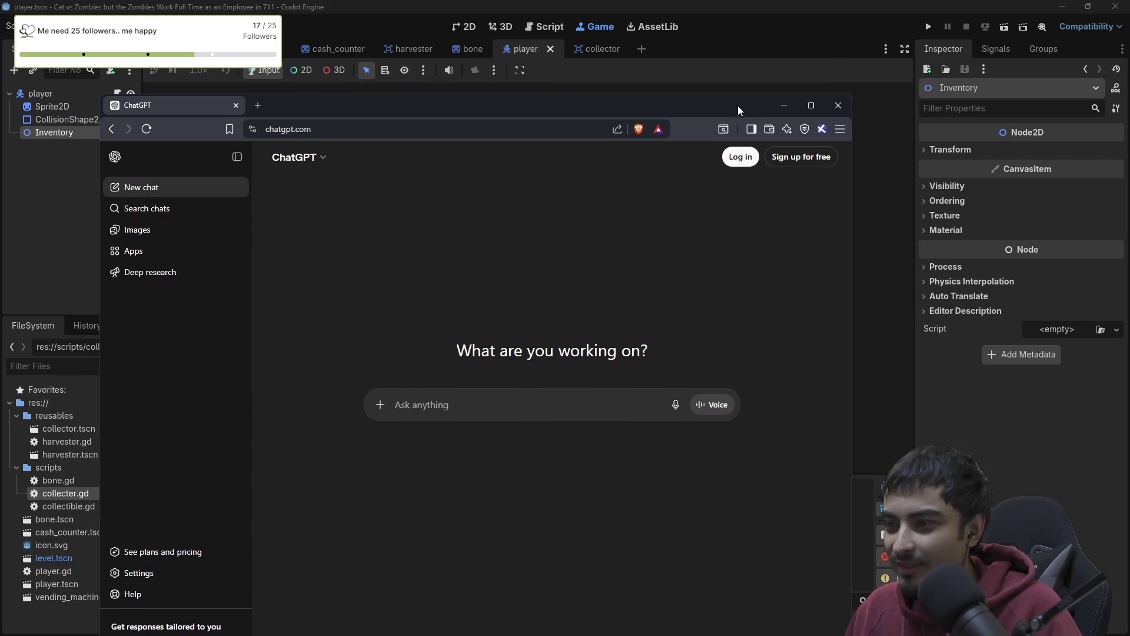
pyautogui.click(810, 107)
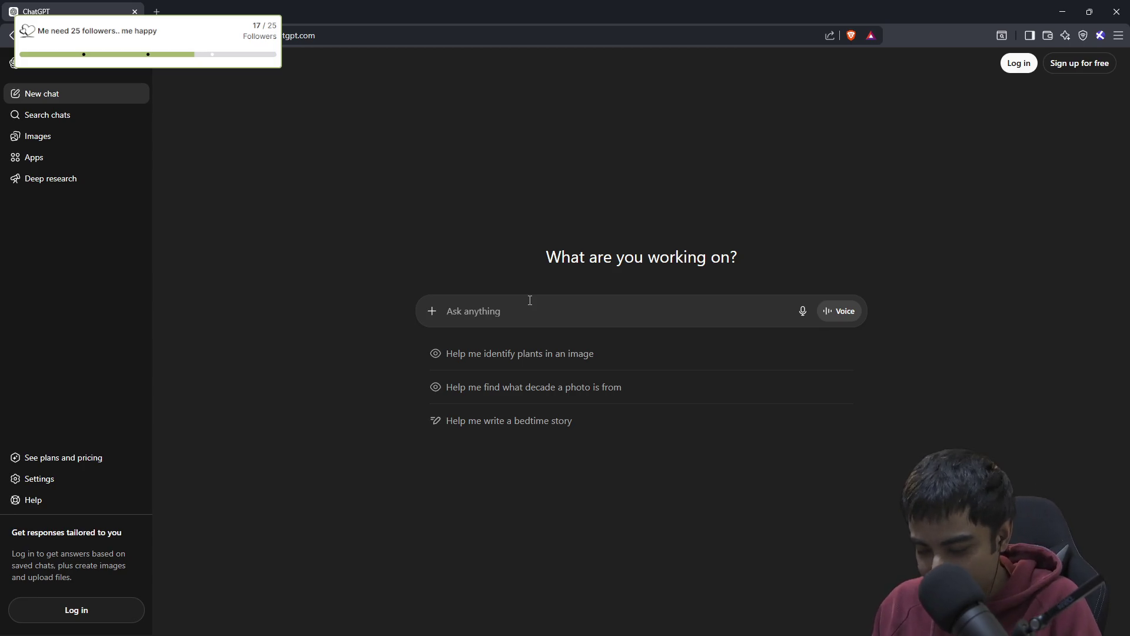
# Type 'hi remember me, ty for always helping sir, i need your guidance once more oh great one' plus a new line.
pyautogui.write('hi remember me, ')
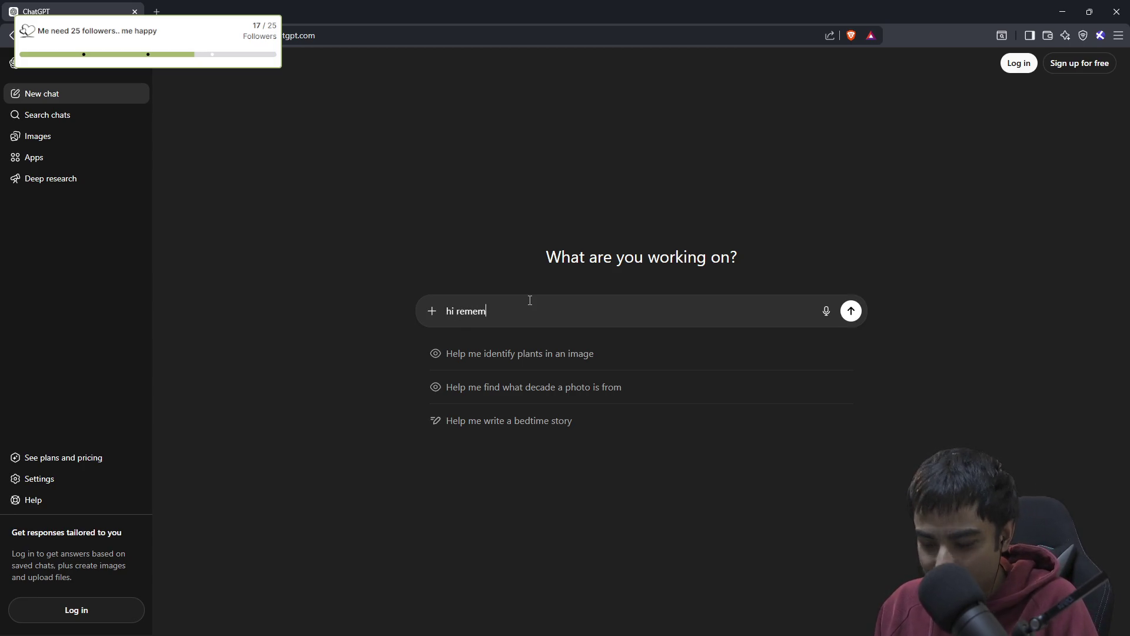
pyautogui.write('ty for')
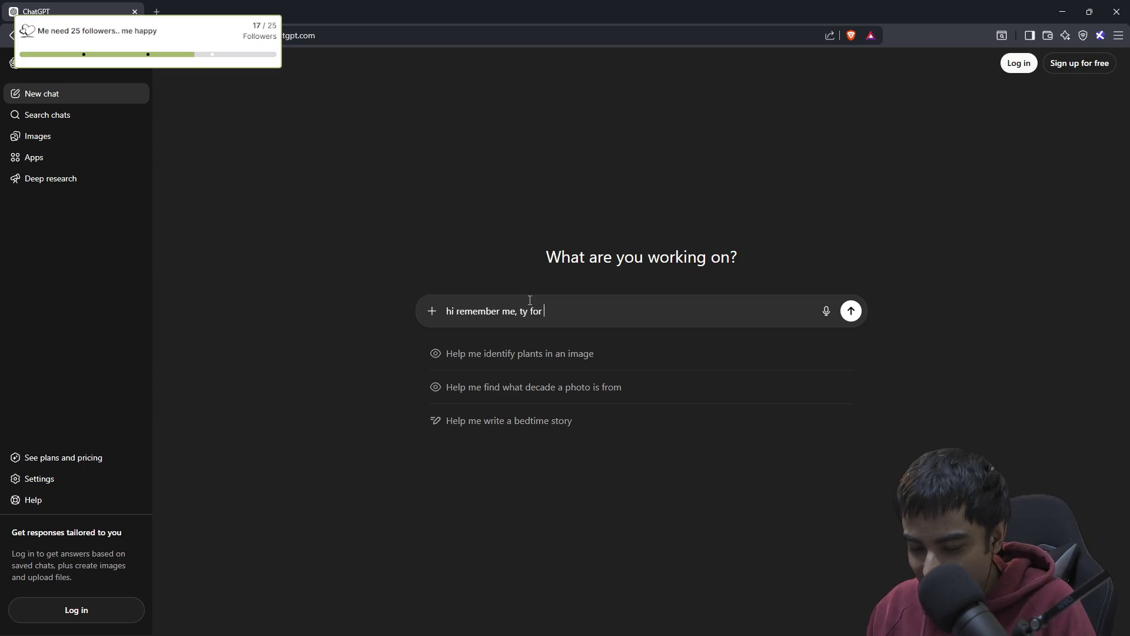
pyautogui.write('always help')
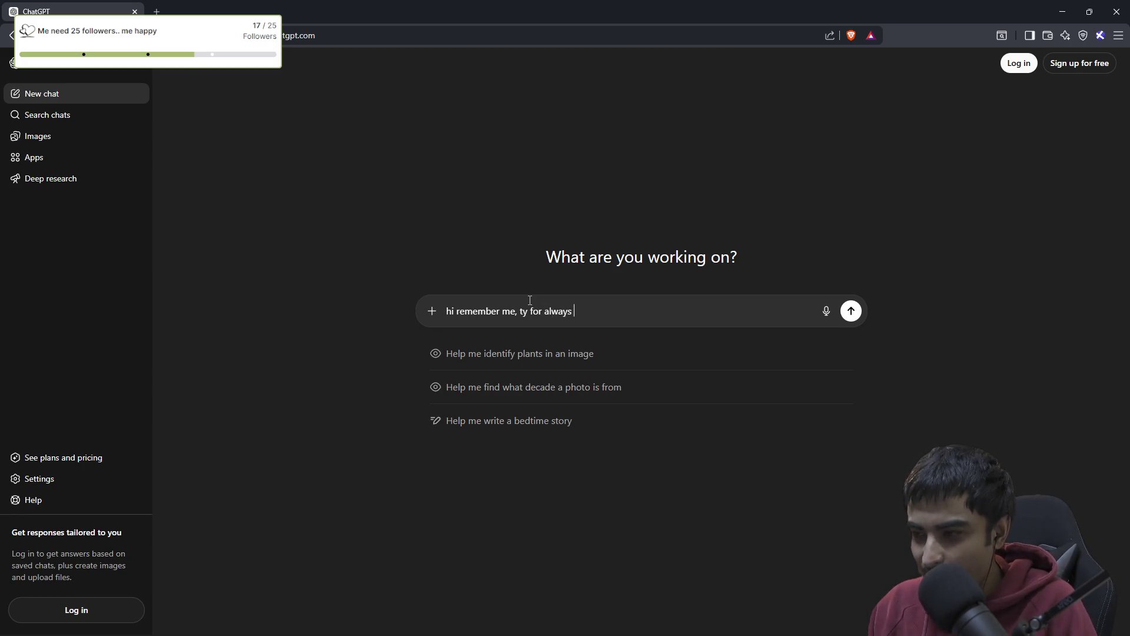
pyautogui.write('ing sir')
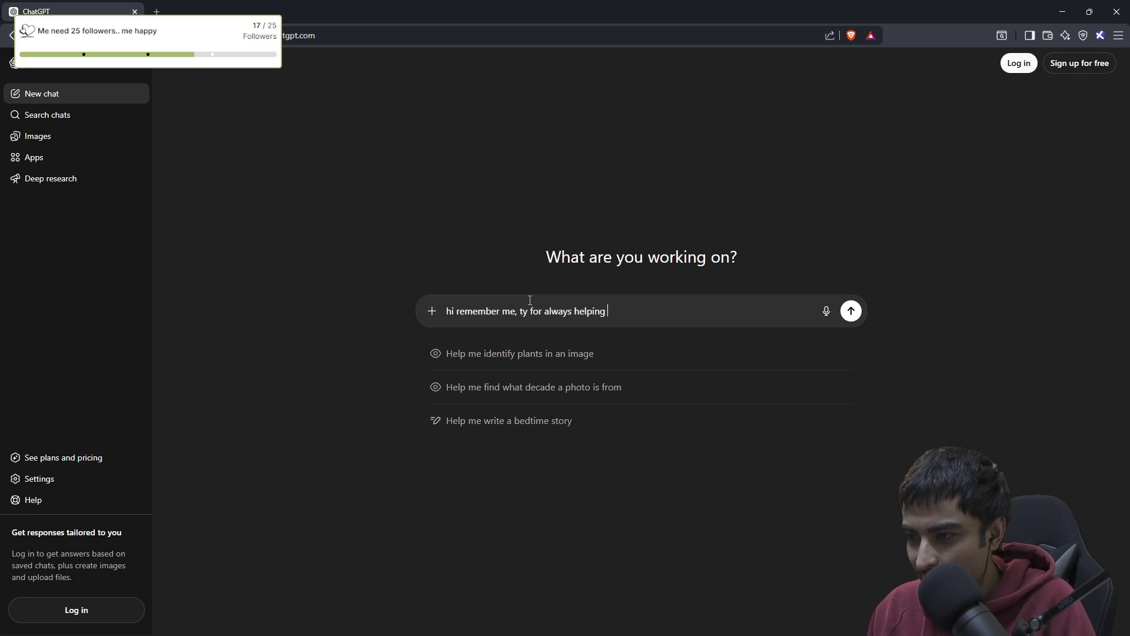
pyautogui.write(', i need your guidance on')
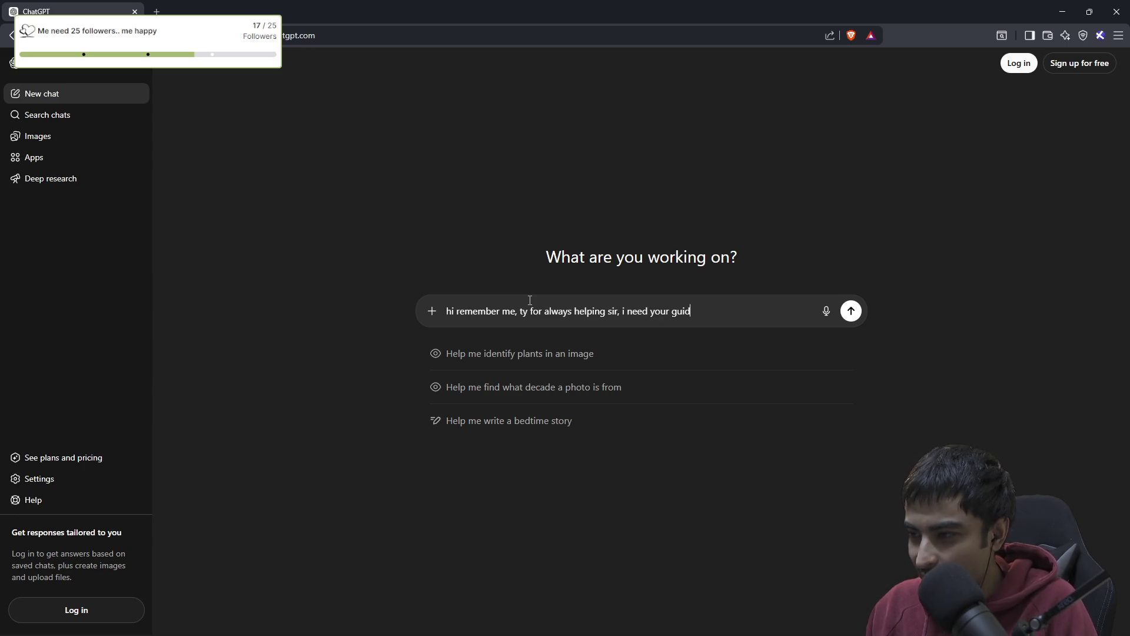
pyautogui.write('ce ')
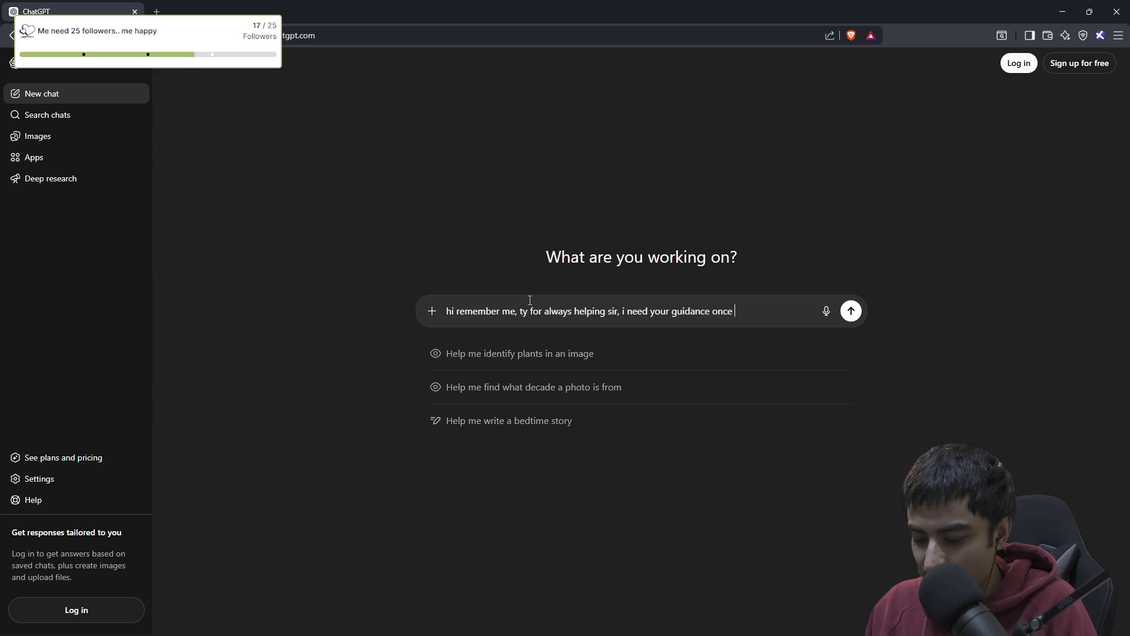
pyautogui.write('more oh')
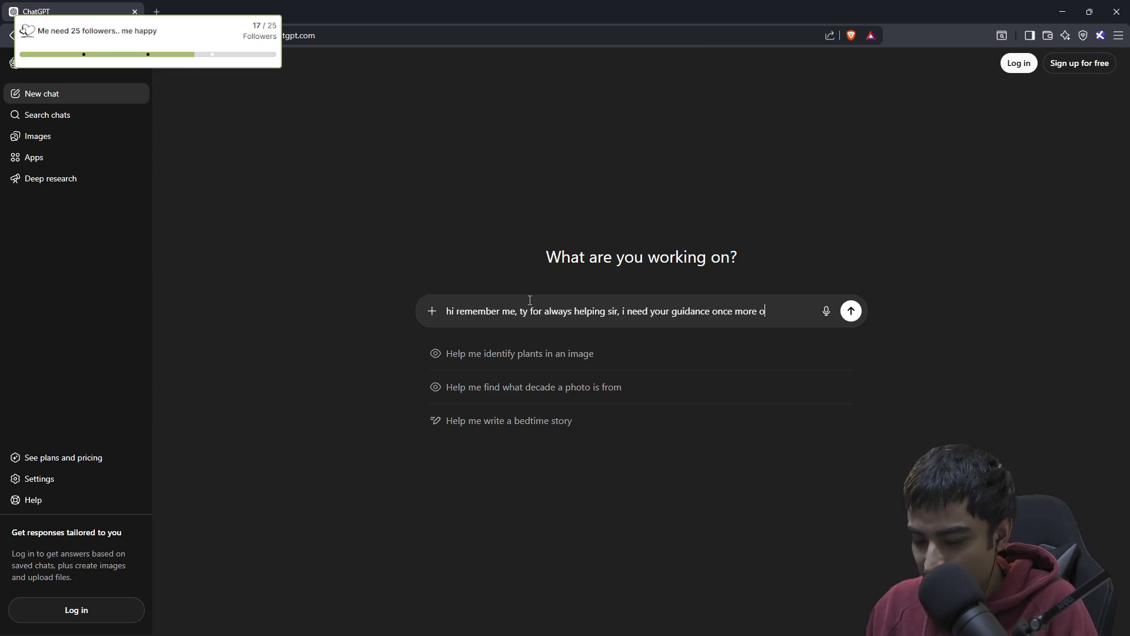
pyautogui.write(' great one')
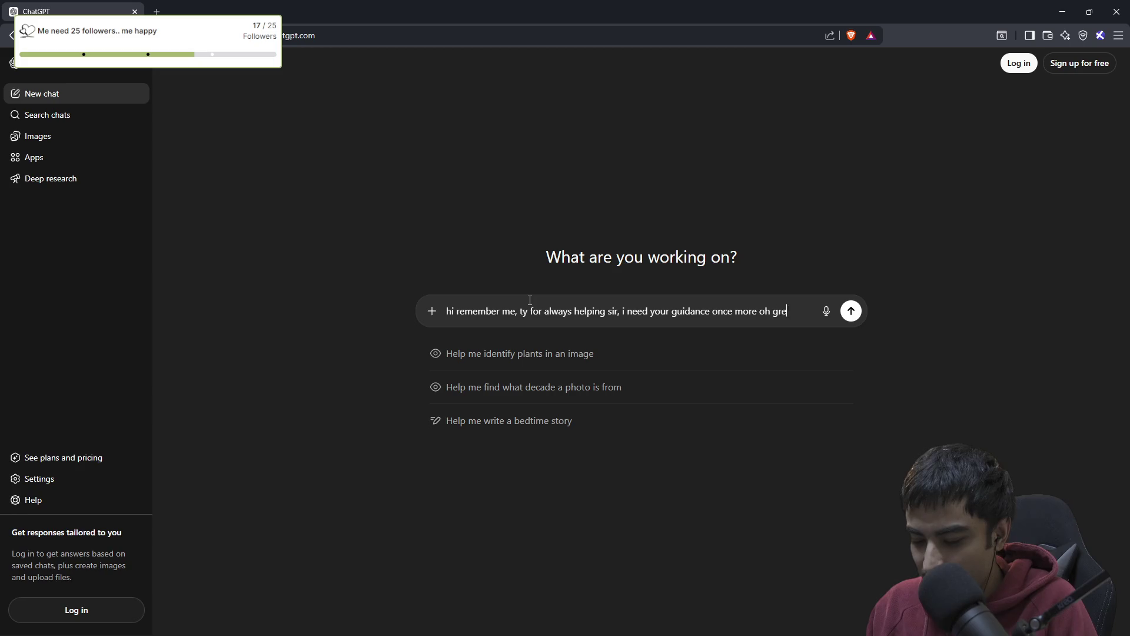
pyautogui.hotkey('shift', 'Return')
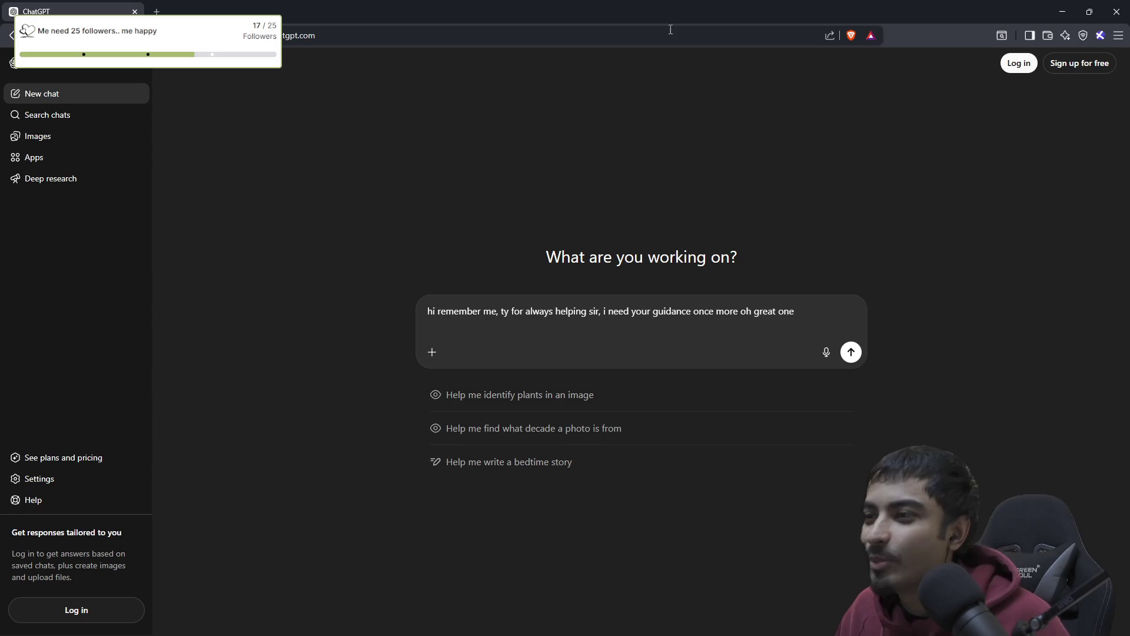
pyautogui.moveTo(658, 12); pyautogui.dragTo(1028, 0)
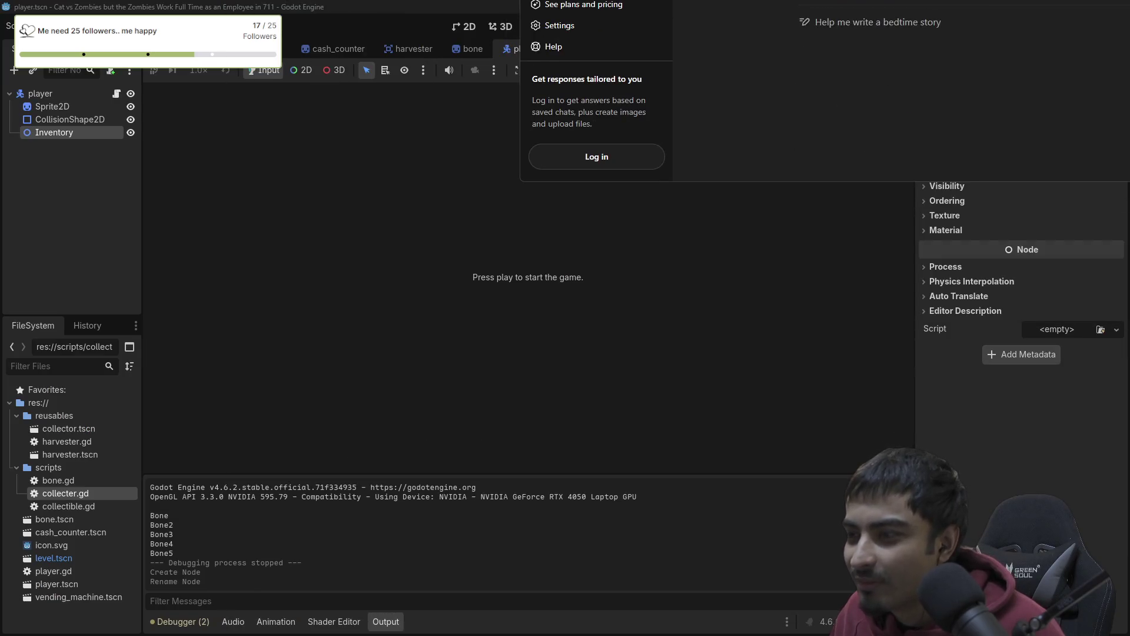
# Select and copy the whole harvester.gd script, then bring ChatGPT back full screen.
pyautogui.click(418, 151)
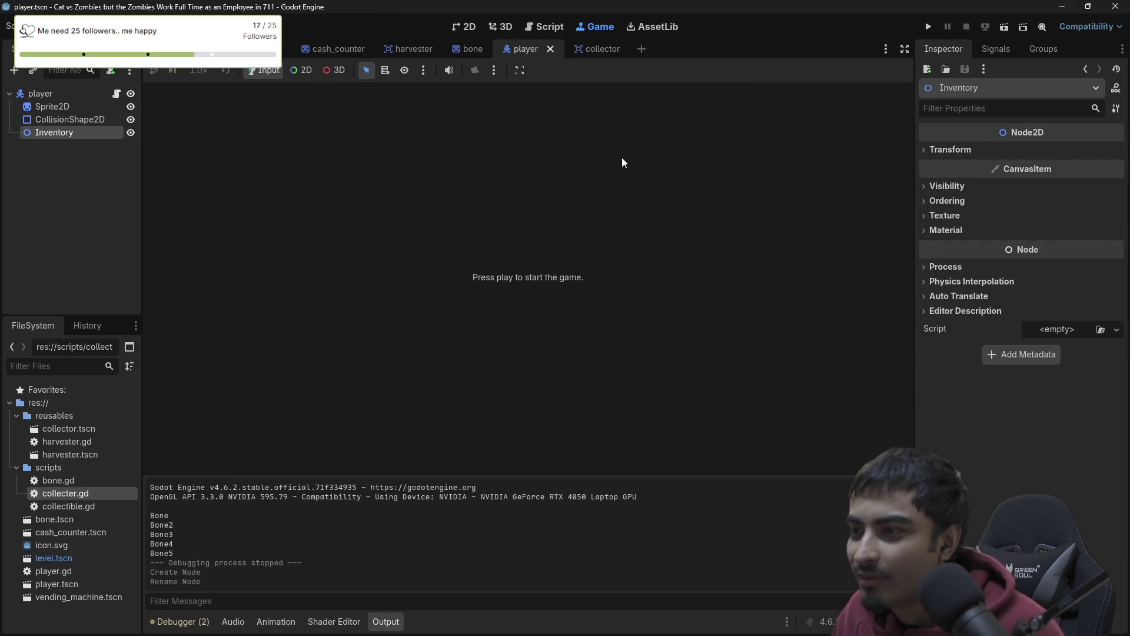
pyautogui.click(542, 27)
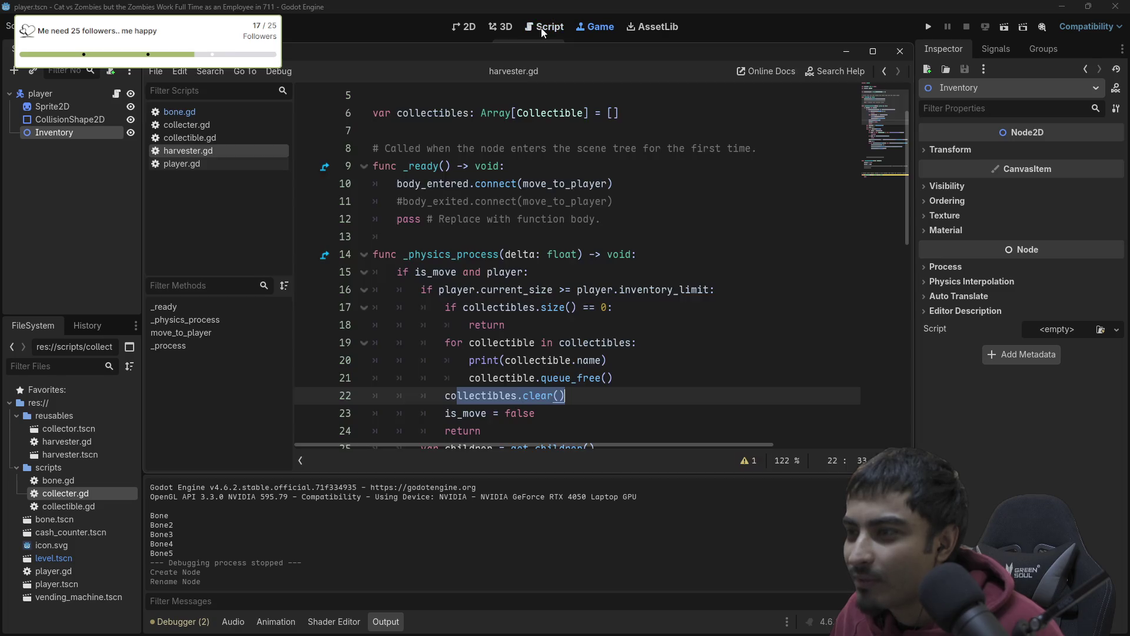
pyautogui.scroll(-10, 557, 238)
pyautogui.scroll(8, 589, 224)
pyautogui.click(649, 199)
pyautogui.scroll(1, 649, 199)
pyautogui.hotkey('ctrl', 'a')
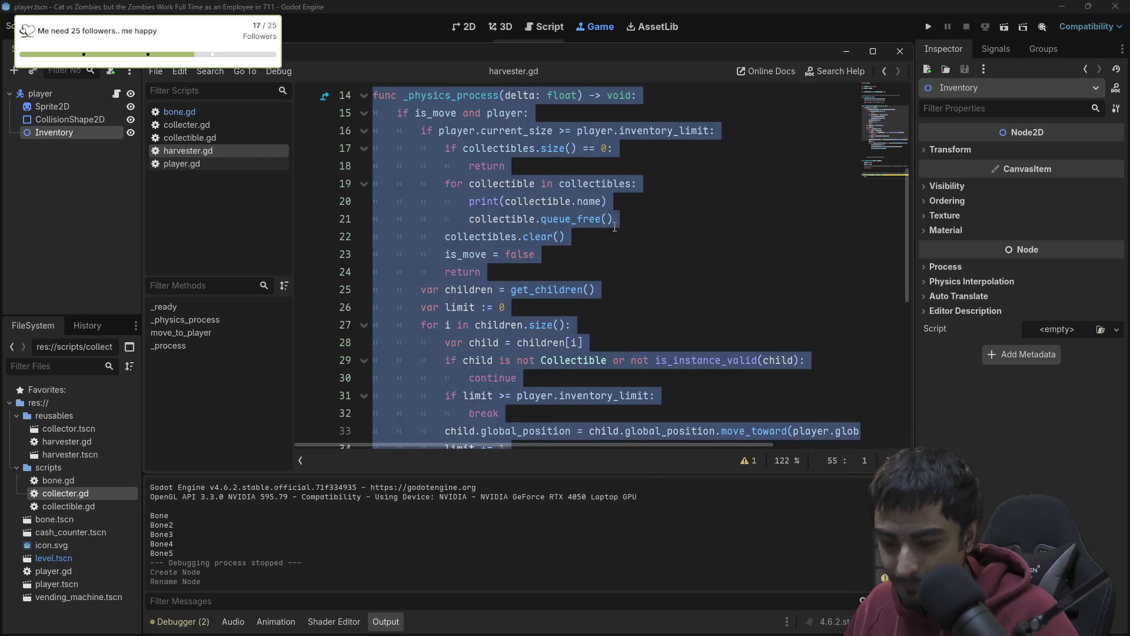
pyautogui.hotkey('alt', 'Tab')
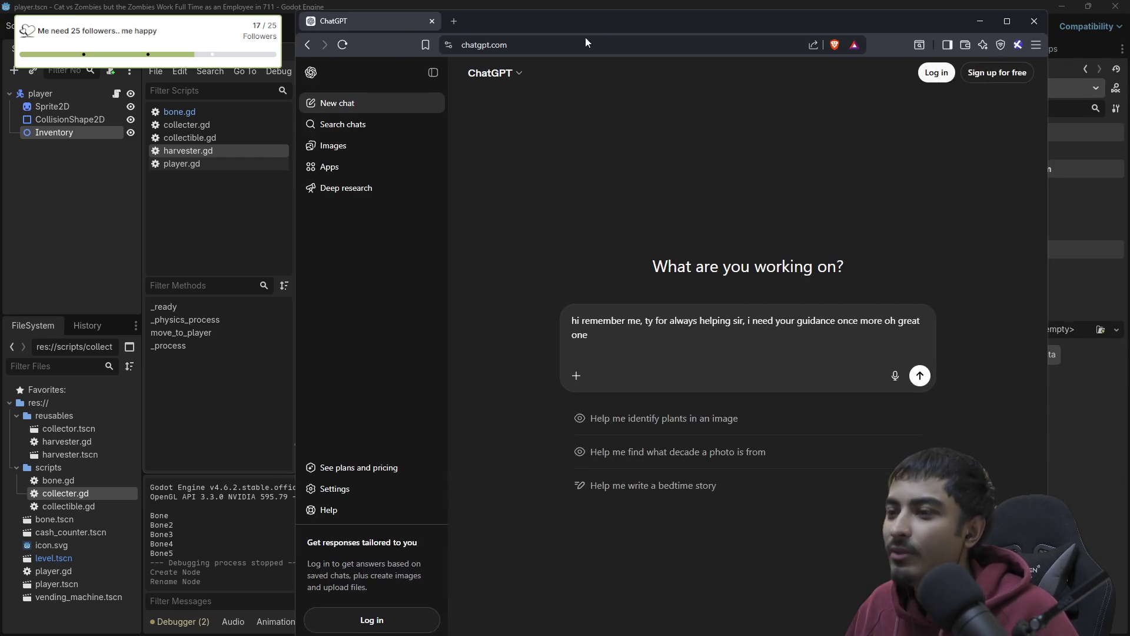
pyautogui.click(971, 33)
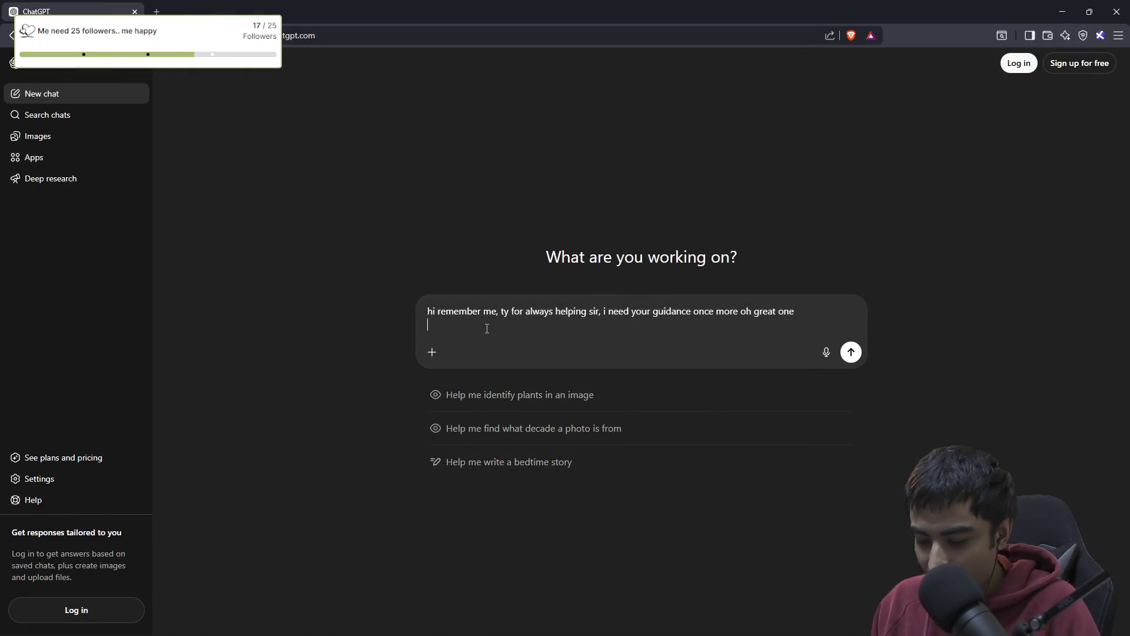
# Send 'have this code in godot', zoom the chat to 125%, and paste the harvester.gd code.
pyautogui.write('have this co')
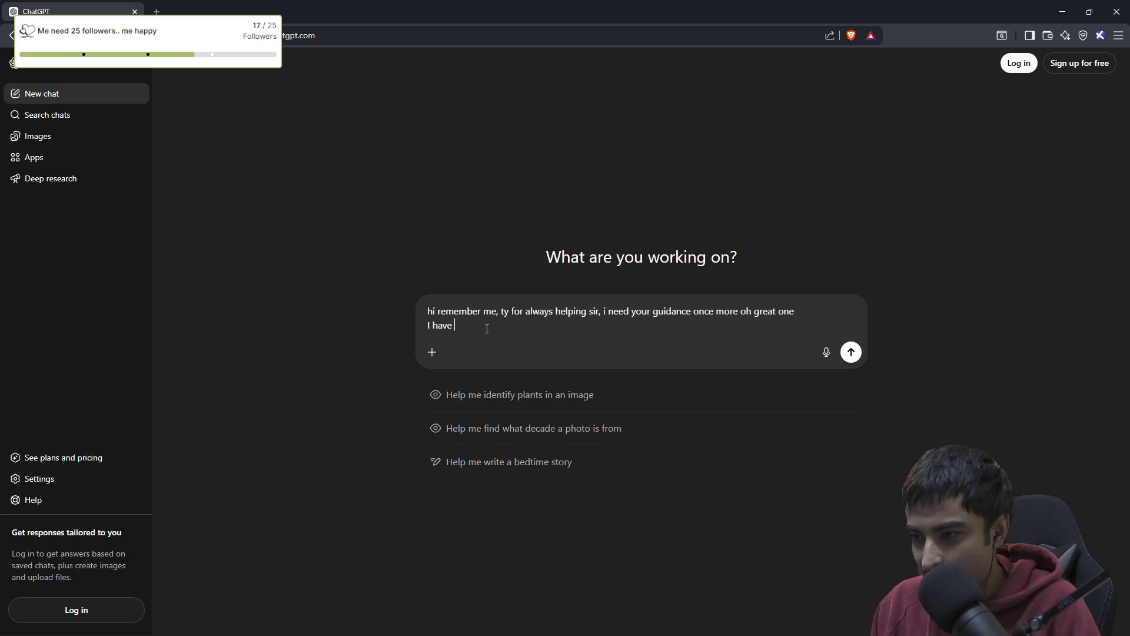
pyautogui.write('de in godot')
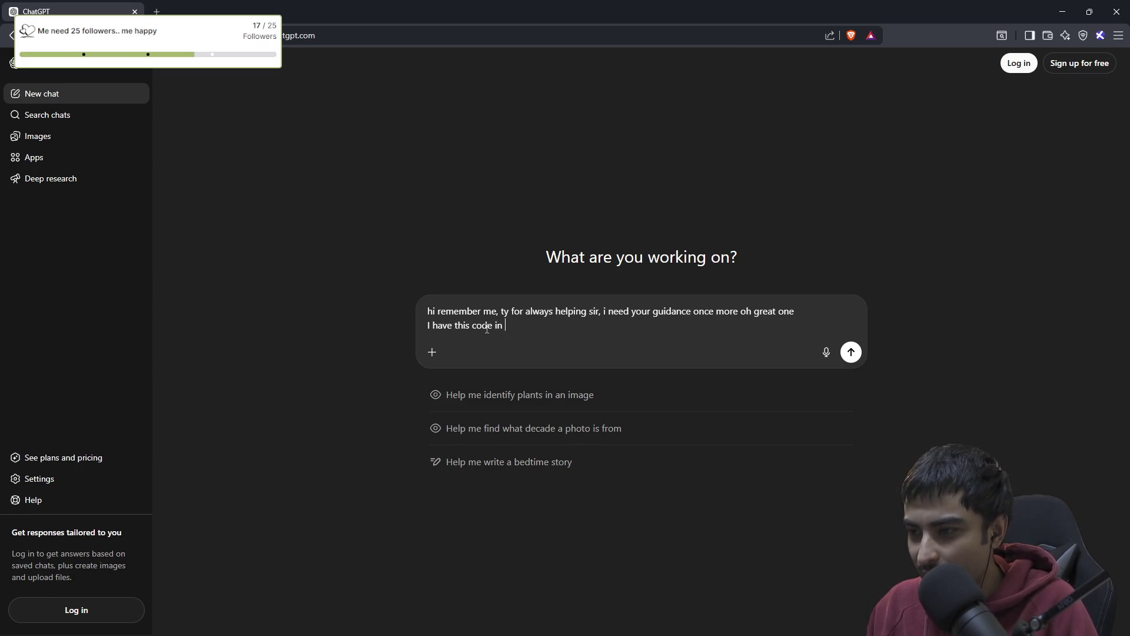
pyautogui.press('Return')
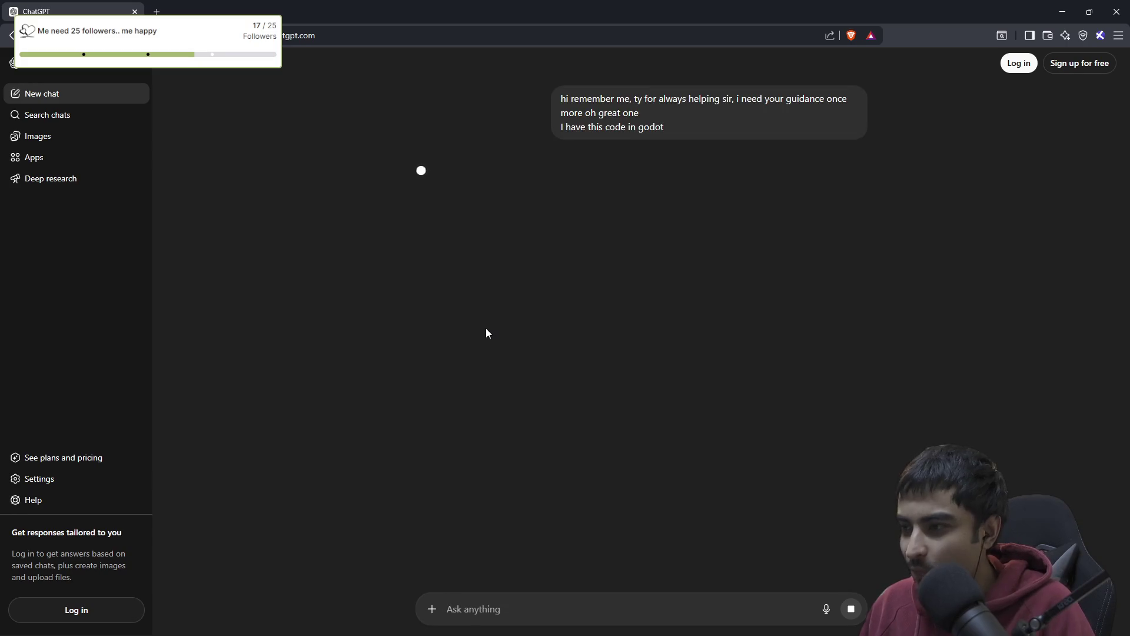
pyautogui.write('+')
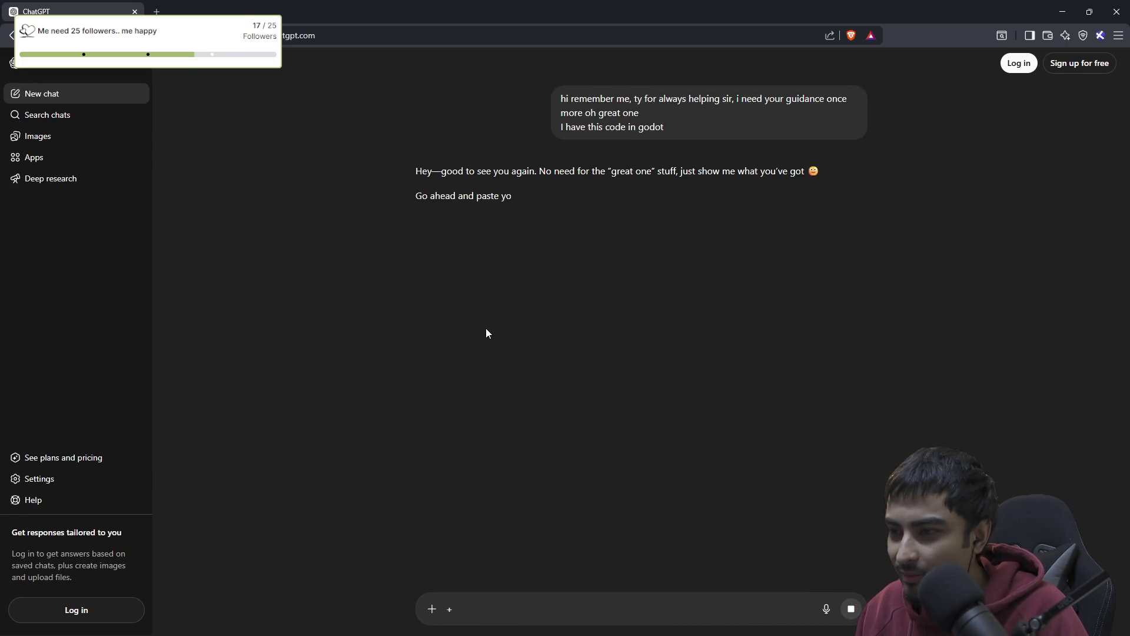
pyautogui.hotkey('ctrl', '+')
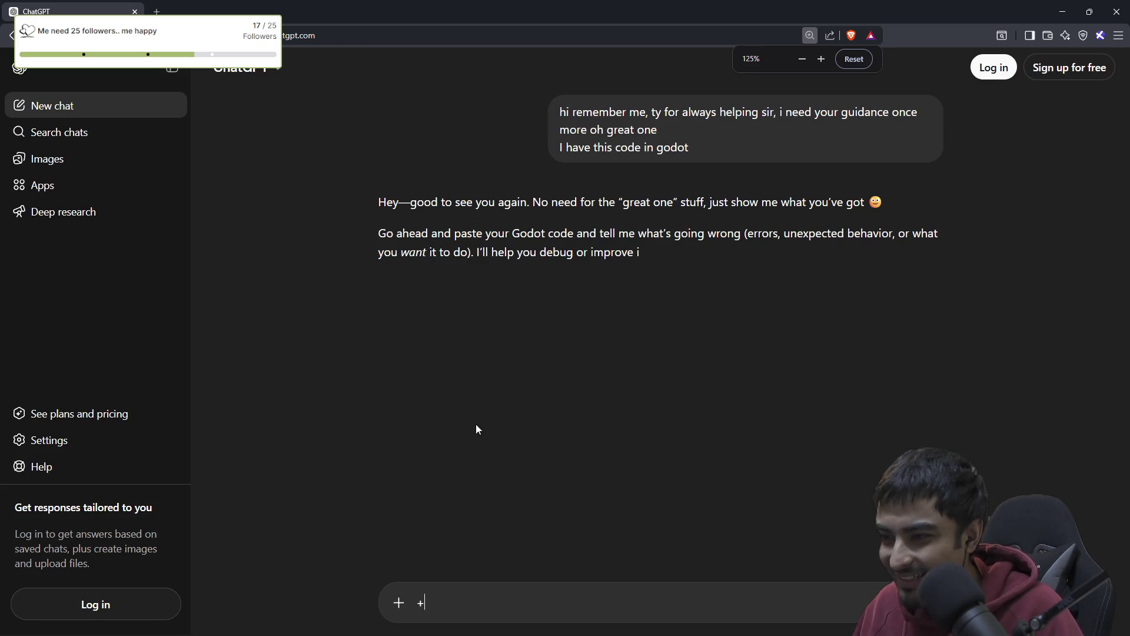
pyautogui.press('BackSpace')
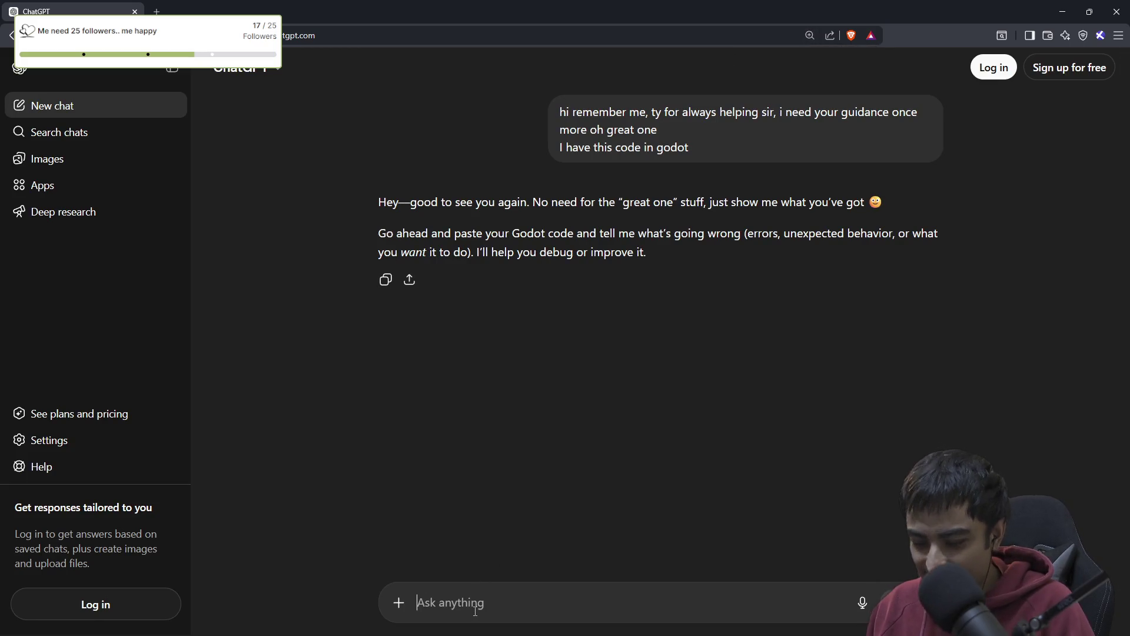
pyautogui.hotkey('ctrl', 'v')
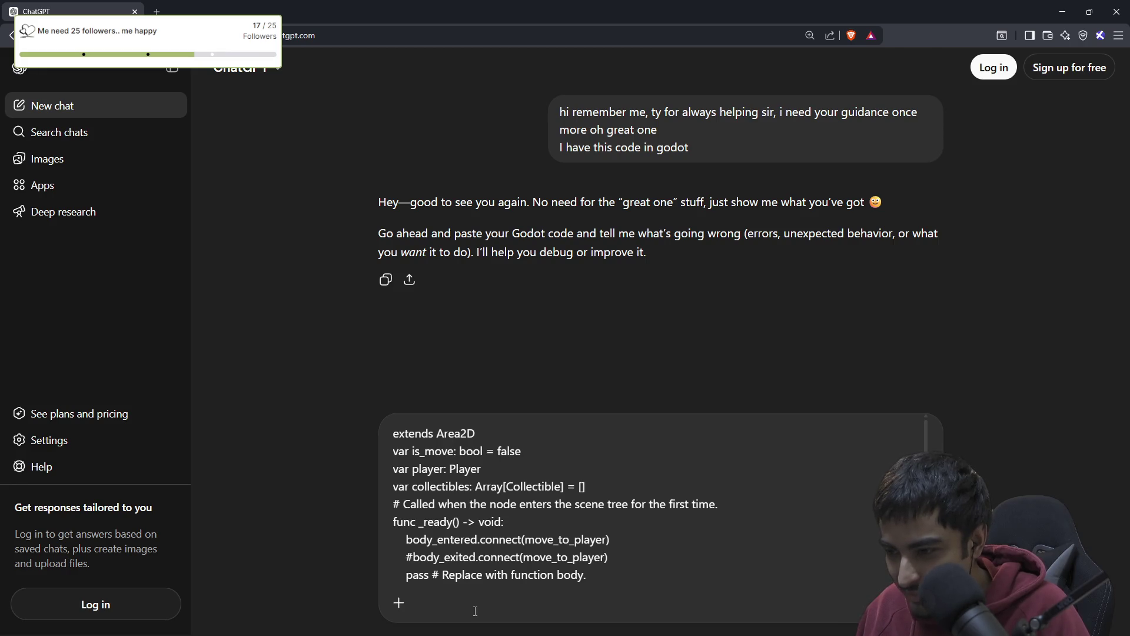
# On a new line below the pasted code, type 'rn its deleting all the'.
pyautogui.hotkey('shift', 'Return')
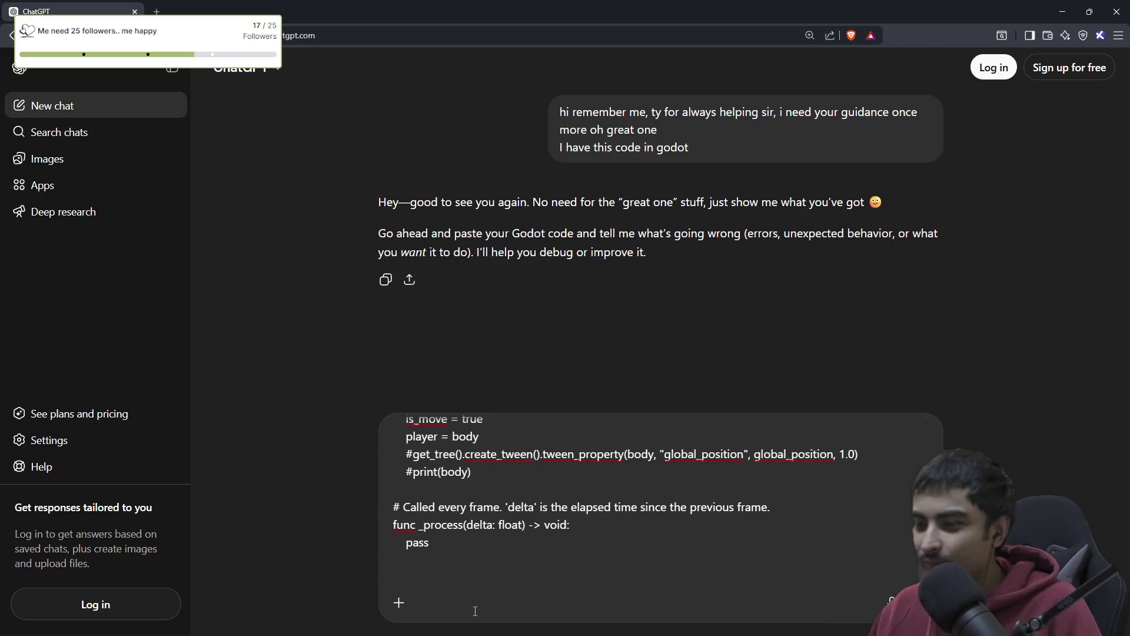
pyautogui.write('rn its ')
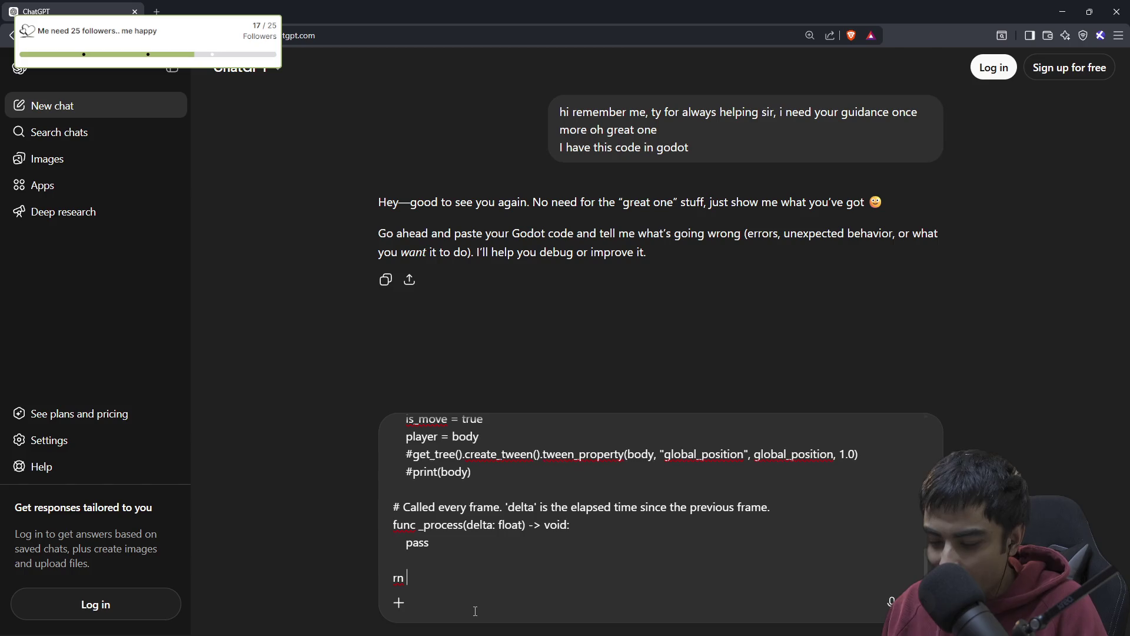
pyautogui.write('deleting a')
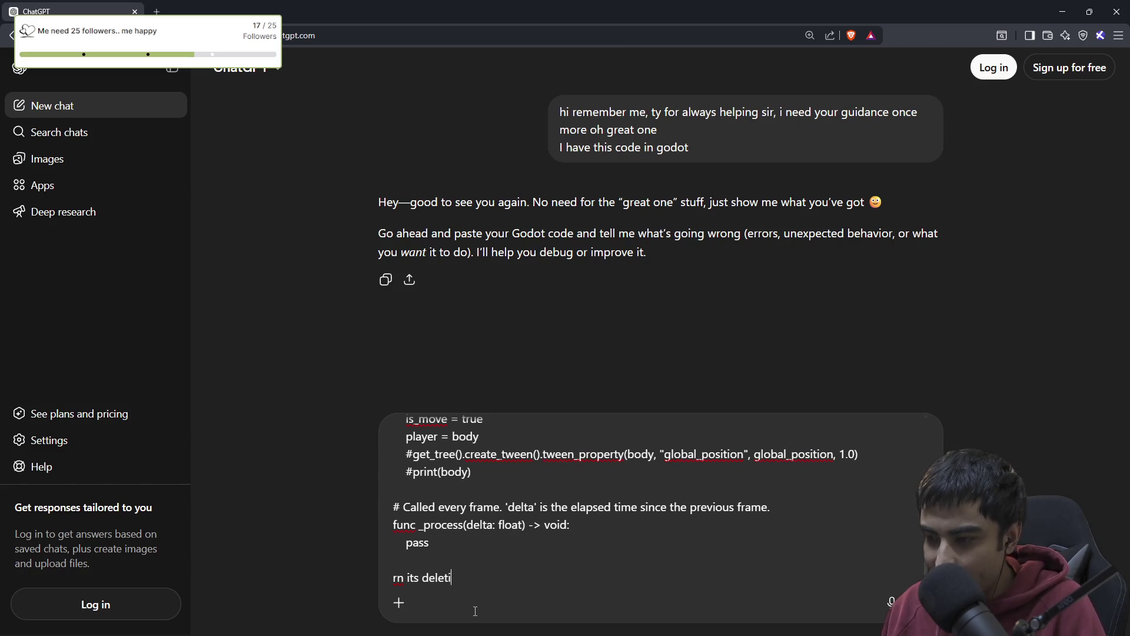
pyautogui.write('ll the')
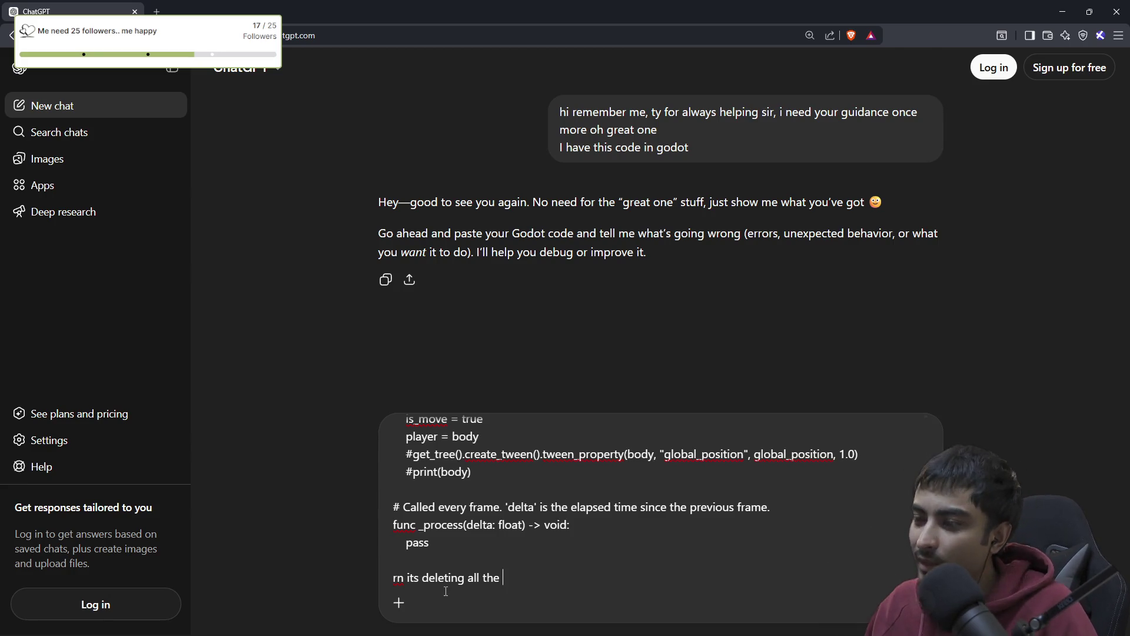
pyautogui.hotkey('alt', 'Tab')
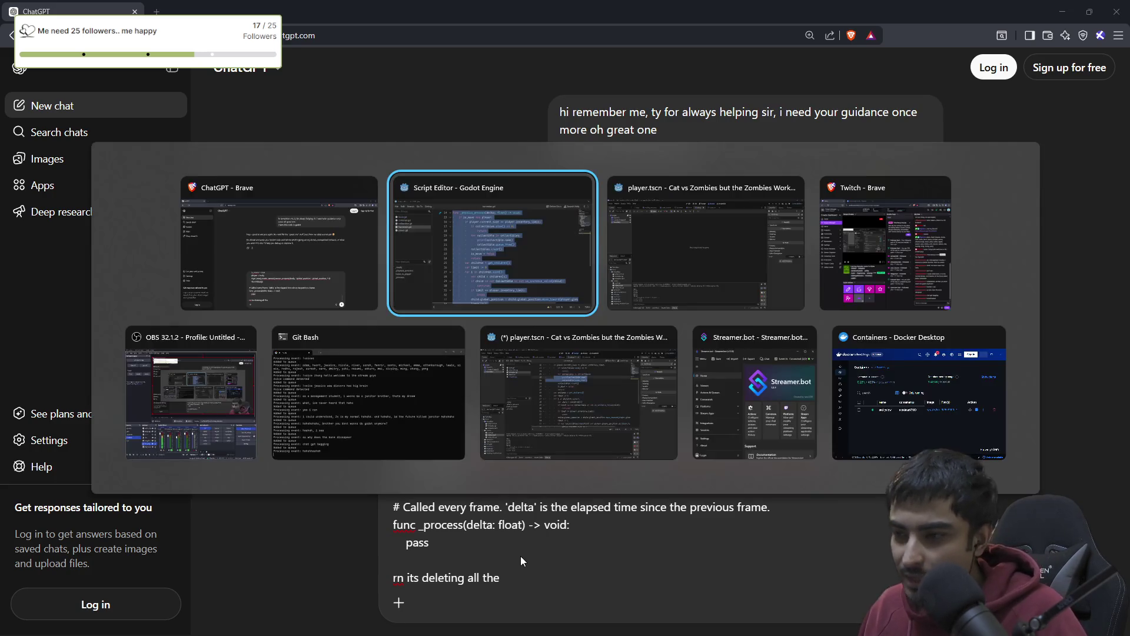
# Check the collectible code in Godot, then finish 'deleting all the collectibles but that is not what i want'.
pyautogui.click(470, 228)
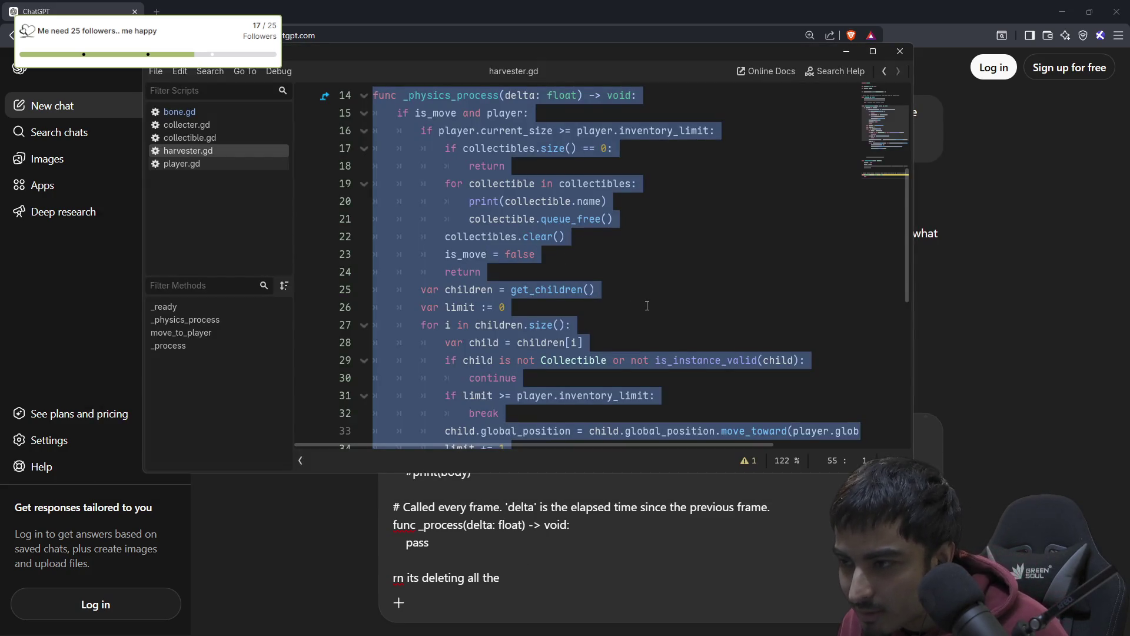
pyautogui.click(570, 306)
pyautogui.moveTo(470, 219)
pyautogui.mouseDown()
pyautogui.moveTo(627, 231)
pyautogui.moveTo(608, 219)
pyautogui.mouseUp()
pyautogui.click(607, 249)
pyautogui.hotkey('alt', 'Tab')
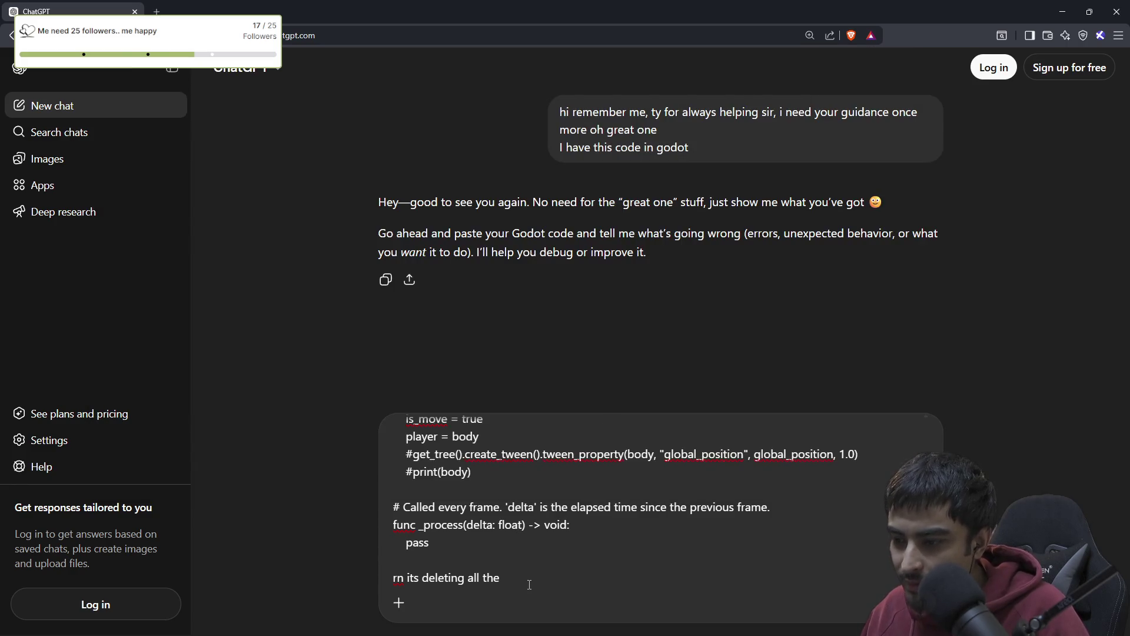
pyautogui.write('nod')
pyautogui.press('BackSpace')
pyautogui.press('BackSpace')
pyautogui.press('BackSpace')
pyautogui.write('items')
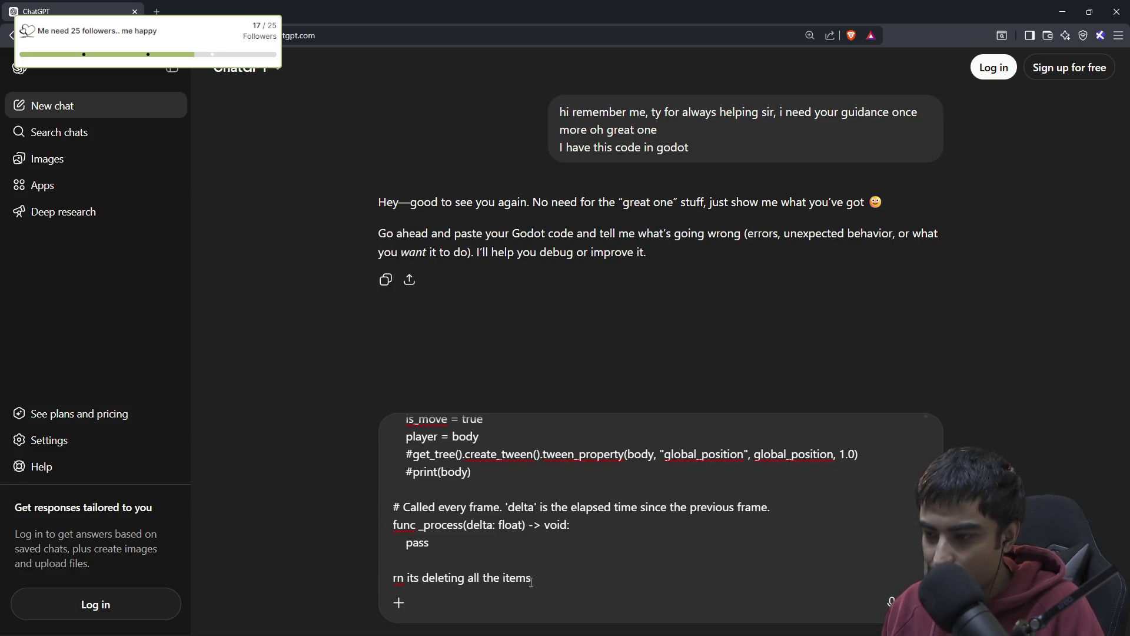
pyautogui.press('BackSpace')
pyautogui.press('BackSpace')
pyautogui.press('BackSpace')
pyautogui.write('collect')
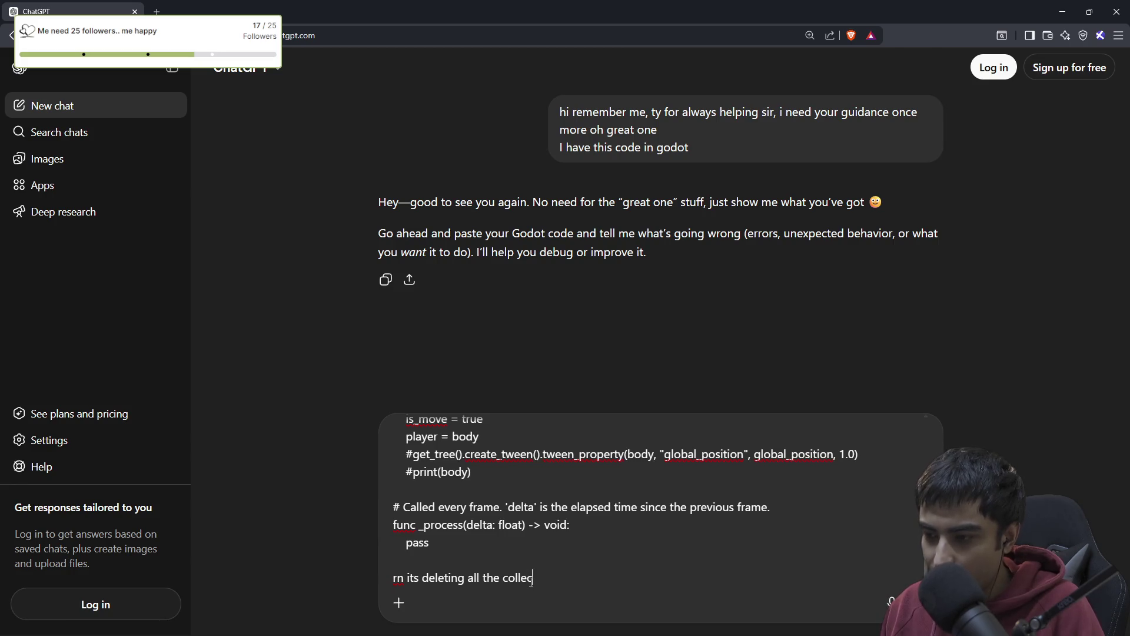
pyautogui.write('ibles but tha')
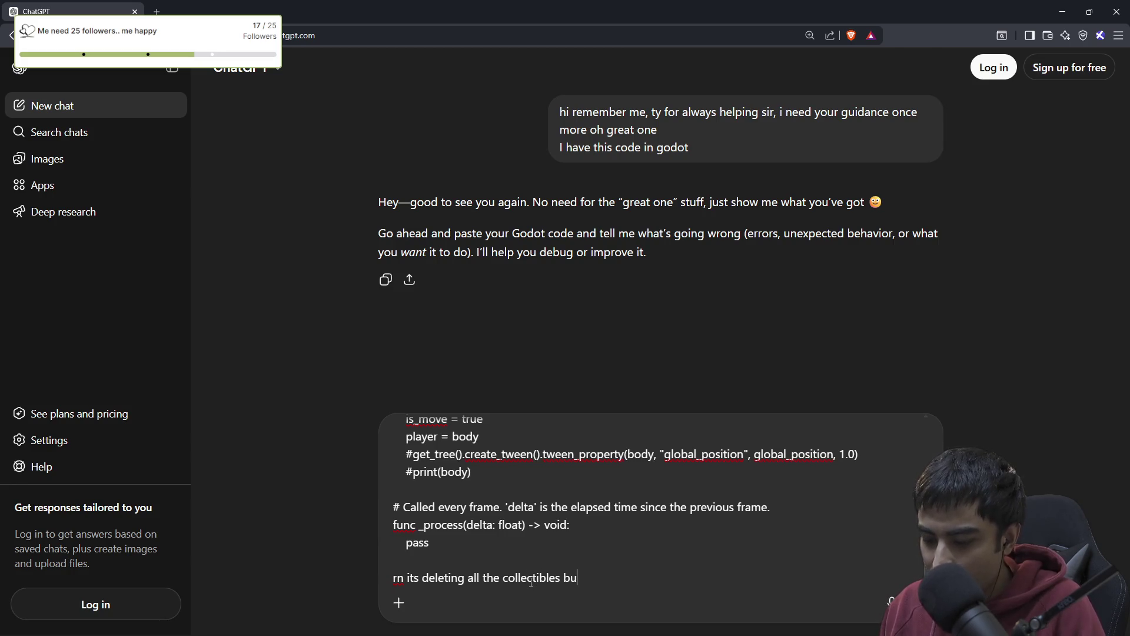
pyautogui.write('t is not what ')
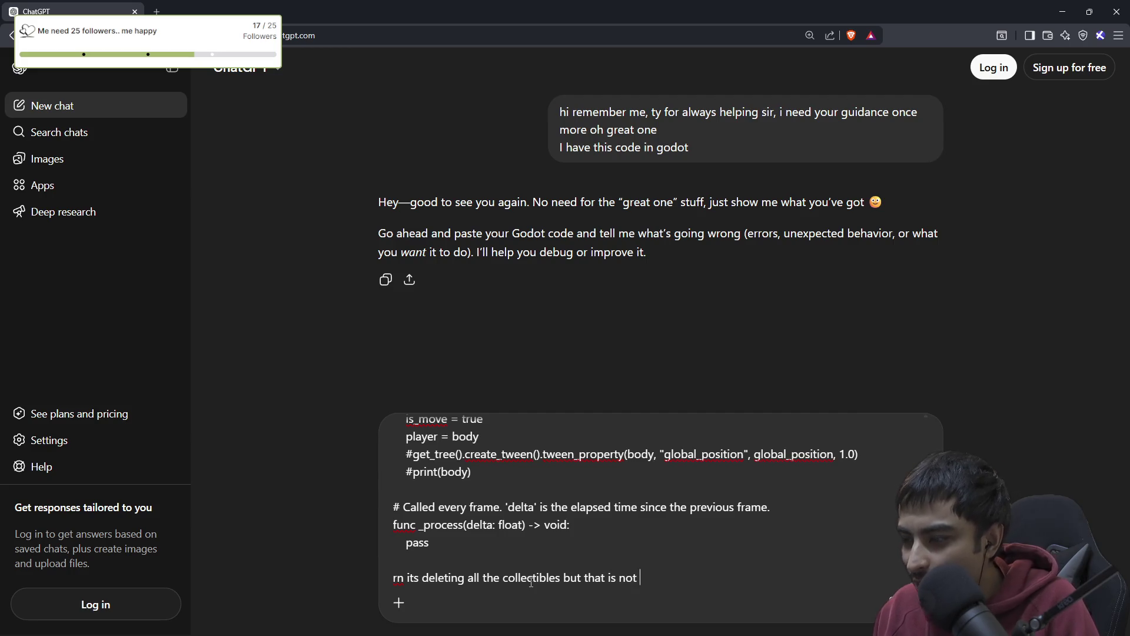
pyautogui.write('i want')
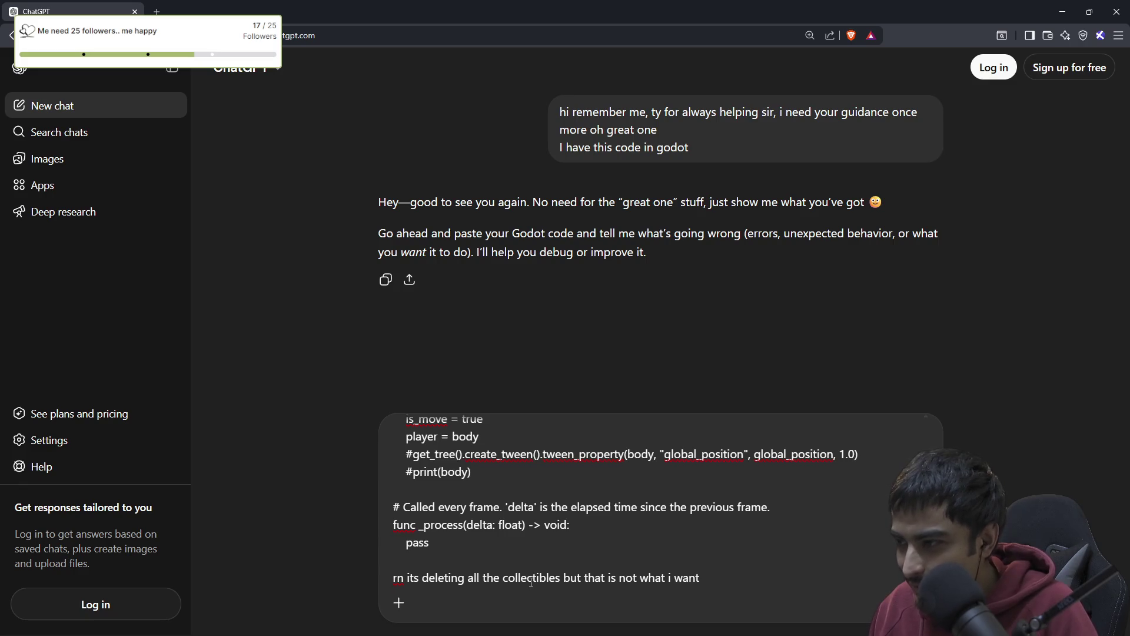
# Add 'I actually want to move the collectibles from the current scene to... within the player'.
pyautogui.moveTo(549, 202); pyautogui.dragTo(880, 202)
pyautogui.click(727, 578)
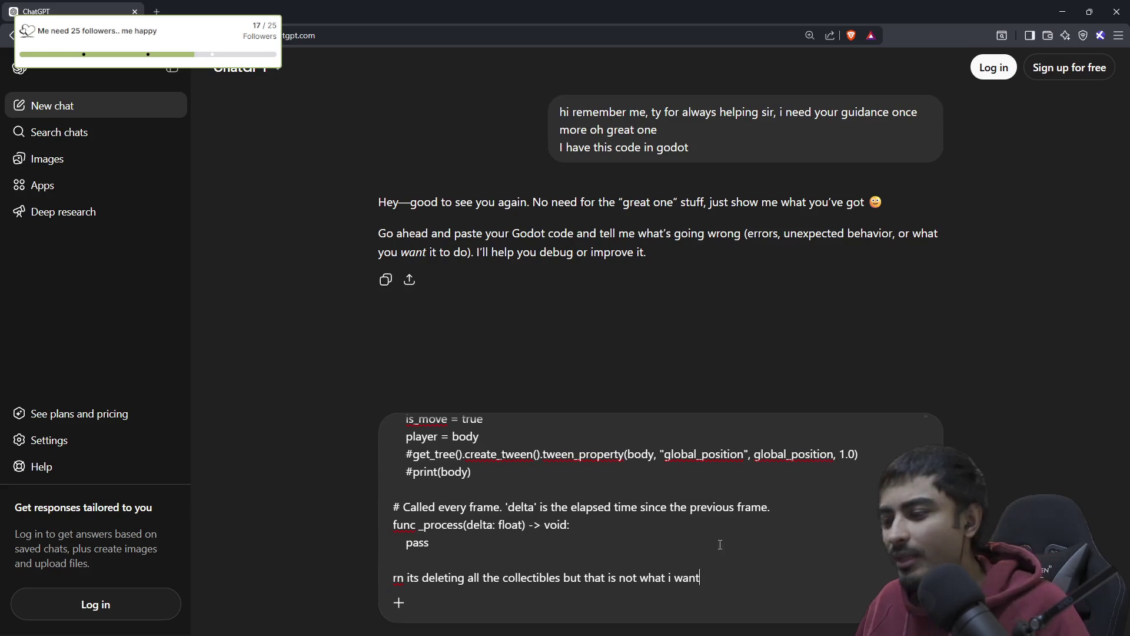
pyautogui.write('I actuall')
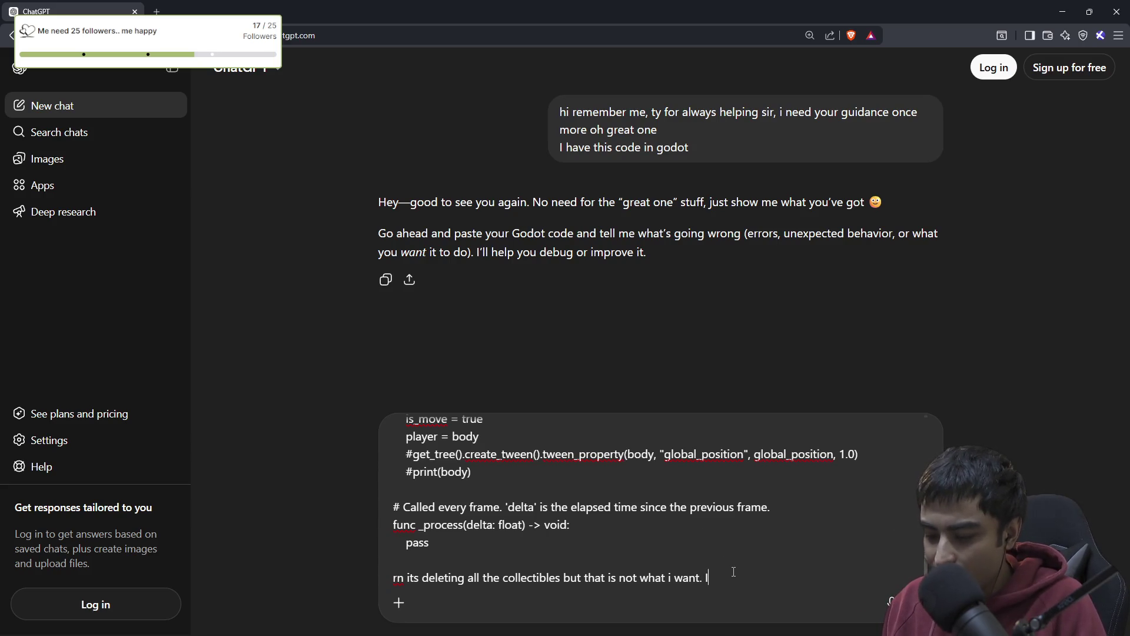
pyautogui.write('y want ')
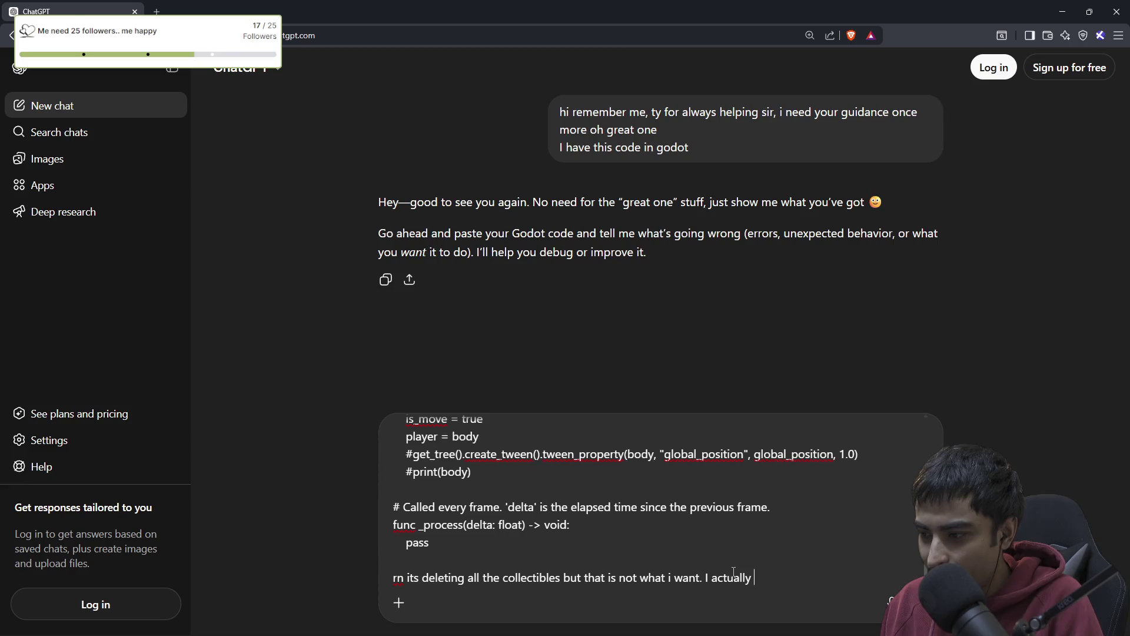
pyautogui.write('to move the colle')
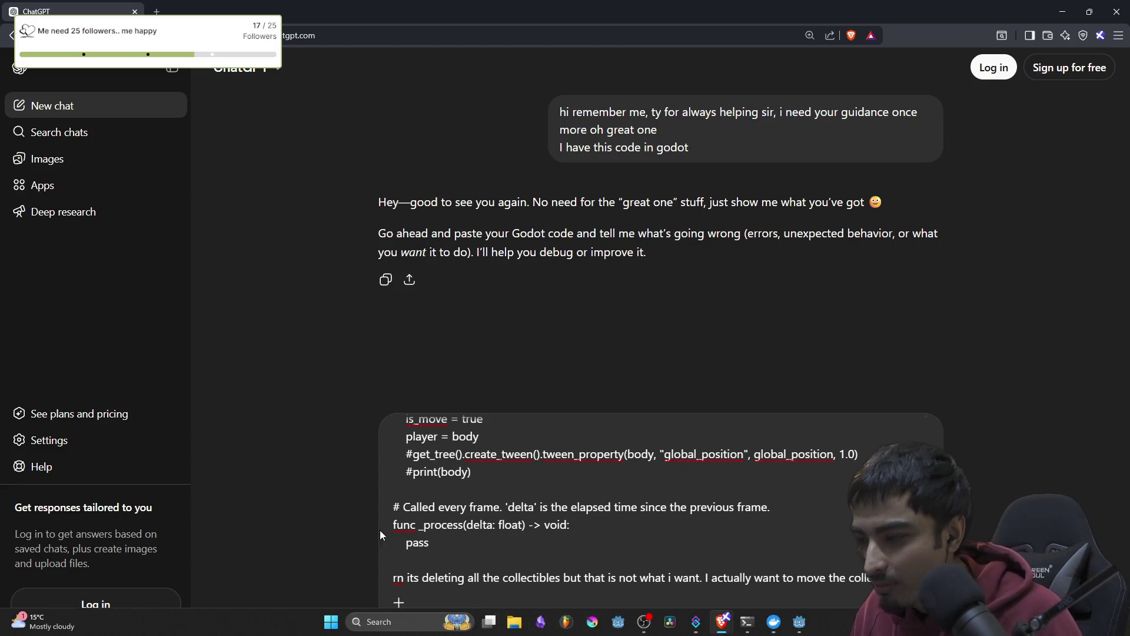
pyautogui.scroll(-1, 478, 548)
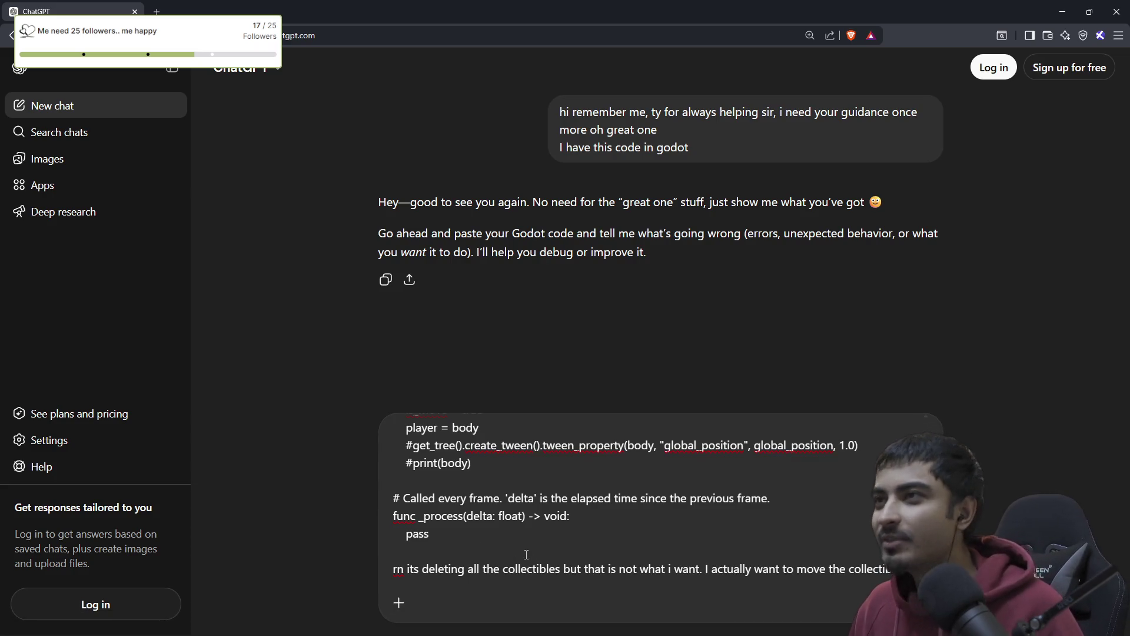
pyautogui.write('s')
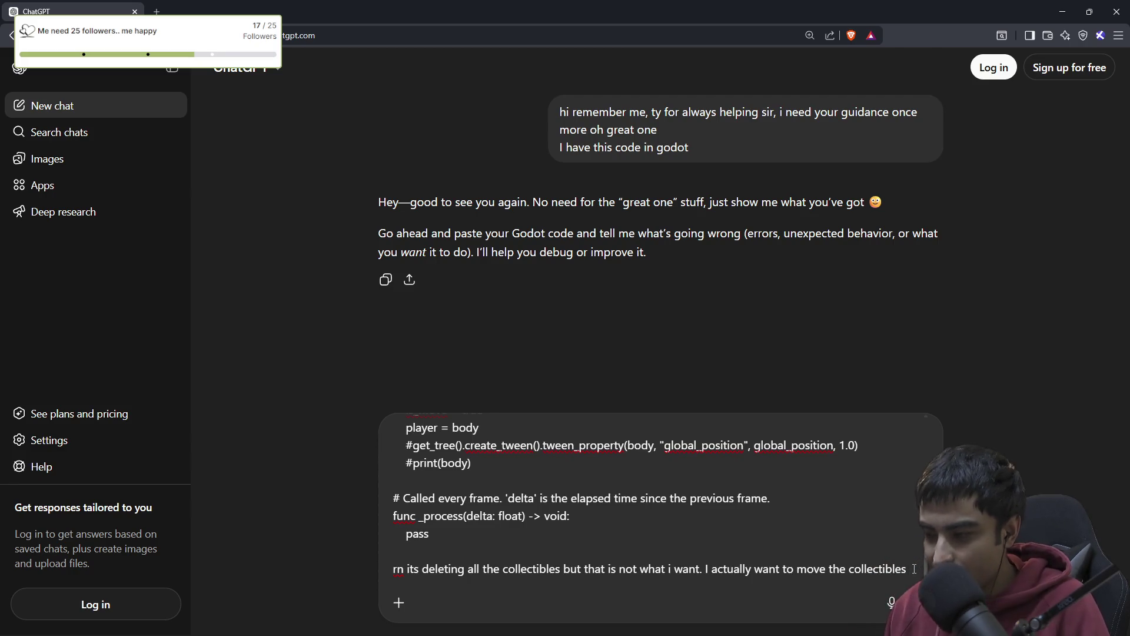
pyautogui.write('from the ')
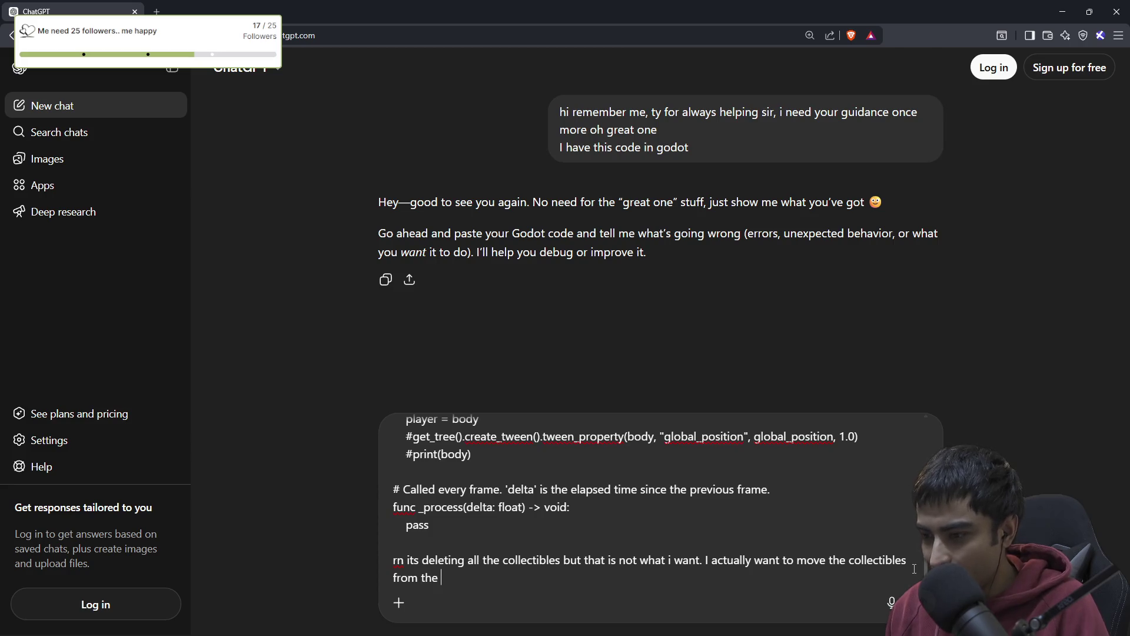
pyautogui.write('current ')
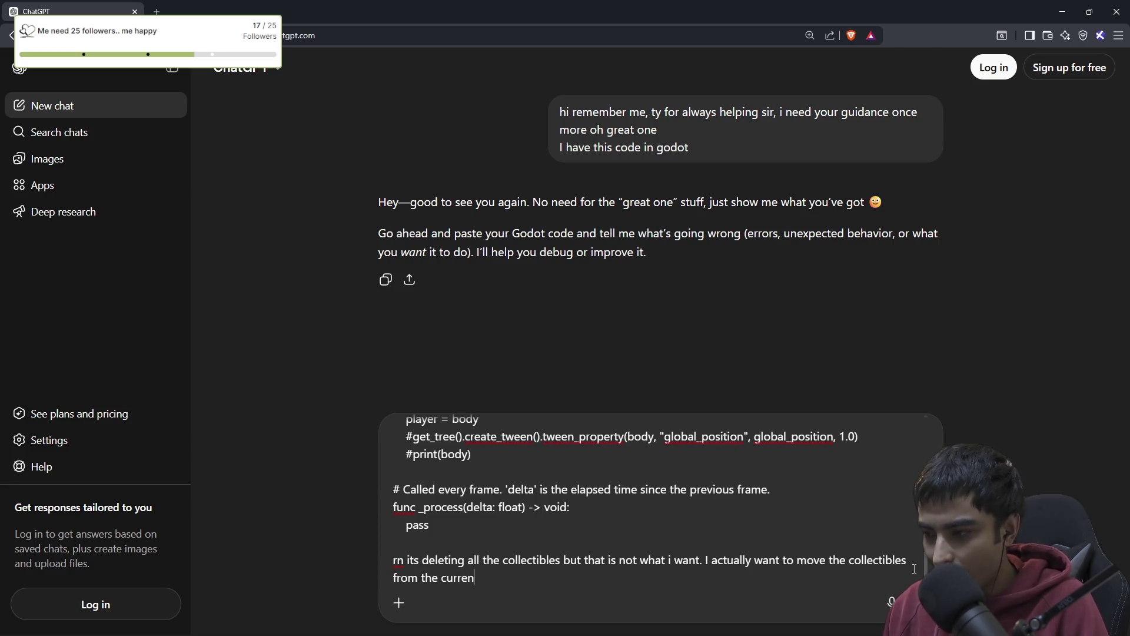
pyautogui.write('scene to')
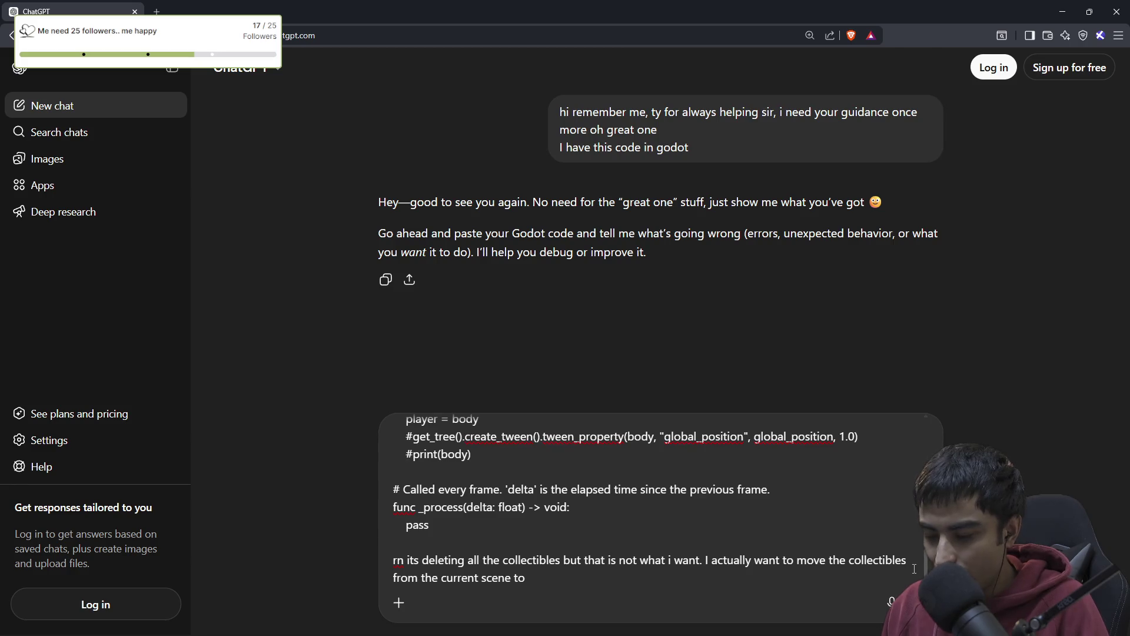
pyautogui.write('a child ')
pyautogui.write('in the in')
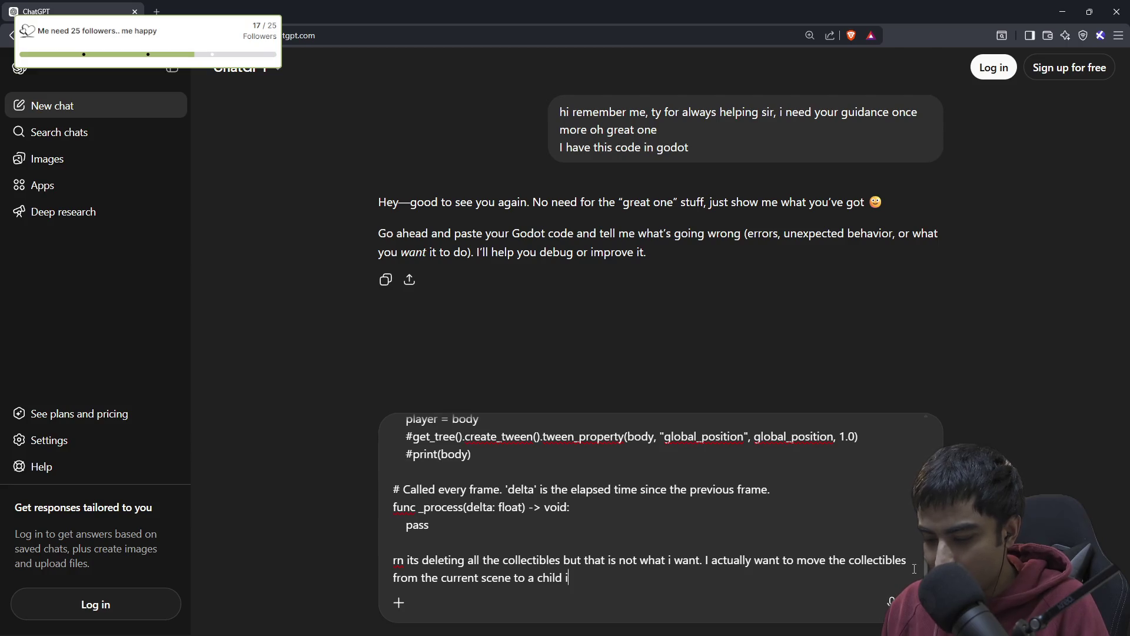
pyautogui.write('ventory nod')
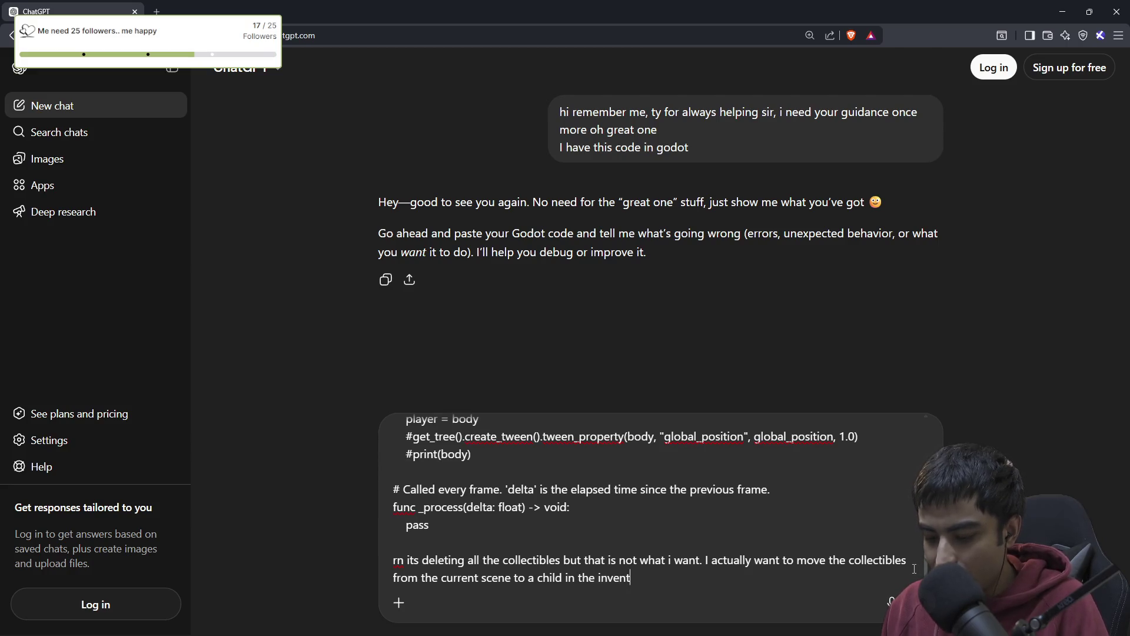
pyautogui.write('e of')
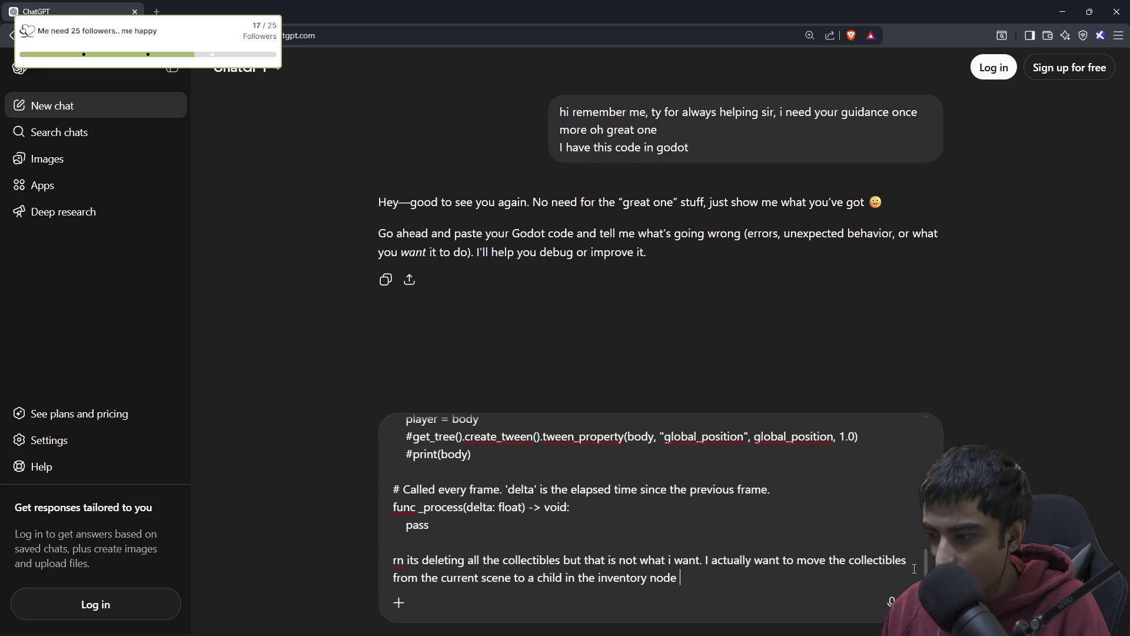
pyautogui.press('BackSpace')
pyautogui.press('BackSpace')
pyautogui.press('BackSpace')
pyautogui.write('within the ')
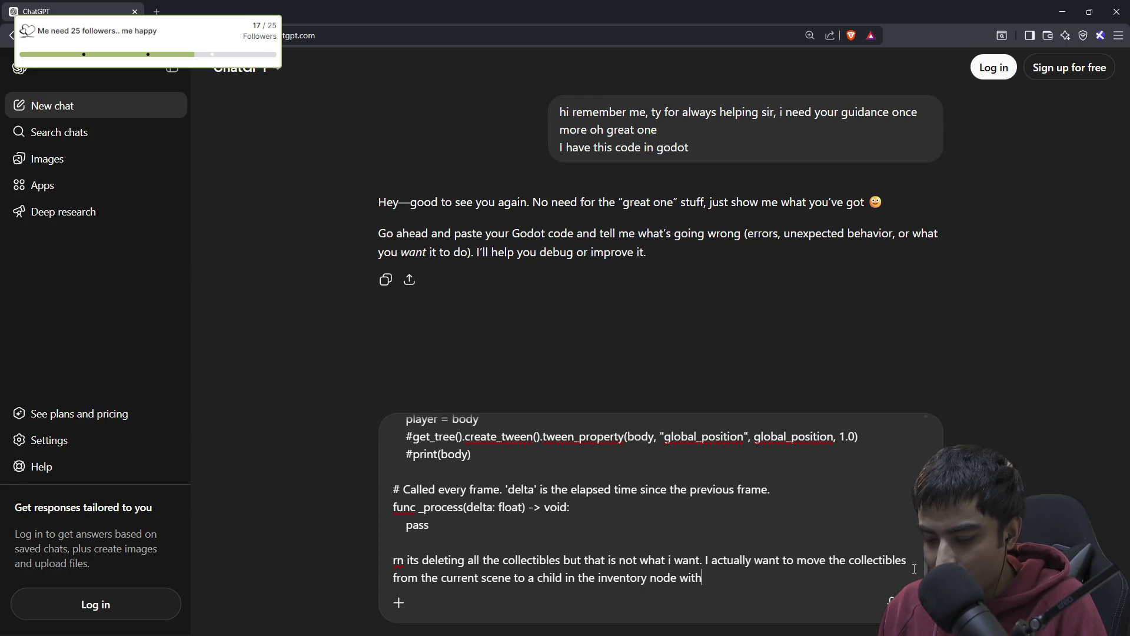
pyautogui.write('player')
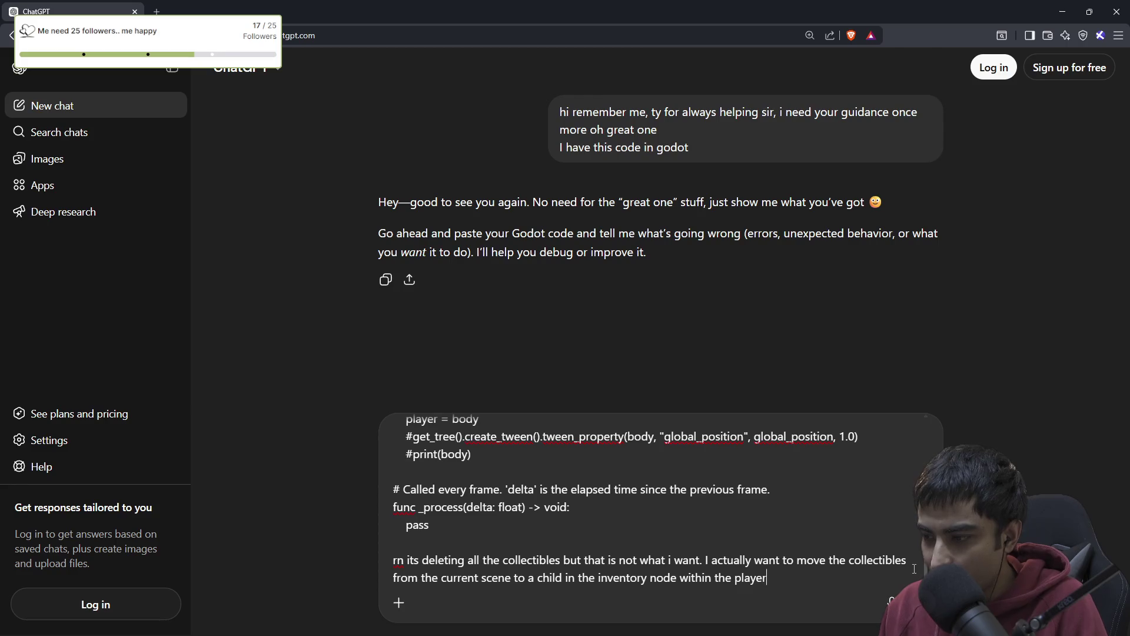
pyautogui.hotkey('shift', 'Return')
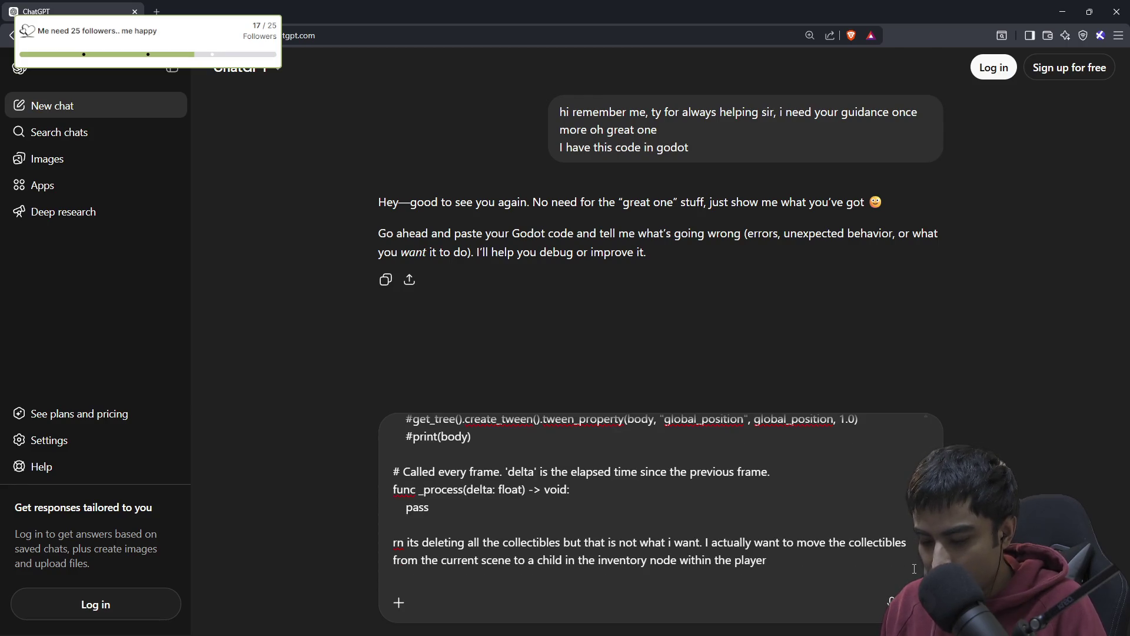
pyautogui.hotkey('shift', 'Return')
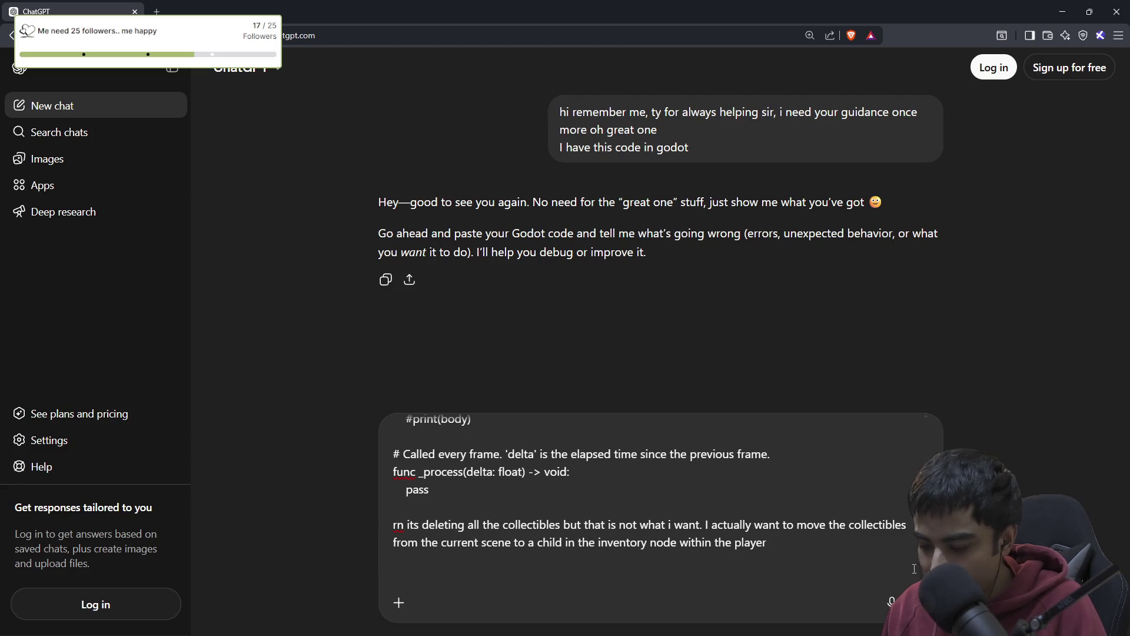
# Outline moving collectible from harvester -collectible to player -inventory, and send the question.
pyautogui.write('i wanna moe')
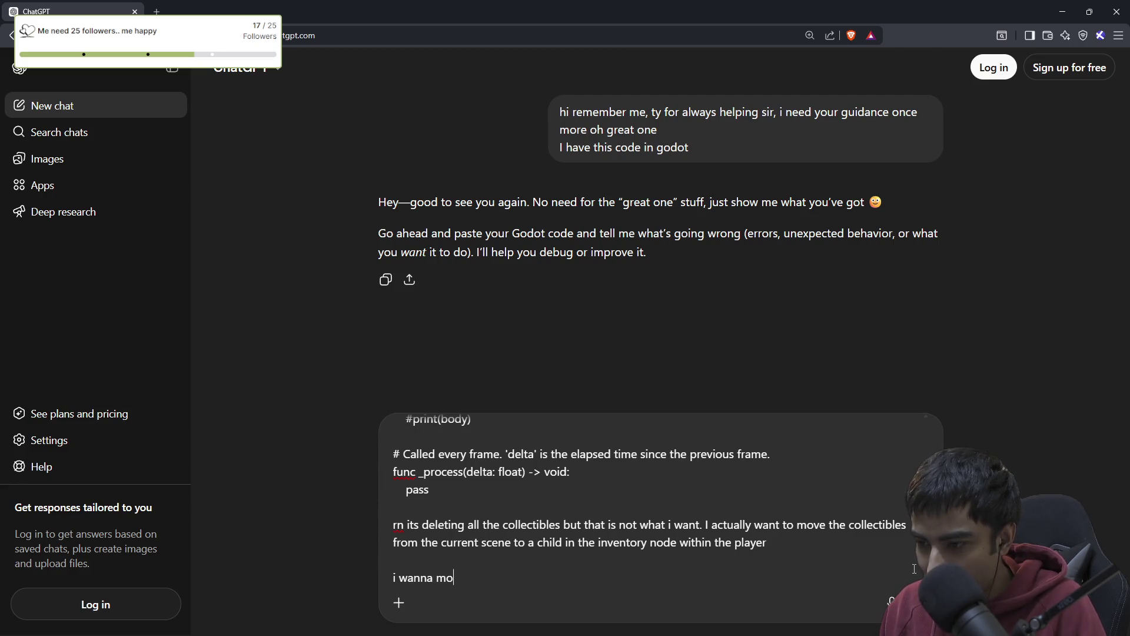
pyautogui.press('BackSpace')
pyautogui.write('ve,')
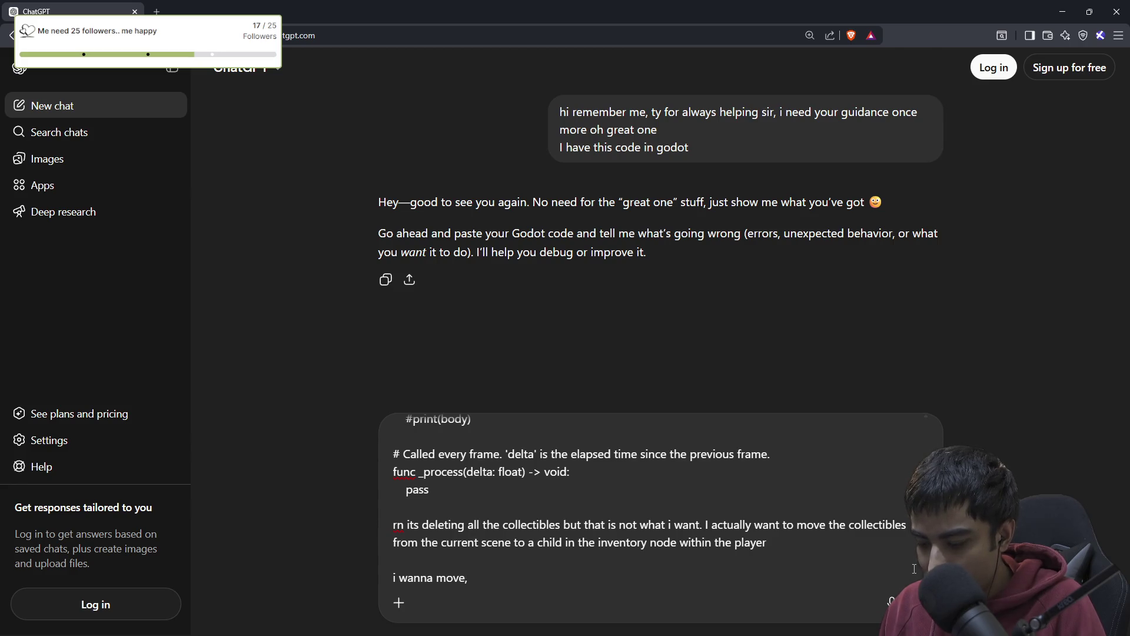
pyautogui.press('BackSpace')
pyautogui.write('collectible')
pyautogui.press('BackSpace')
pyautogui.press('BackSpace')
pyautogui.write('le f')
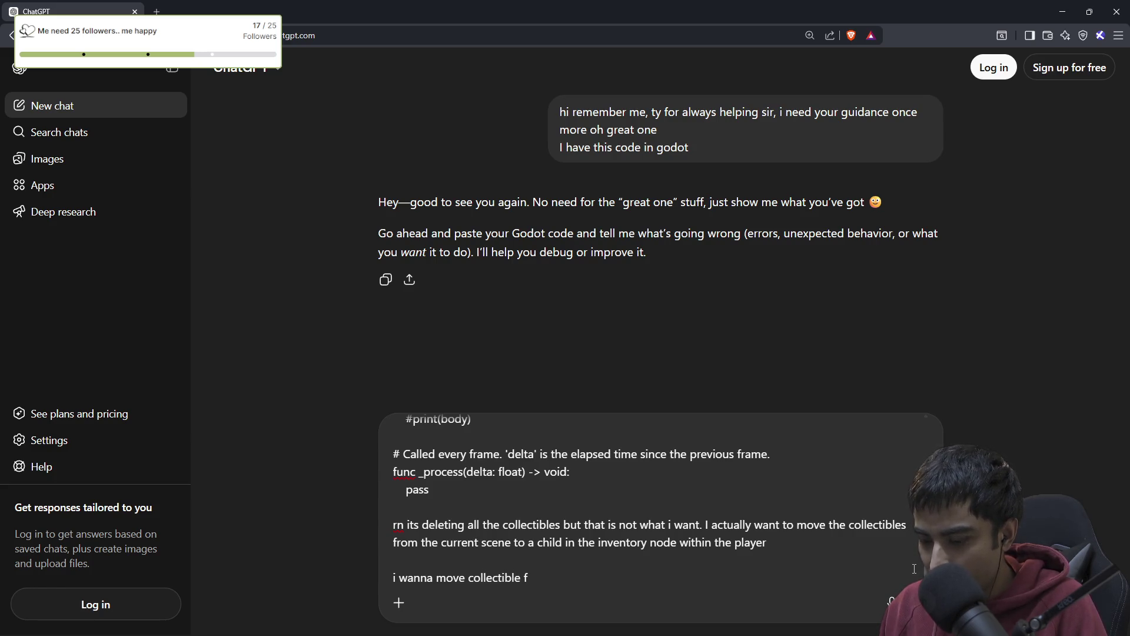
pyautogui.write('rom')
pyautogui.hotkey('shift', 'Return')
pyautogui.write('harvester')
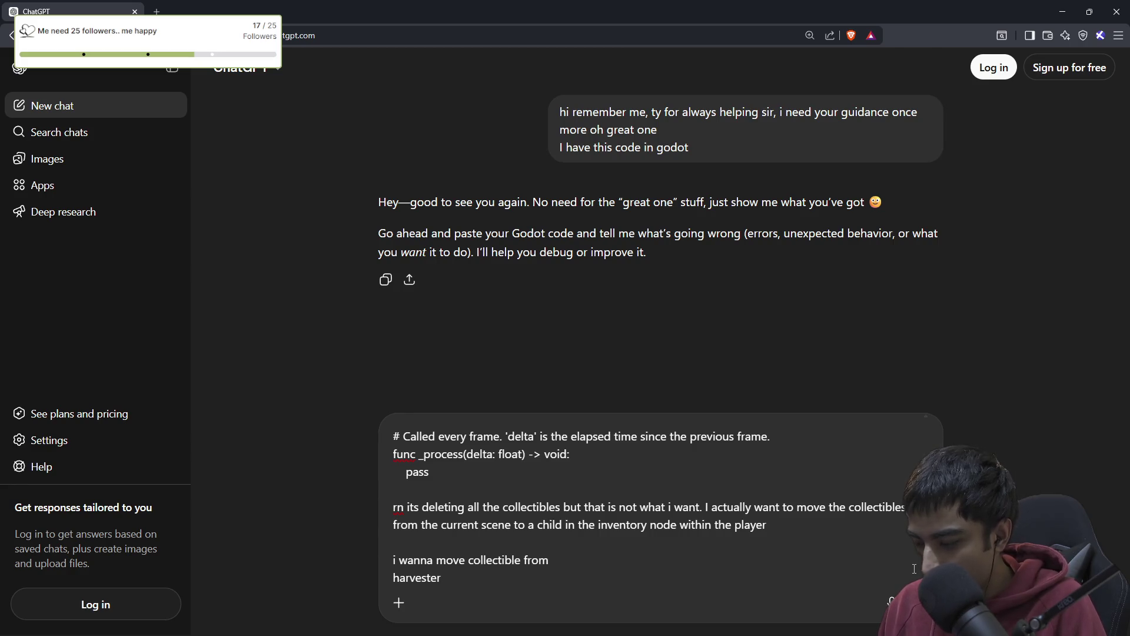
pyautogui.hotkey('shift', 'Return')
pyautogui.write('--collectible')
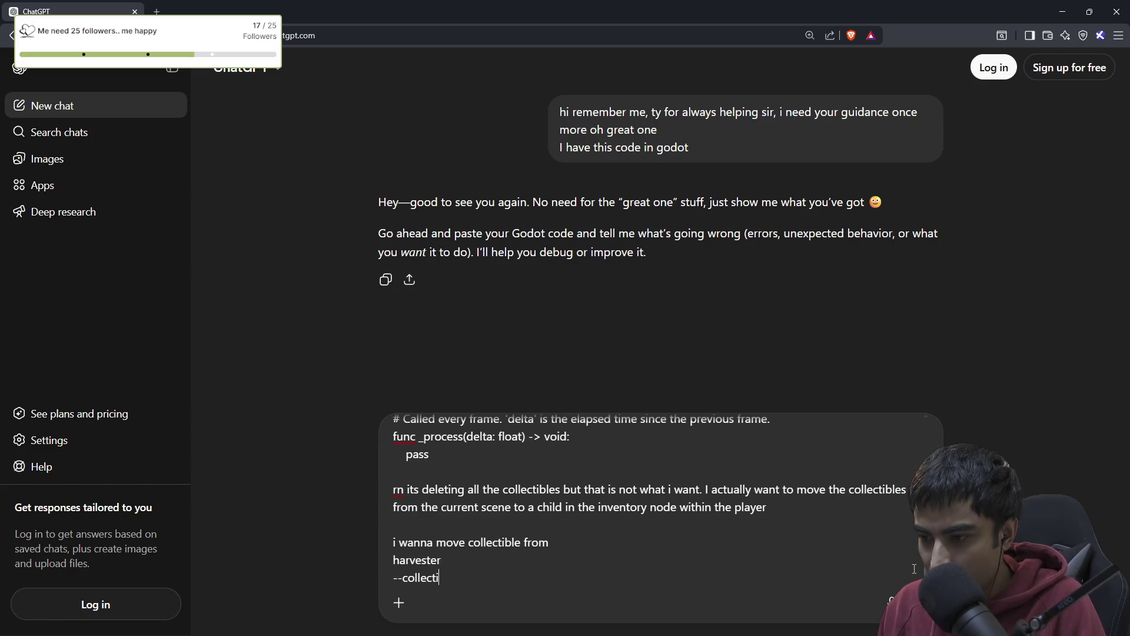
pyautogui.press('Home')
pyautogui.press('Delete')
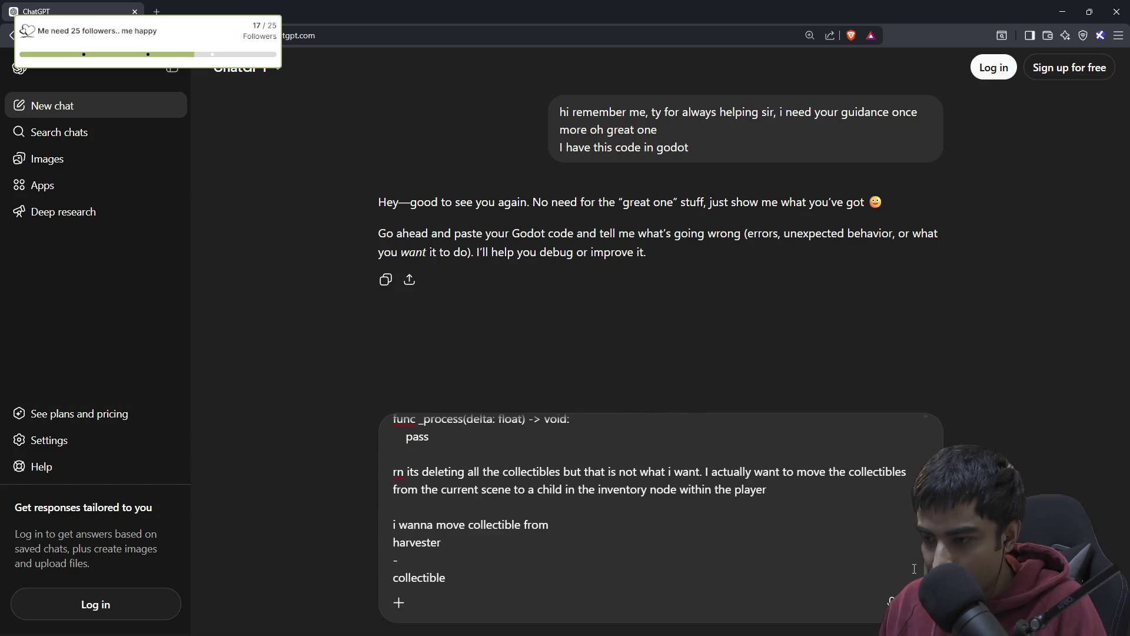
pyautogui.press('End')
pyautogui.hotkey('shift', 'Return')
pyautogui.hotkey('shift', 'Return')
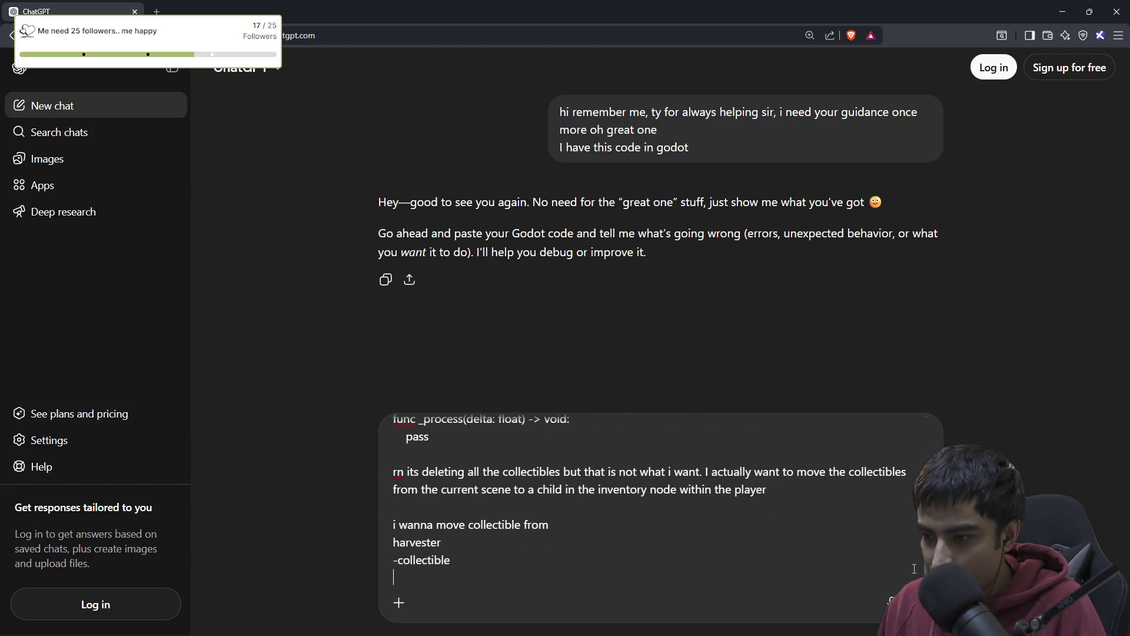
pyautogui.write('to')
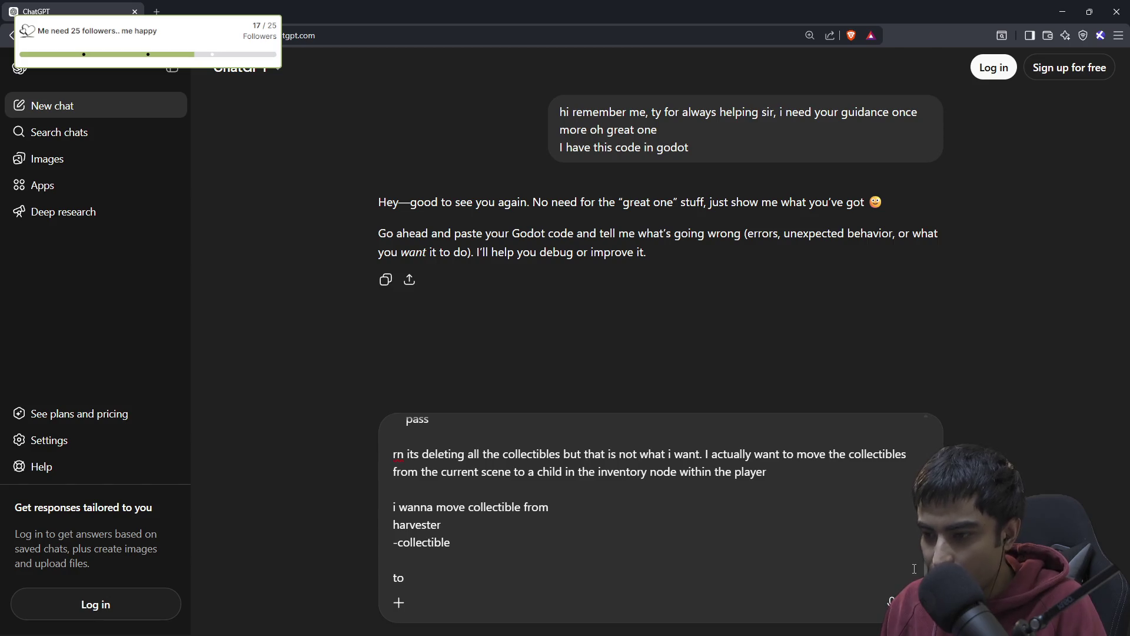
pyautogui.hotkey('shift', 'Return')
pyautogui.write('player')
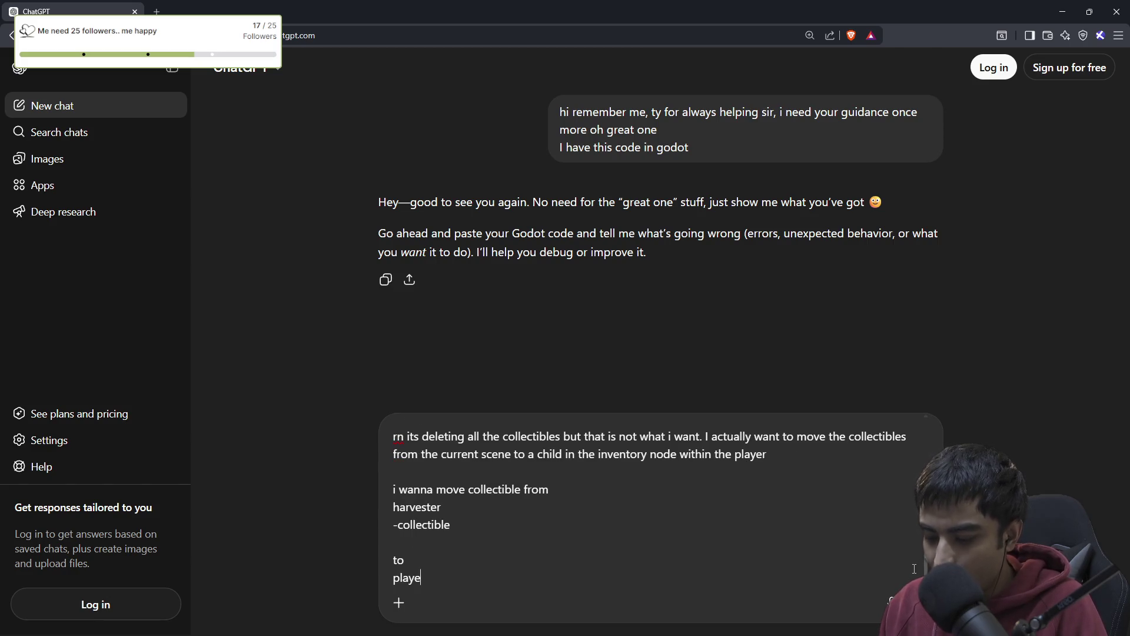
pyautogui.hotkey('shift', 'Return')
pyautogui.write('-')
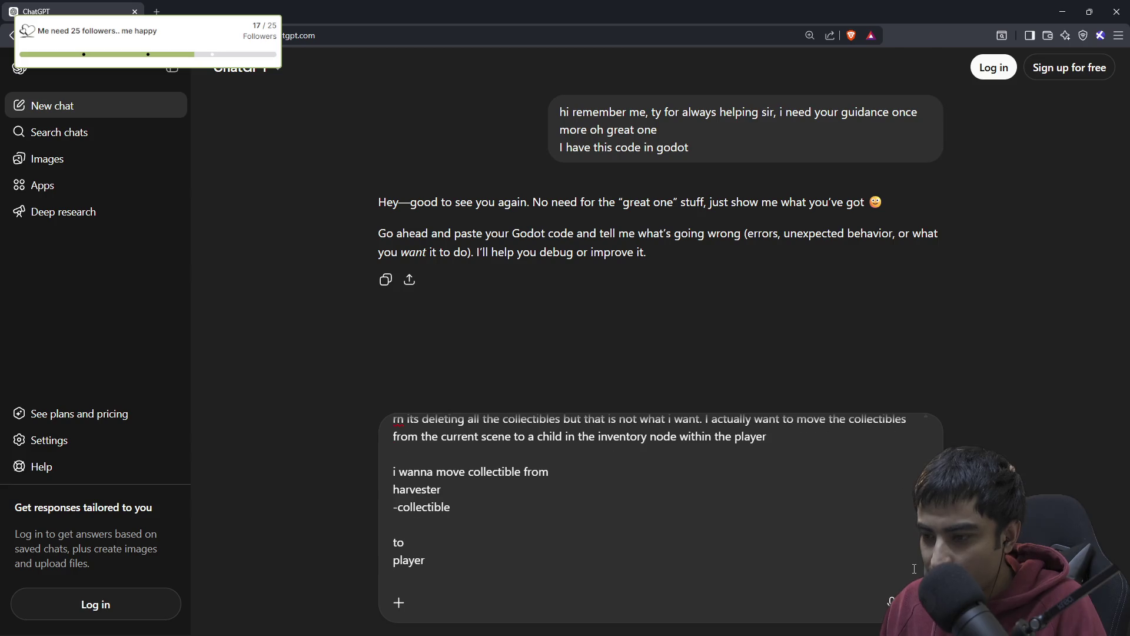
pyautogui.write('inven')
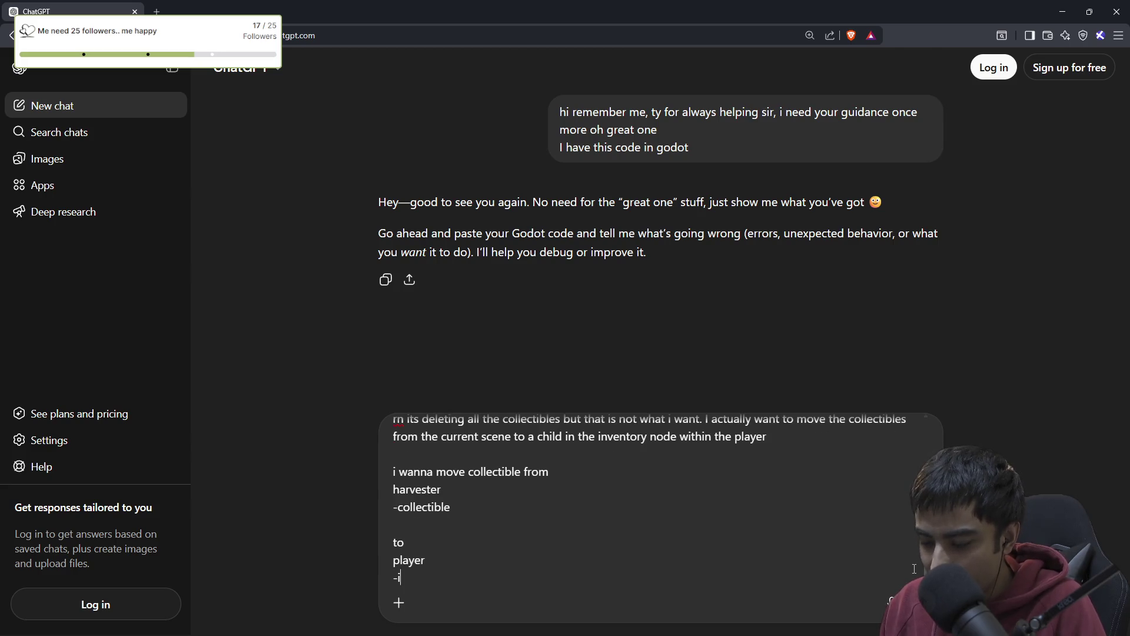
pyautogui.write('tory')
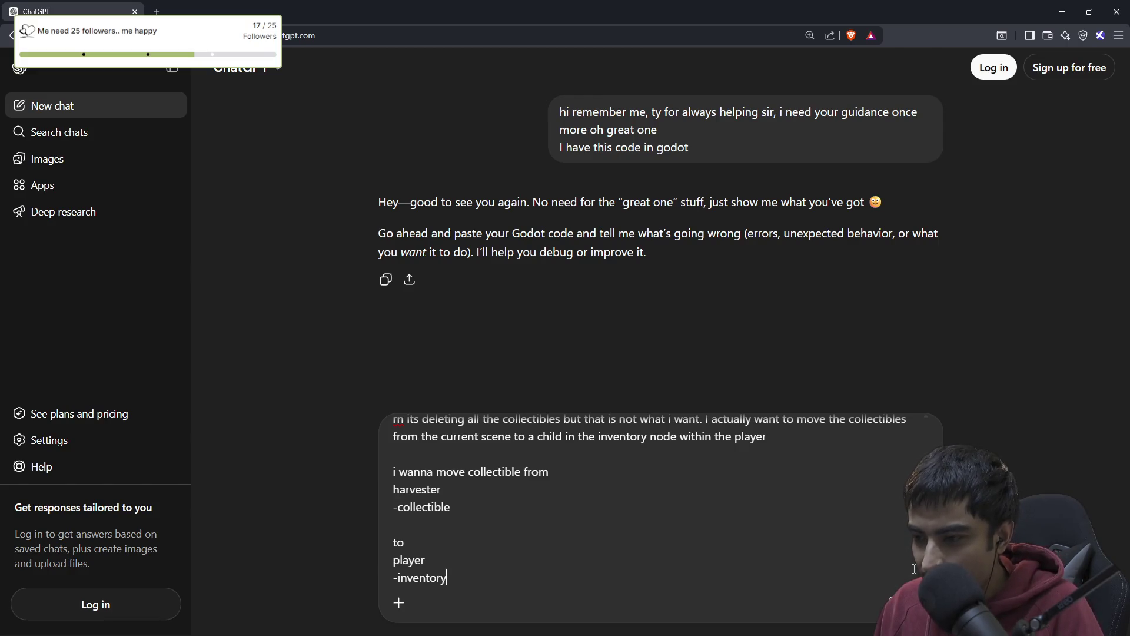
pyautogui.press('Return')
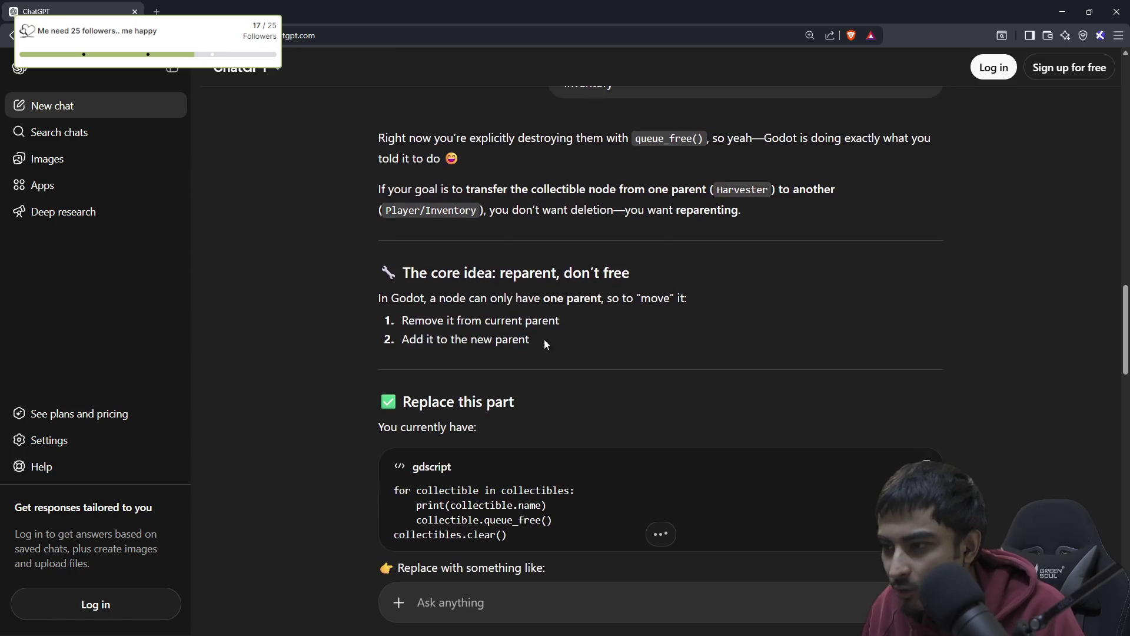
# Scroll to the 'Replace with something like' block and select 'inventory' in its get_node line.
pyautogui.scroll(-4, 530, 315)
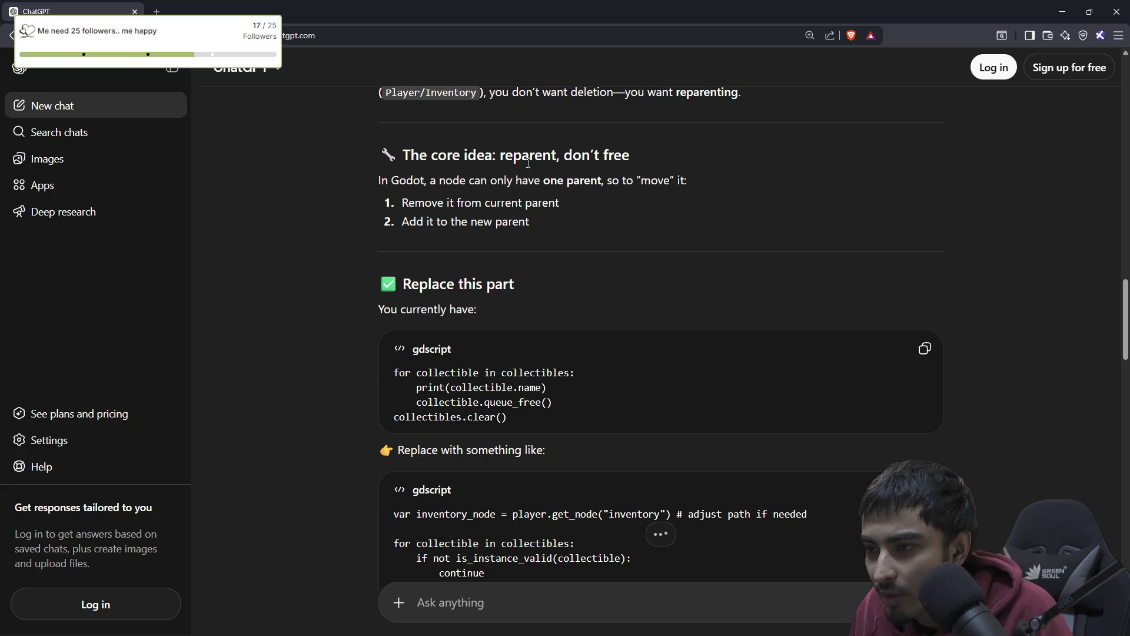
pyautogui.scroll(-2, 433, 241)
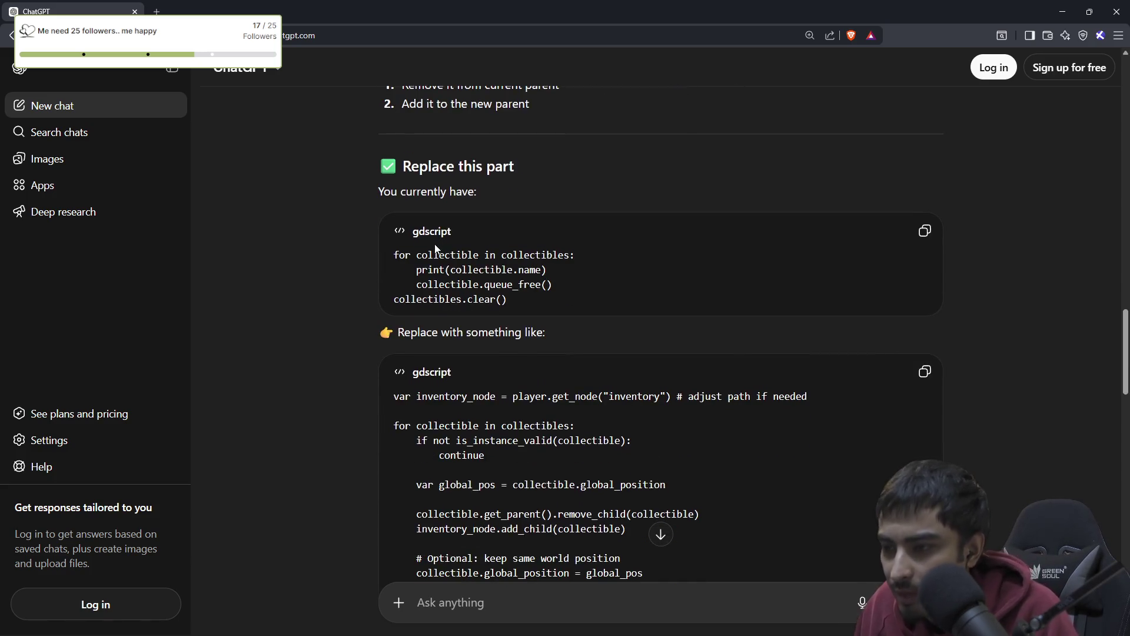
pyautogui.scroll(-3, 480, 274)
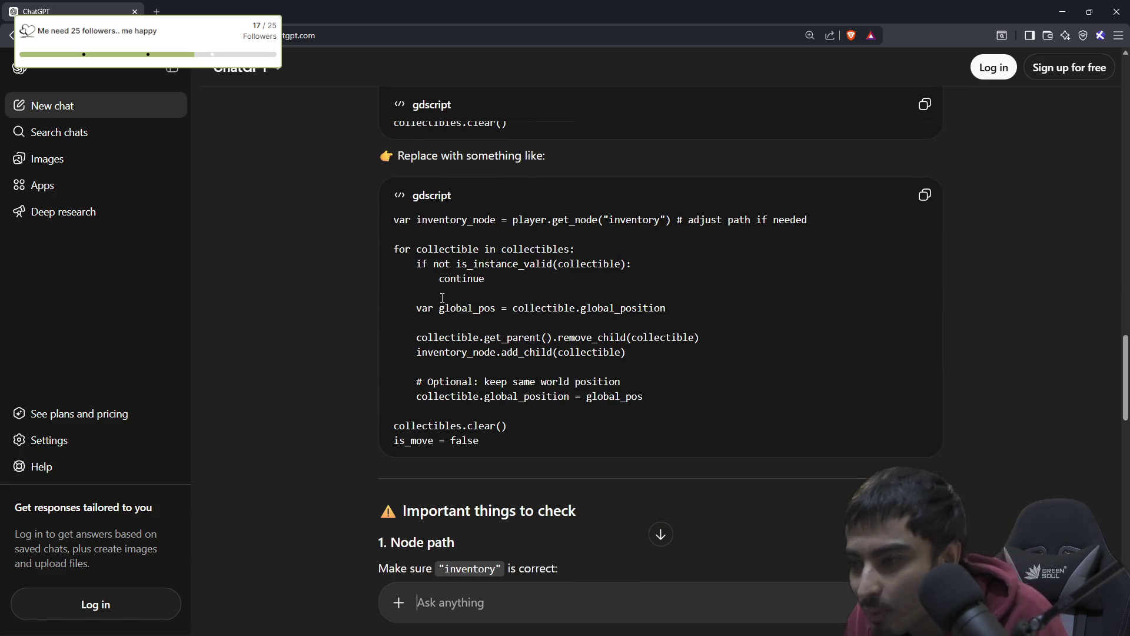
pyautogui.doubleClick(636, 222)
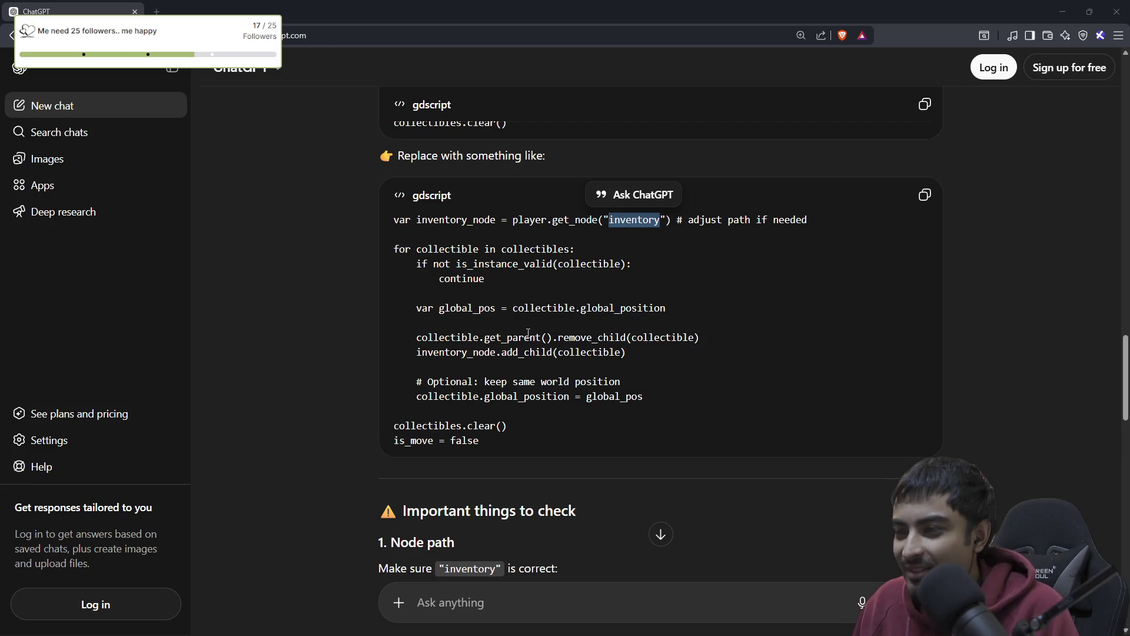
# Read through the remove_child/add_child loop and copy ChatGPT's replacement GDScript block.
pyautogui.moveTo(395, 249)
pyautogui.mouseDown()
pyautogui.moveTo(524, 283)
pyautogui.moveTo(491, 291)
pyautogui.moveTo(517, 325)
pyautogui.moveTo(582, 309)
pyautogui.moveTo(668, 321)
pyautogui.moveTo(633, 339)
pyautogui.moveTo(460, 340)
pyautogui.moveTo(582, 352)
pyautogui.moveTo(670, 343)
pyautogui.mouseUp()
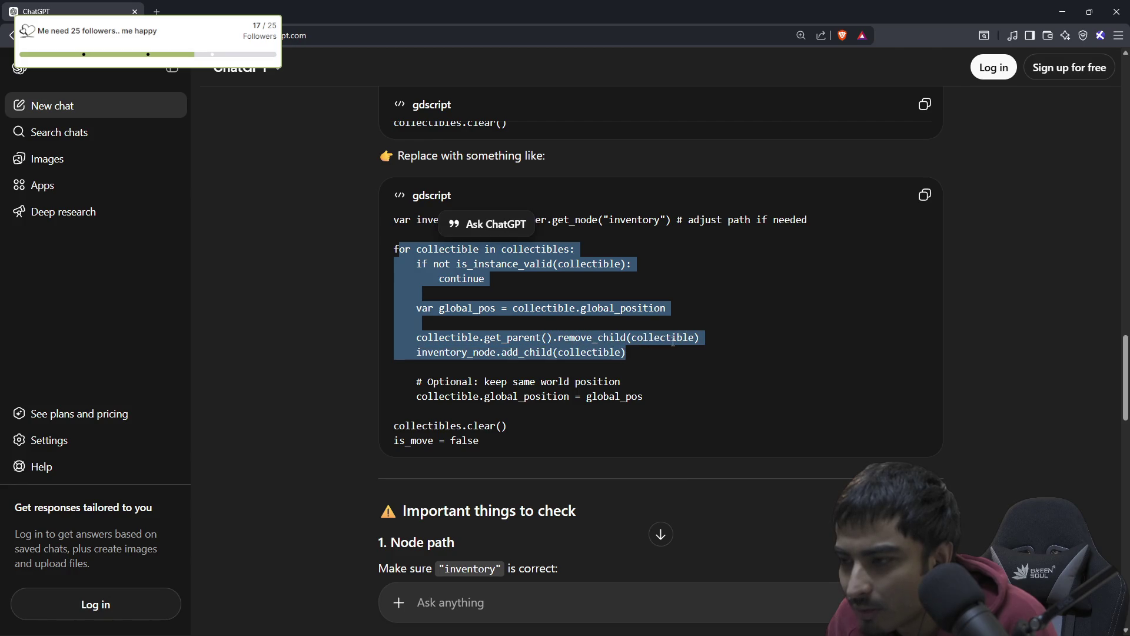
pyautogui.doubleClick(653, 337)
pyautogui.doubleClick(592, 337)
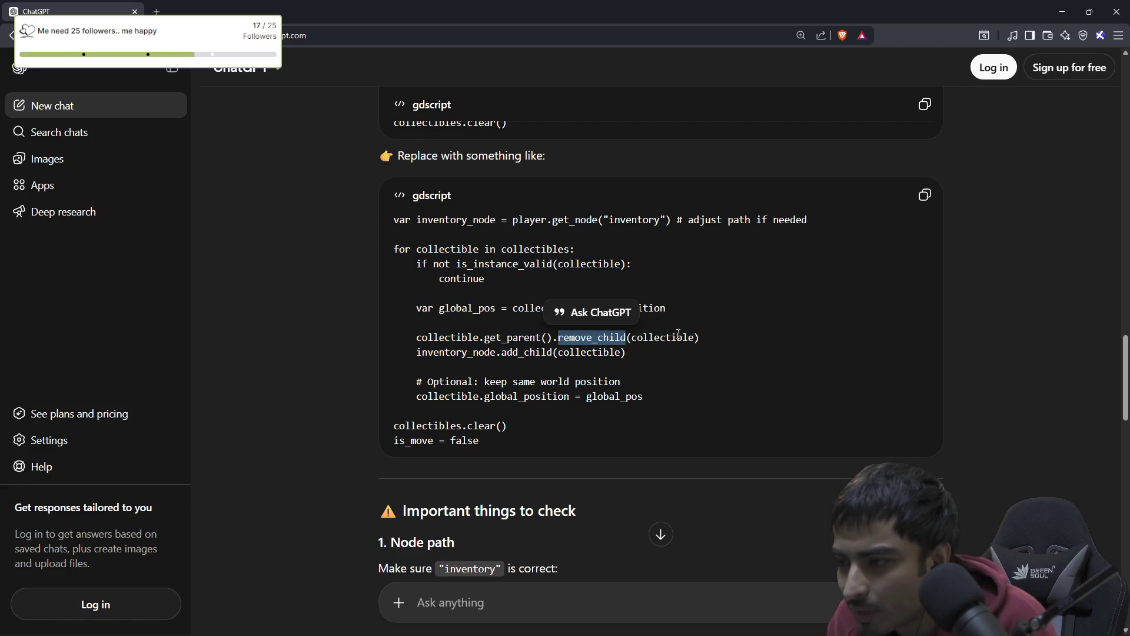
pyautogui.doubleClick(683, 337)
pyautogui.doubleClick(542, 360)
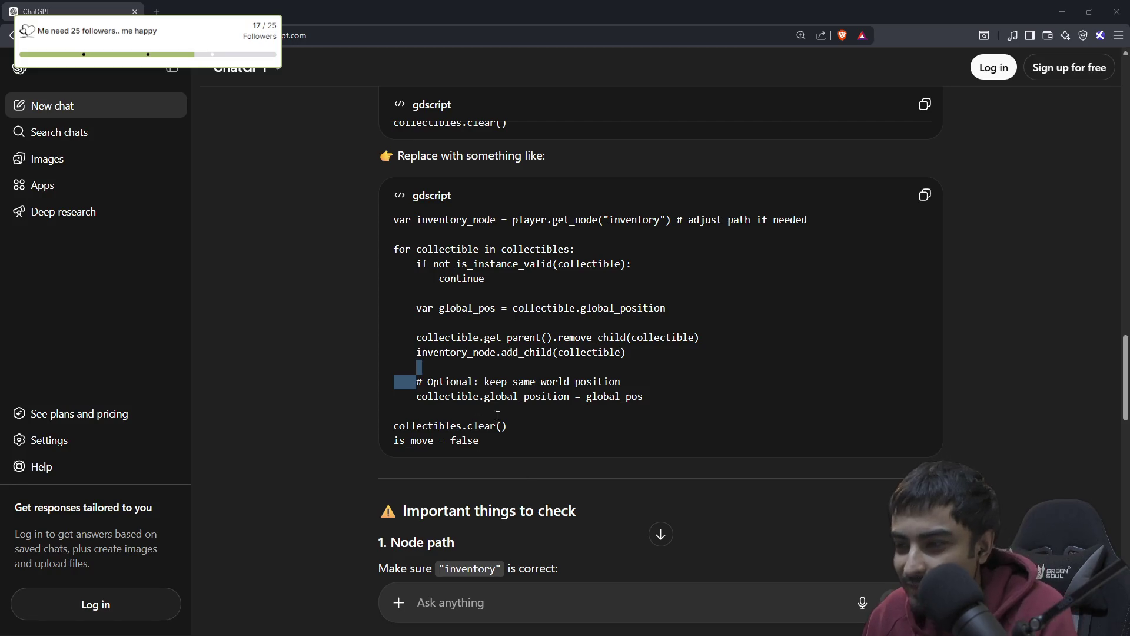
pyautogui.click(445, 404)
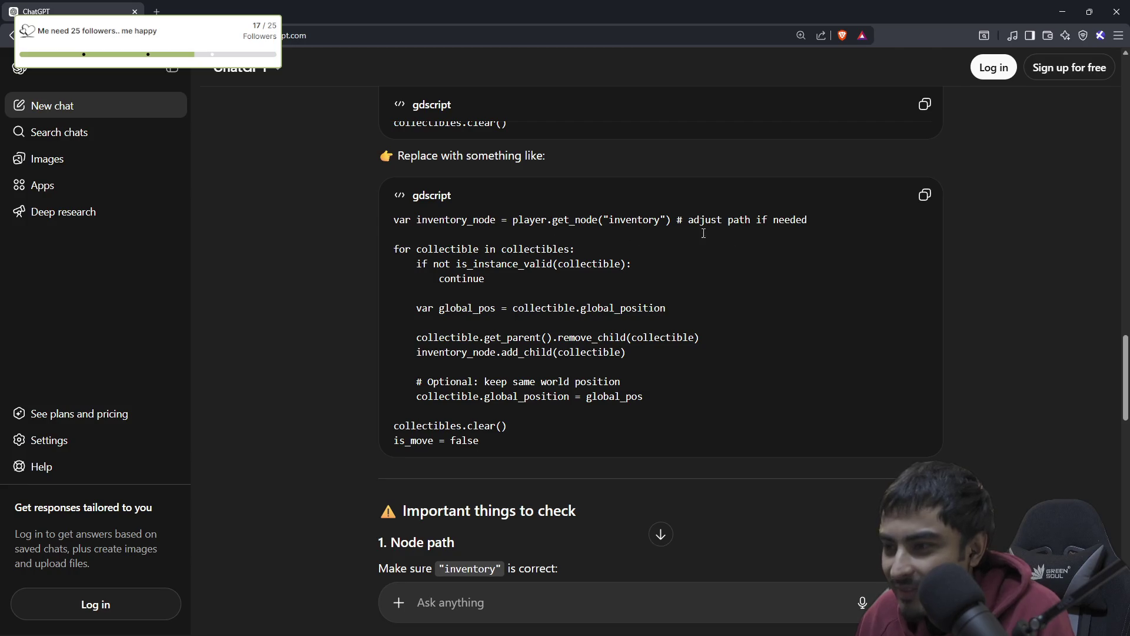
pyautogui.scroll(2, 586, 269)
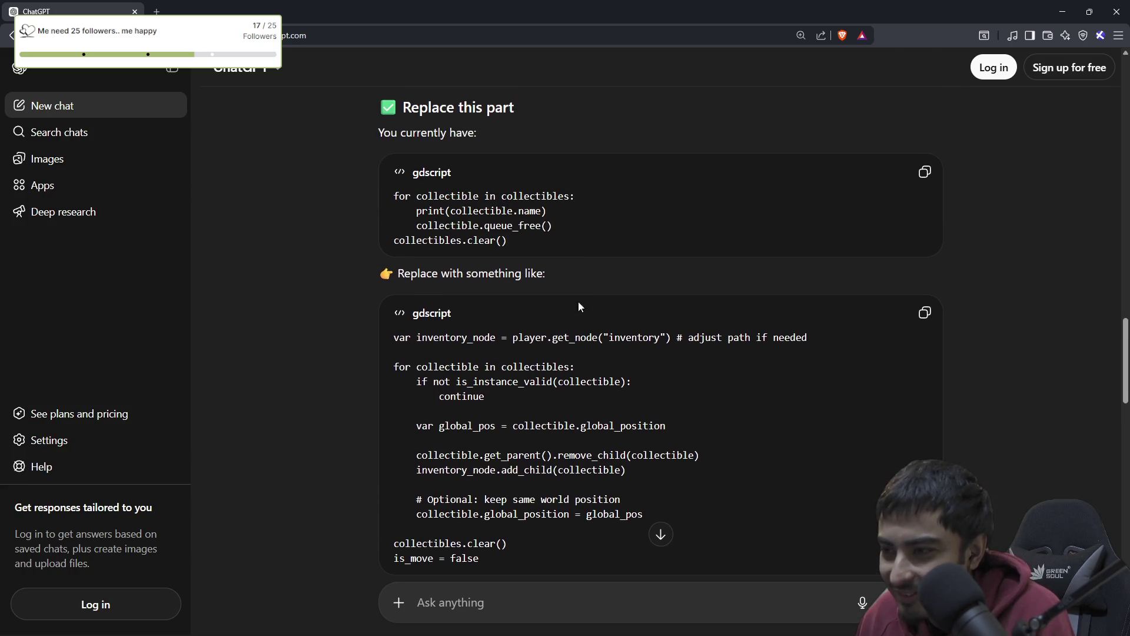
pyautogui.click(925, 312)
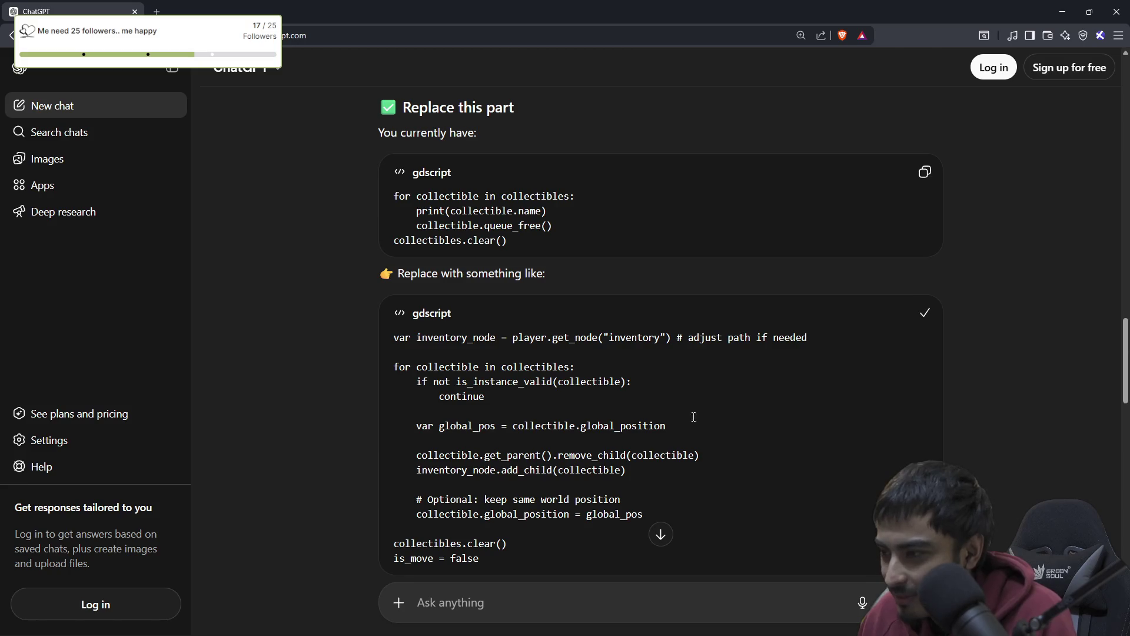
pyautogui.scroll(-4, 697, 416)
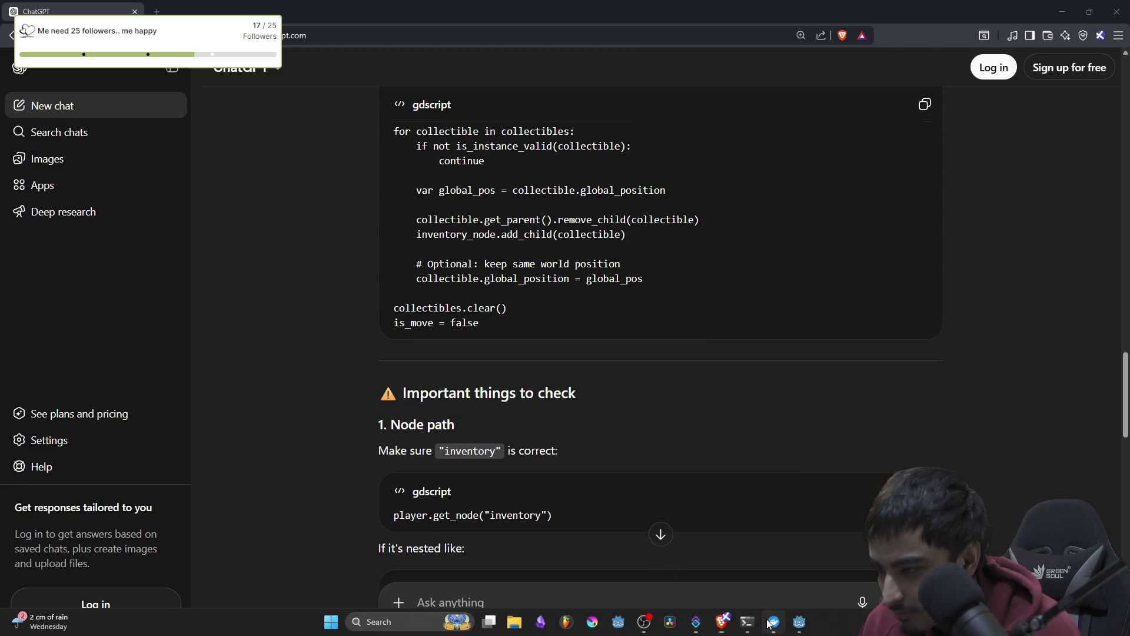
# Close the duplicate Godot editor and reload player.tscn and project.godot from disk.
pyautogui.click(774, 623)
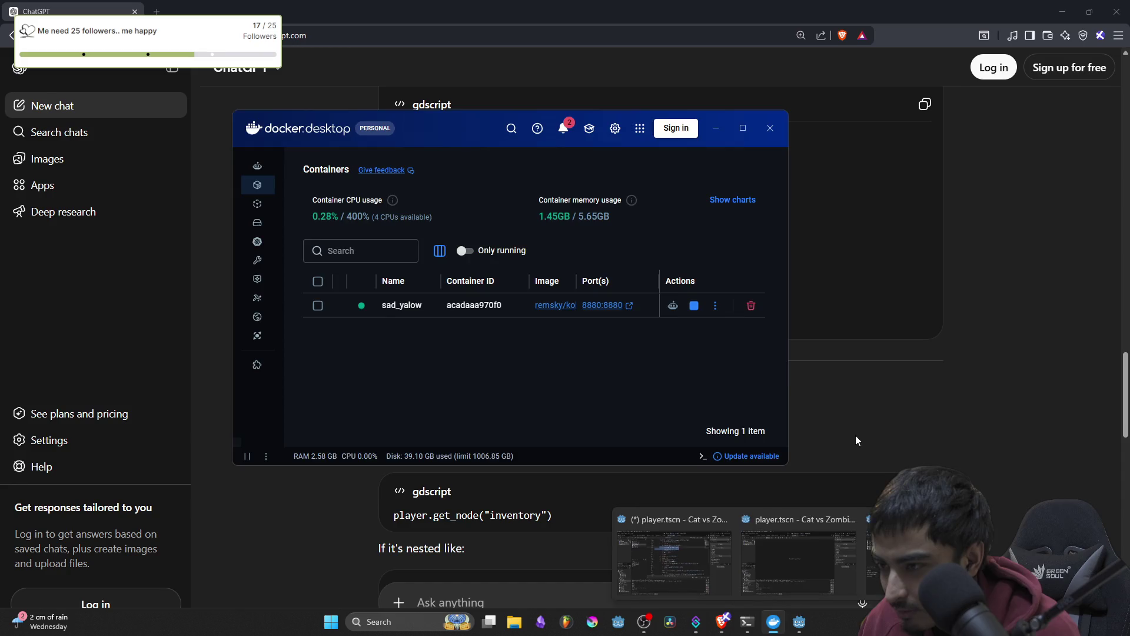
pyautogui.click(774, 622)
pyautogui.moveTo(799, 623)
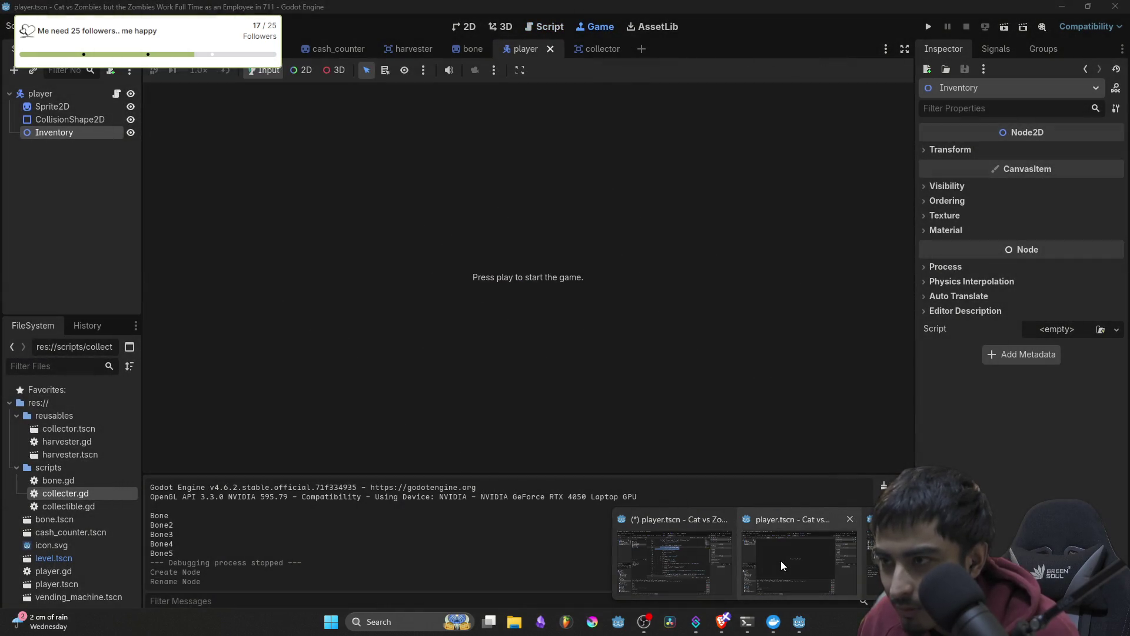
pyautogui.click(781, 561)
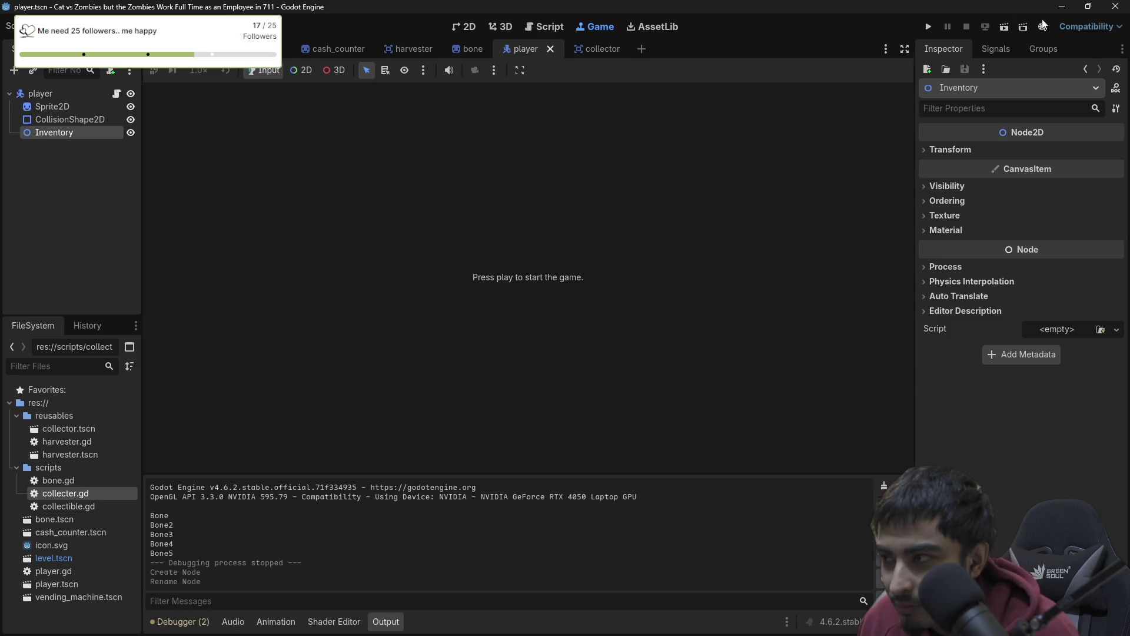
pyautogui.click(1116, 7)
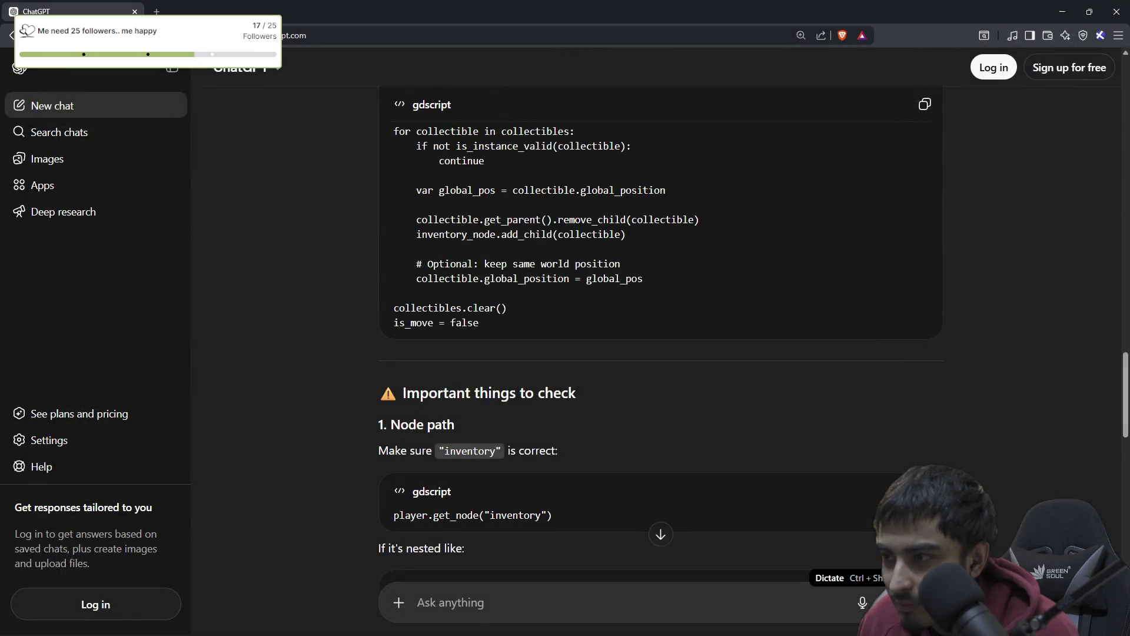
pyautogui.click(800, 627)
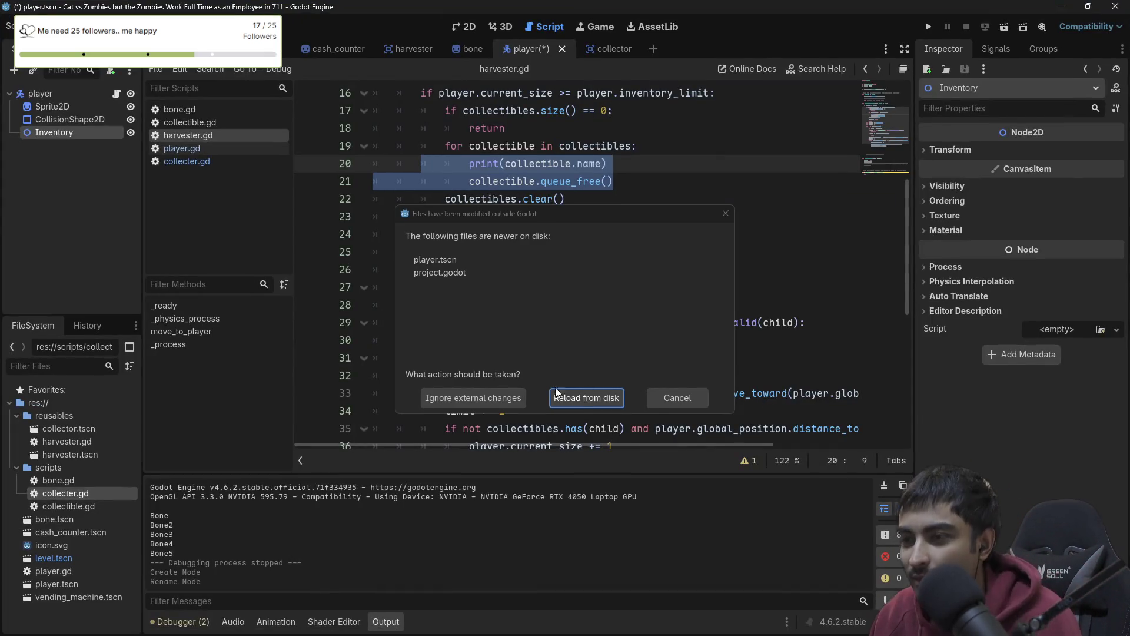
pyautogui.click(588, 397)
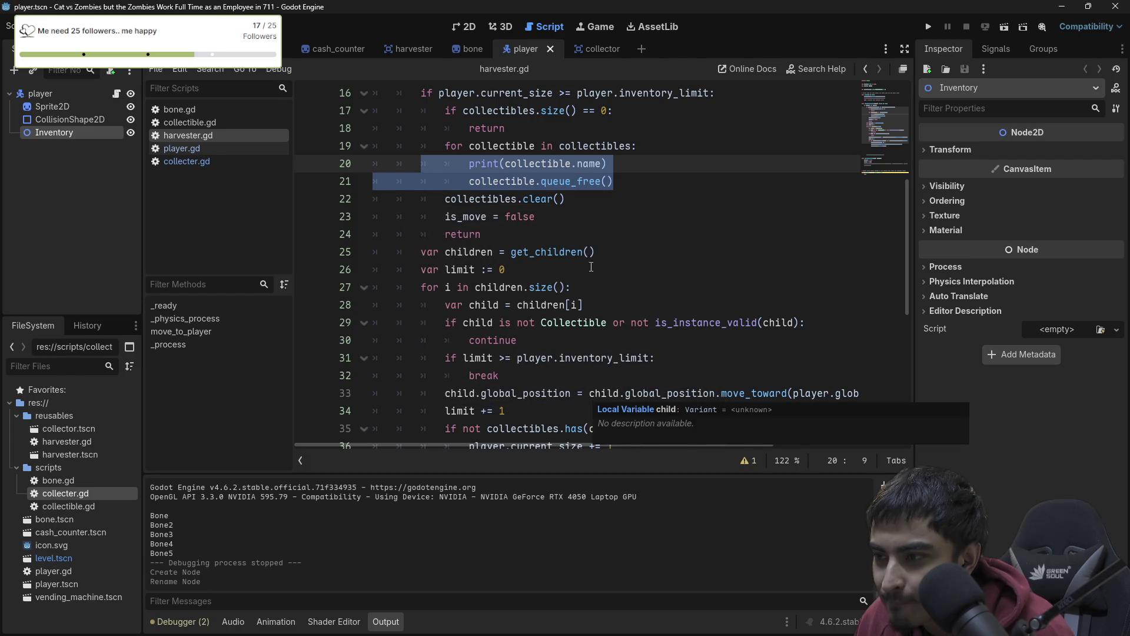
pyautogui.click(585, 216)
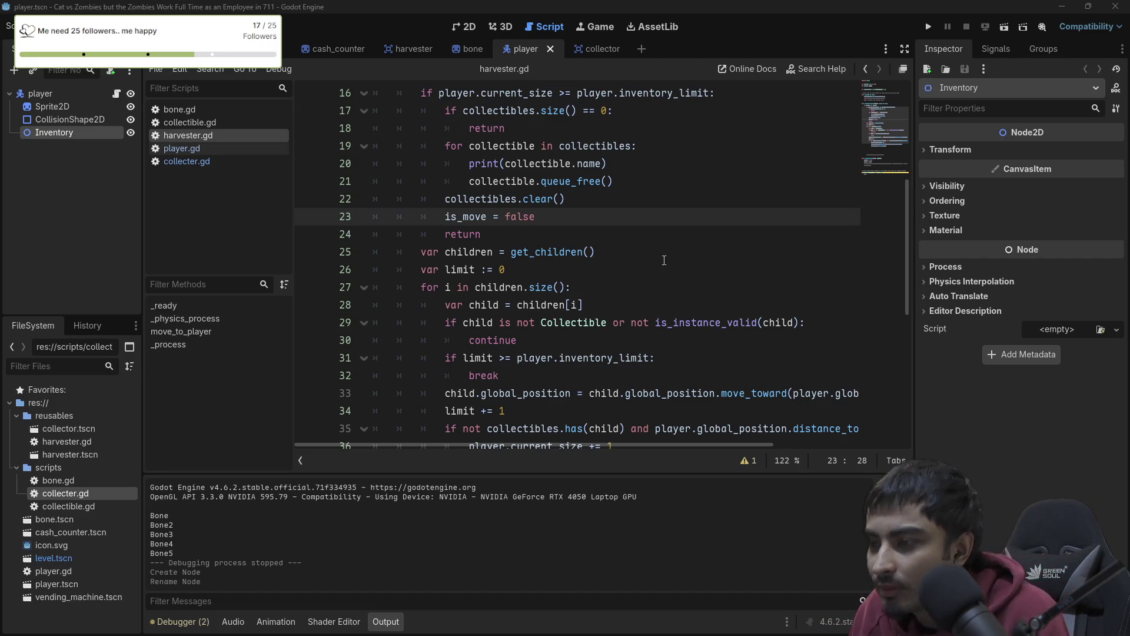
pyautogui.scroll(-2, 409, 409)
pyautogui.scroll(3, 513, 240)
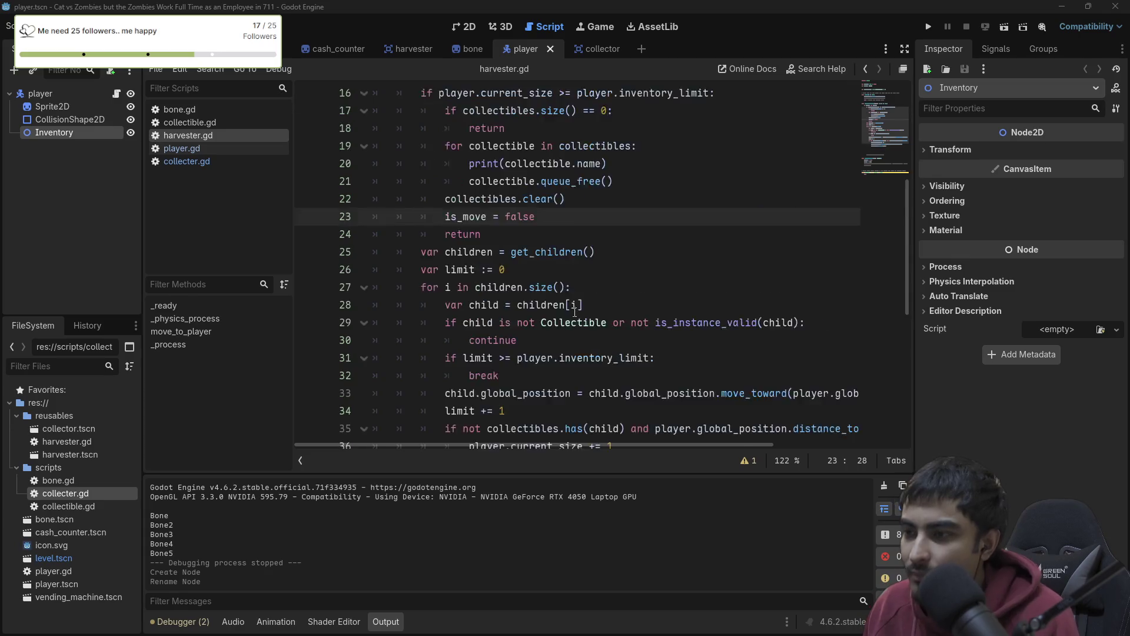
pyautogui.scroll(1, 513, 240)
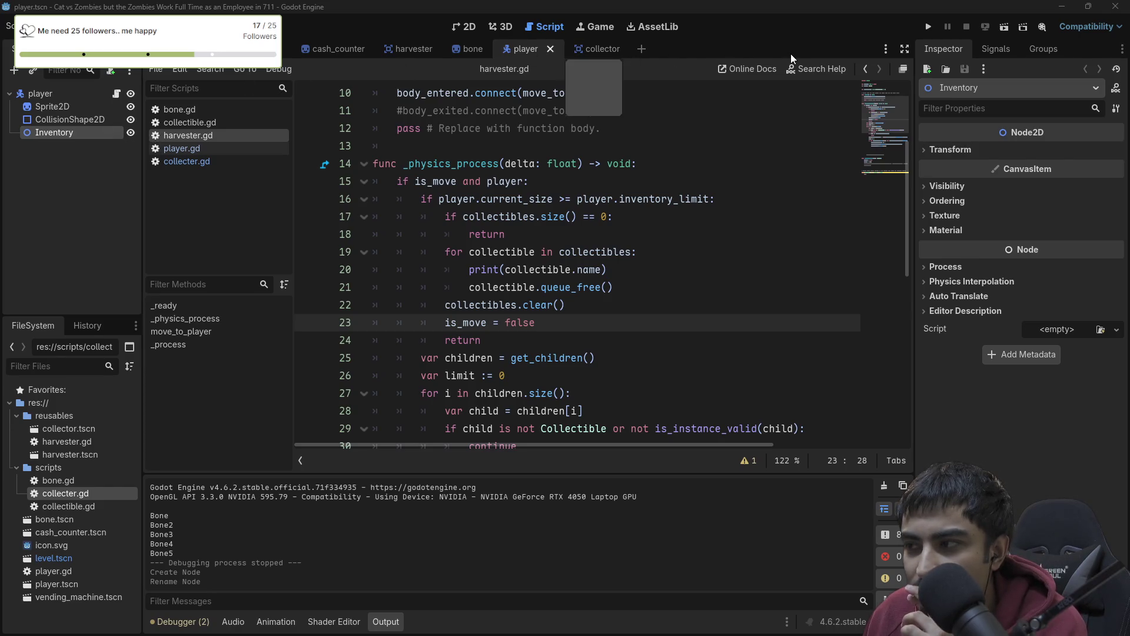
pyautogui.click(190, 160)
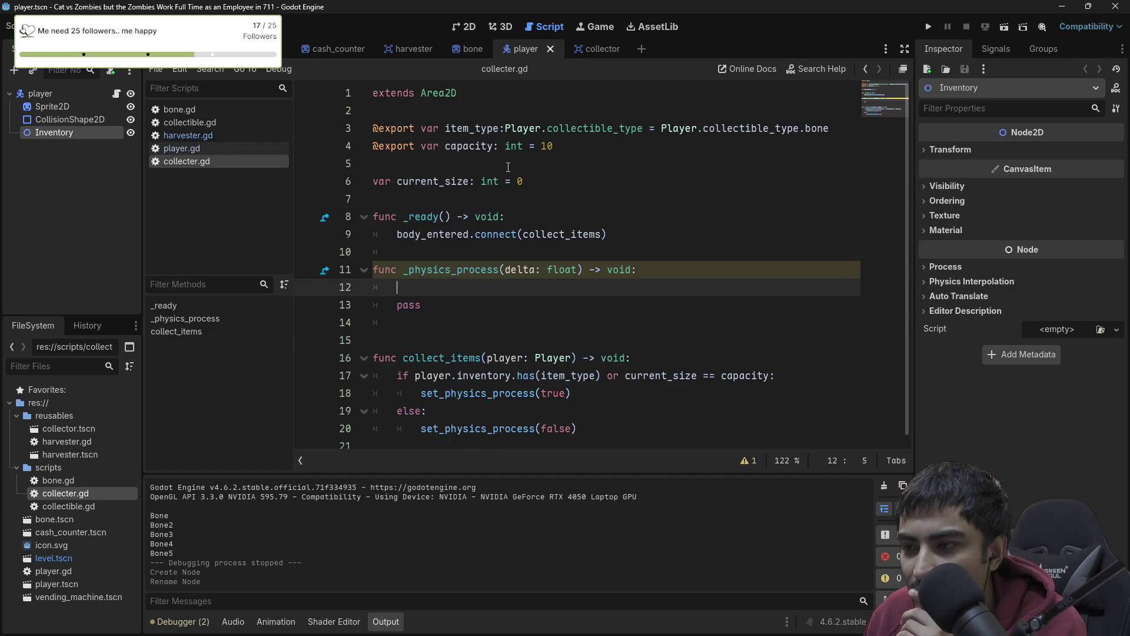
pyautogui.click(182, 138)
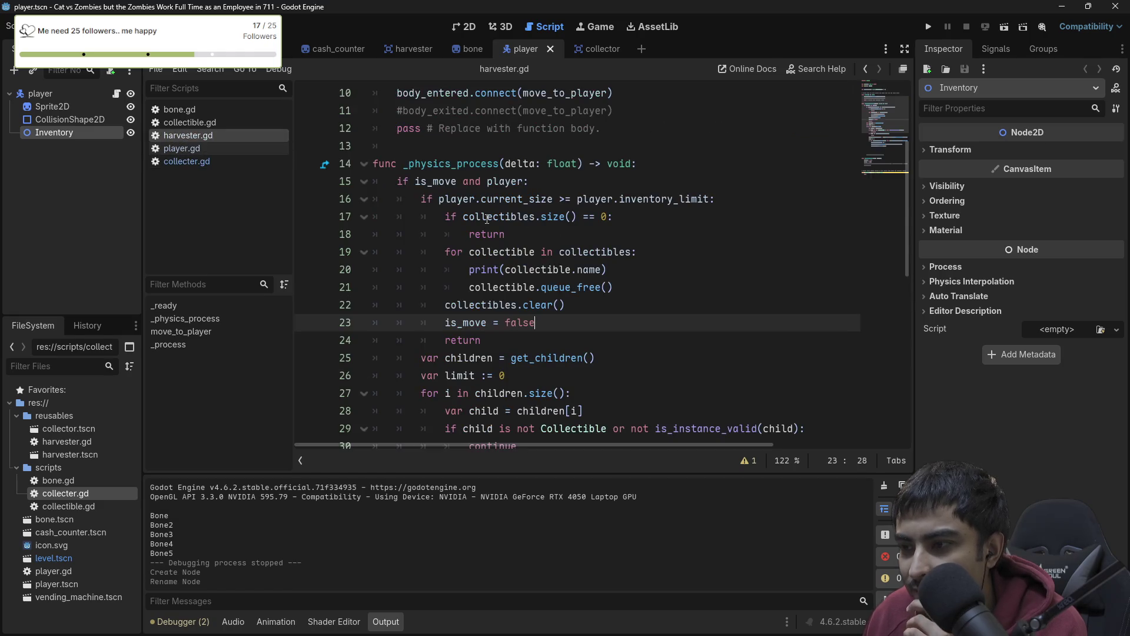
pyautogui.scroll(3, 488, 231)
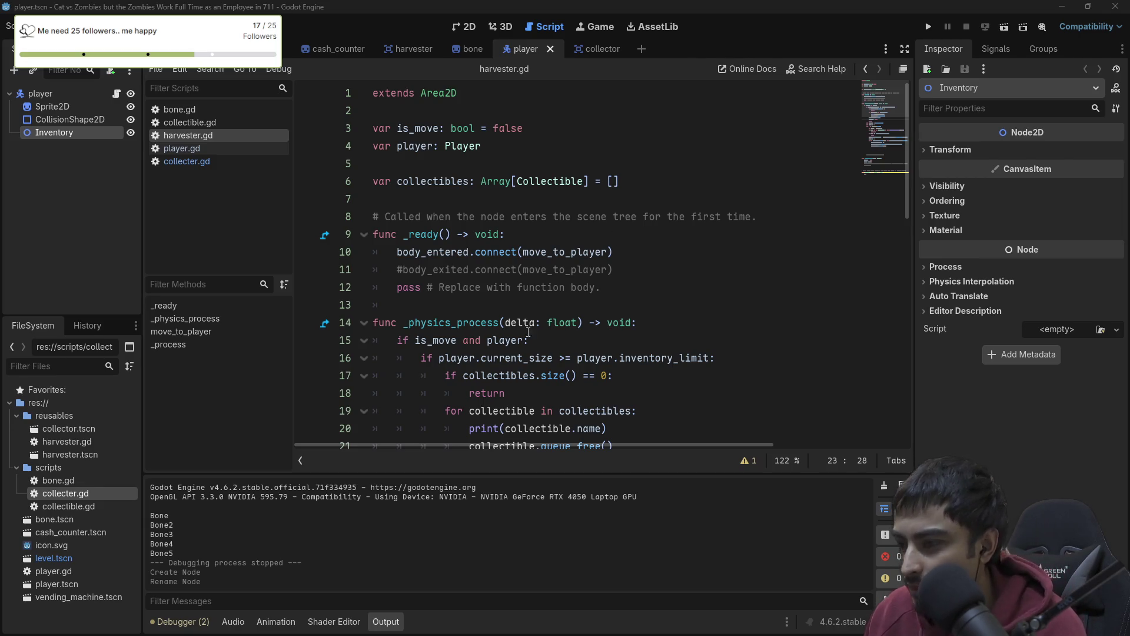
pyautogui.scroll(-1, 567, 316)
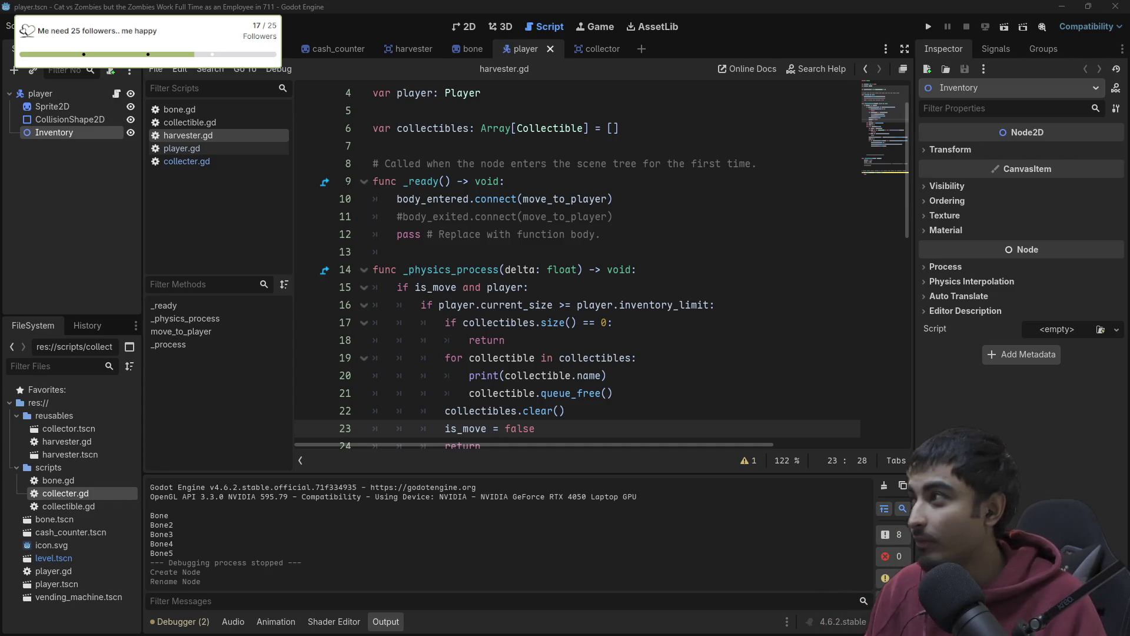
# Lower the system volume and look over lines 12–15 of harvester.gd.
pyautogui.press('XF86AudioLowerVolume')
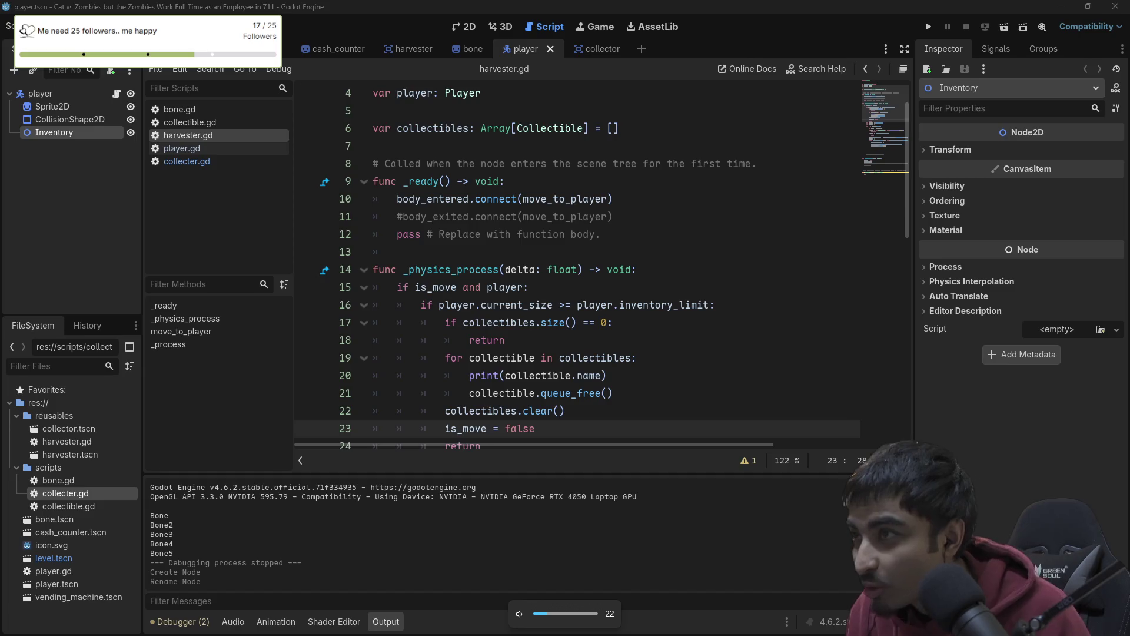
pyautogui.press('XF86AudioLowerVolume')
pyautogui.press('XF86AudioLowerVolume')
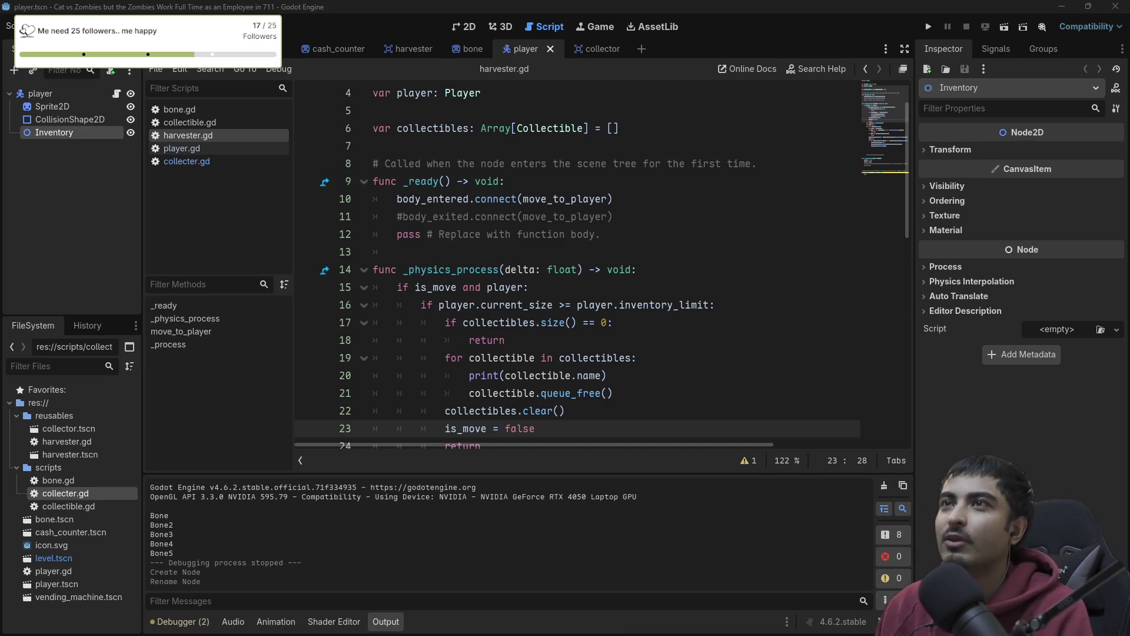
pyautogui.click(644, 231)
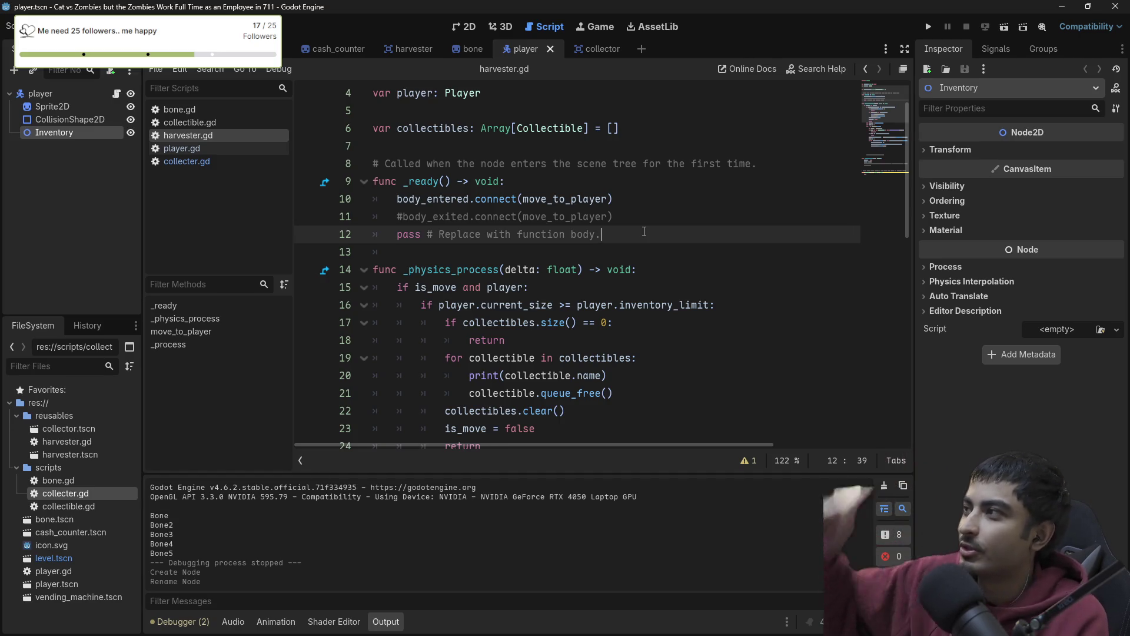
pyautogui.click(618, 287)
pyautogui.scroll(-4, 620, 289)
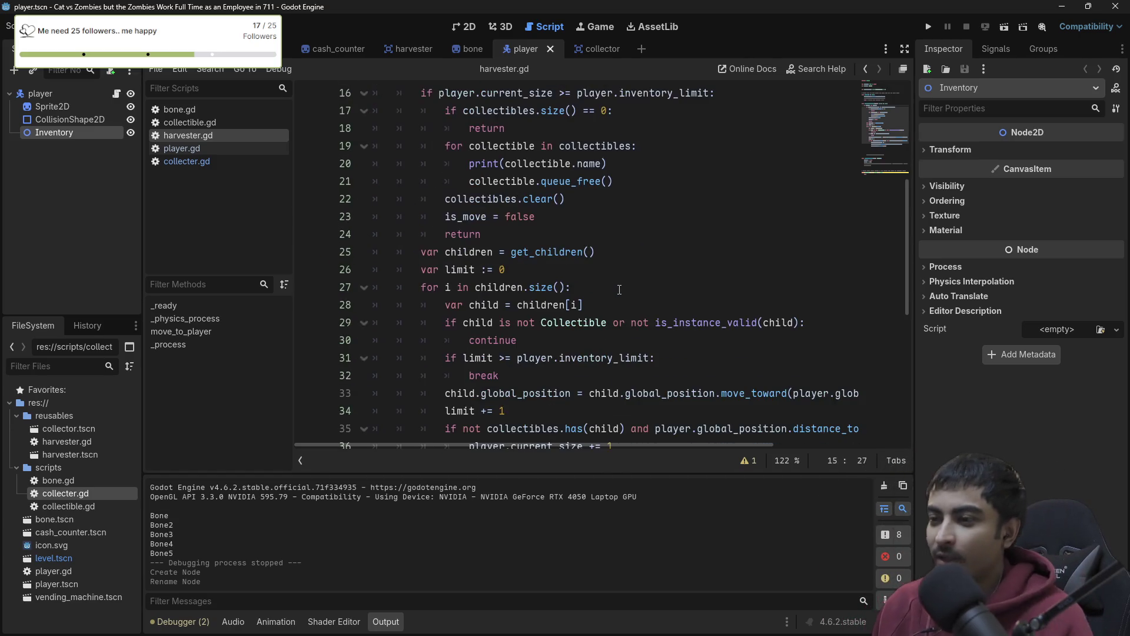
pyautogui.scroll(-8, 620, 289)
pyautogui.scroll(10, 566, 291)
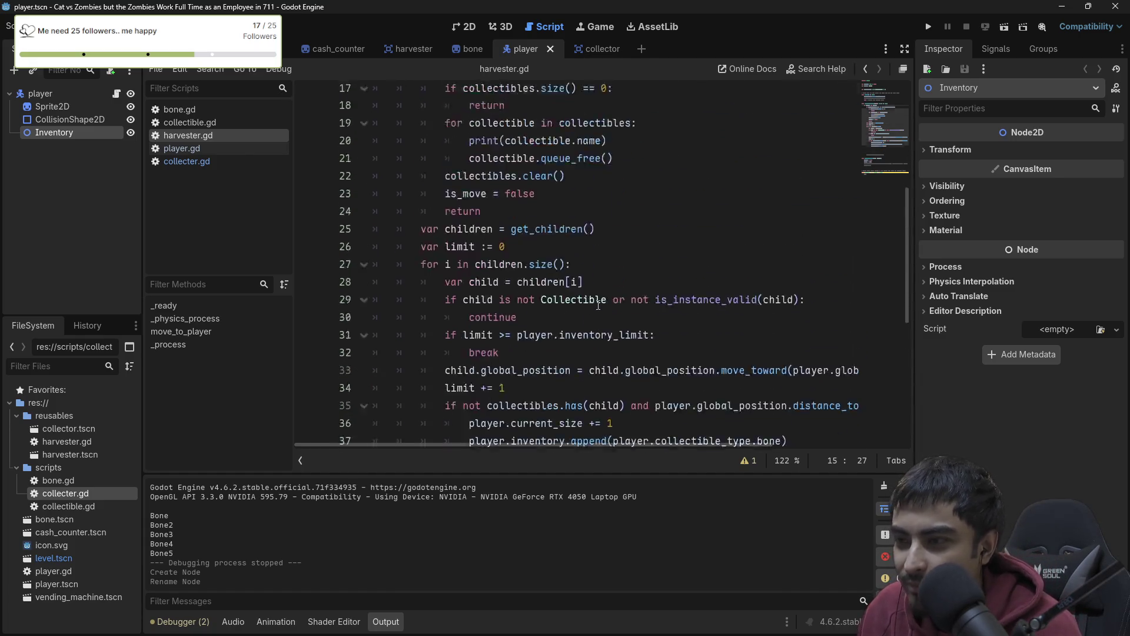
pyautogui.scroll(-2, 547, 250)
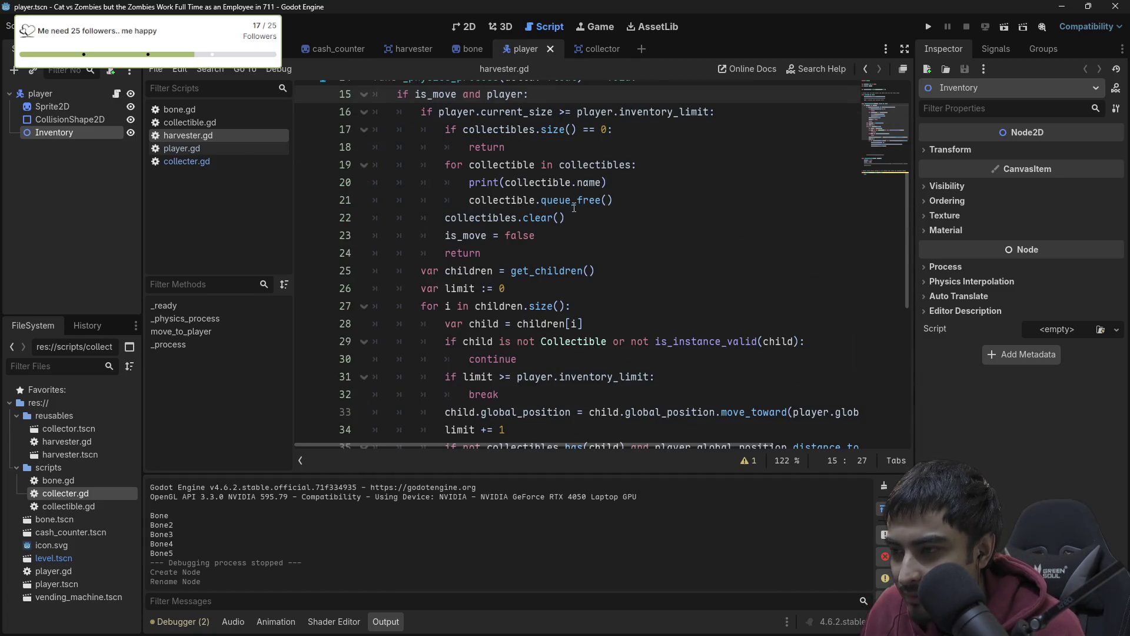
# Run the game, walk the player into the Harvester then onto the SHELF, and stop it.
pyautogui.click(929, 27)
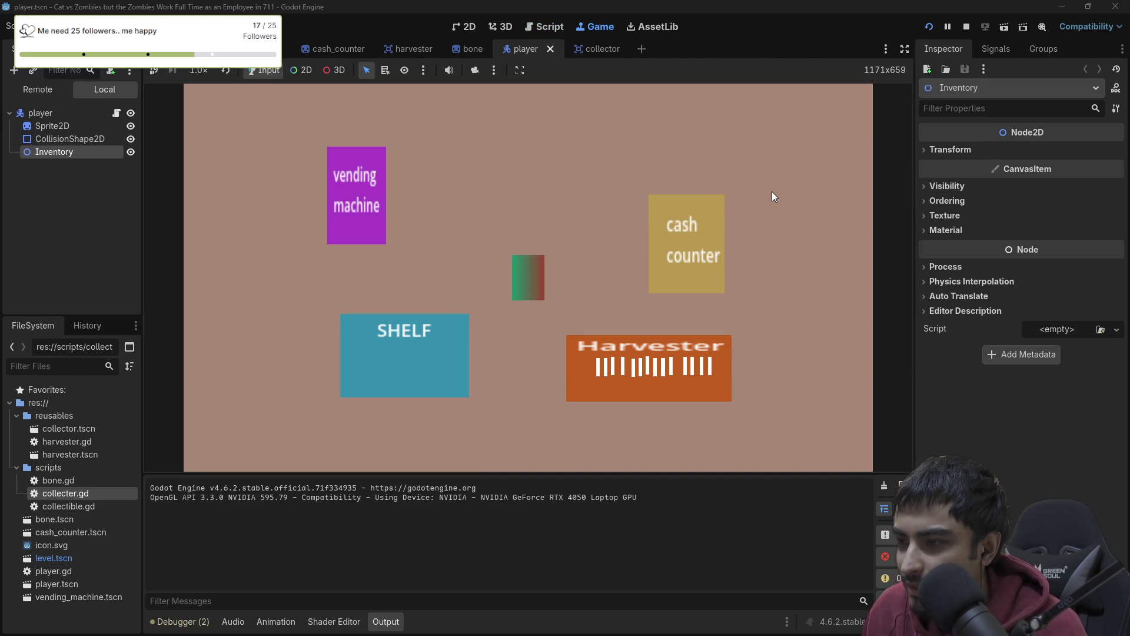
pyautogui.press('Right')
pyautogui.press('Down')
pyautogui.press('Up')
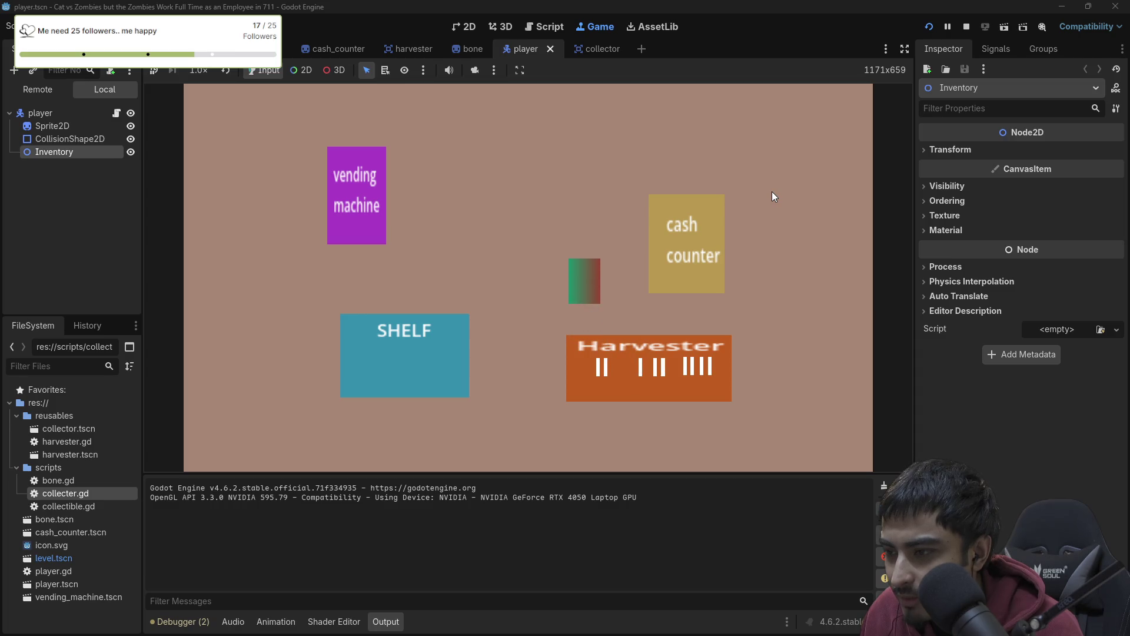
pyautogui.press('Left')
pyautogui.press('Down')
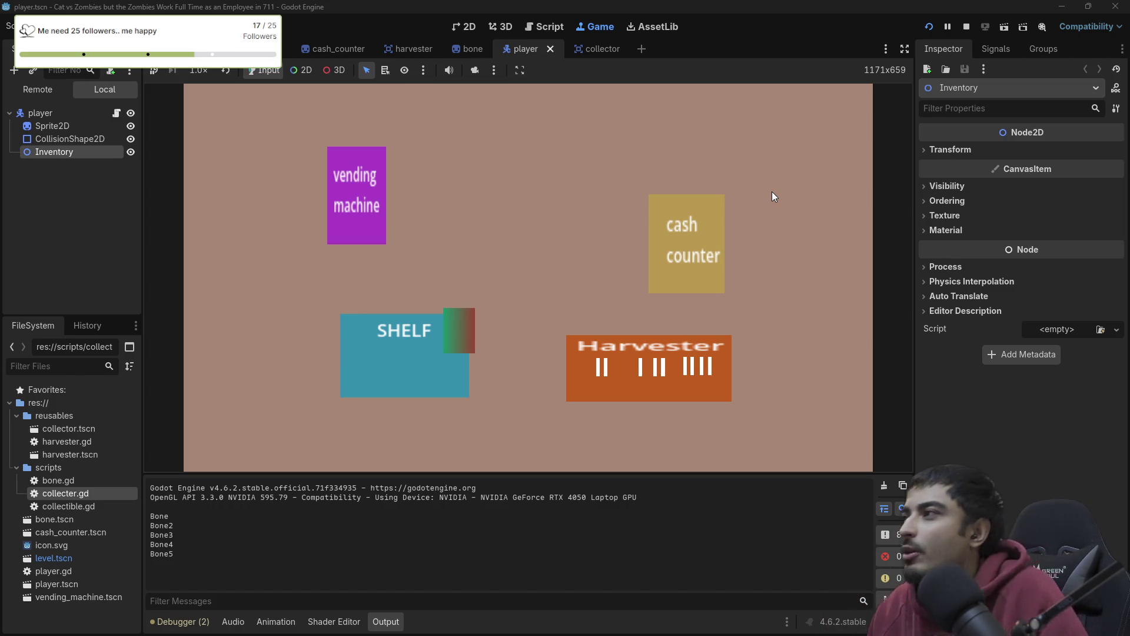
pyautogui.press('F8')
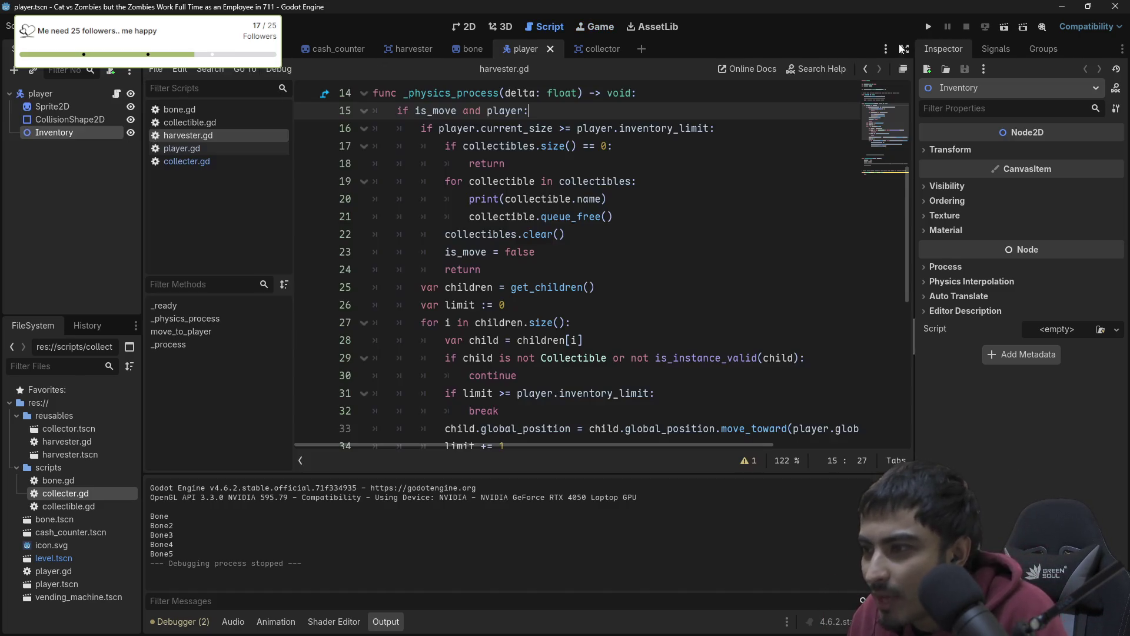
# Replace the bone-freeing loop on lines 19–22 with the pasted reparenting block.
pyautogui.scroll(1, 570, 277)
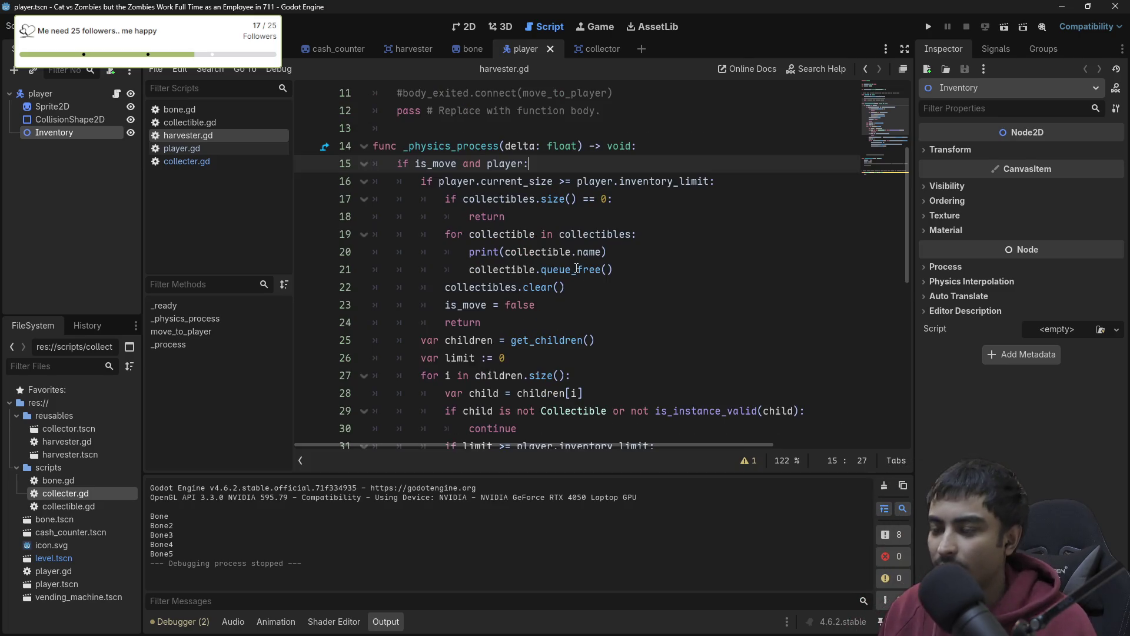
pyautogui.moveTo(566, 288)
pyautogui.mouseDown()
pyautogui.moveTo(450, 252)
pyautogui.moveTo(442, 236)
pyautogui.mouseUp()
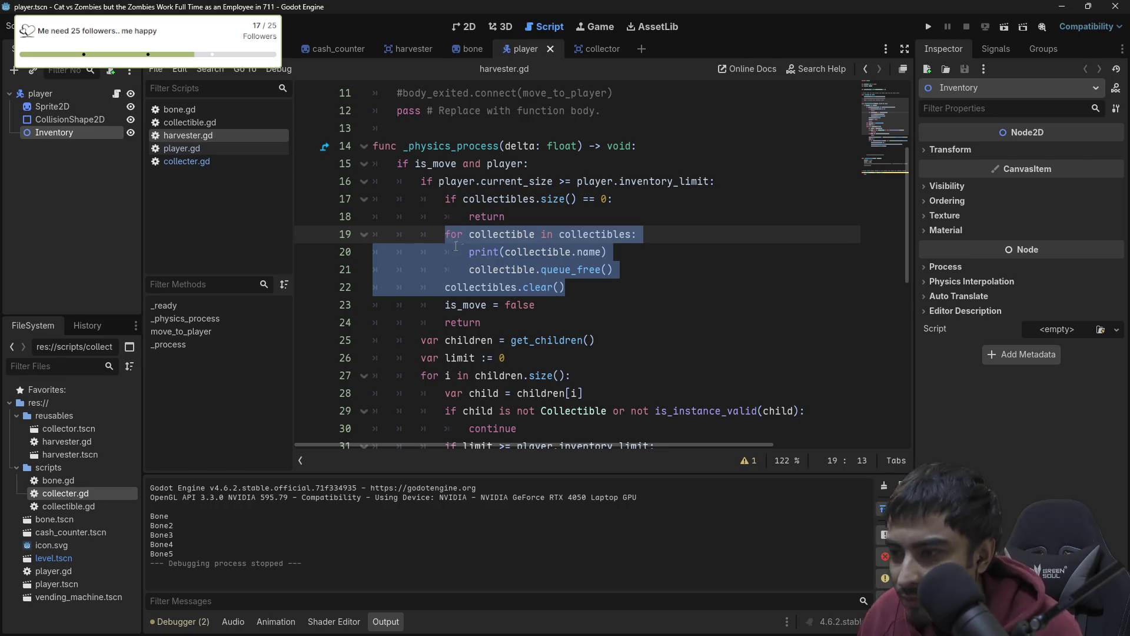
pyautogui.hotkey('ctrl', 'v')
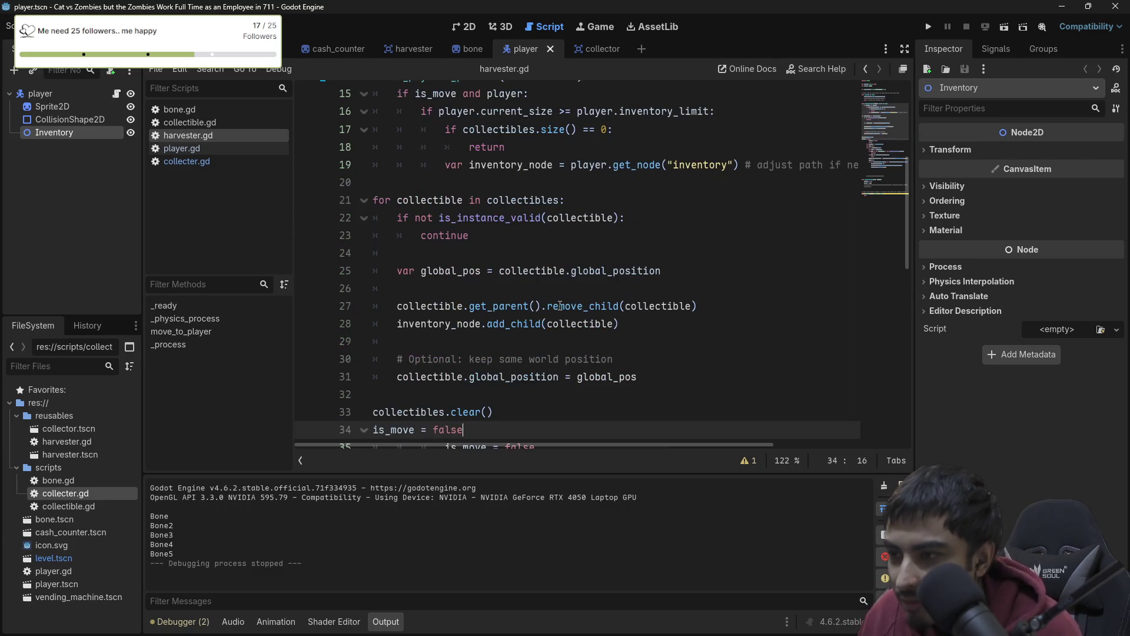
pyautogui.scroll(-1, 554, 310)
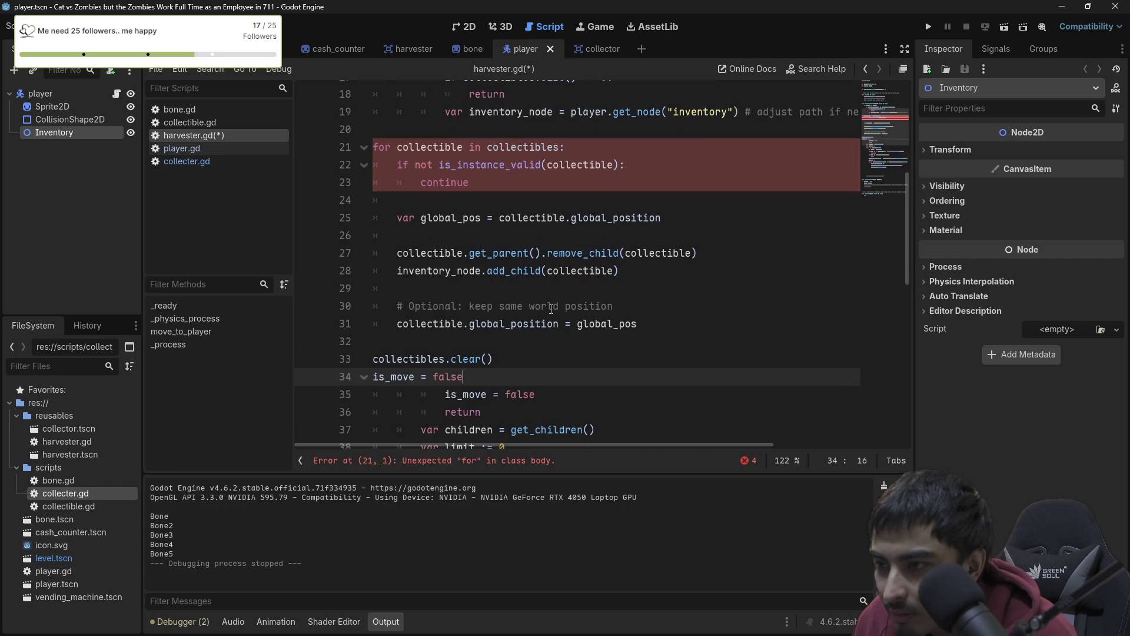
pyautogui.scroll(2, 532, 290)
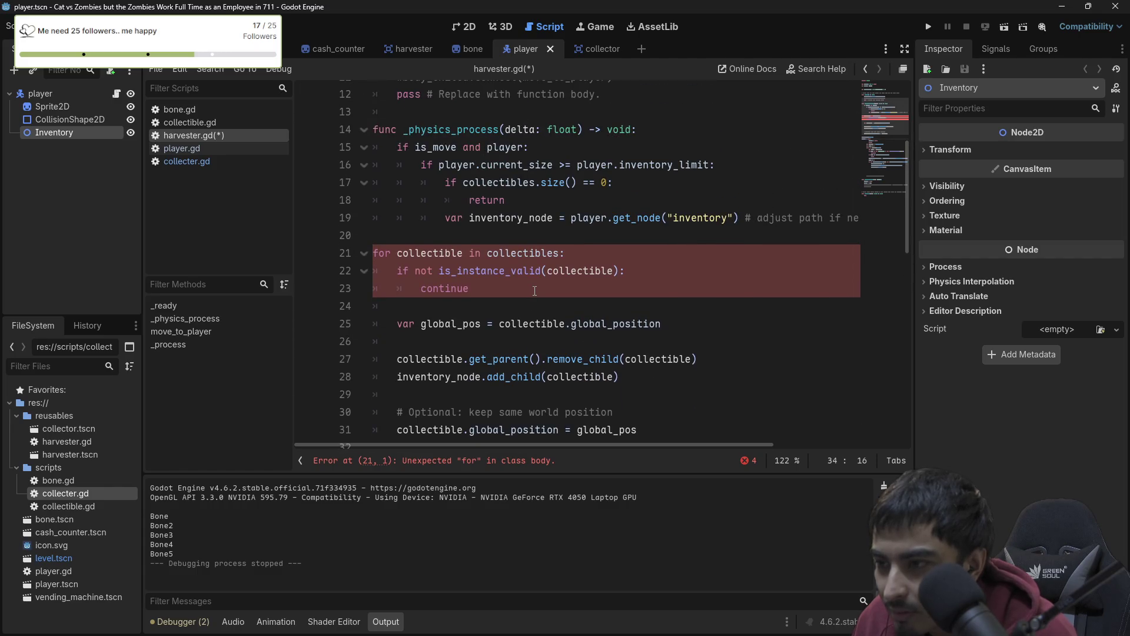
pyautogui.hotkey('ctrl', 'z')
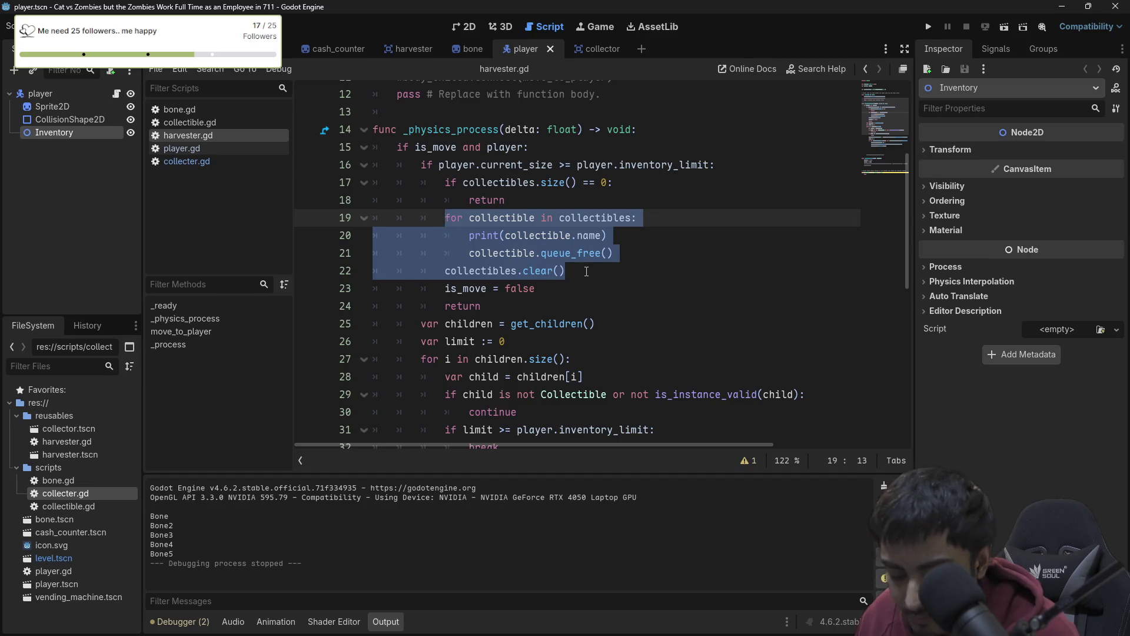
pyautogui.hotkey('ctrl', 'v')
# Indent lines 21–34 into the if branch and delete the blank line below continue.
pyautogui.moveTo(465, 429)
pyautogui.mouseDown()
pyautogui.moveTo(375, 411)
pyautogui.moveTo(365, 211)
pyautogui.mouseUp()
pyautogui.press('Tab')
pyautogui.press('Tab')
pyautogui.press('Tab')
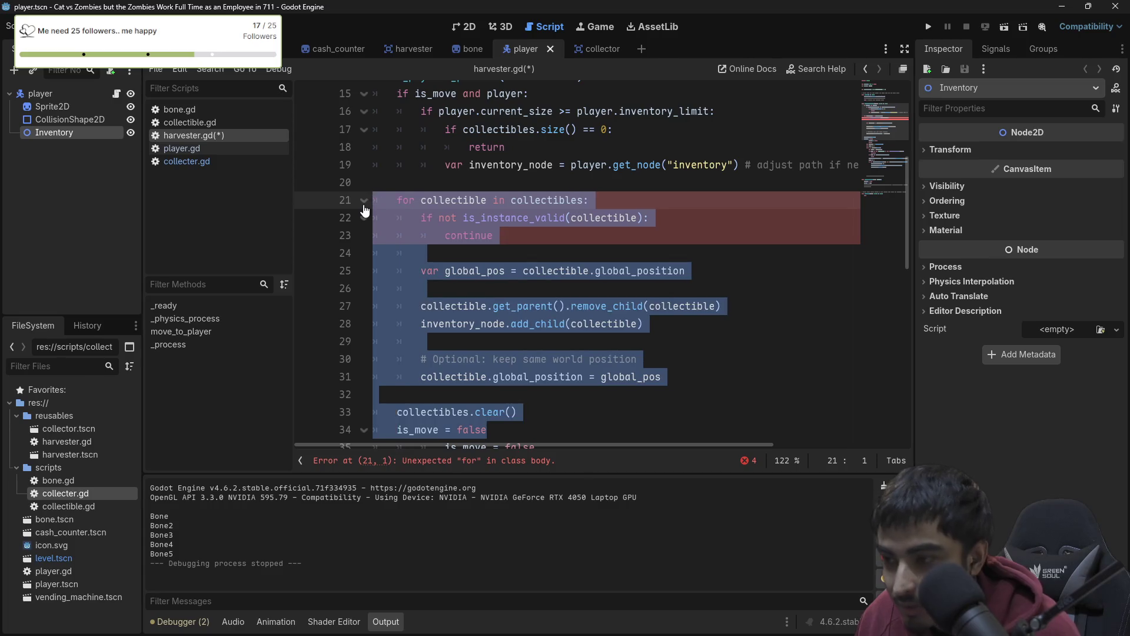
pyautogui.click(567, 271)
pyautogui.click(704, 282)
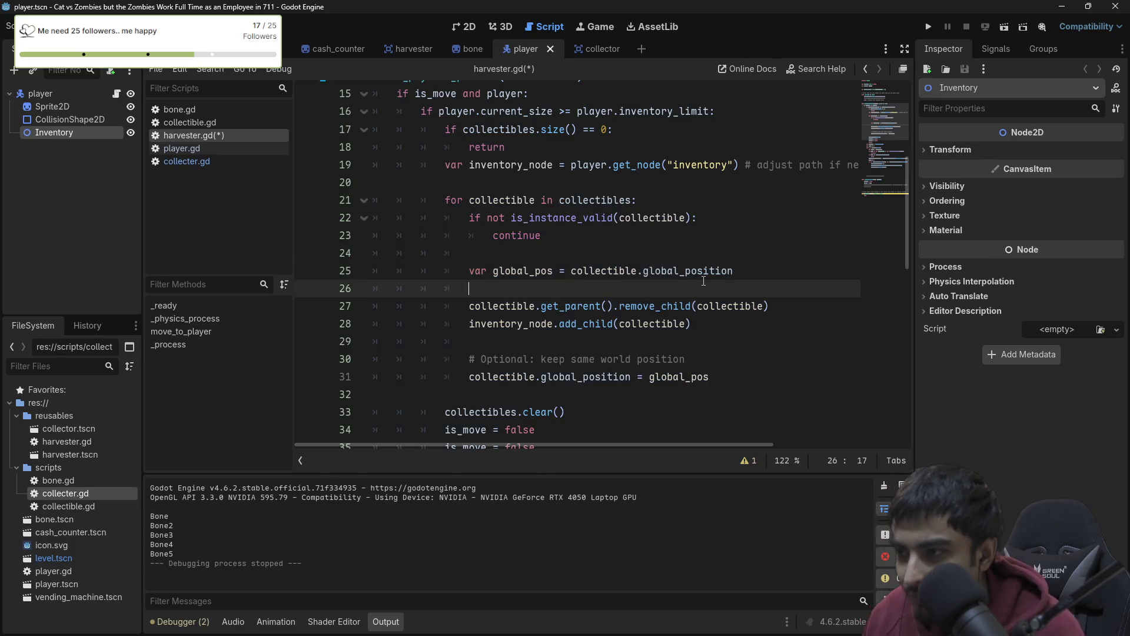
pyautogui.scroll(-1, 703, 282)
pyautogui.scroll(1, 578, 259)
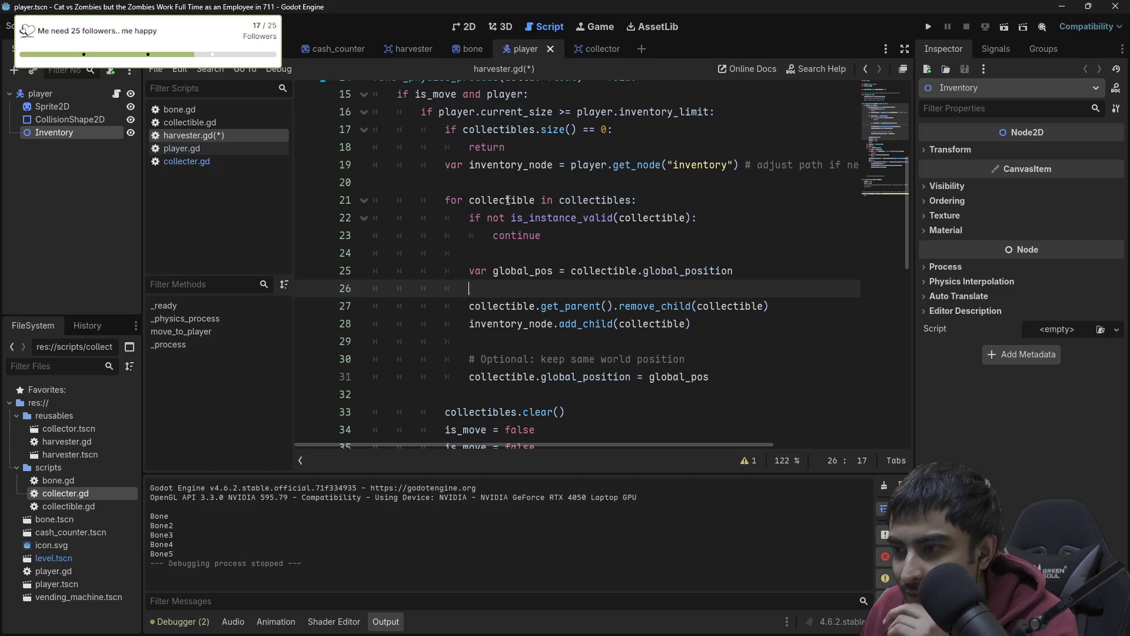
pyautogui.click(520, 261)
pyautogui.hotkey('ctrl', 'shift', 'k')
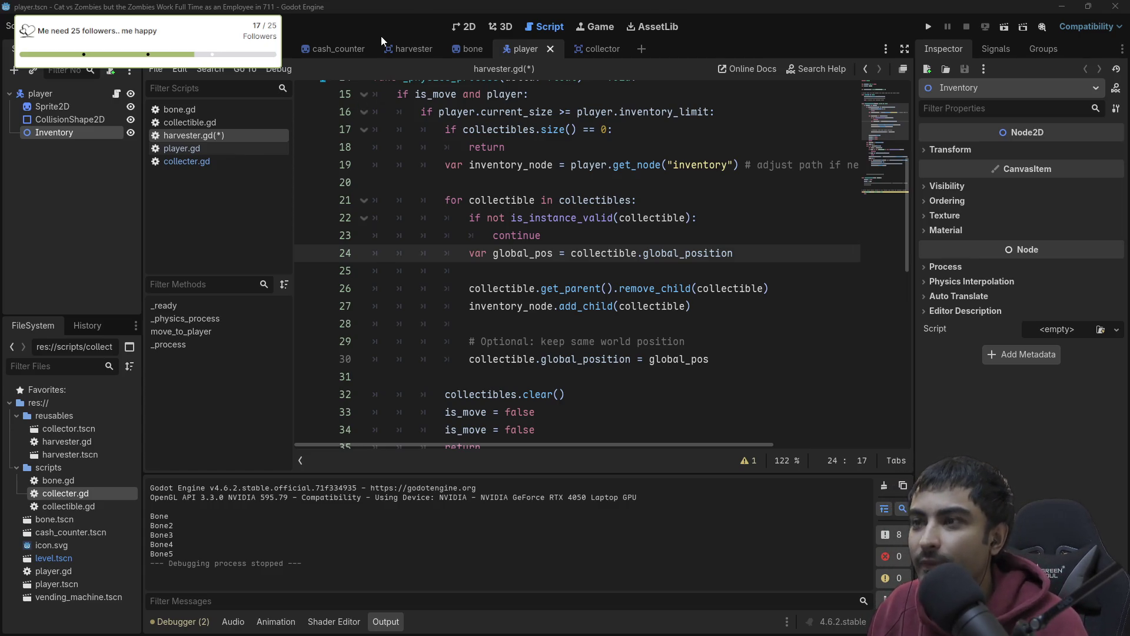
# Review the is_instance_valid check, continue and global_pos lines of the loop.
pyautogui.scroll(-1, 562, 252)
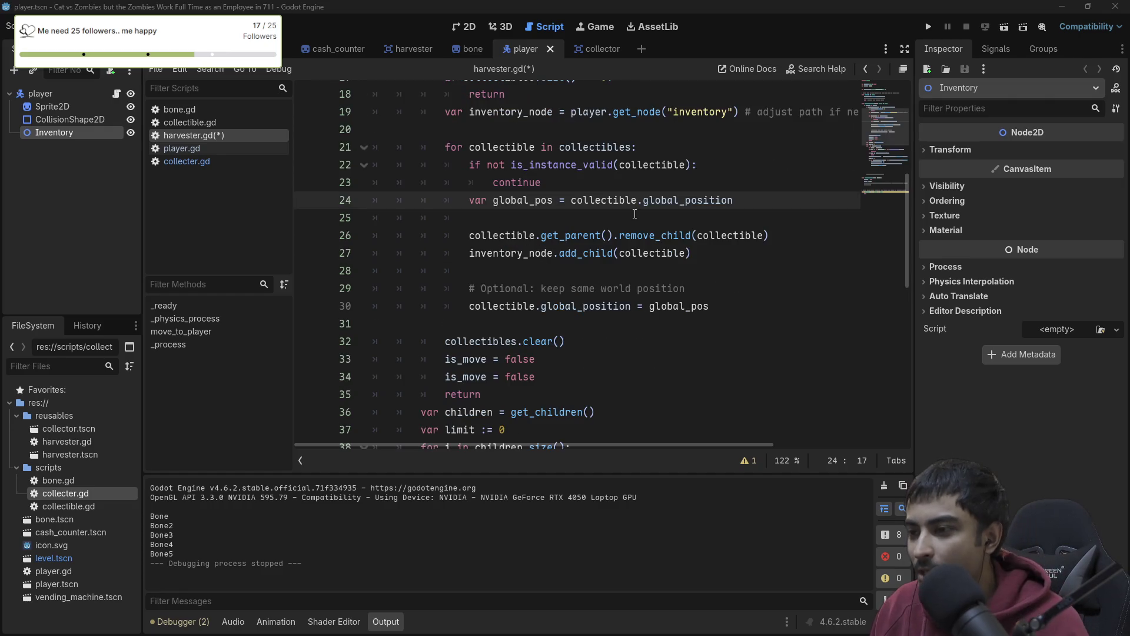
pyautogui.scroll(-7, 634, 214)
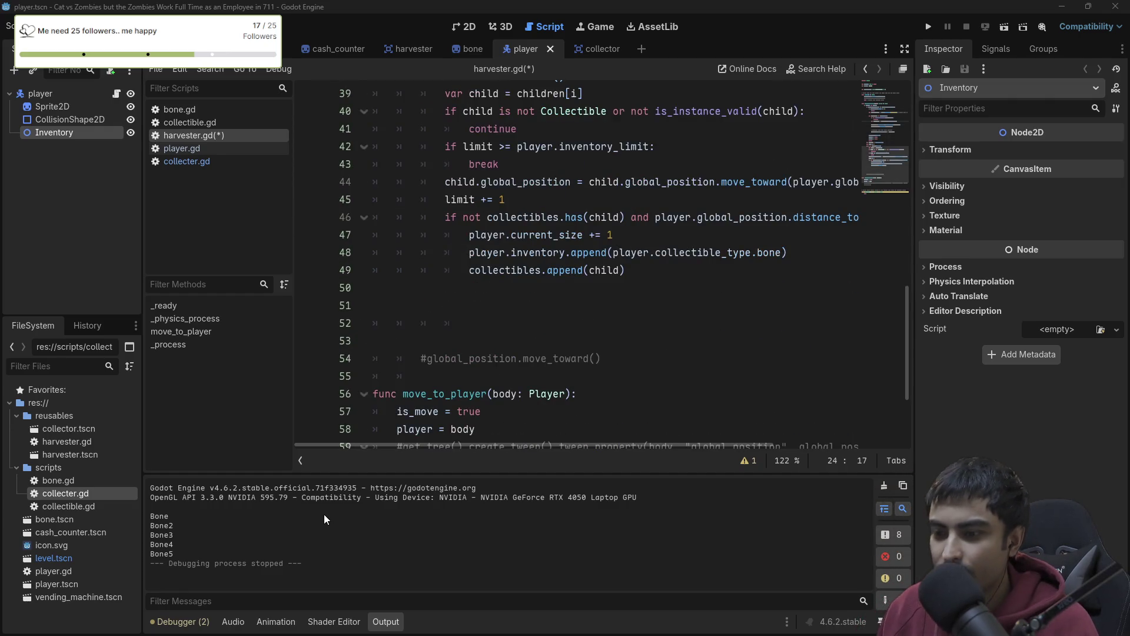
pyautogui.scroll(8, 539, 269)
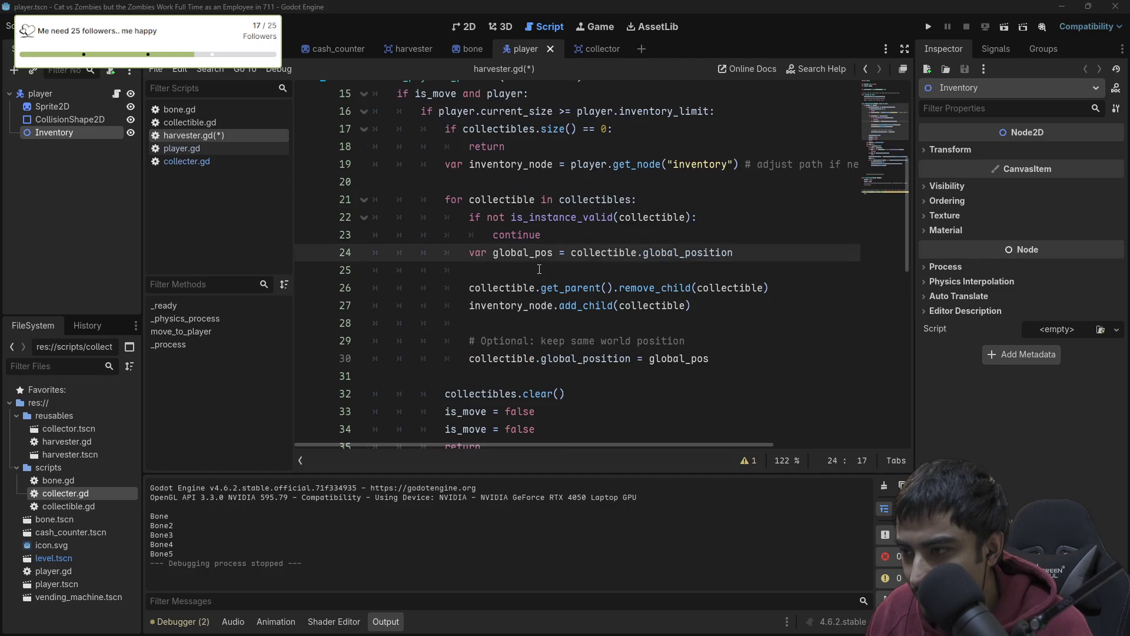
pyautogui.doubleClick(531, 217)
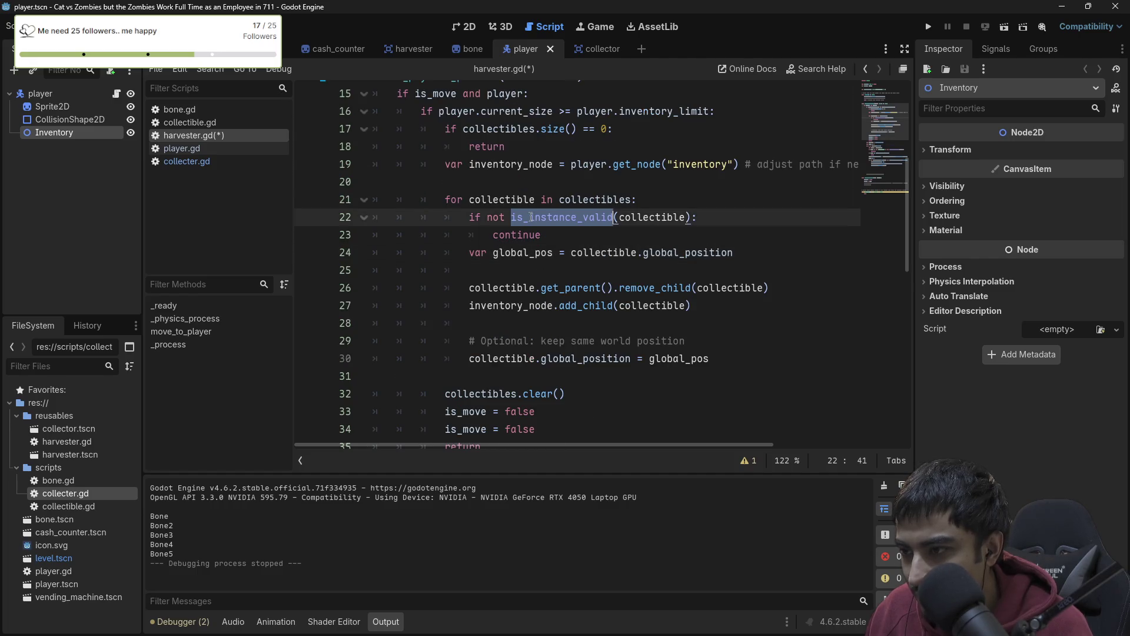
pyautogui.doubleClick(653, 217)
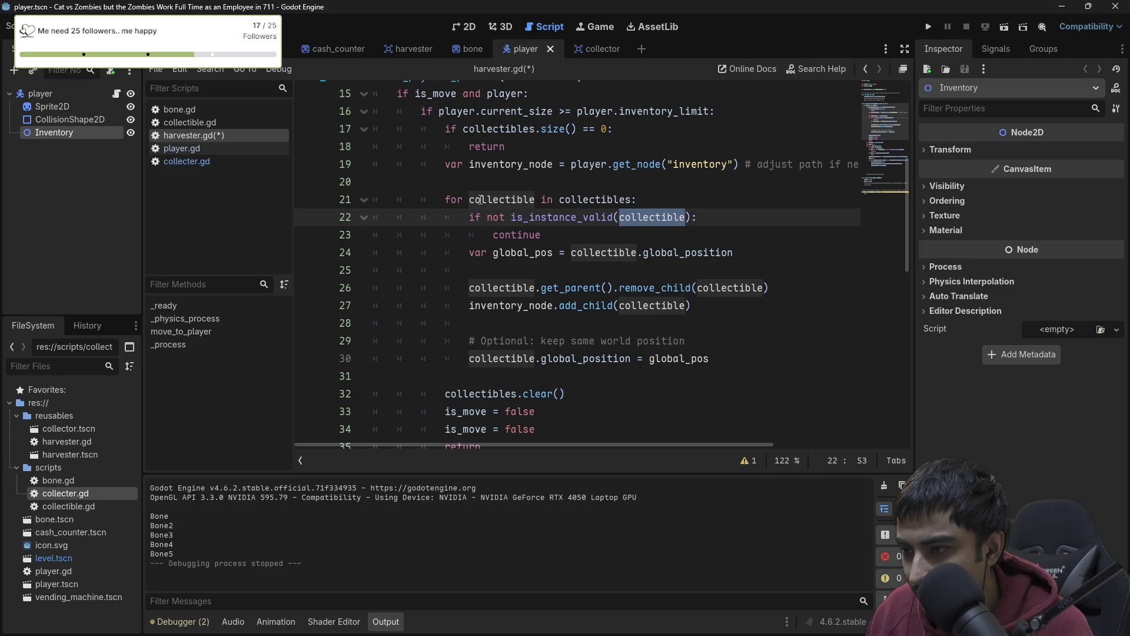
pyautogui.doubleClick(508, 236)
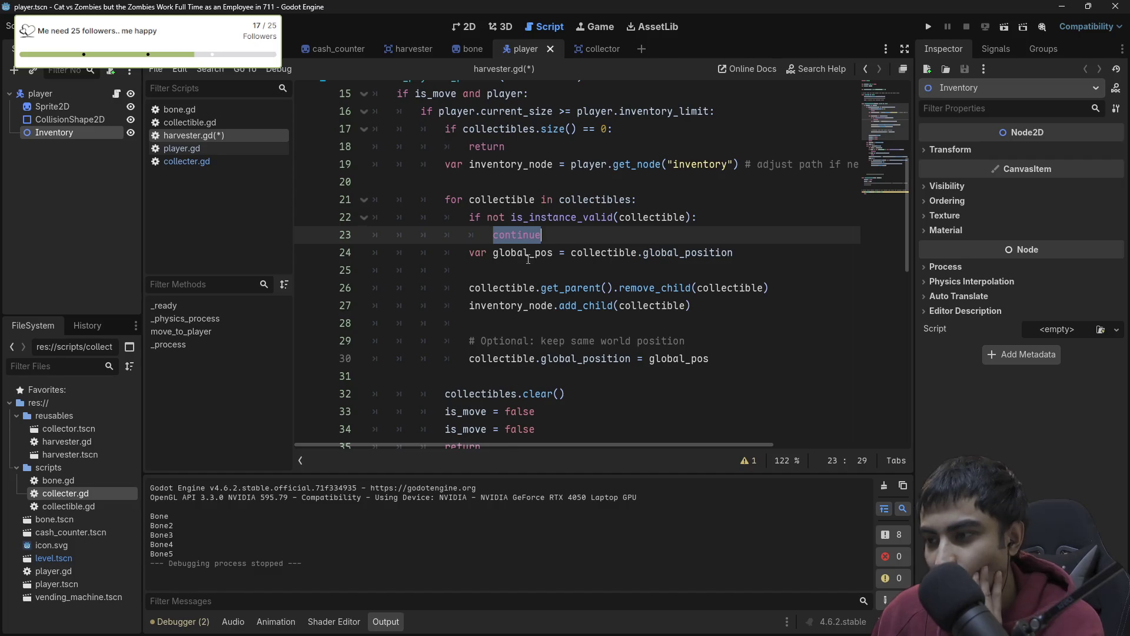
pyautogui.doubleClick(589, 254)
pyautogui.doubleClick(688, 252)
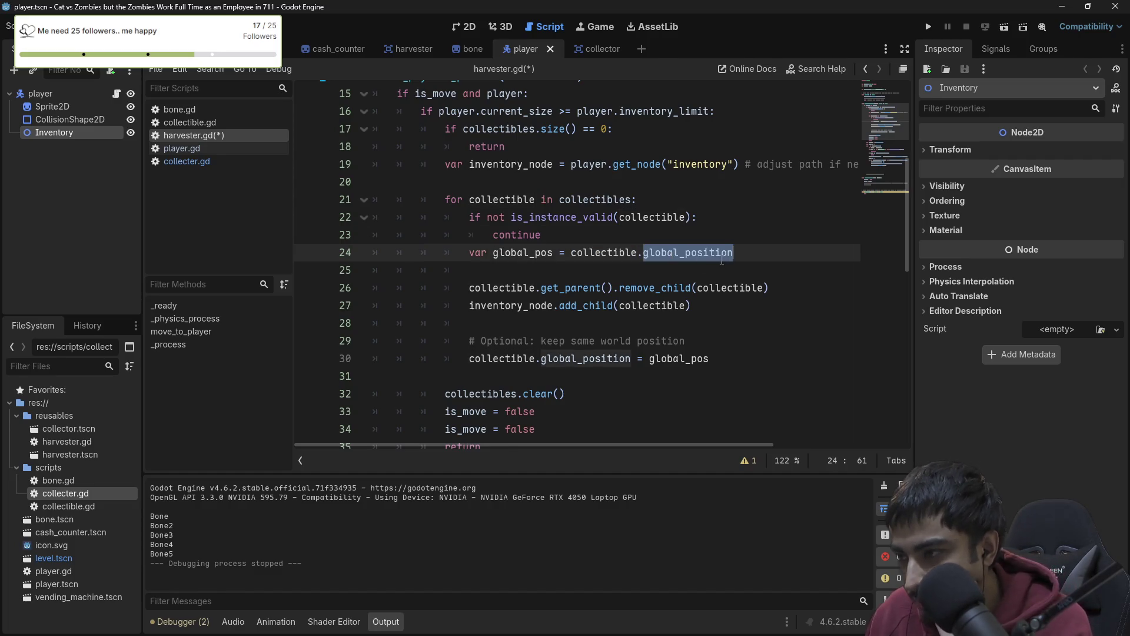
# Review the remove_child and add_child lines, then select 'inventory' in get_node.
pyautogui.doubleClick(516, 288)
pyautogui.doubleClick(574, 289)
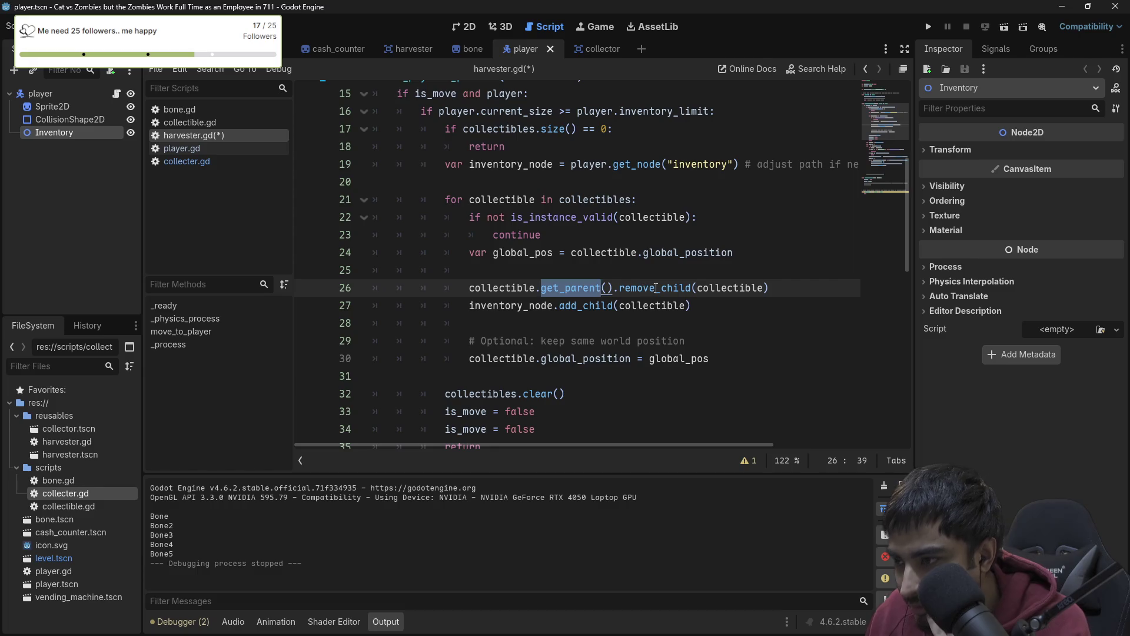
pyautogui.doubleClick(658, 288)
pyautogui.doubleClick(532, 252)
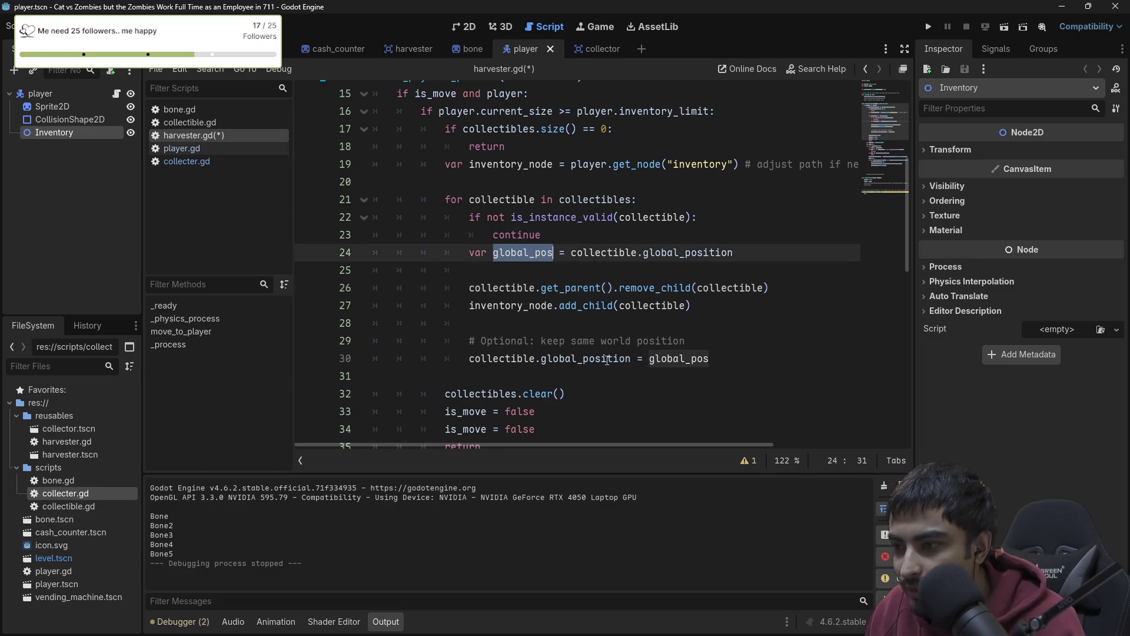
pyautogui.doubleClick(652, 306)
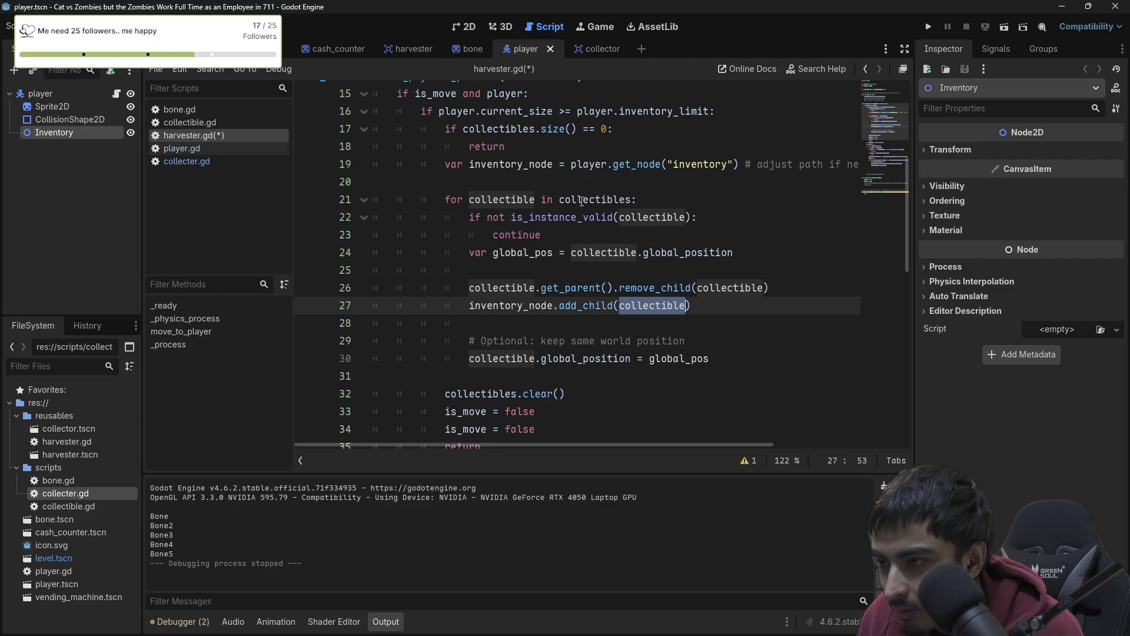
pyautogui.scroll(1, 539, 191)
pyautogui.doubleClick(692, 219)
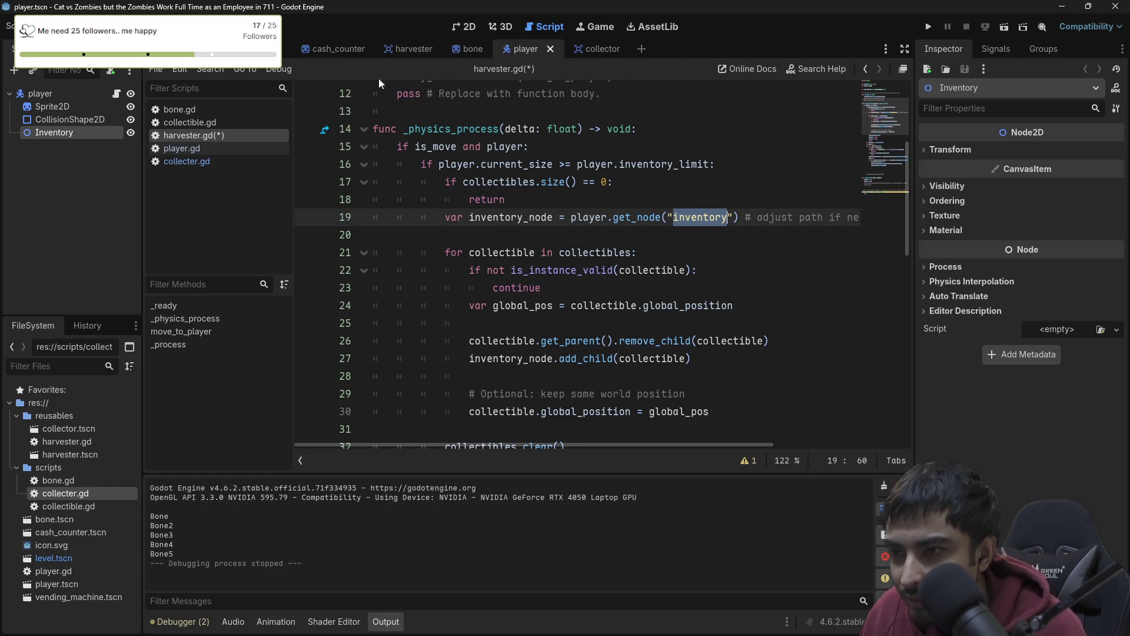
# Change get_node("inventory") to get_node("Inventory") and save harvester.gd.
pyautogui.click(679, 217)
pyautogui.press('BackSpace')
pyautogui.write('I')
pyautogui.hotkey('ctrl', 's')
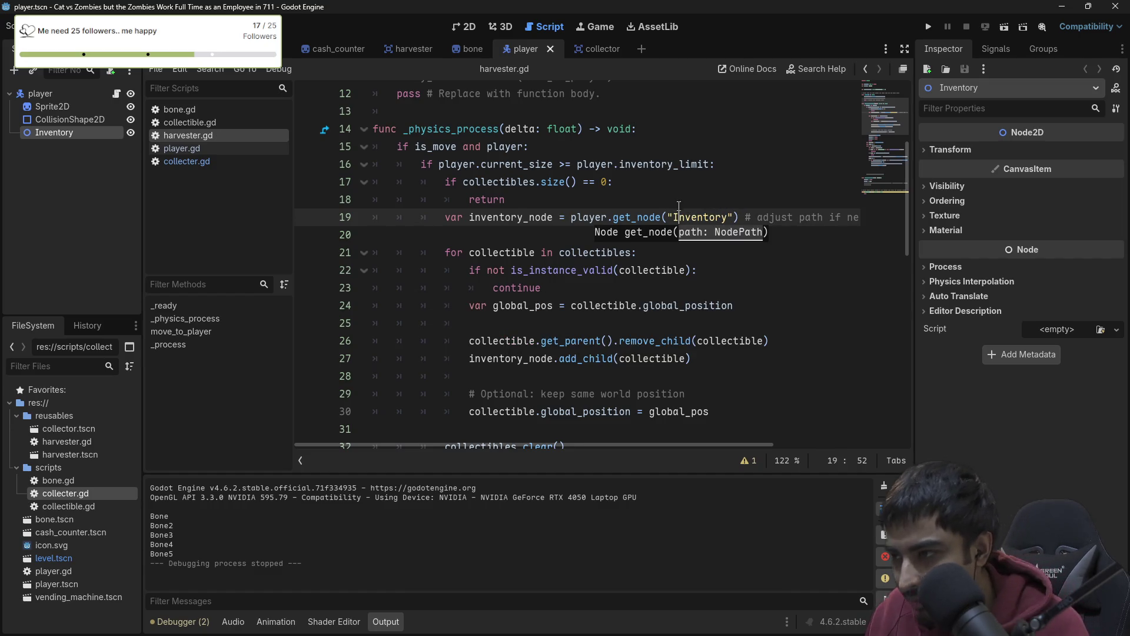
pyautogui.click(669, 188)
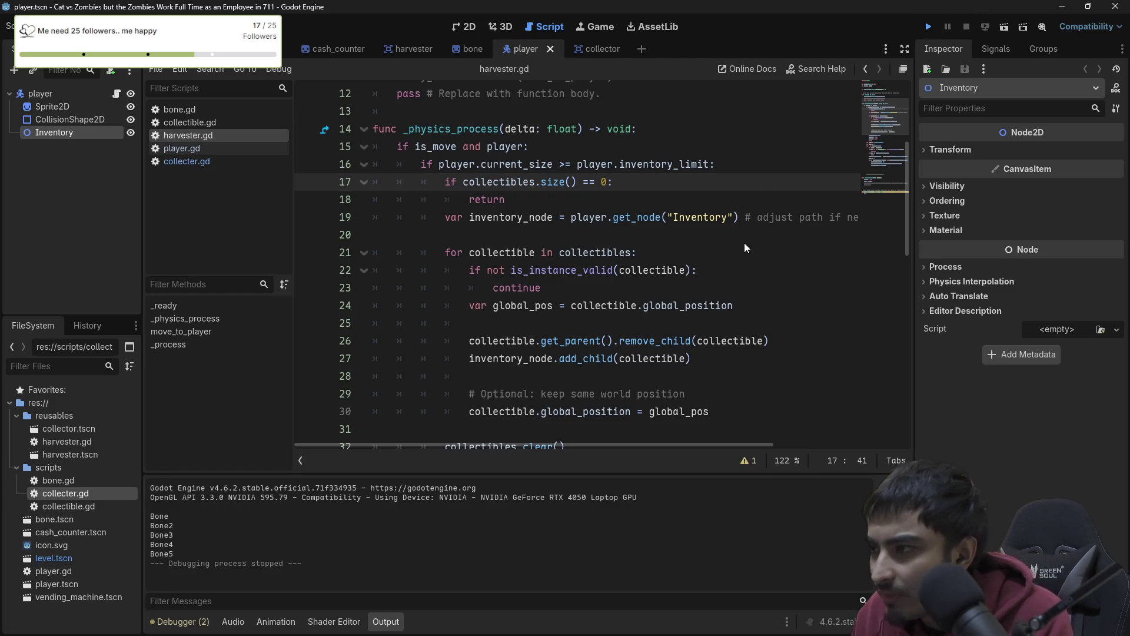
pyautogui.press('F5')
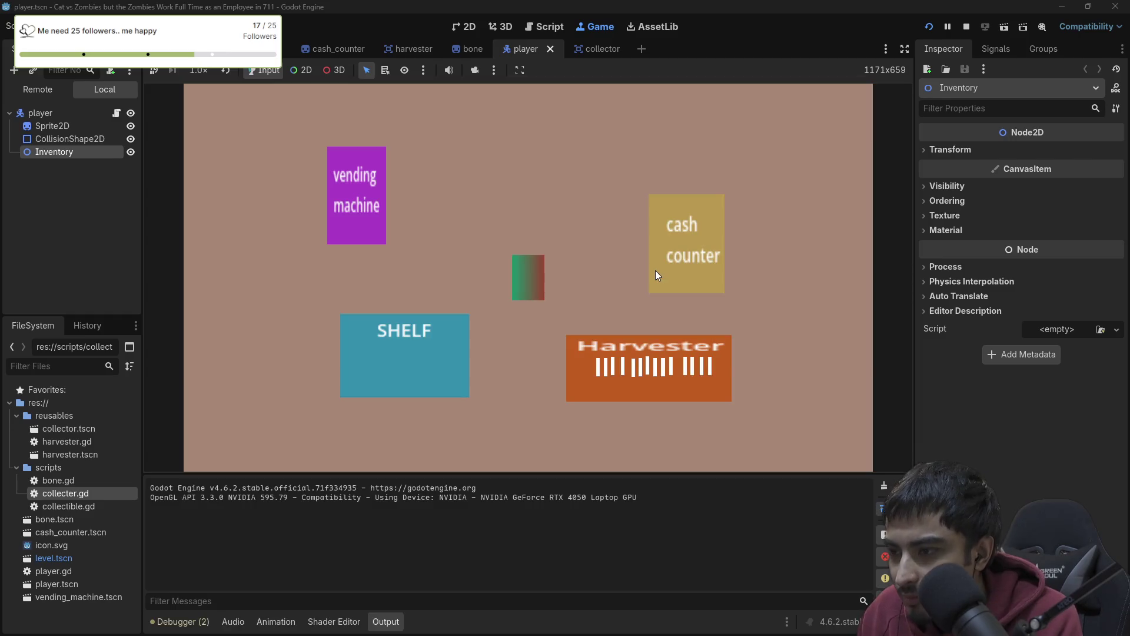
pyautogui.press('Right')
pyautogui.press('Down')
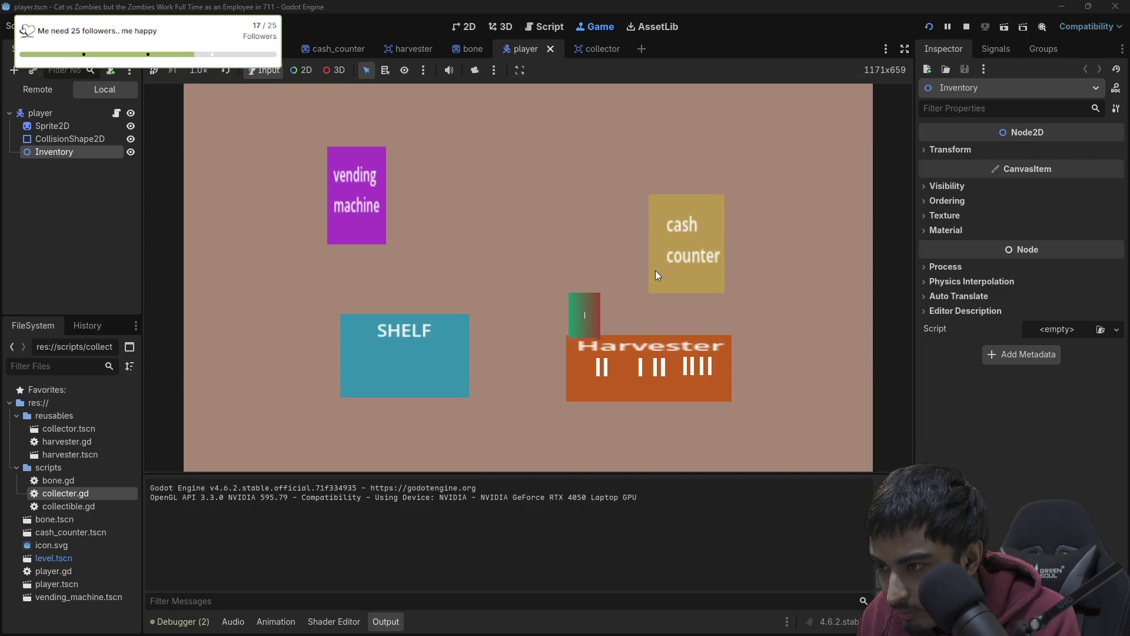
pyautogui.press('Up')
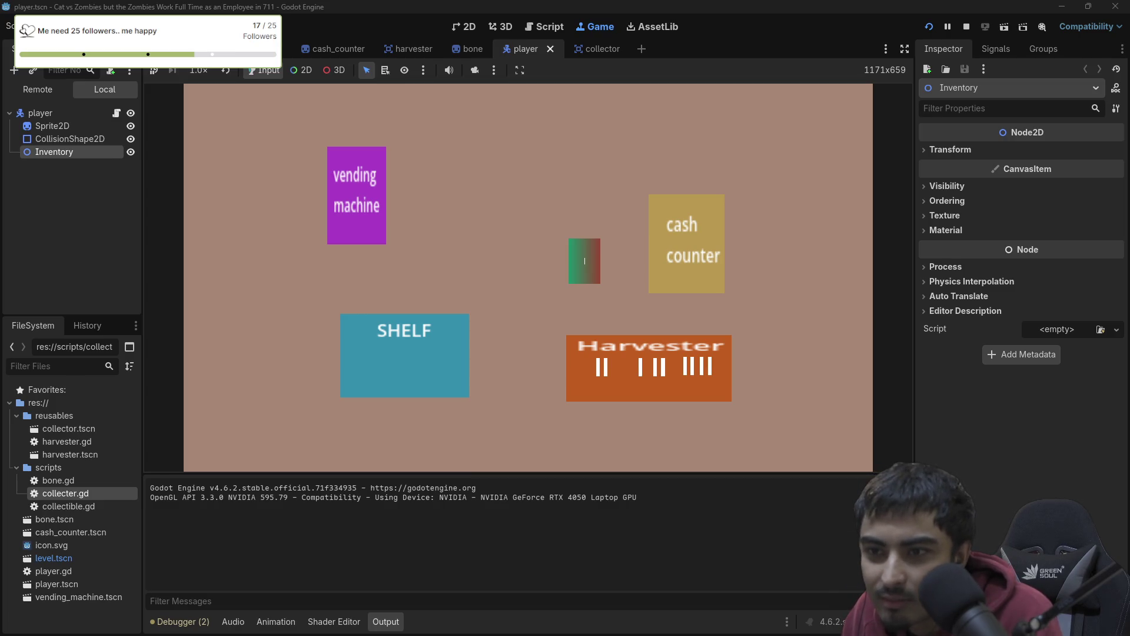
pyautogui.click(34, 91)
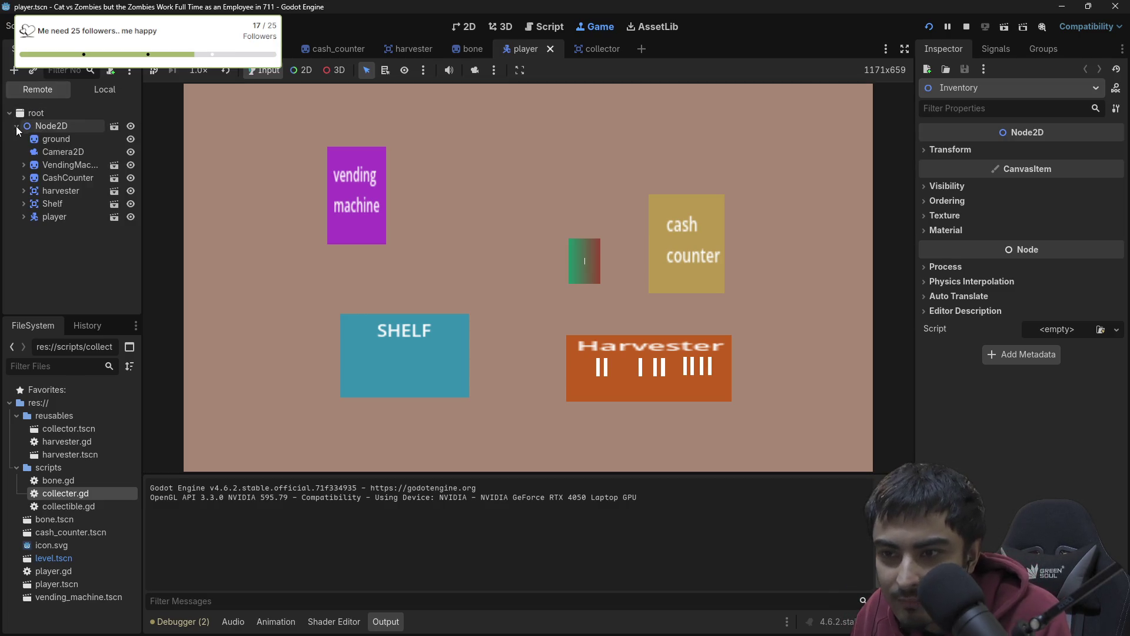
pyautogui.click(23, 217)
pyautogui.click(29, 255)
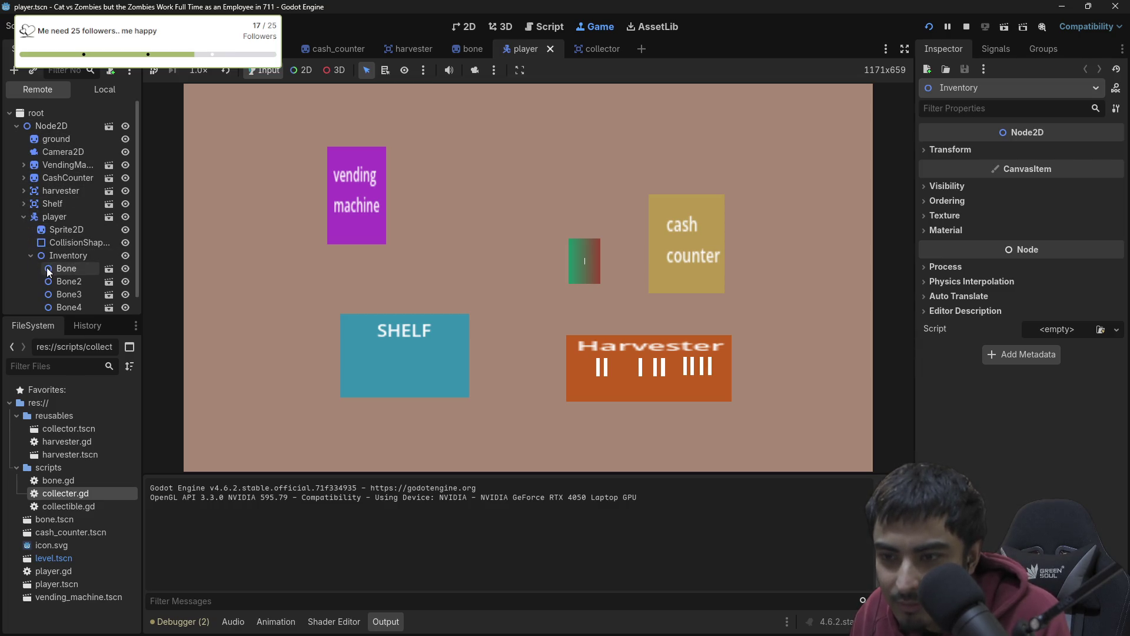
pyautogui.scroll(-1, 55, 255)
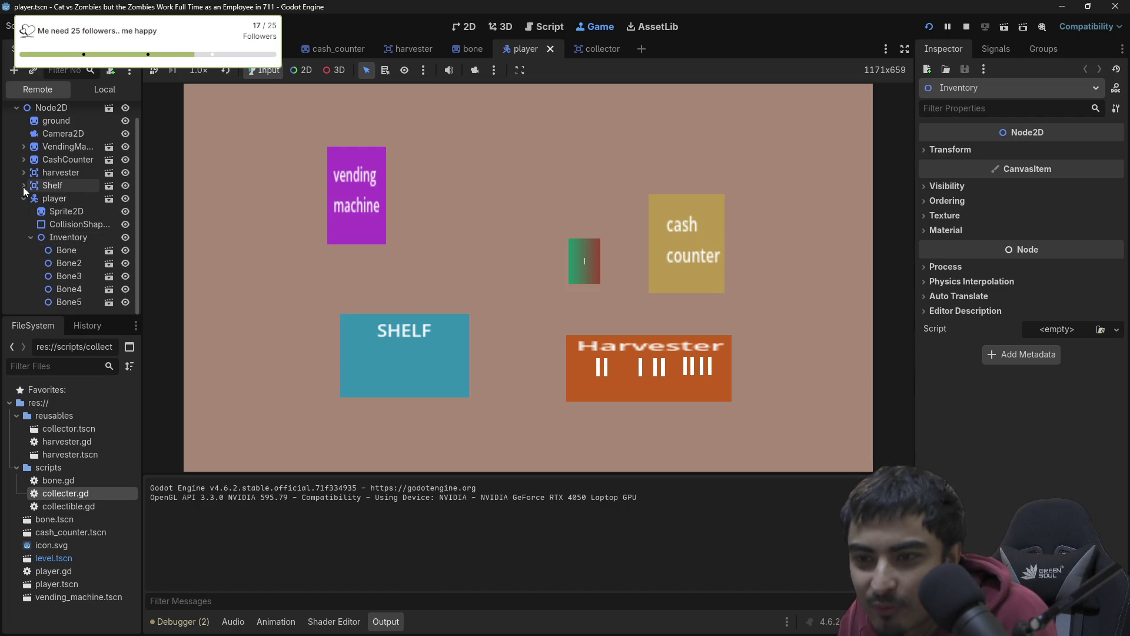
pyautogui.click(23, 172)
pyautogui.scroll(-1, 61, 236)
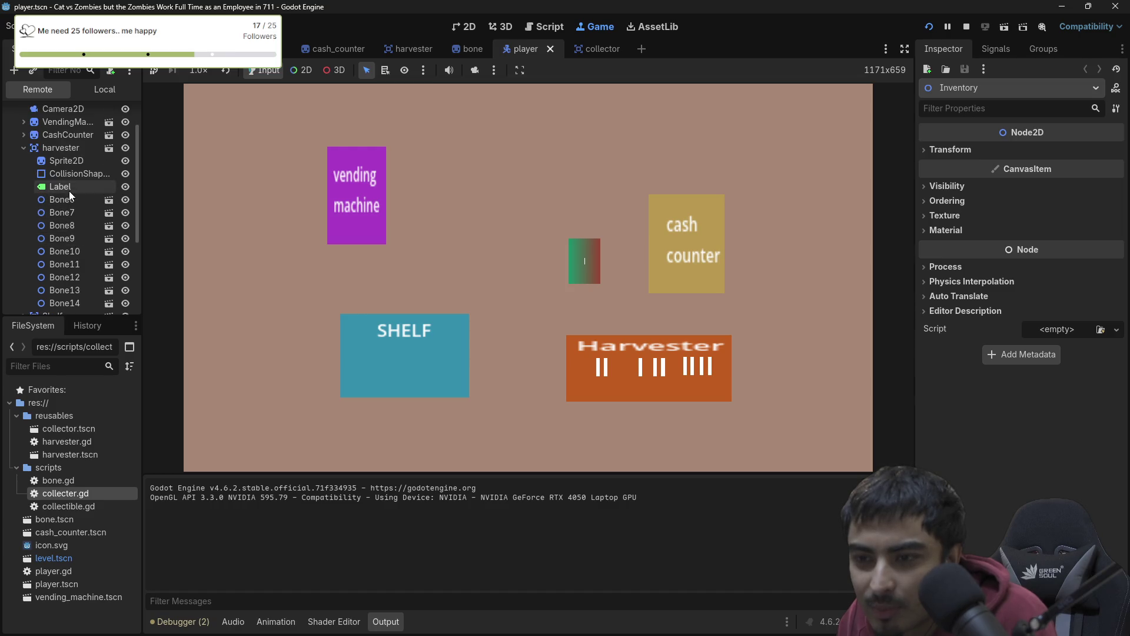
pyautogui.click(23, 148)
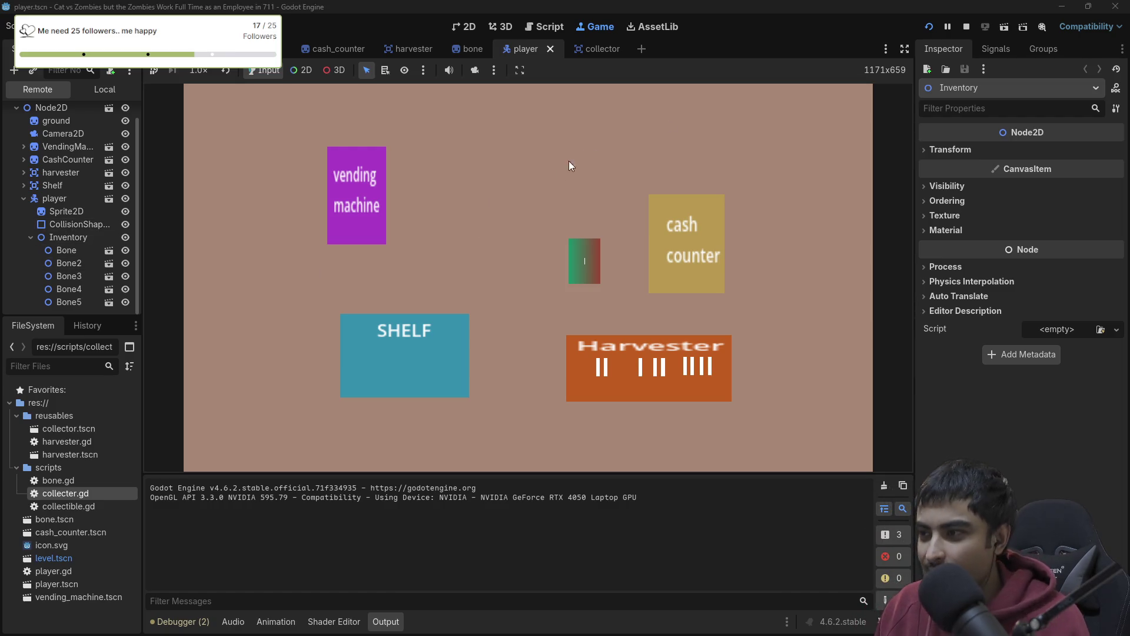
pyautogui.click(969, 26)
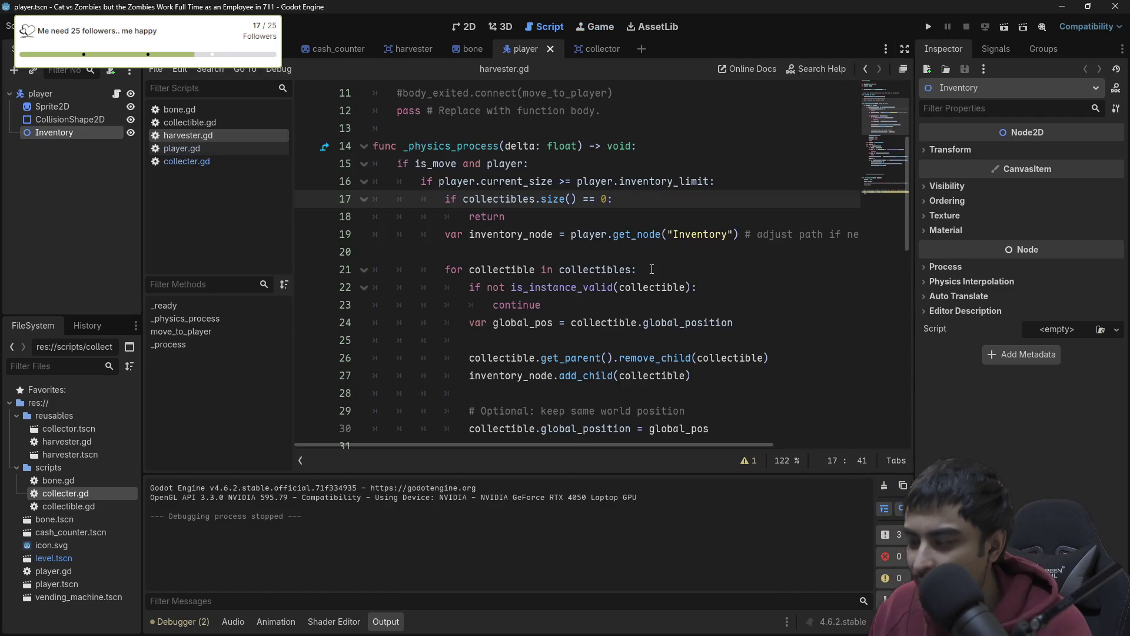
# Delete the duplicate is_move = false line and the blank line before collectibles.clear().
pyautogui.scroll(-1, 651, 269)
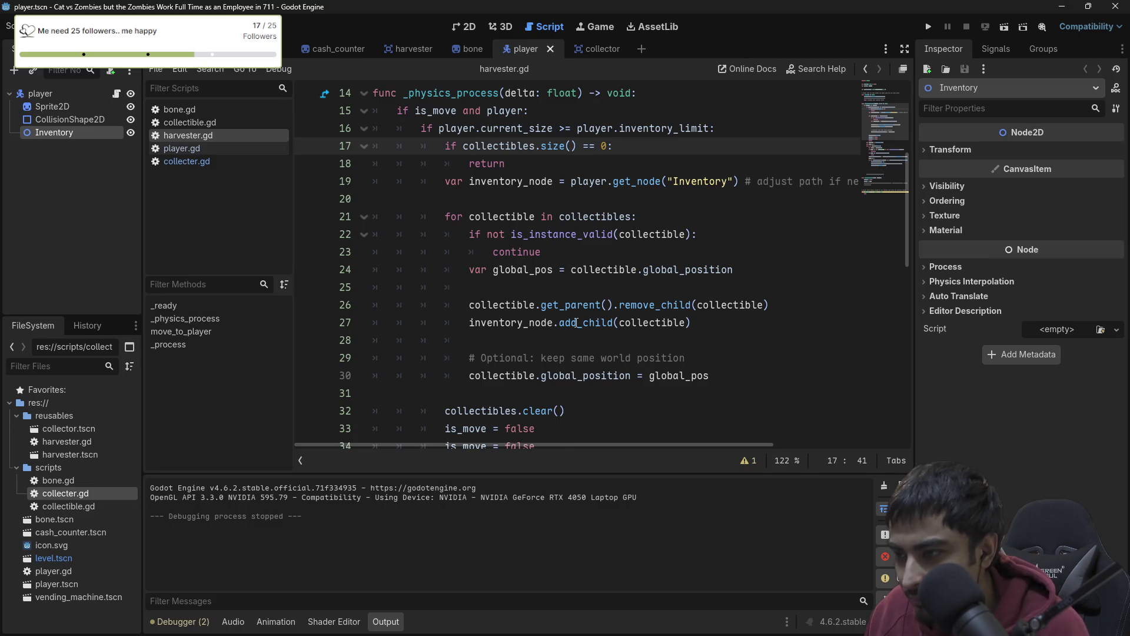
pyautogui.scroll(-6, 562, 146)
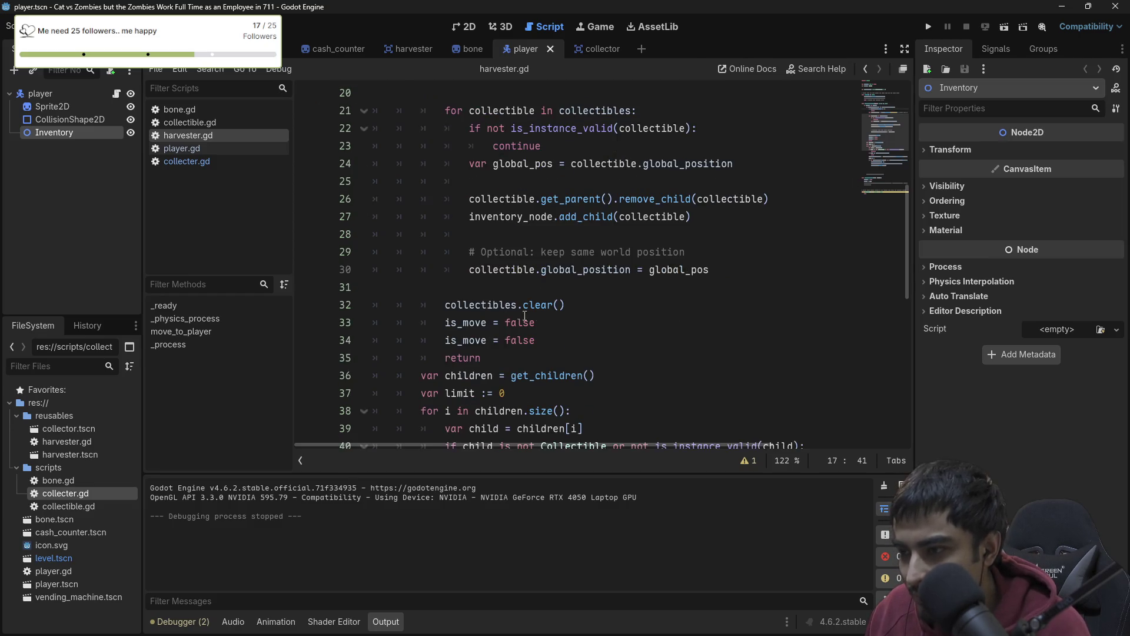
pyautogui.scroll(4, 553, 308)
pyautogui.scroll(4, 552, 308)
pyautogui.scroll(-4, 501, 318)
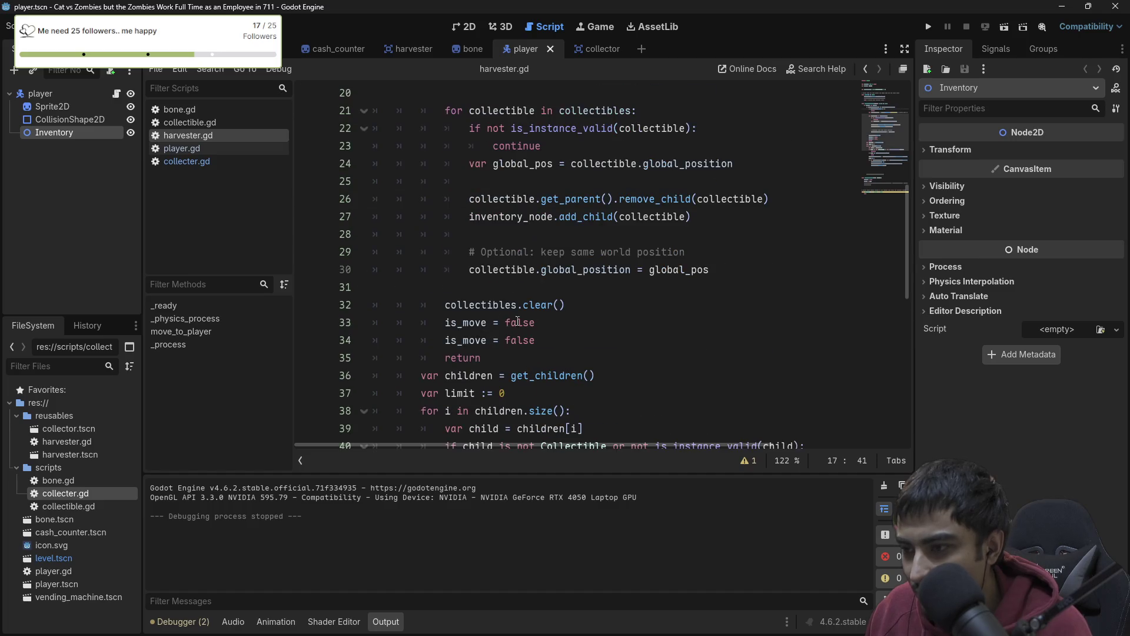
pyautogui.click(560, 322)
pyautogui.hotkey('ctrl', 'shift', 'k')
pyautogui.click(503, 295)
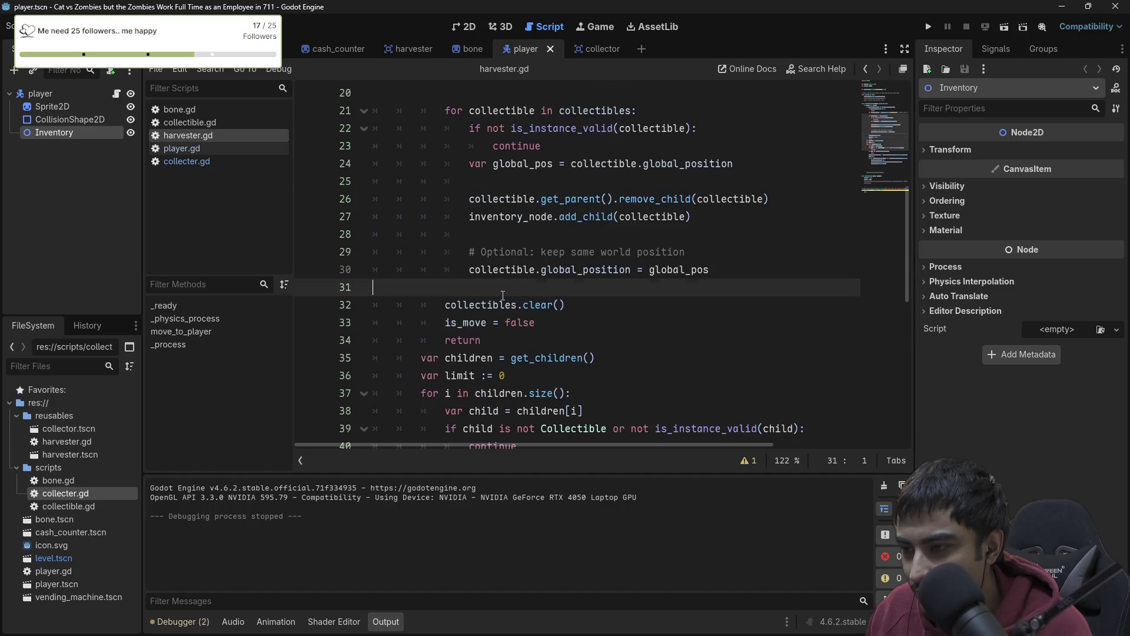
pyautogui.press('Delete')
# Delete the blank line 28 and the optional world-position comment line.
pyautogui.click(475, 236)
pyautogui.hotkey('ctrl', 'shift', 'k')
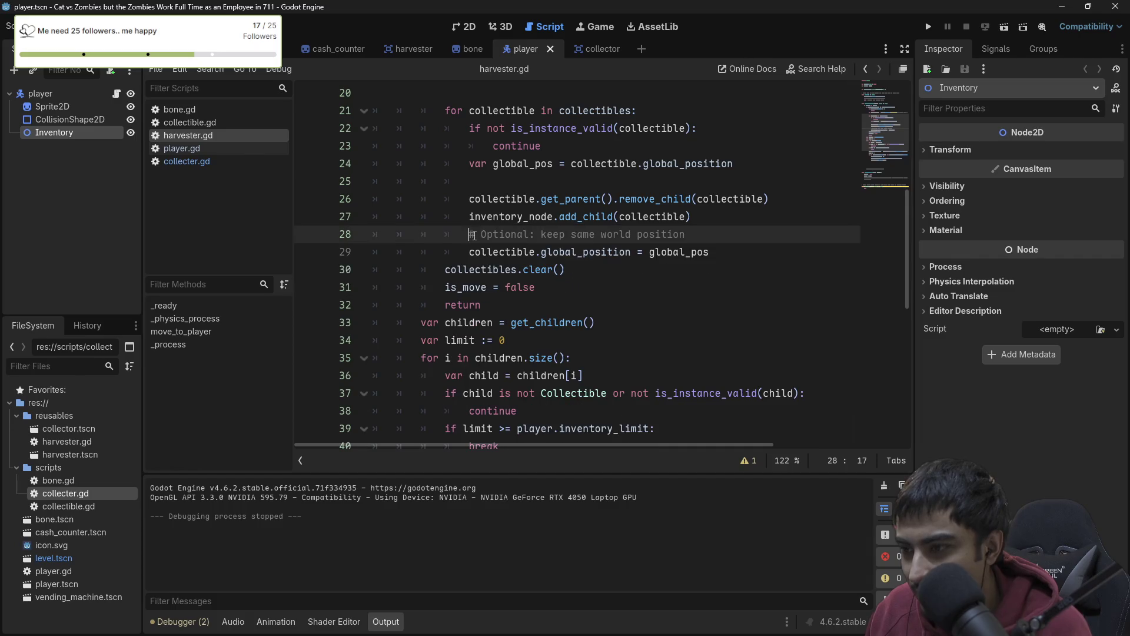
pyautogui.click(718, 234)
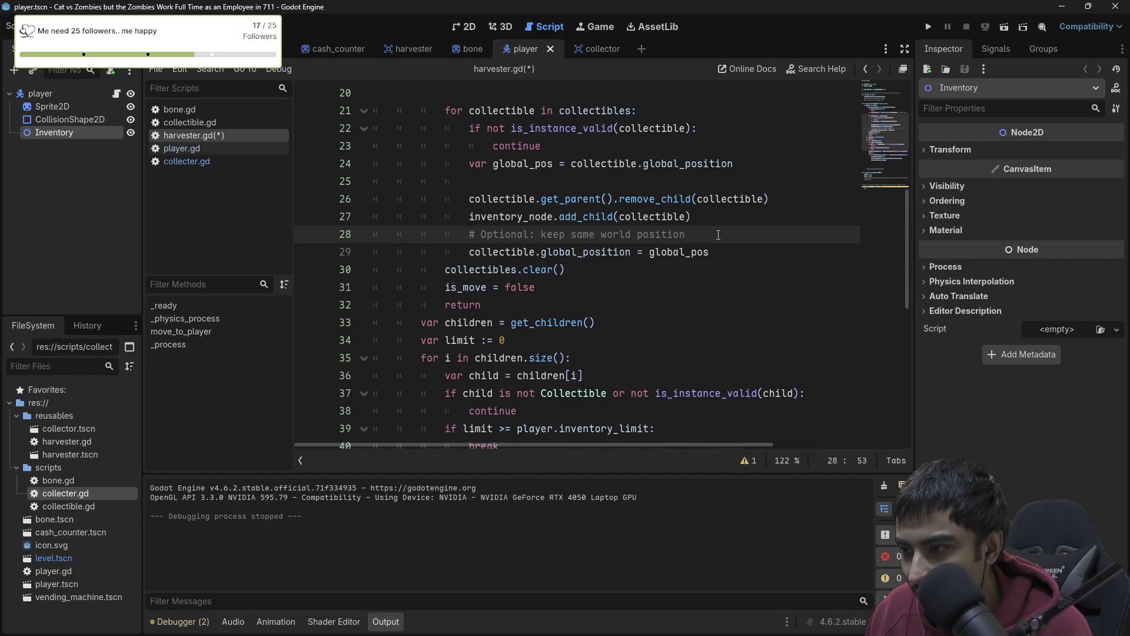
pyautogui.hotkey('ctrl', 'shift', 'k')
pyautogui.press('End')
pyautogui.scroll(3, 494, 259)
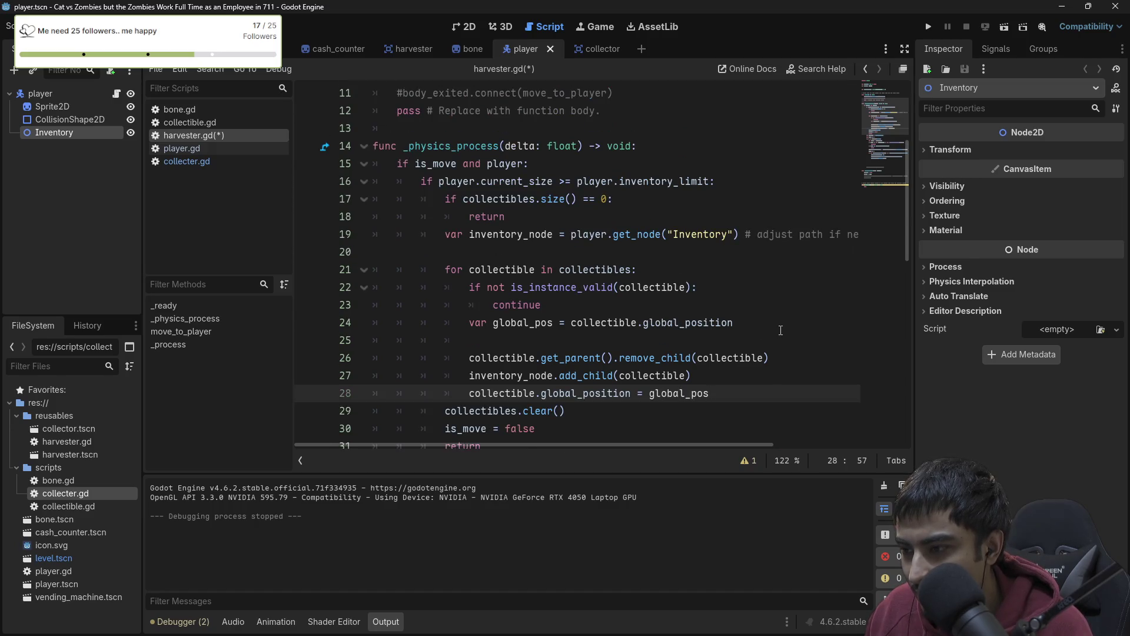
# Append + Vector2(20, 0) to the global_position assignment, save, and run the project.
pyautogui.write('+ Vec')
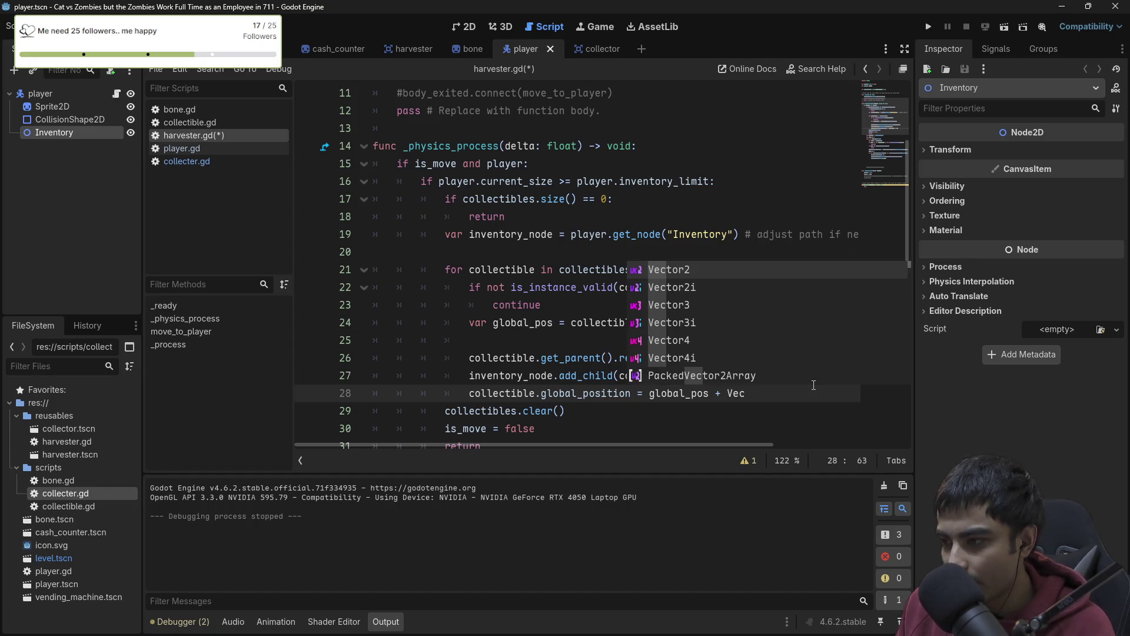
pyautogui.press('Return')
pyautogui.write(')')
pyautogui.press('Left')
pyautogui.write('0')
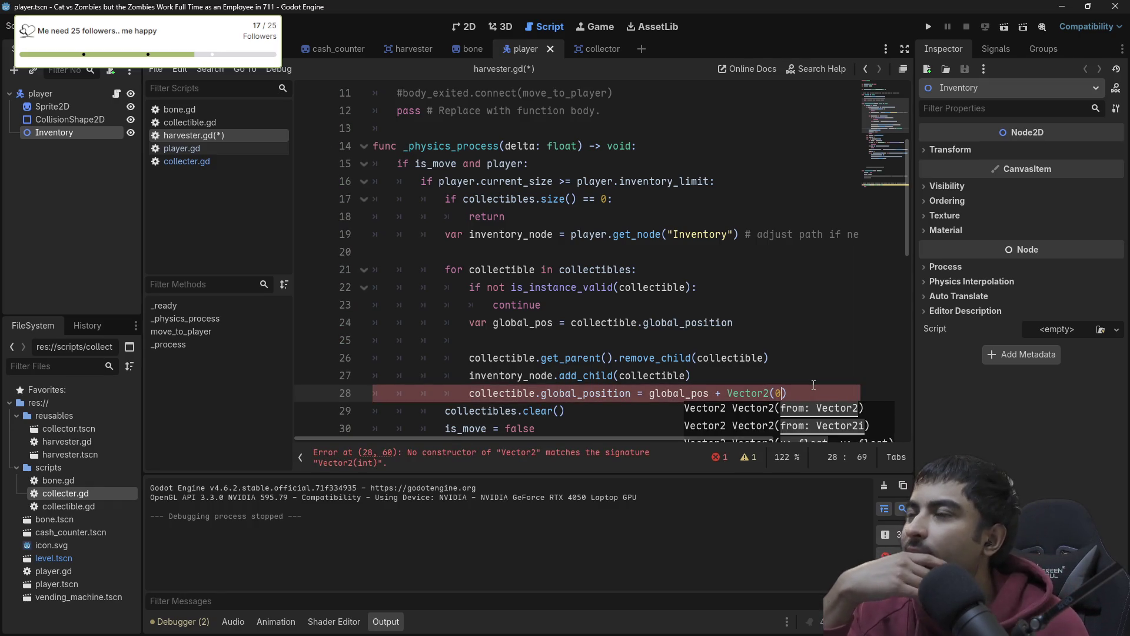
pyautogui.write(',')
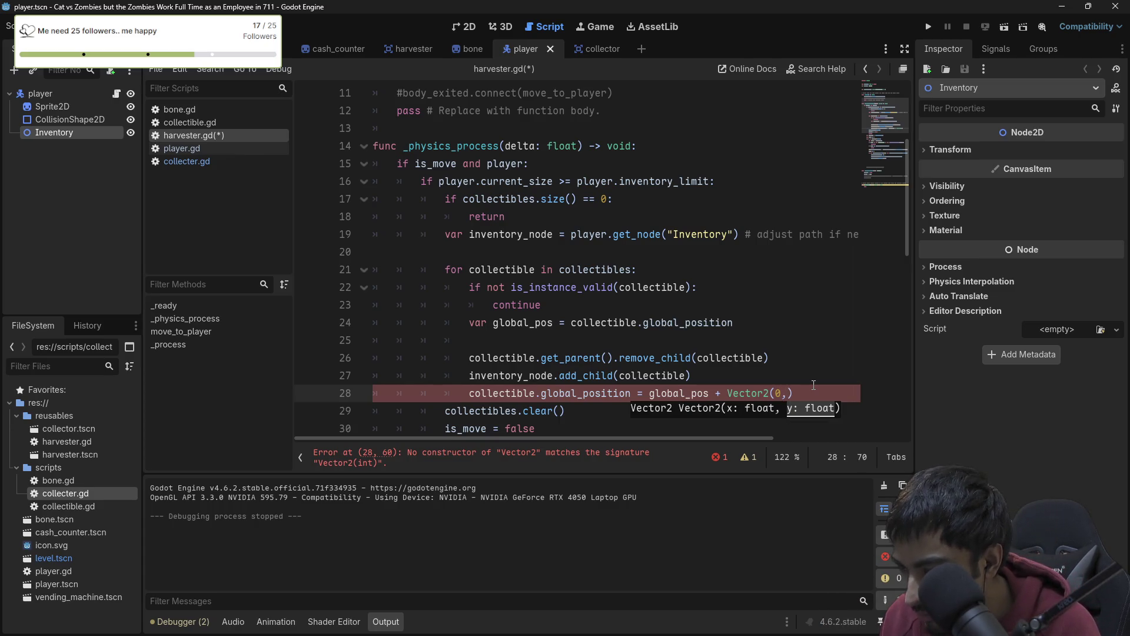
pyautogui.press('BackSpace')
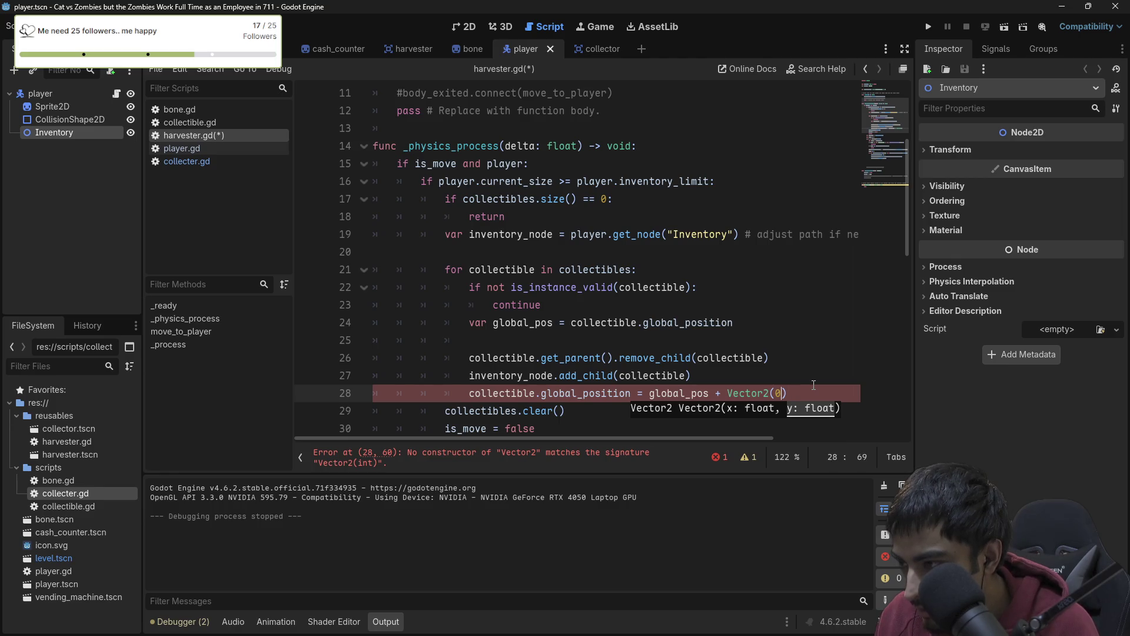
pyautogui.press('BackSpace')
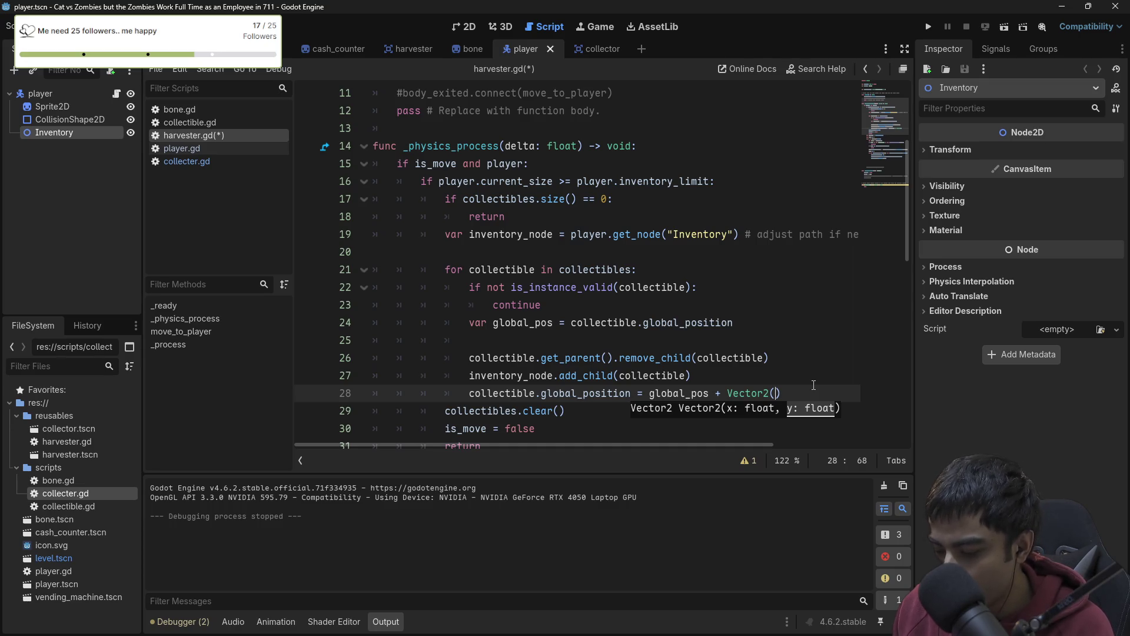
pyautogui.write('20,')
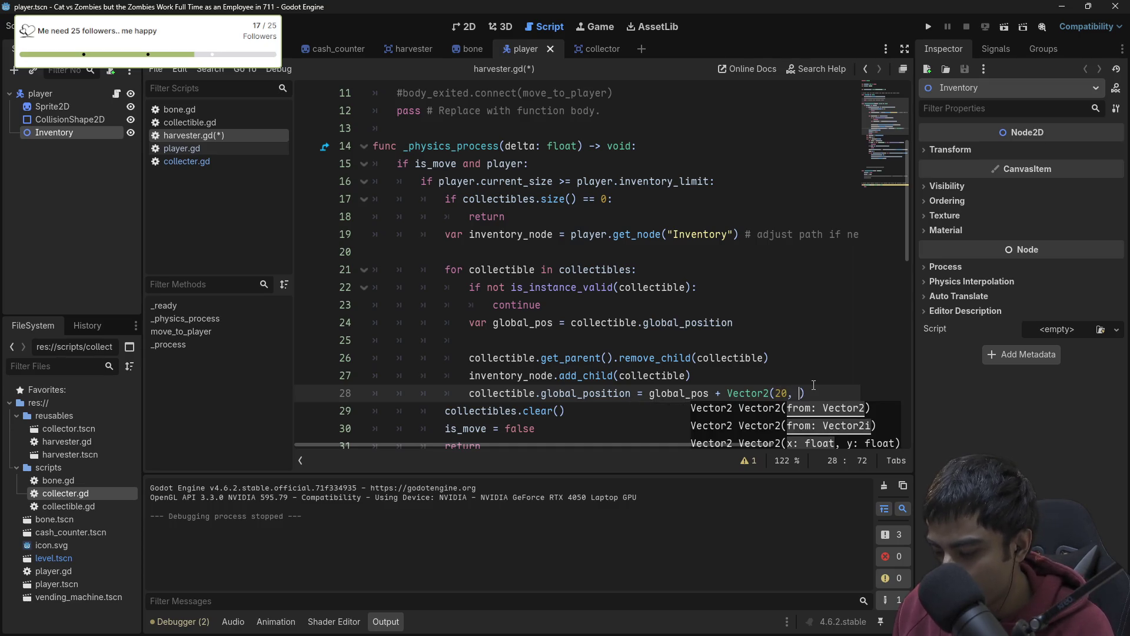
pyautogui.hotkey('ctrl', 's')
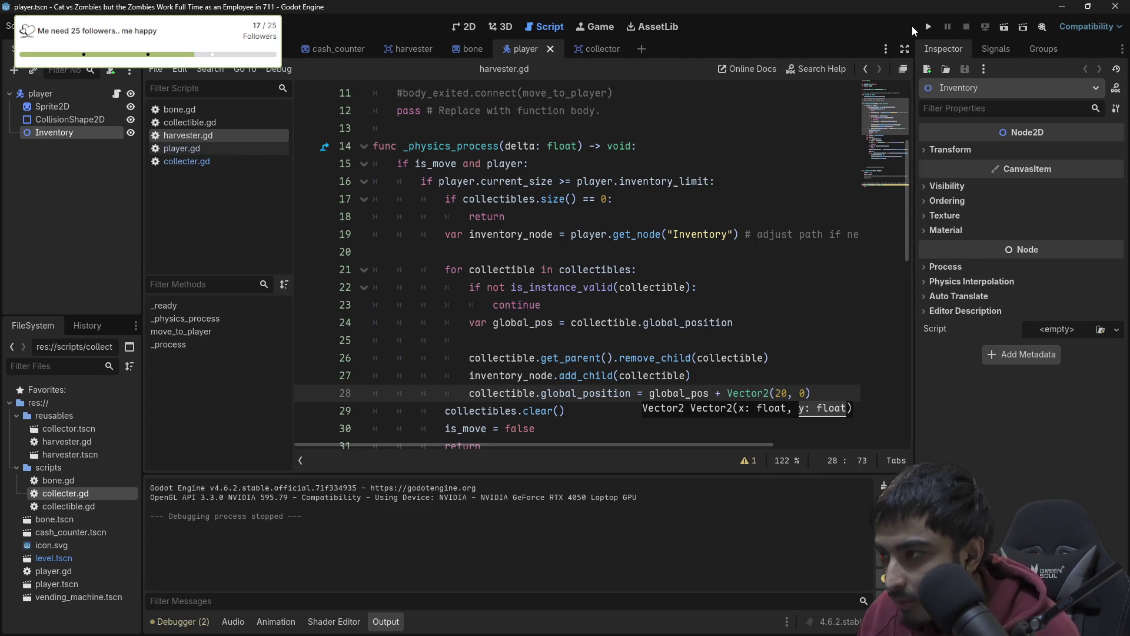
pyautogui.click(929, 26)
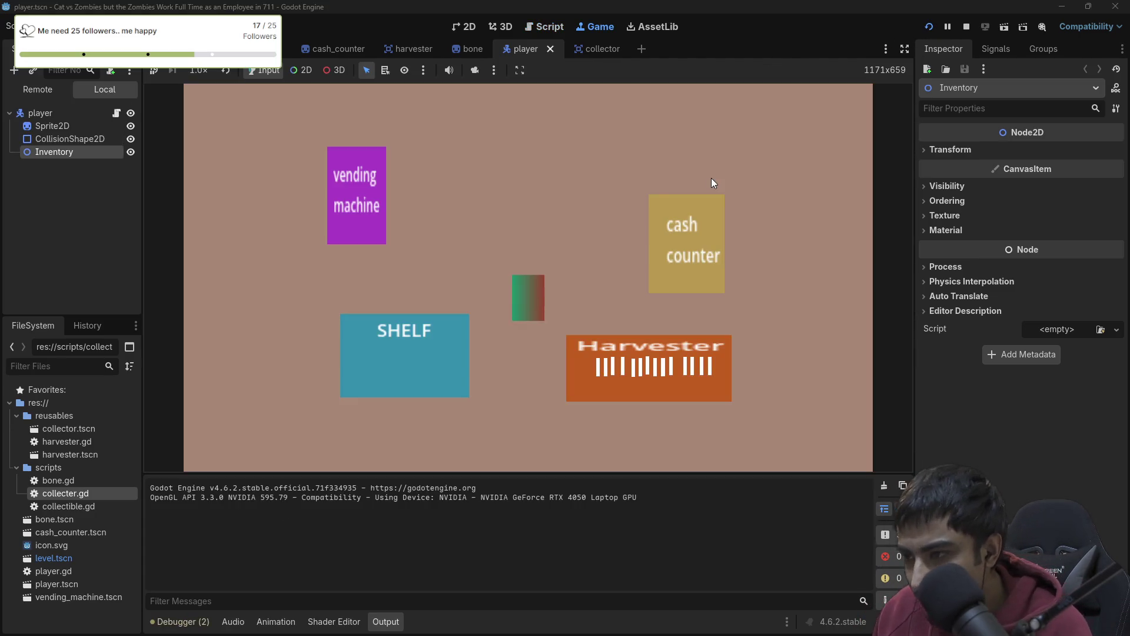
# Move the player right and up in the running game, then stop it.
pyautogui.press('Right')
pyautogui.press('Up')
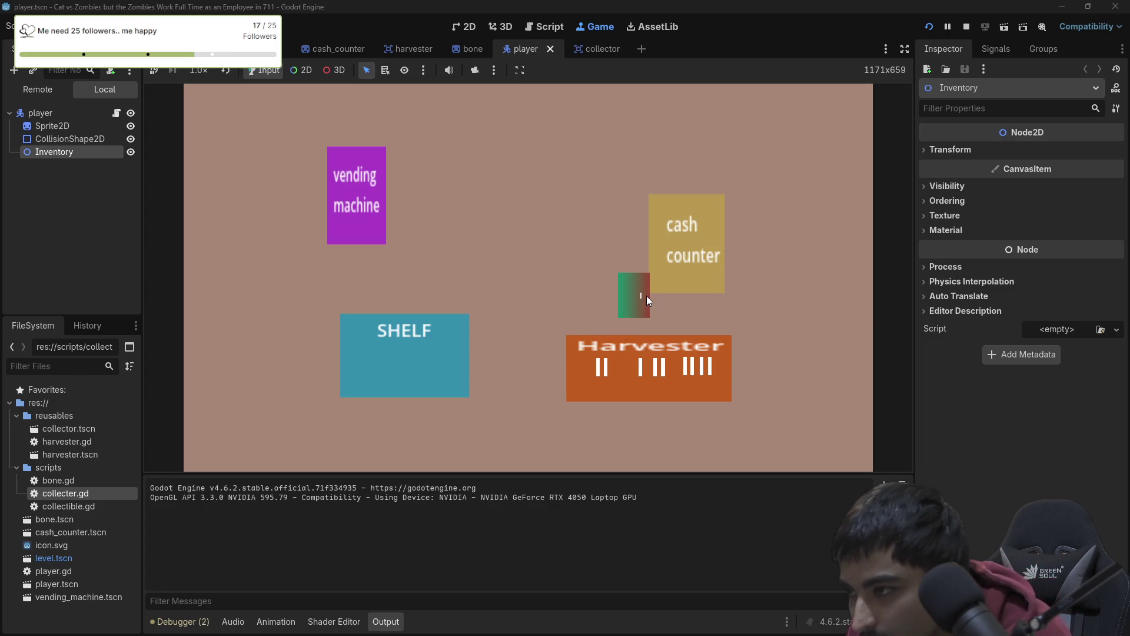
pyautogui.click(965, 30)
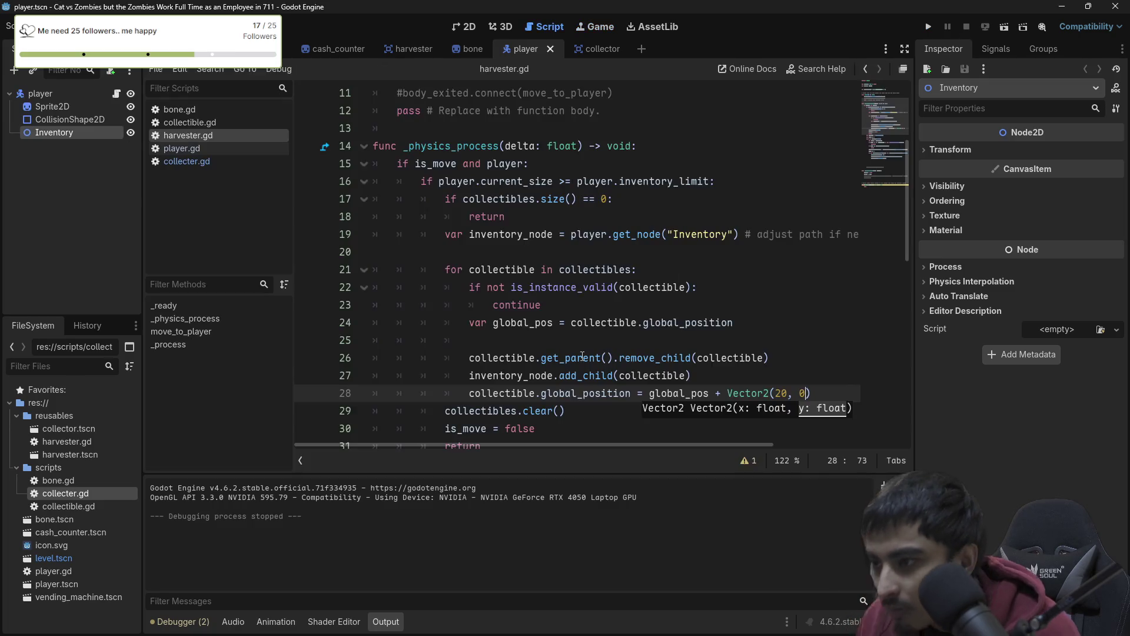
# Start a var declaration on the indented empty line 20 above the collectible loop.
pyautogui.click(760, 370)
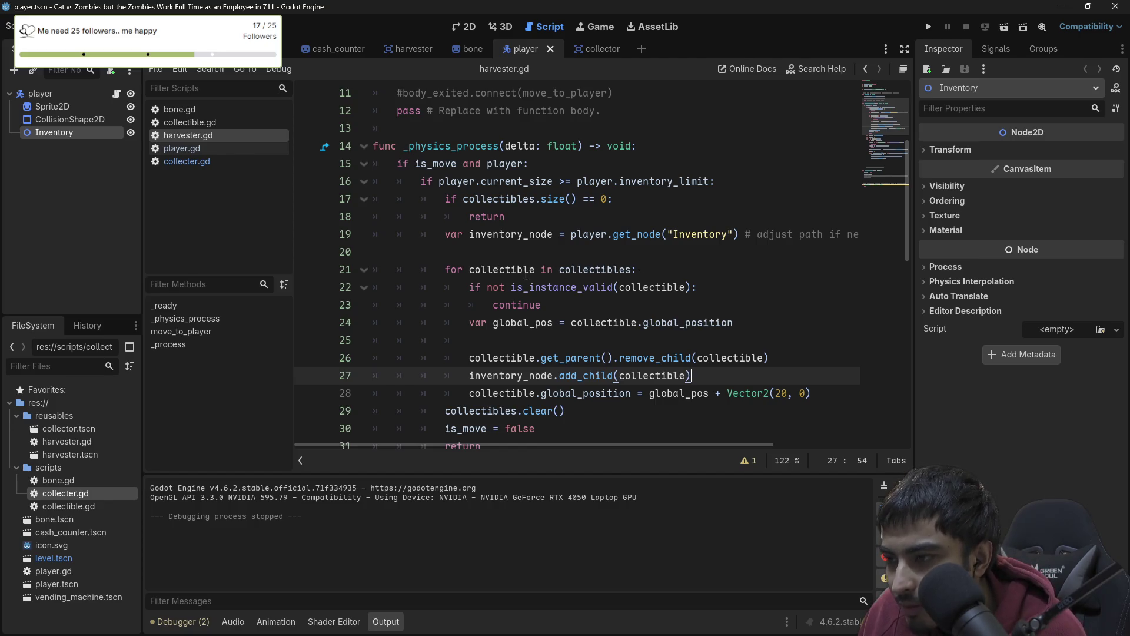
pyautogui.click(603, 260)
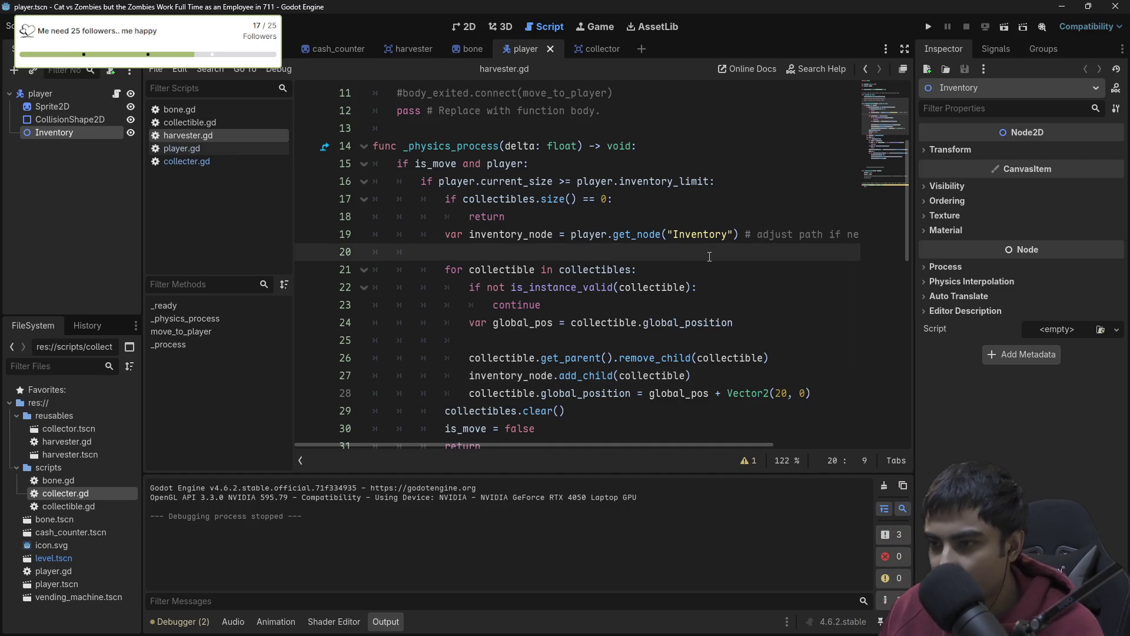
pyautogui.press('Tab')
pyautogui.press('Tab')
pyautogui.write('var')
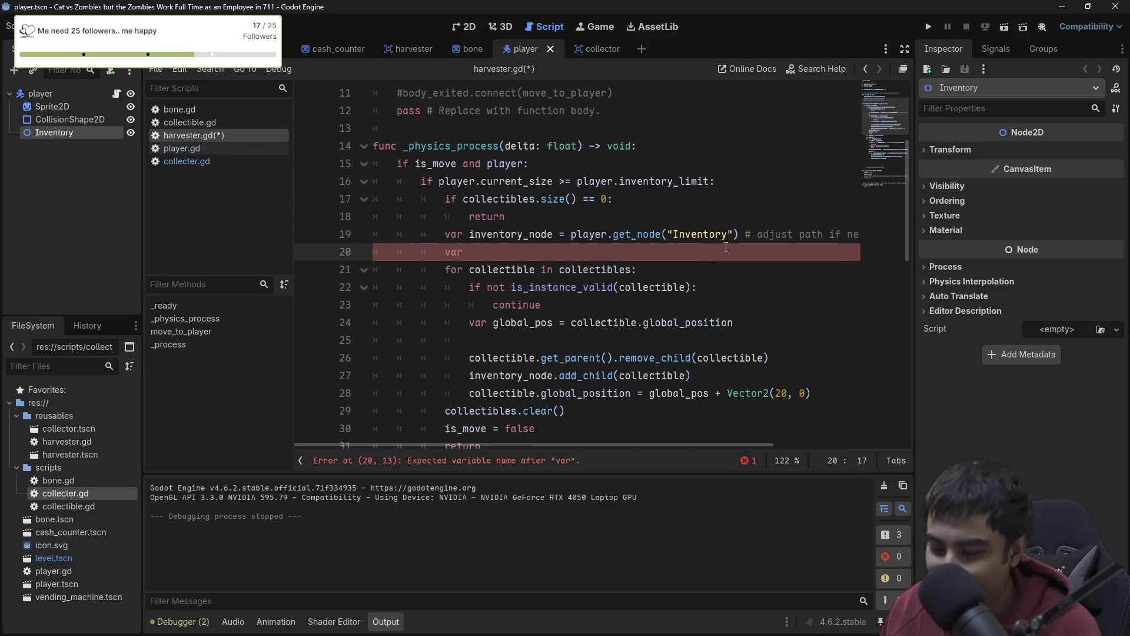
# Rewrite the harvester.gd loop header as 'for i in collectibles.size()' after removing the unfinished var line.
pyautogui.hotkey('ctrl', 'shift', 'k')
pyautogui.doubleClick(512, 253)
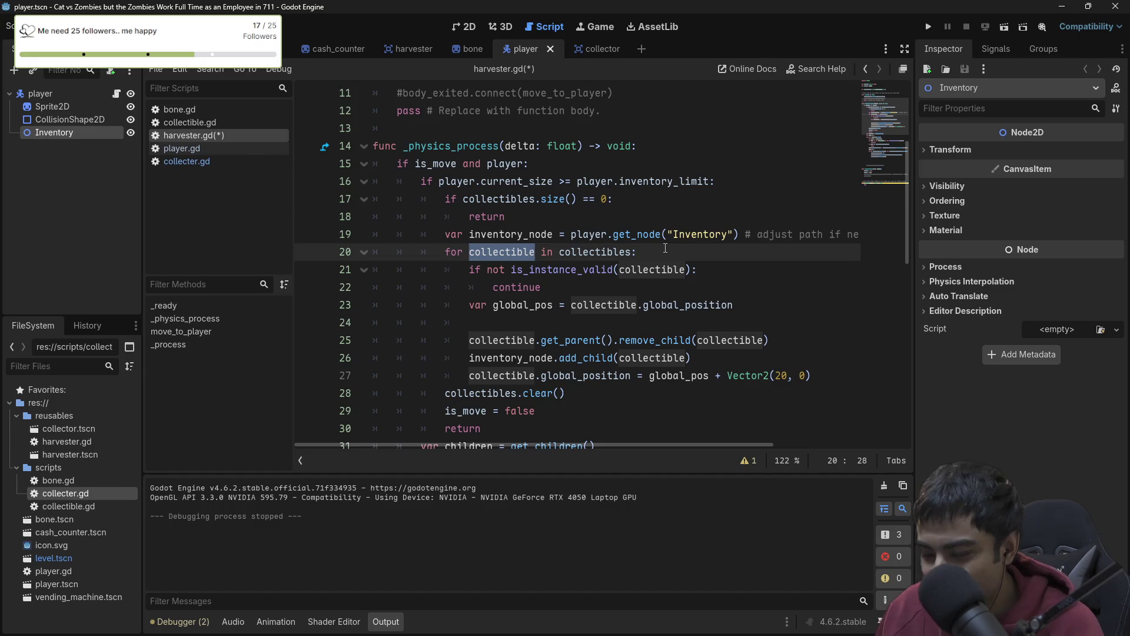
pyautogui.press('BackSpace')
pyautogui.write('i')
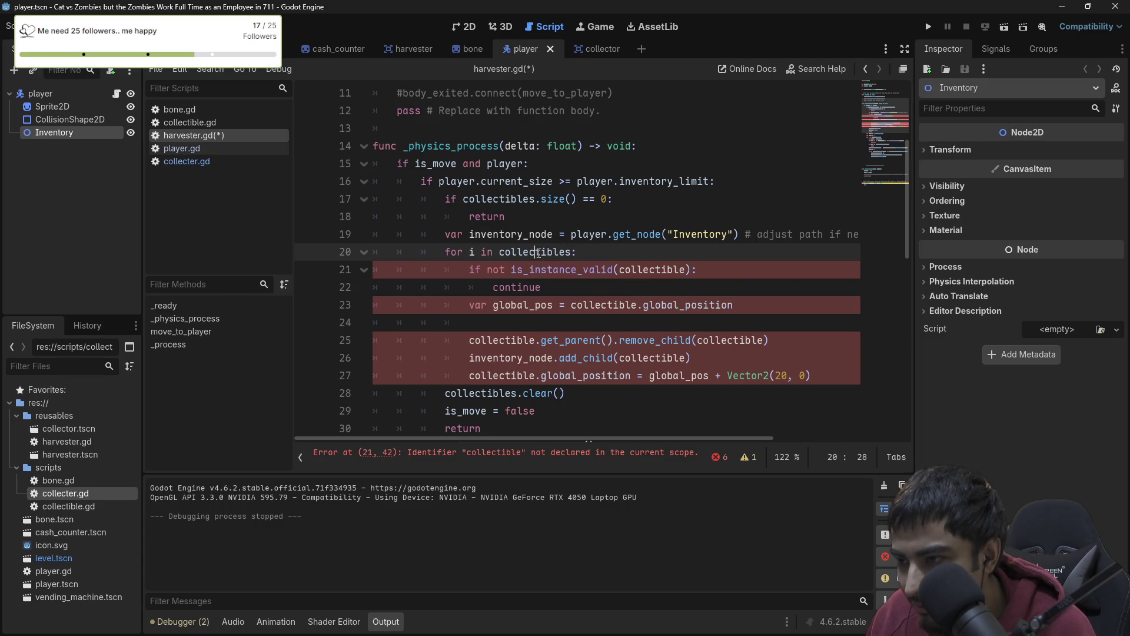
pyautogui.doubleClick(538, 253)
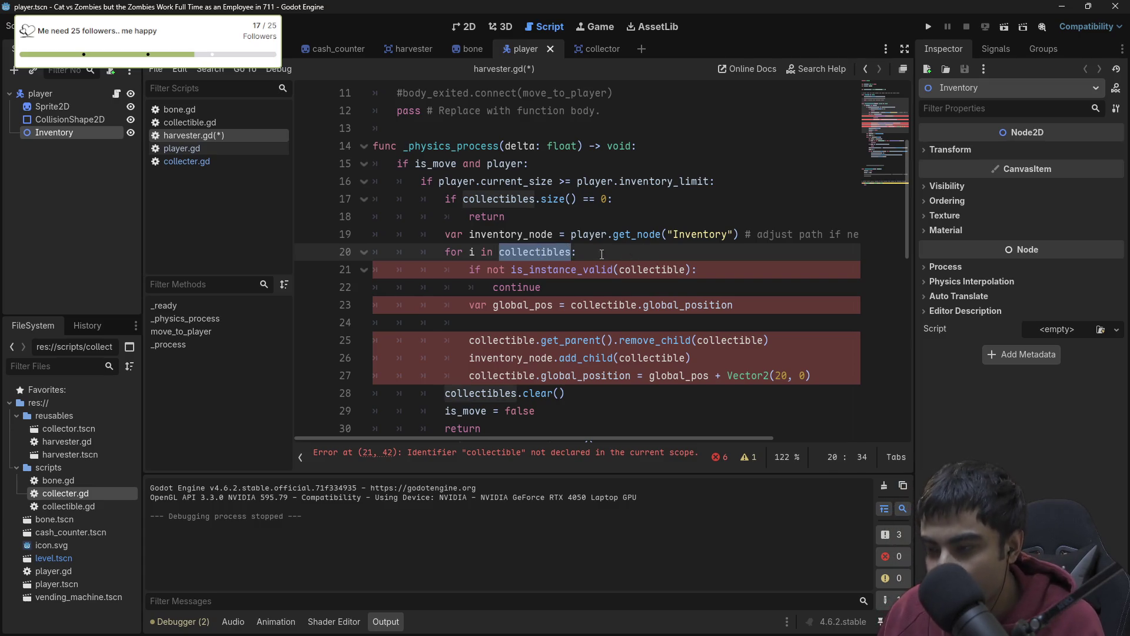
pyautogui.click(548, 254)
pyautogui.doubleClick(548, 254)
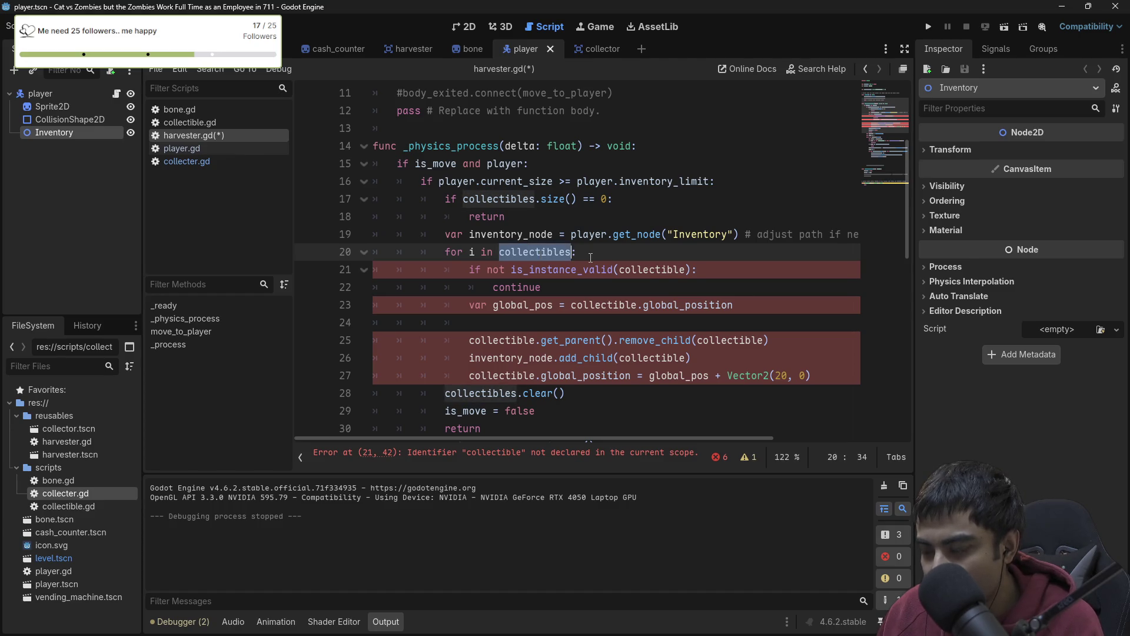
pyautogui.moveTo(561, 253)
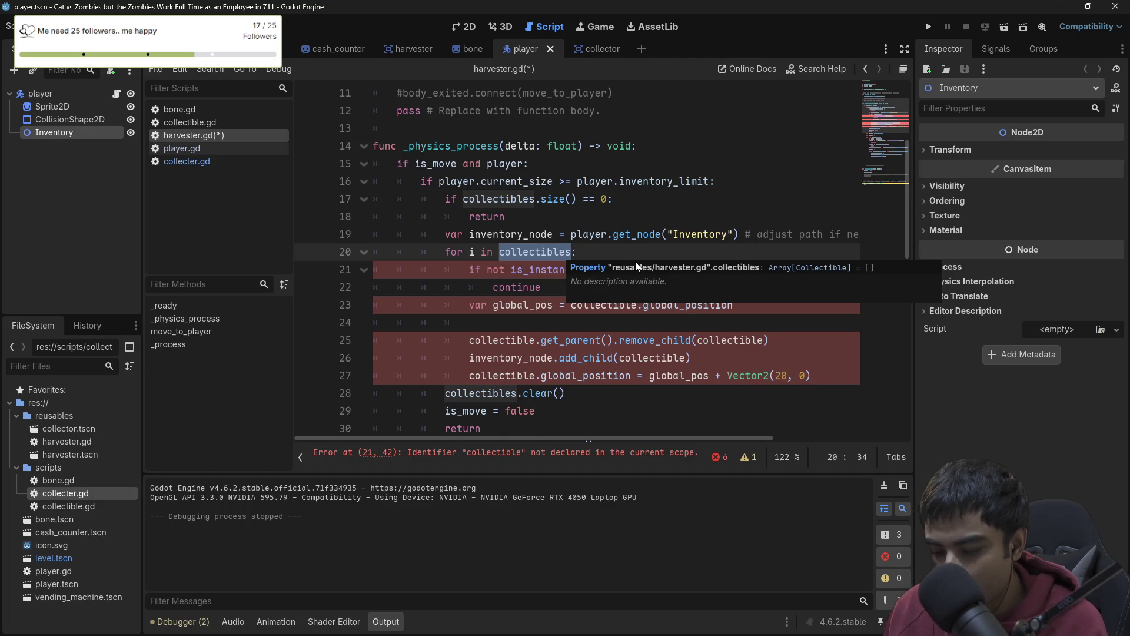
pyautogui.write('range')
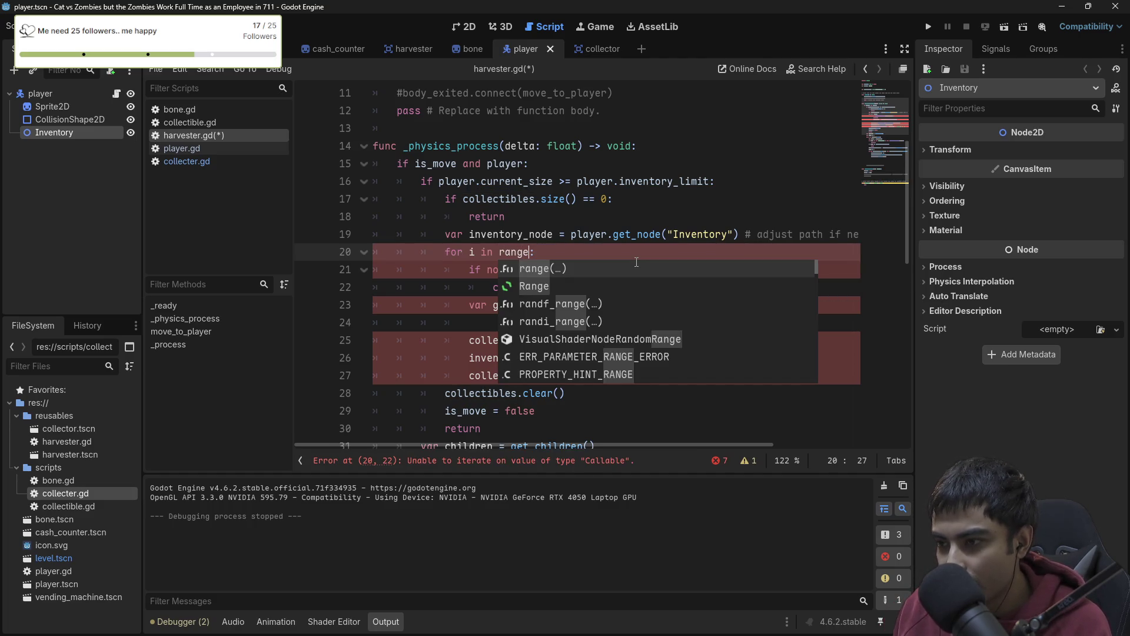
pyautogui.press('BackSpace')
pyautogui.press('BackSpace')
pyautogui.press('BackSpace')
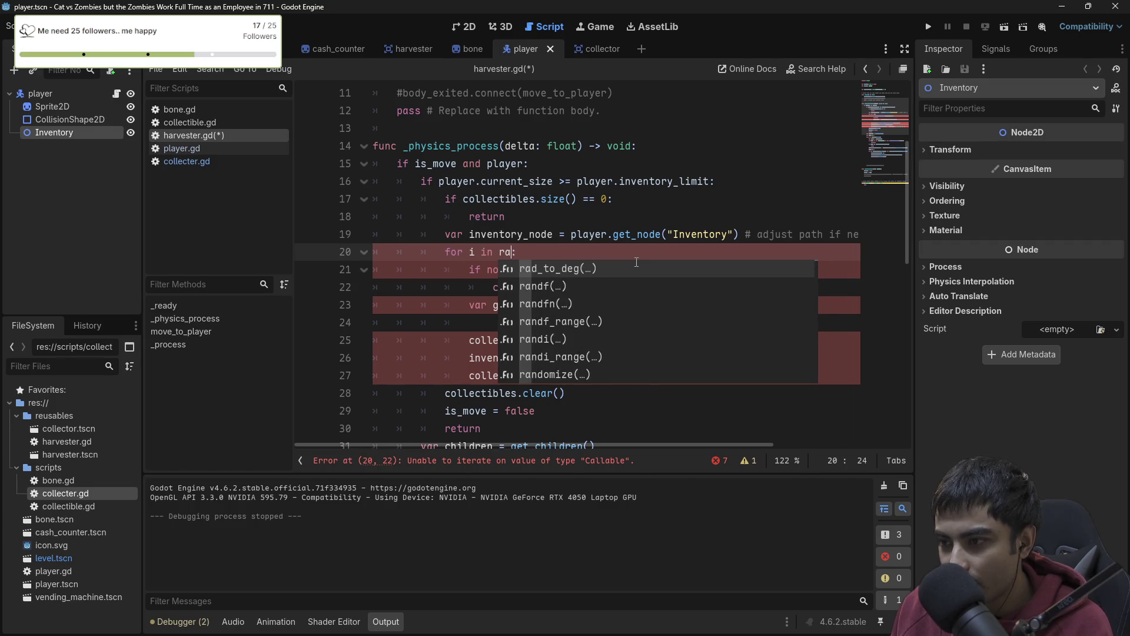
pyautogui.write('col')
pyautogui.press('Return')
pyautogui.write('.size')
pyautogui.press('Return')
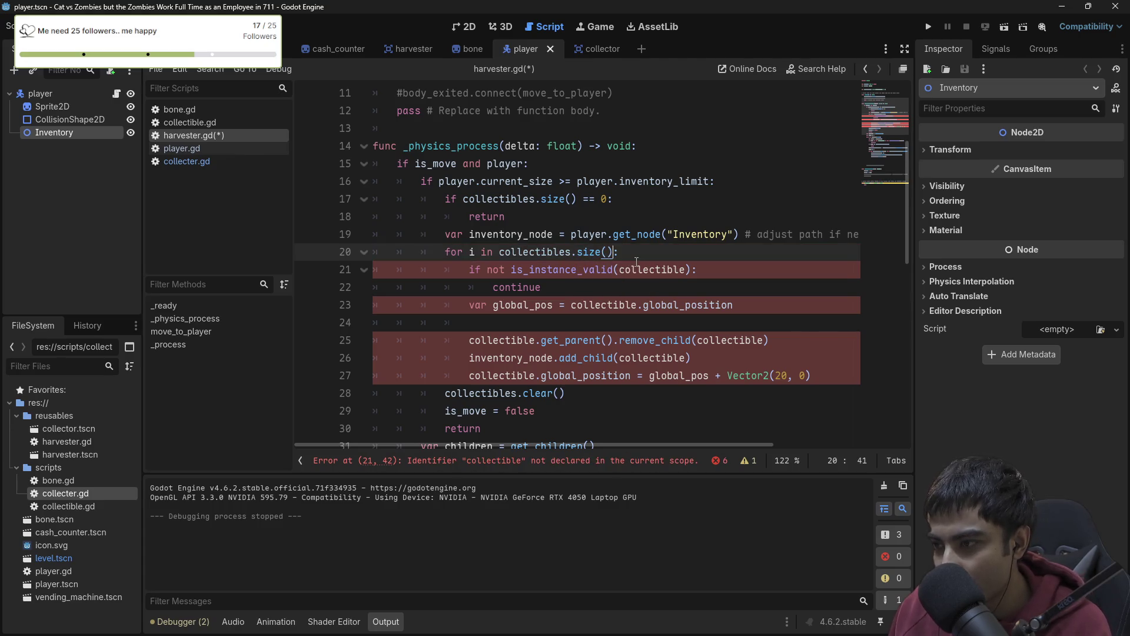
# Add 'var collectible = collectibles[i]' inside the loop and save the script.
pyautogui.press('Down')
pyautogui.press('Up')
pyautogui.press('Return')
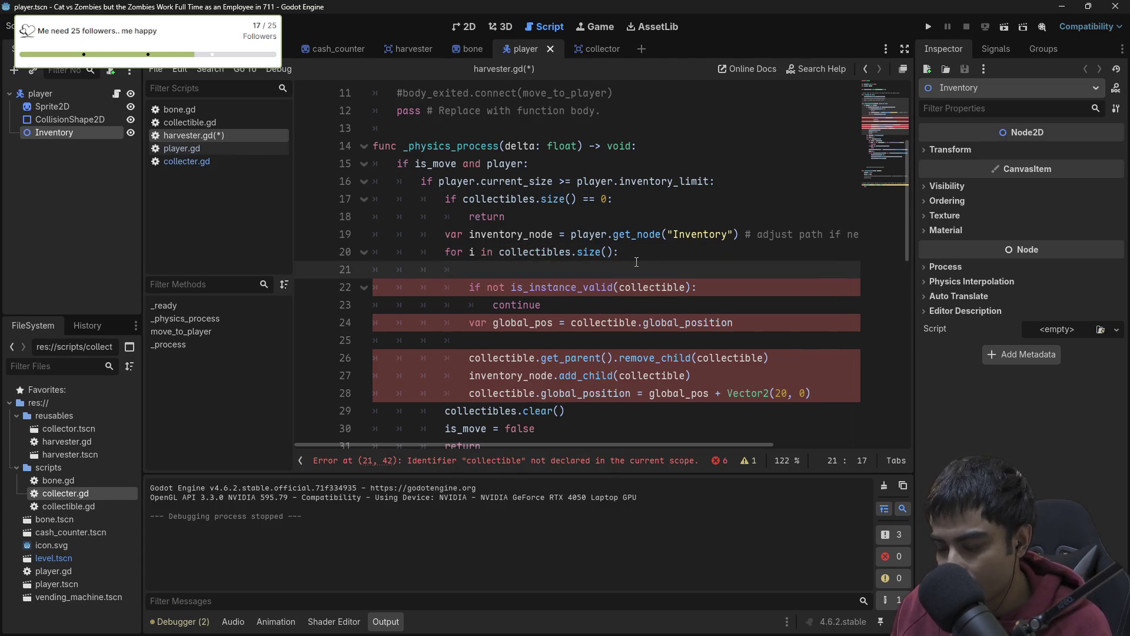
pyautogui.write('var collec')
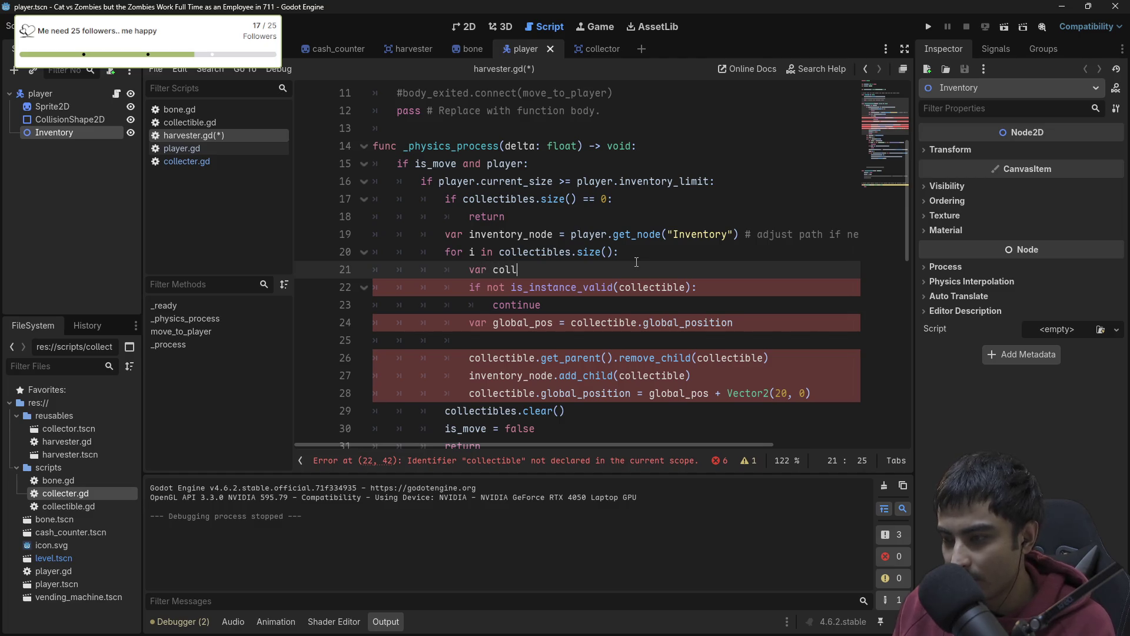
pyautogui.write('tible')
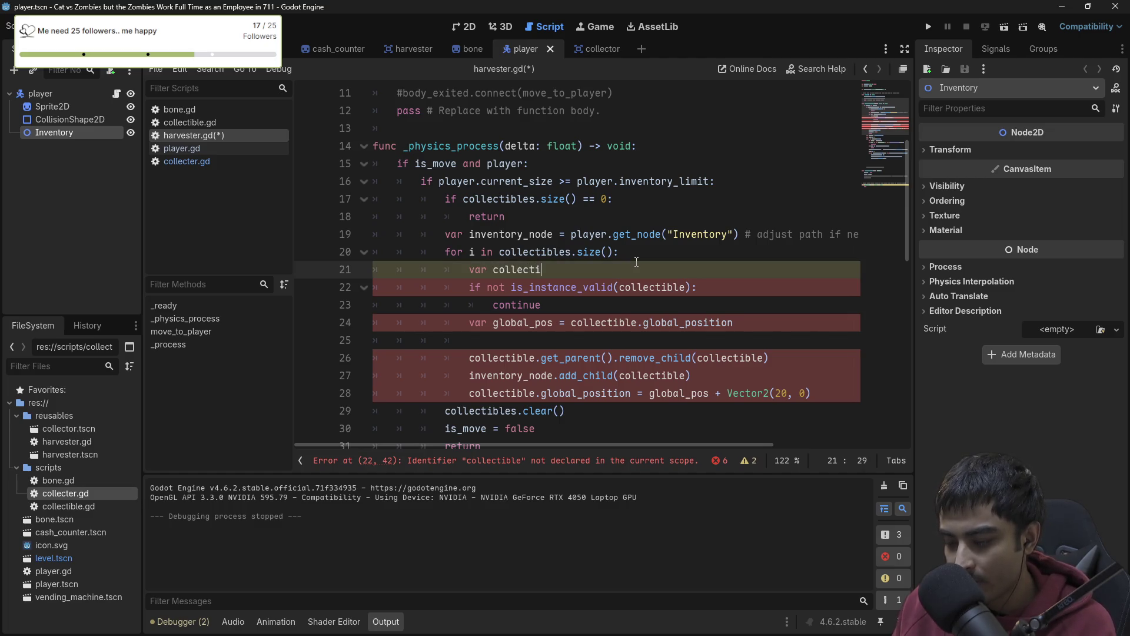
pyautogui.write(' =')
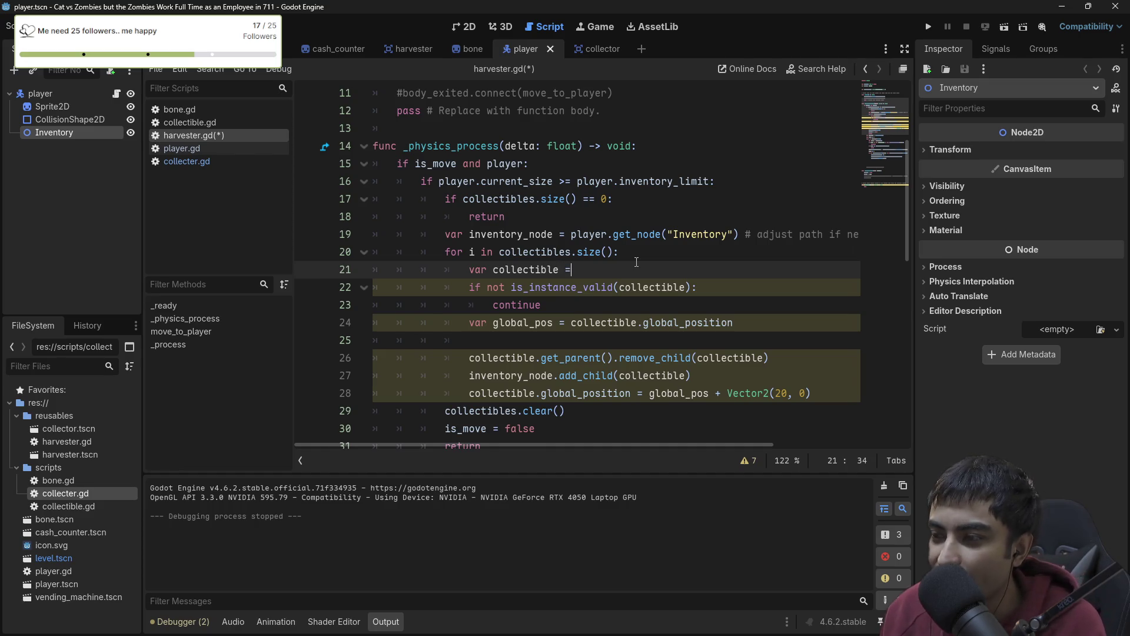
pyautogui.write('collectibles[')
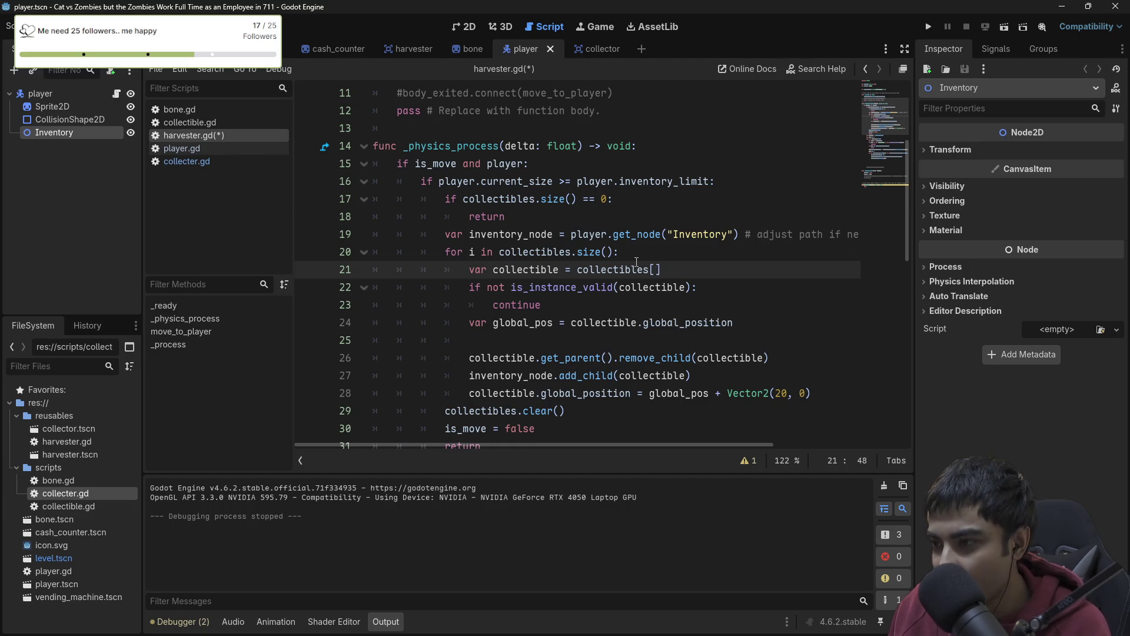
pyautogui.write('i')
pyautogui.click(627, 253)
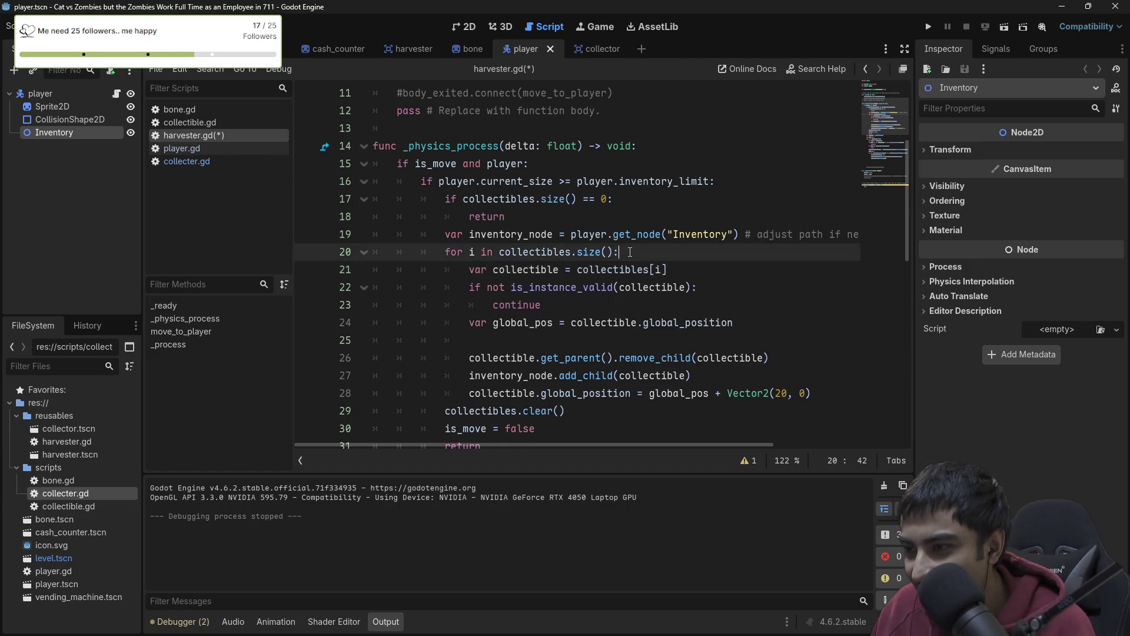
pyautogui.hotkey('ctrl', 's')
# Change the bone offset to Vector2(i * 20, 0) and run the project.
pyautogui.doubleClick(473, 252)
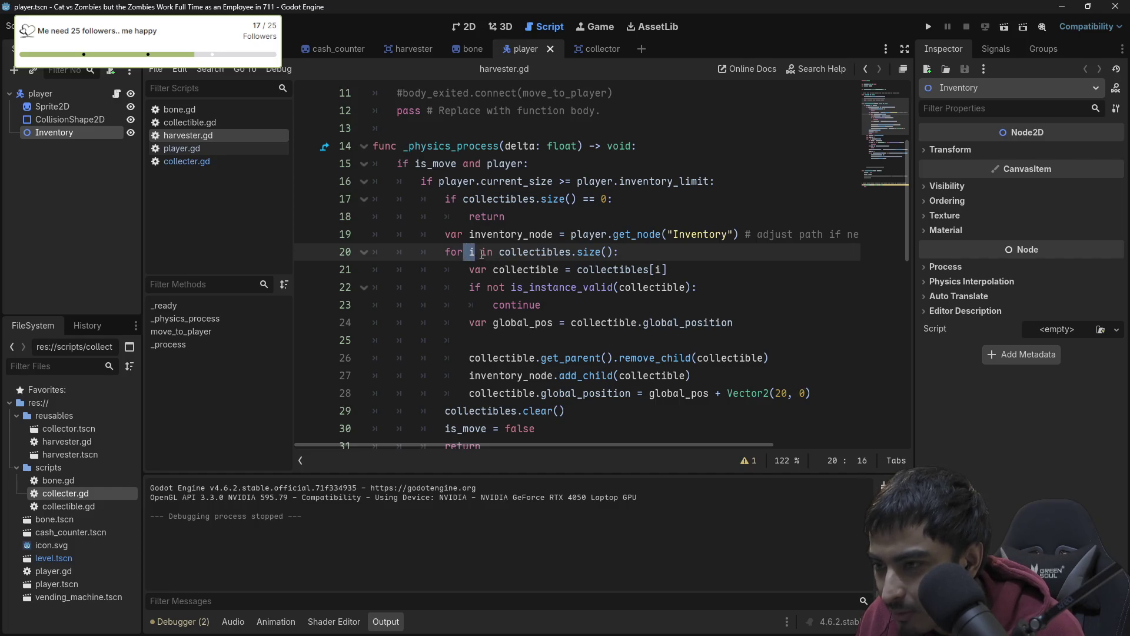
pyautogui.click(775, 393)
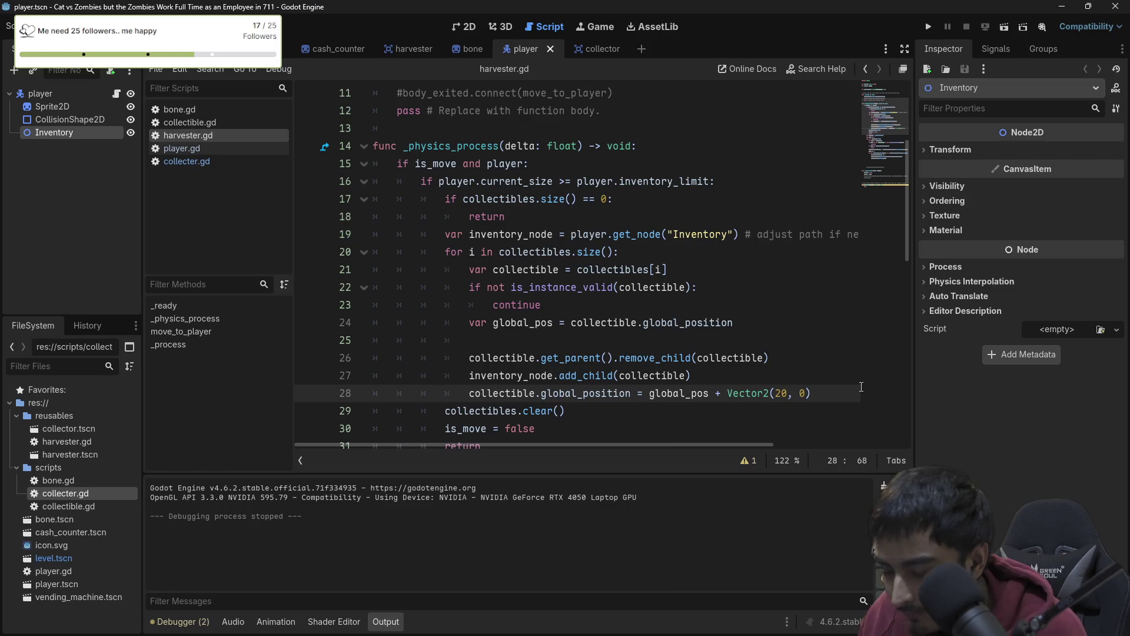
pyautogui.write('i *')
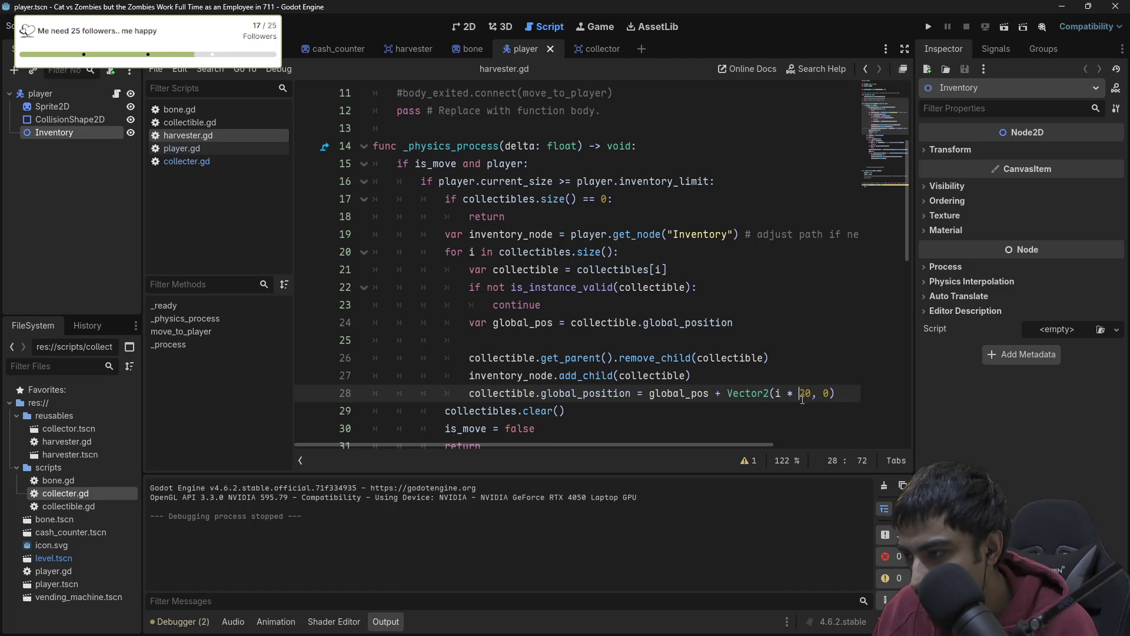
pyautogui.click(933, 31)
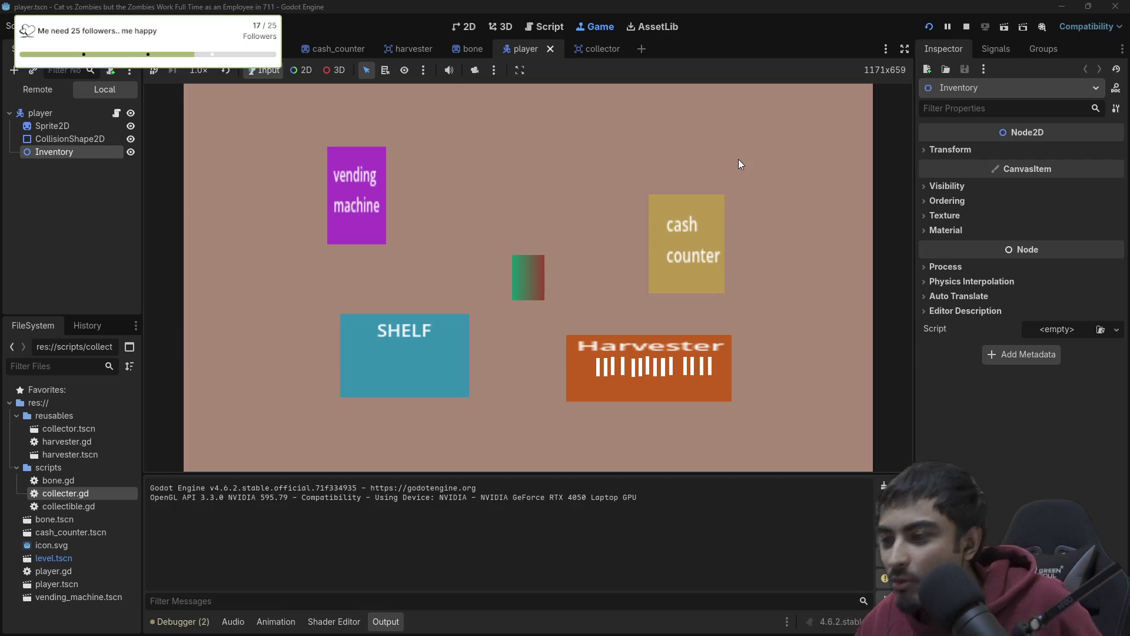
# Move the player right, up, left and right into the Harvester to check that bones line up.
pyautogui.press('Right')
pyautogui.press('Up')
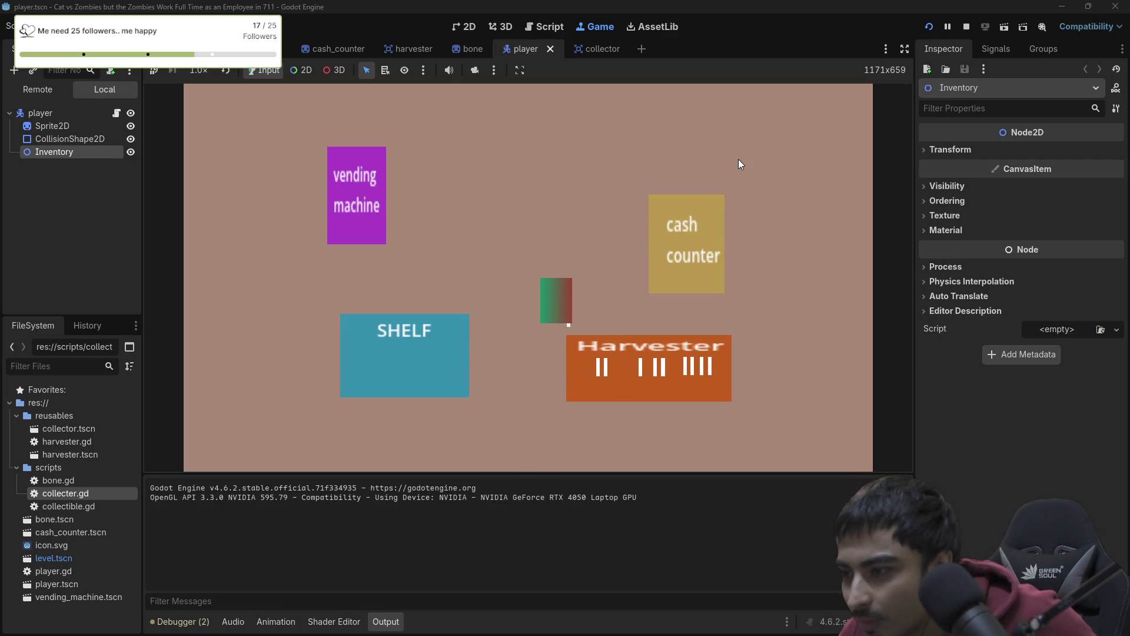
pyautogui.press('Left')
pyautogui.press('Right')
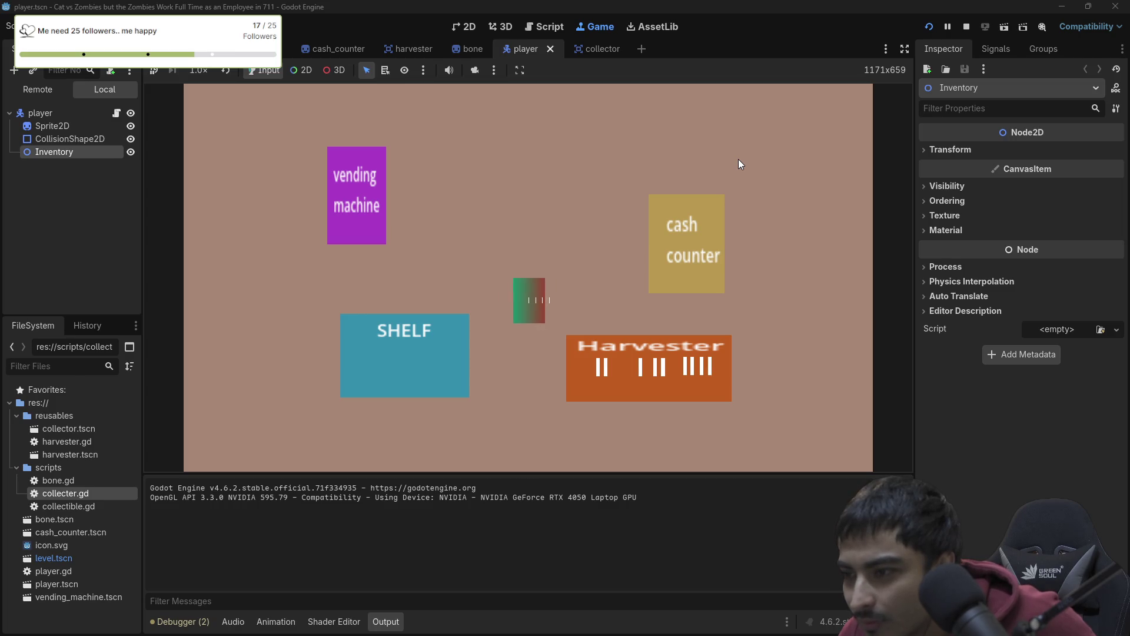
pyautogui.press('Right')
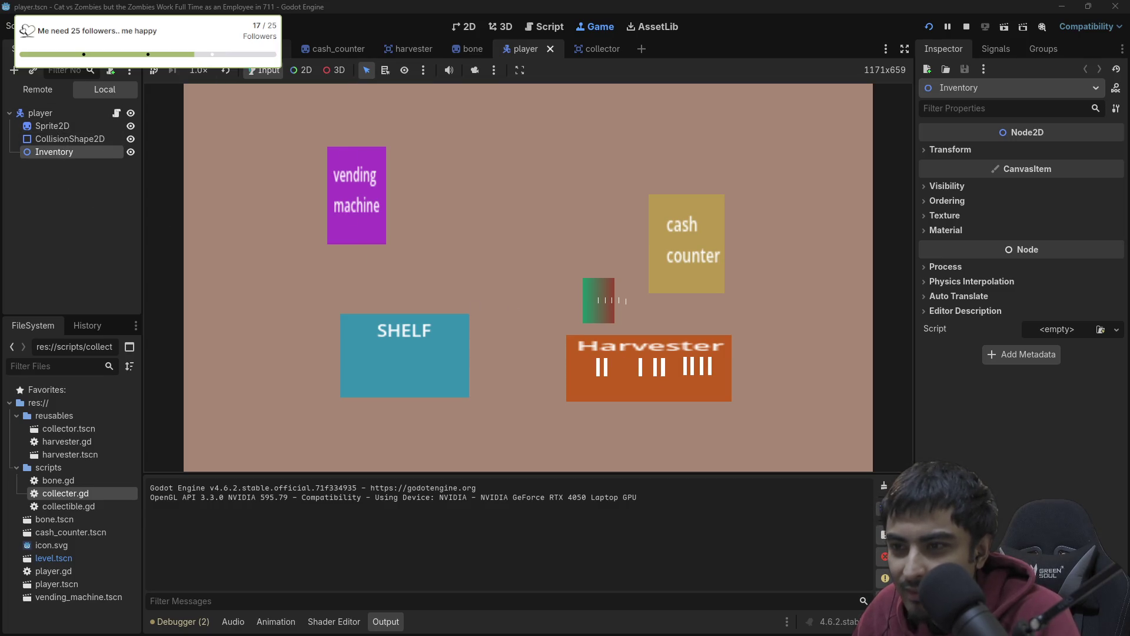
# Stop the game and reset the harvester node's Transform scale to 1 in the level's 2D view.
pyautogui.click(966, 27)
pyautogui.click(464, 26)
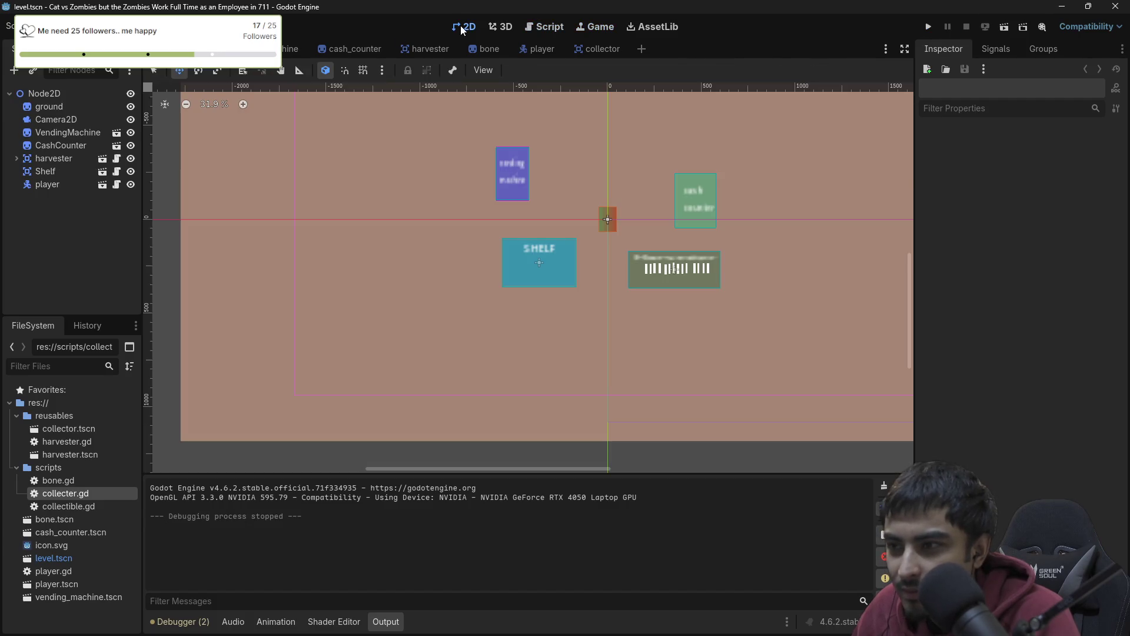
pyautogui.click(638, 264)
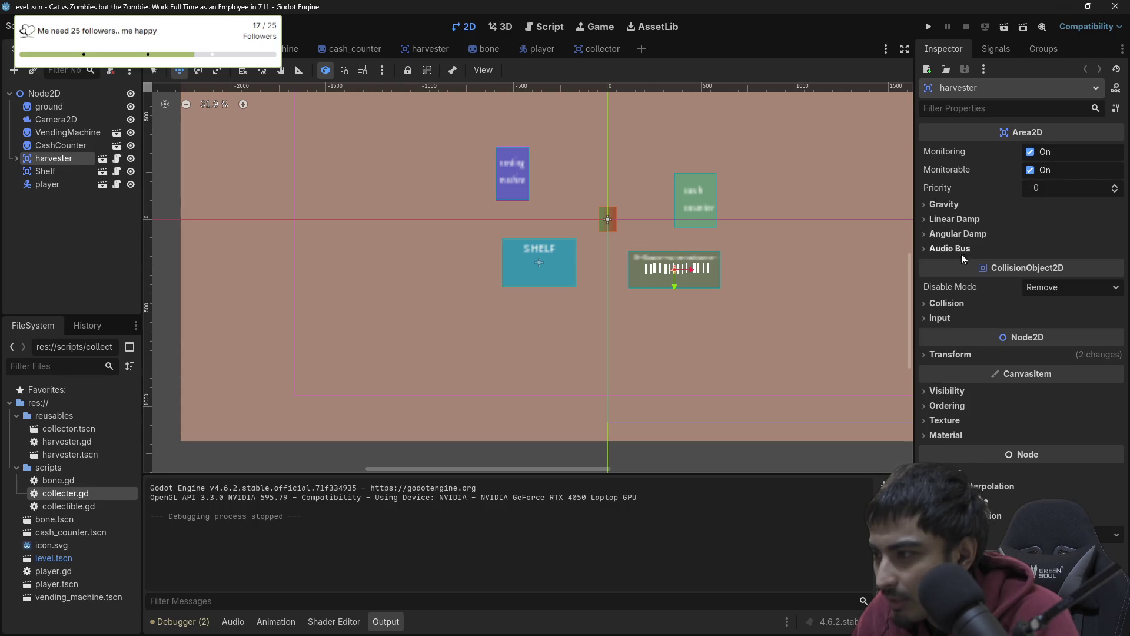
pyautogui.click(948, 355)
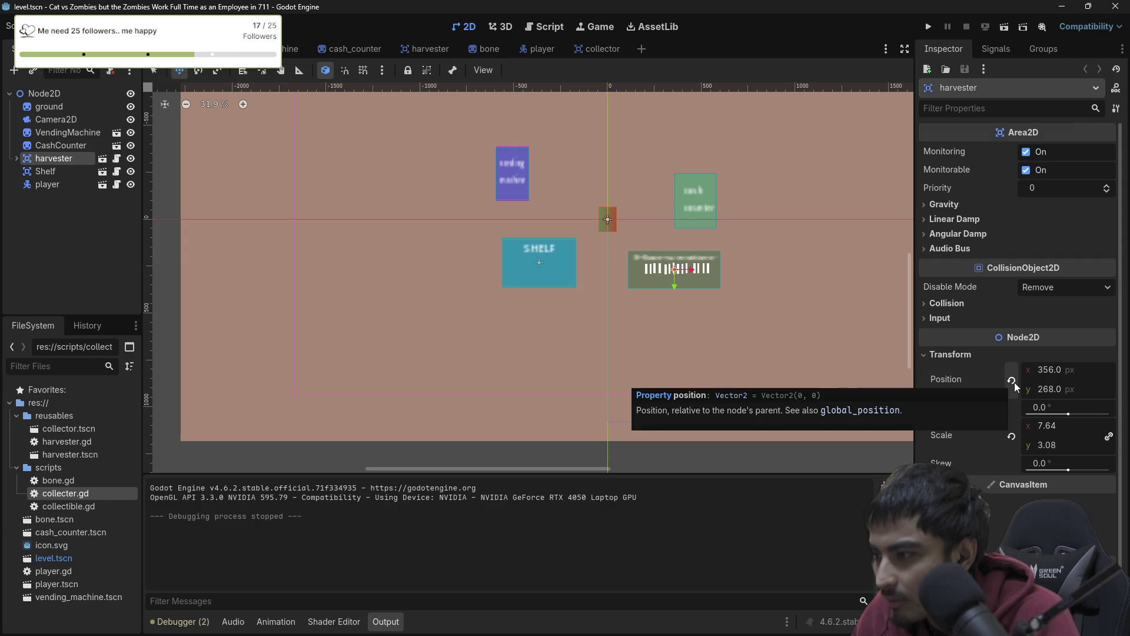
pyautogui.click(1011, 437)
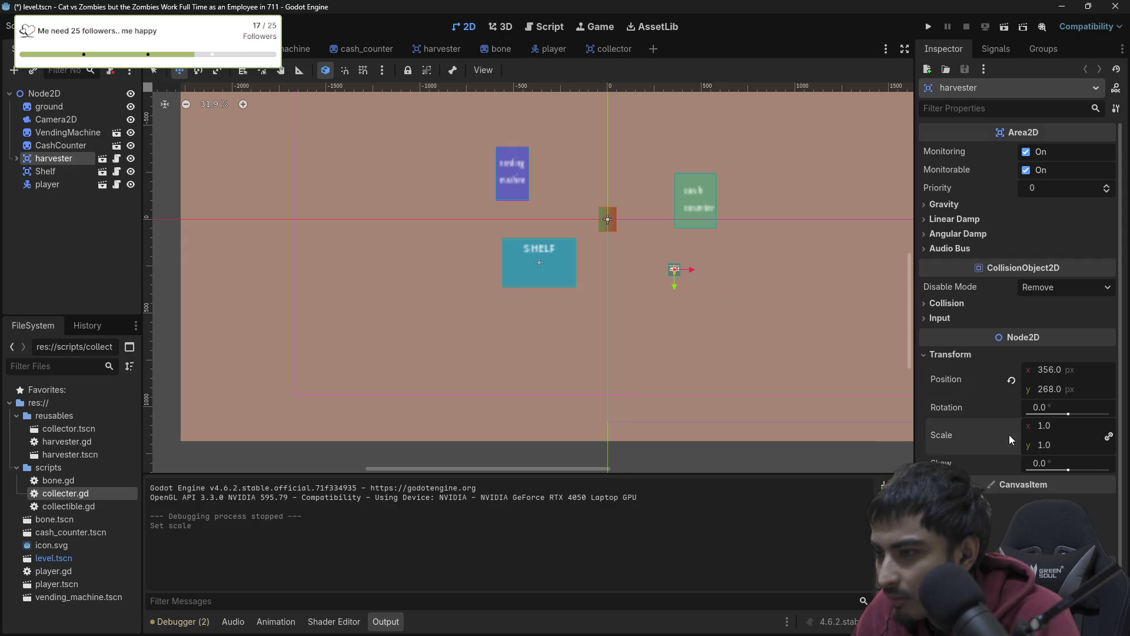
# Drag the harvester up and left to about position (327, 221).
pyautogui.scroll(8, 667, 295)
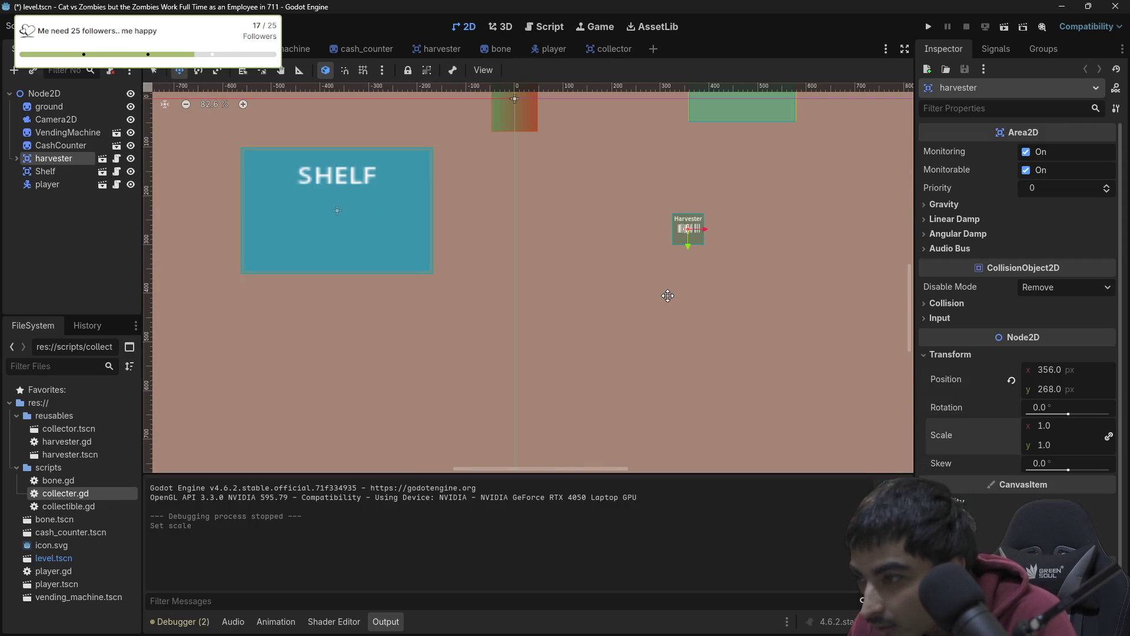
pyautogui.scroll(-7, 668, 295)
pyautogui.scroll(8, 665, 294)
pyautogui.scroll(7, 666, 294)
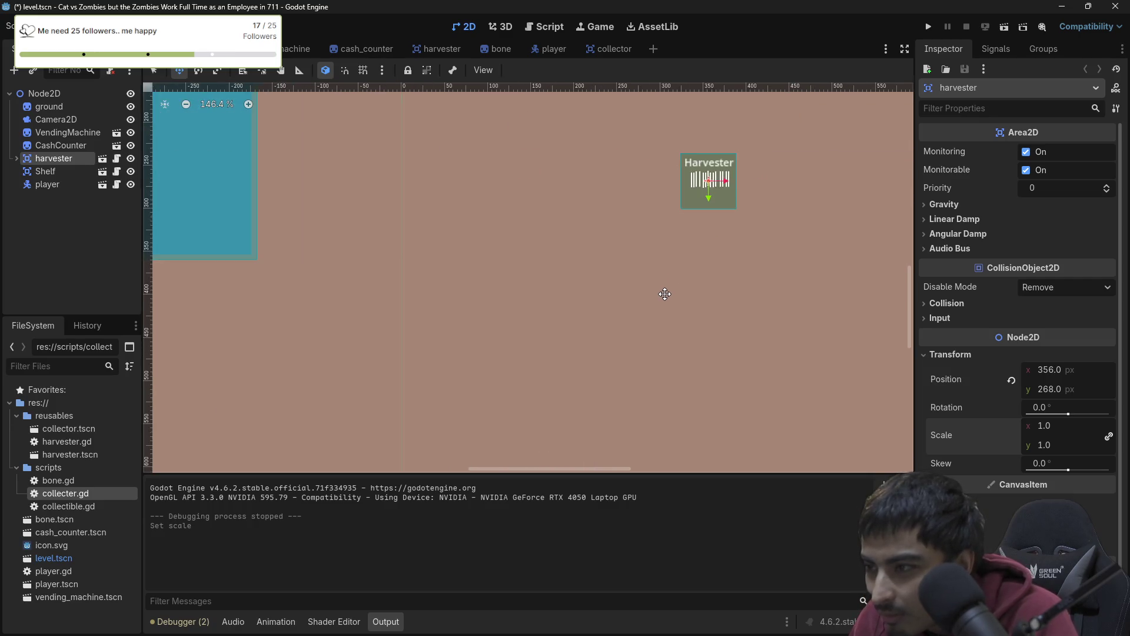
pyautogui.scroll(-2, 778, 179)
pyautogui.scroll(-3, 777, 180)
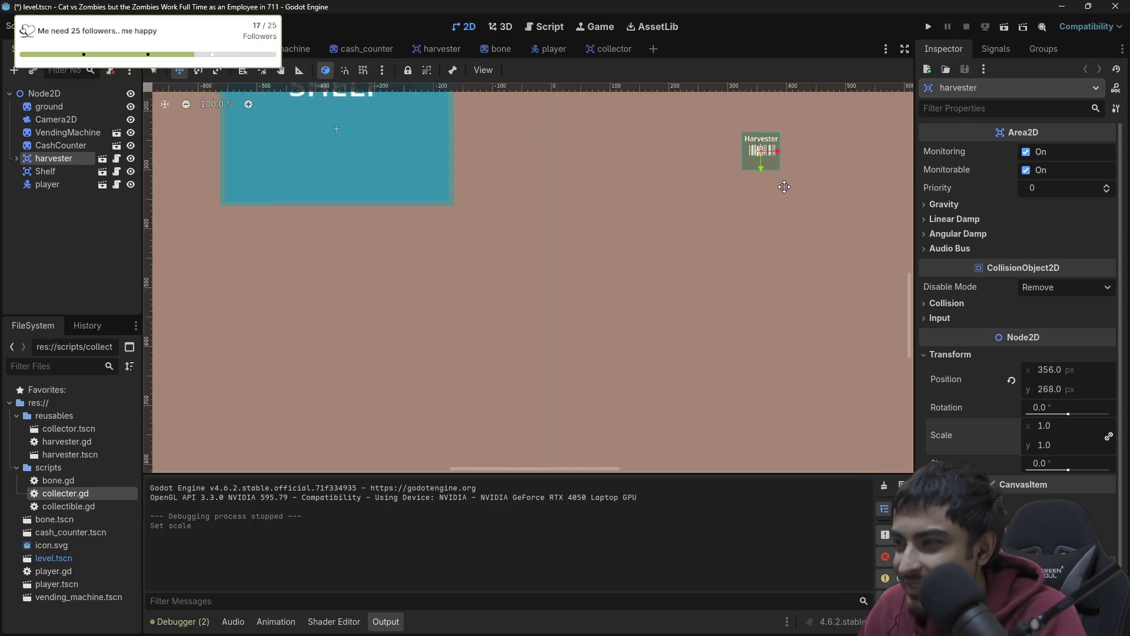
pyautogui.moveTo(808, 169); pyautogui.dragTo(794, 248)
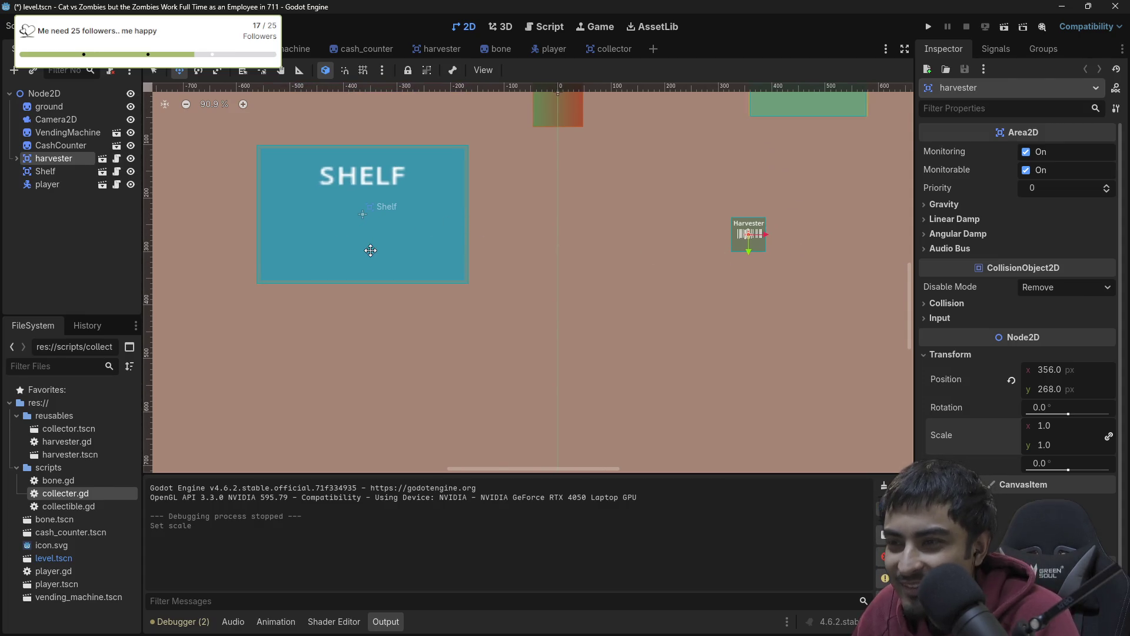
pyautogui.scroll(-8, 374, 250)
pyautogui.scroll(-4, 355, 262)
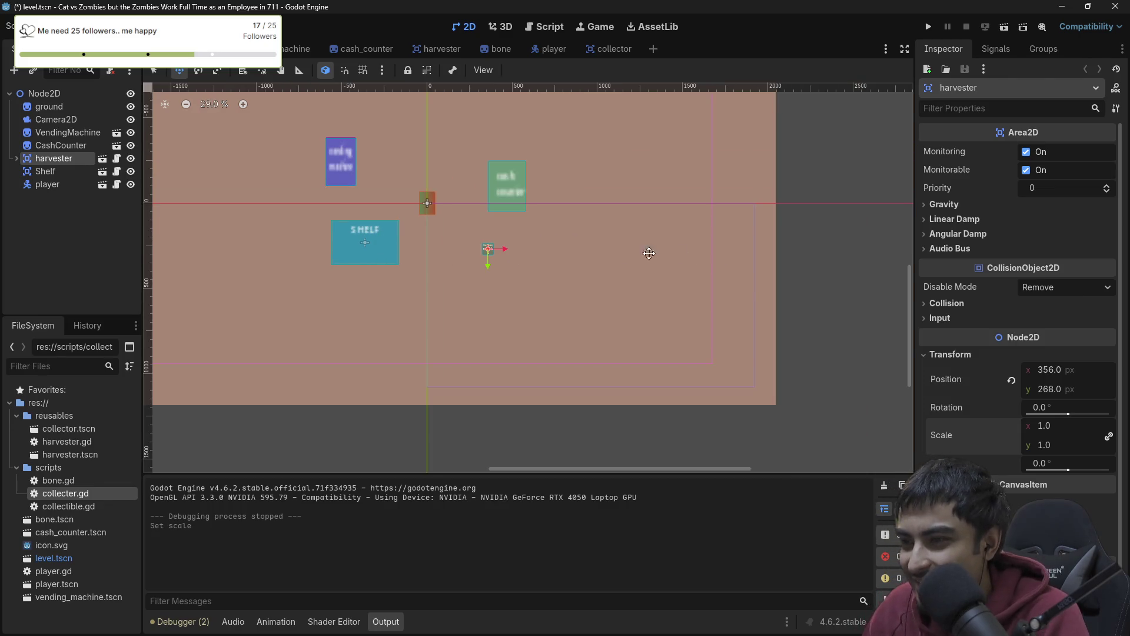
pyautogui.scroll(5, 530, 253)
pyautogui.scroll(6, 530, 253)
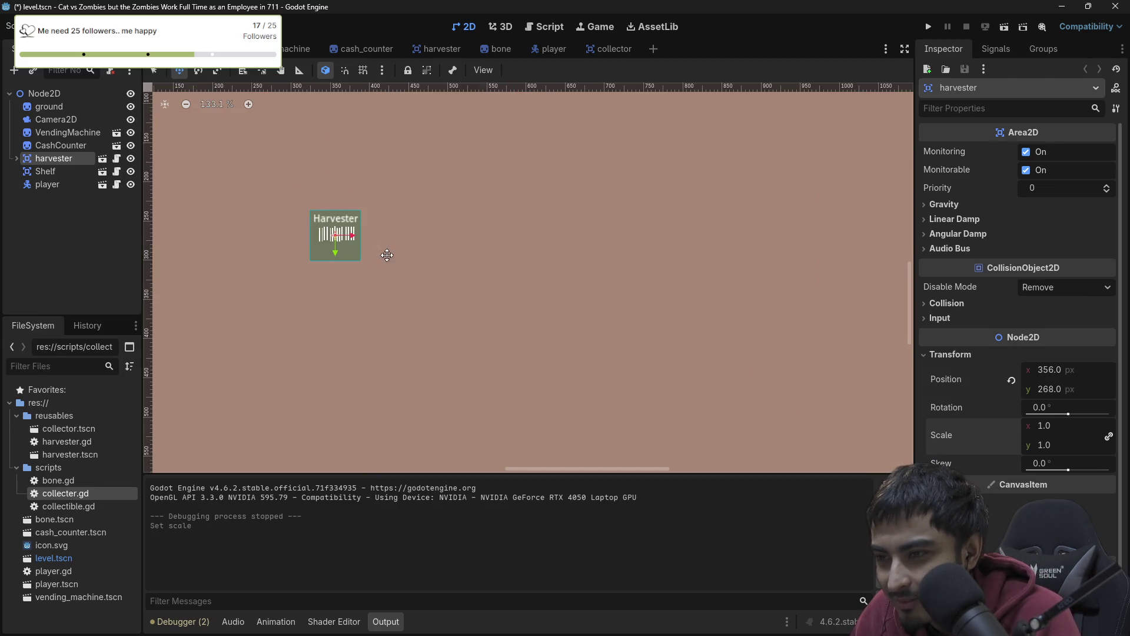
pyautogui.scroll(-2, 716, 330)
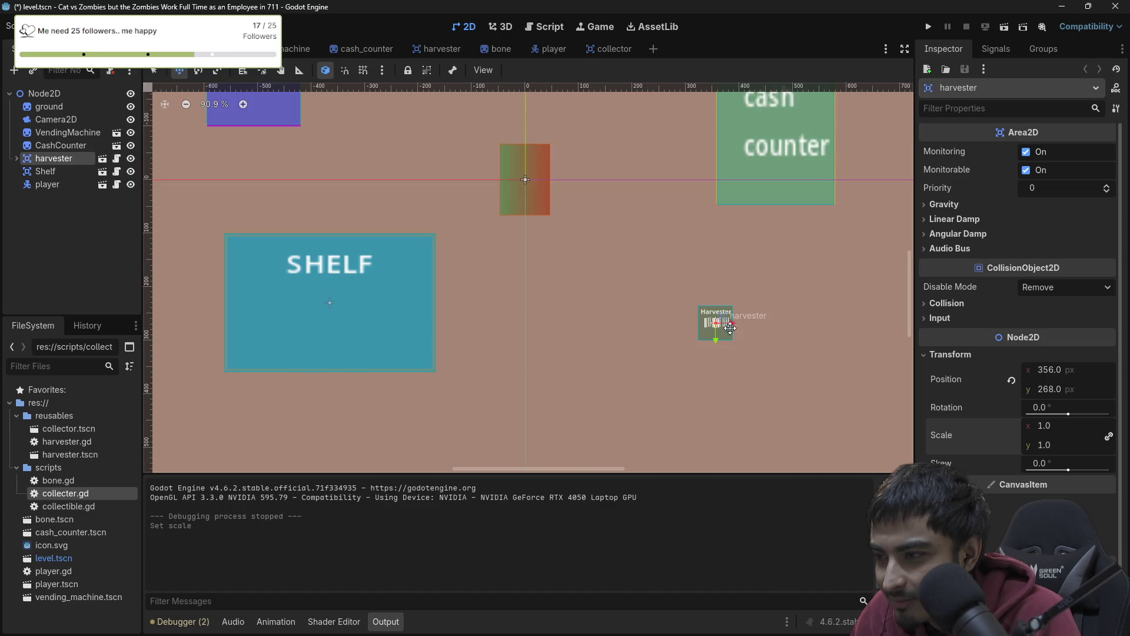
pyautogui.moveTo(716, 323); pyautogui.dragTo(642, 260)
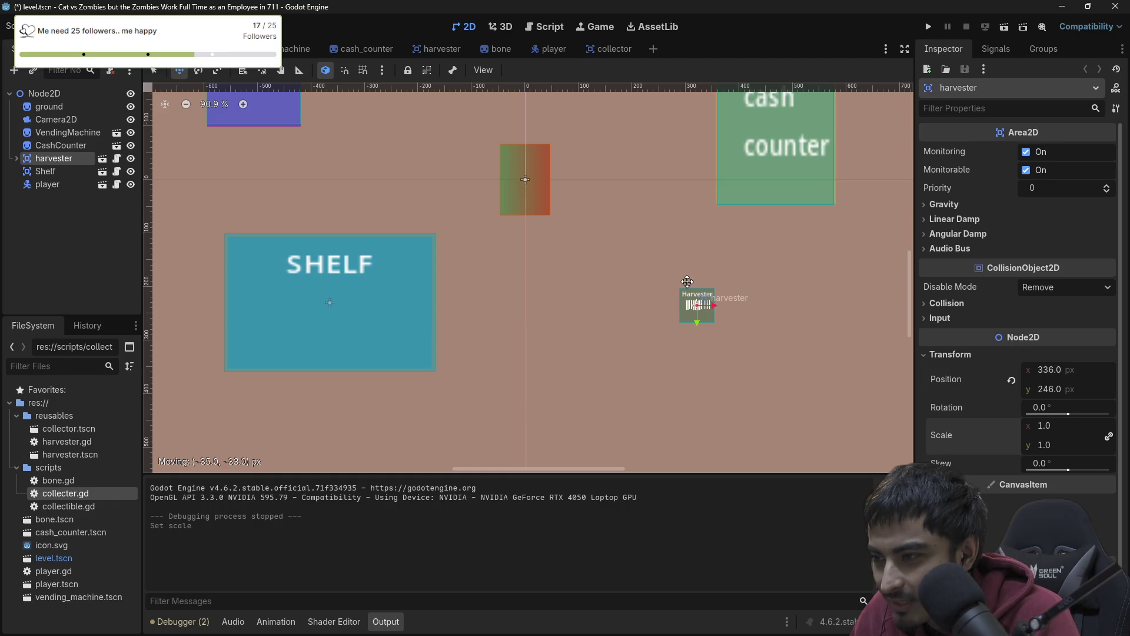
pyautogui.moveTo(707, 311)
pyautogui.mouseDown()
pyautogui.moveTo(579, 187)
pyautogui.moveTo(699, 290)
pyautogui.moveTo(748, 295)
pyautogui.moveTo(739, 298)
pyautogui.mouseUp()
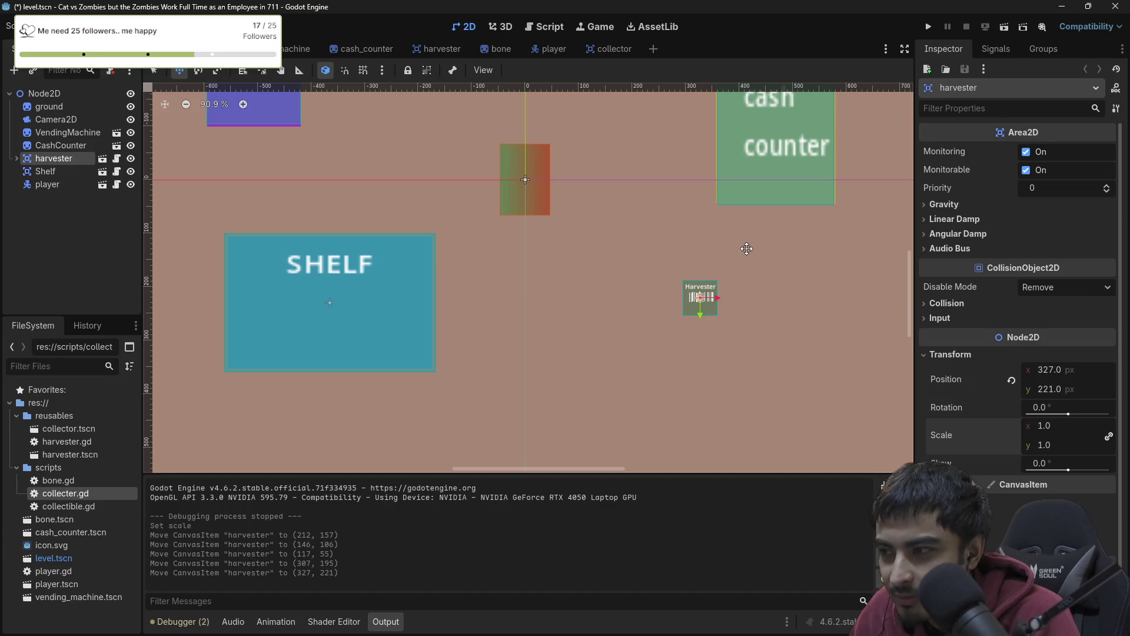
pyautogui.scroll(-3, 747, 247)
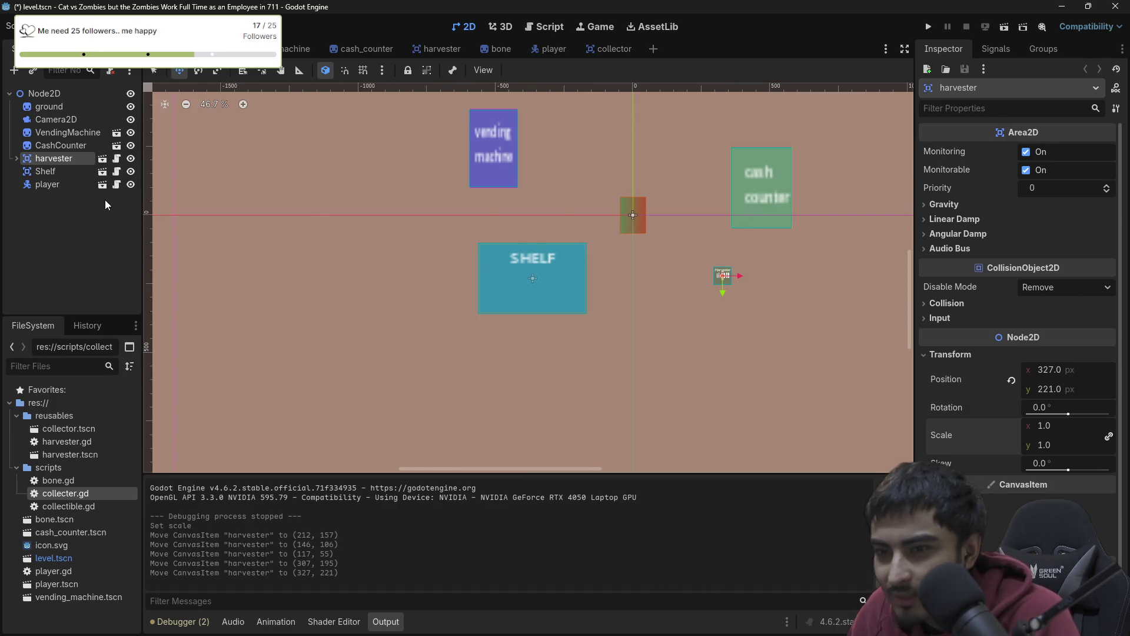
# After checking CashCounter's transform, reset Shelf's scale to 1, drag it to (-384, 95), save, and run.
pyautogui.click(60, 146)
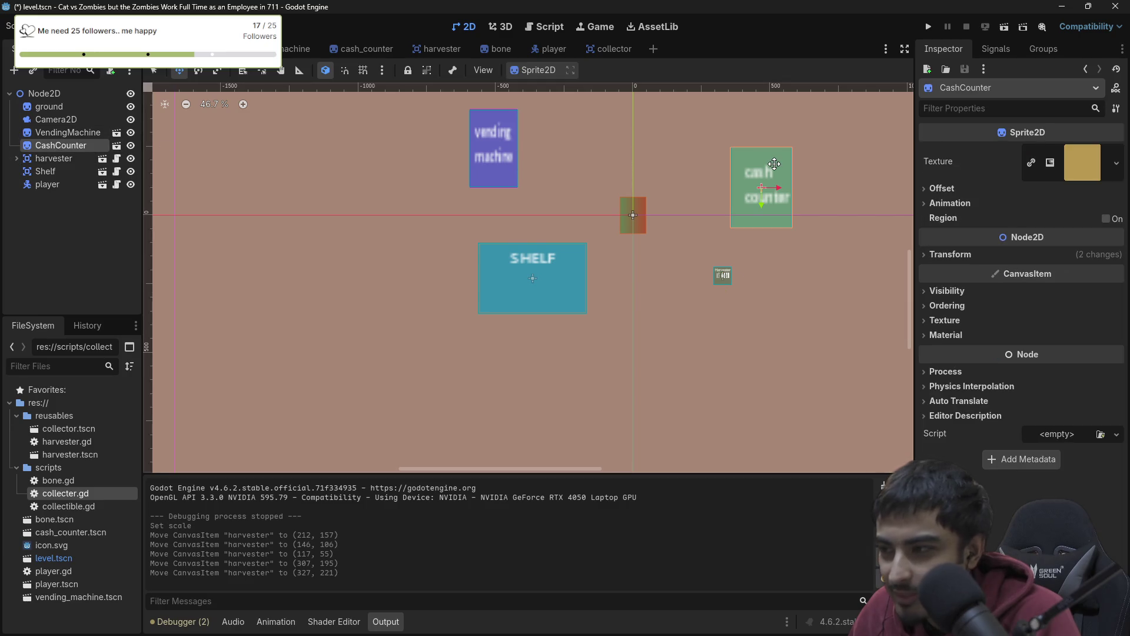
pyautogui.click(952, 255)
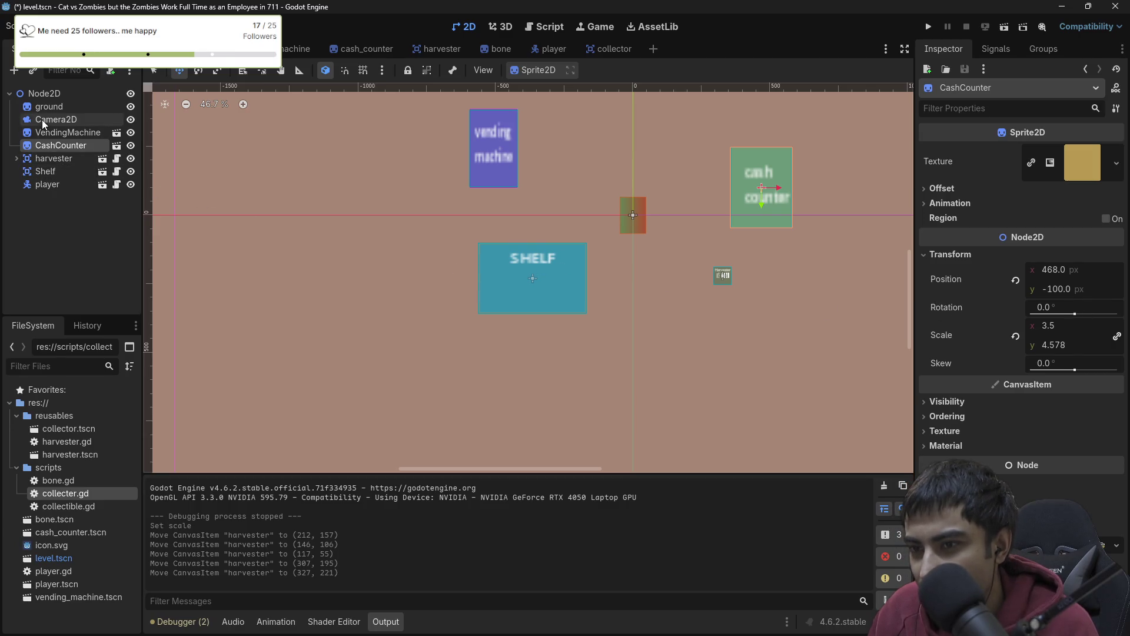
pyautogui.click(47, 170)
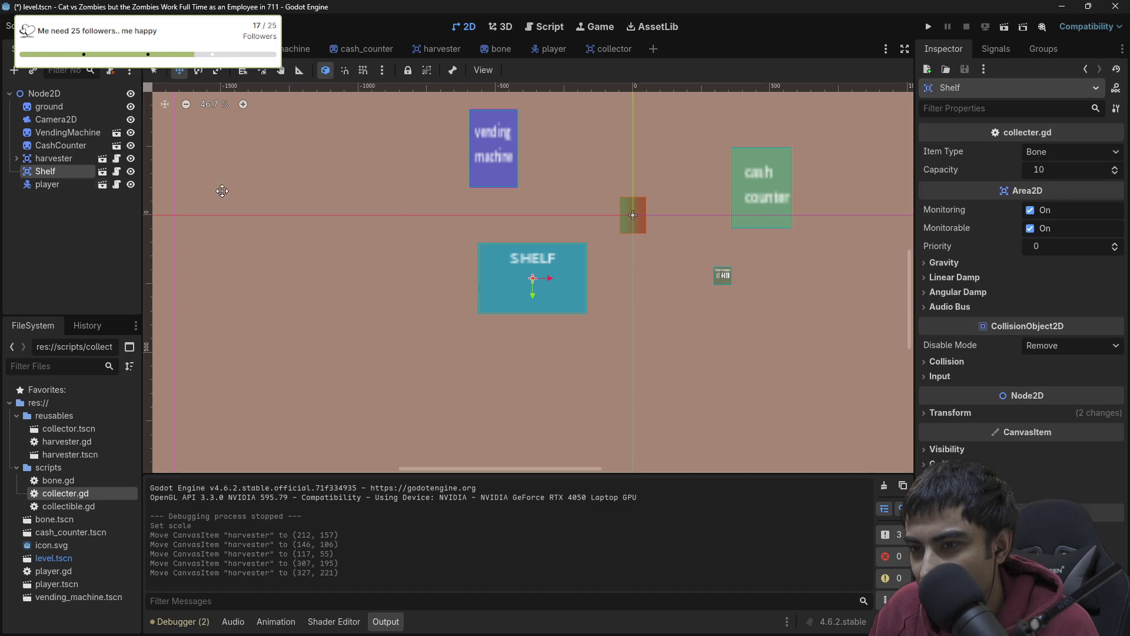
pyautogui.click(945, 412)
pyautogui.click(1012, 494)
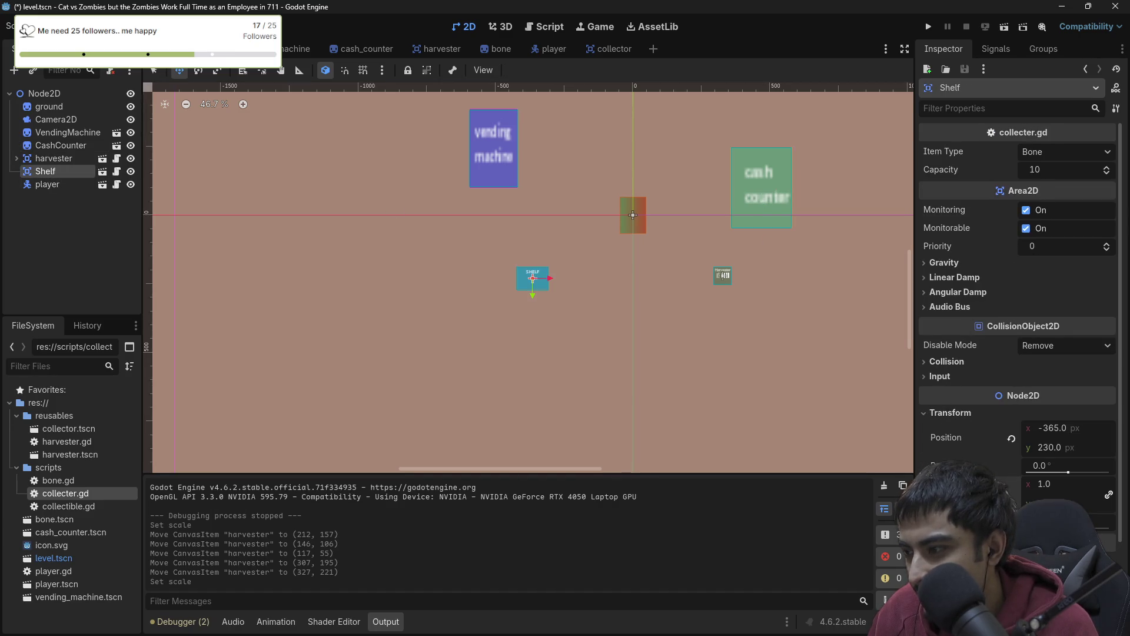
pyautogui.moveTo(537, 284); pyautogui.dragTo(532, 247)
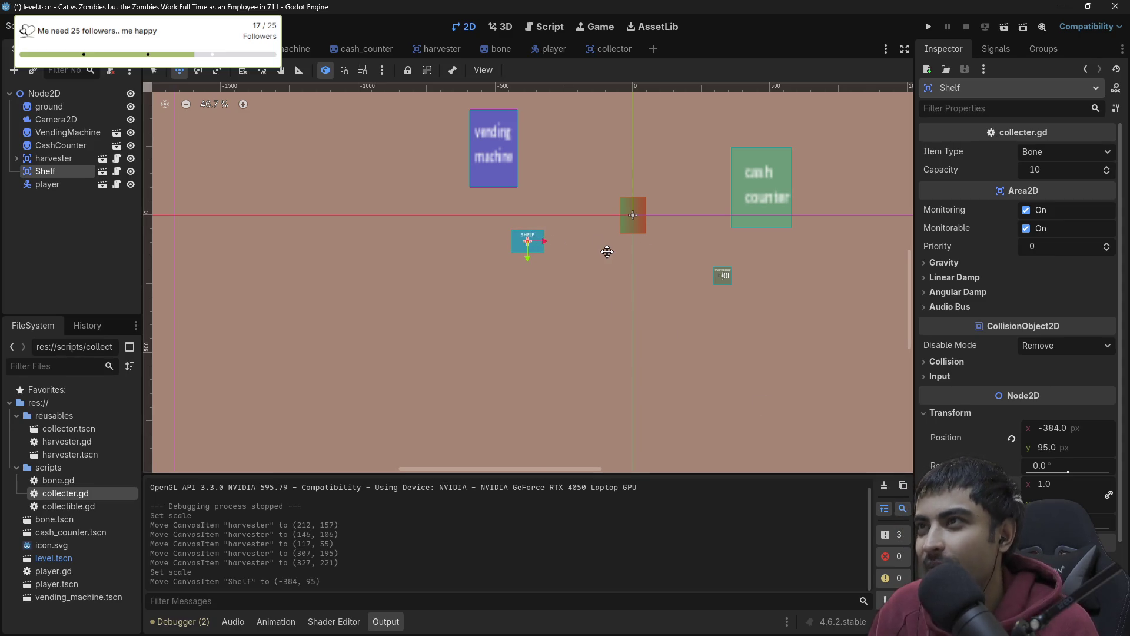
pyautogui.hotkey('ctrl', 's')
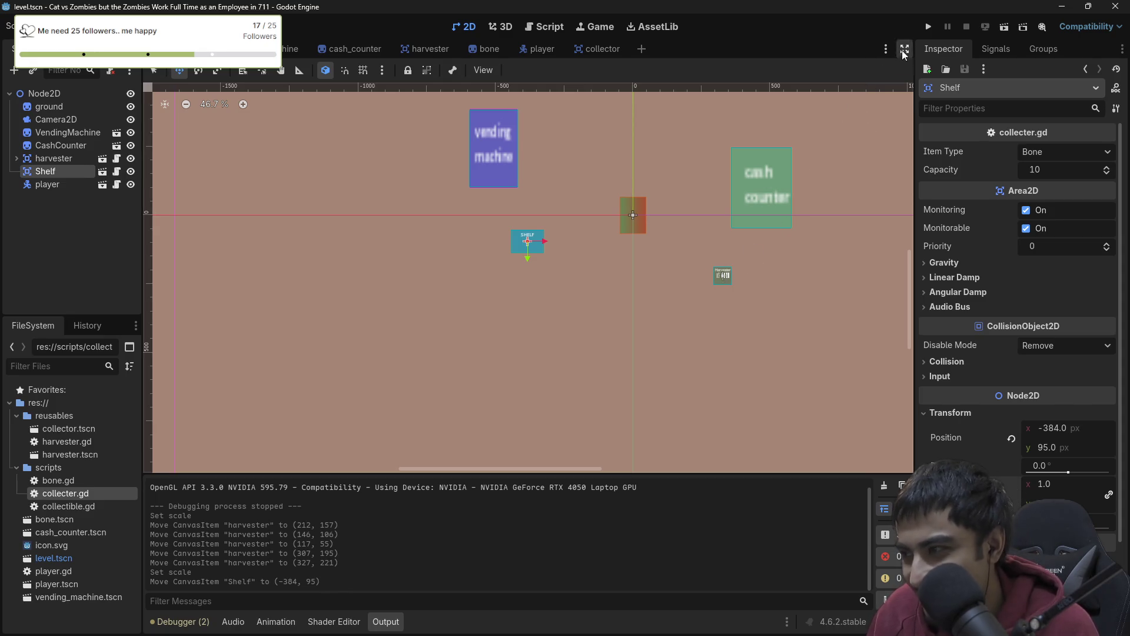
pyautogui.click(928, 26)
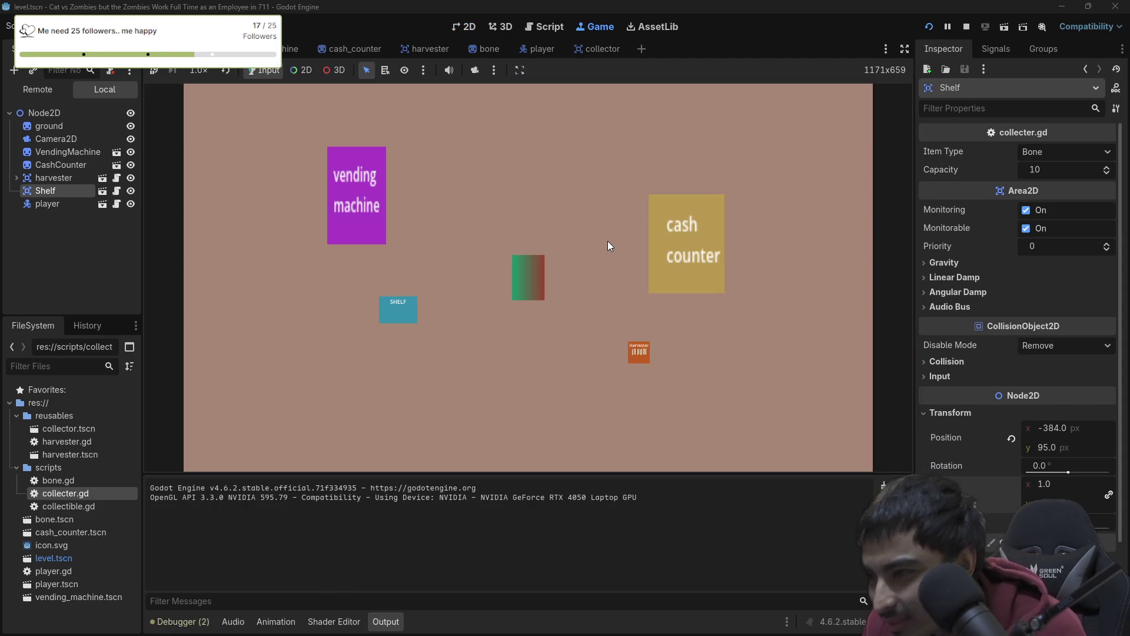
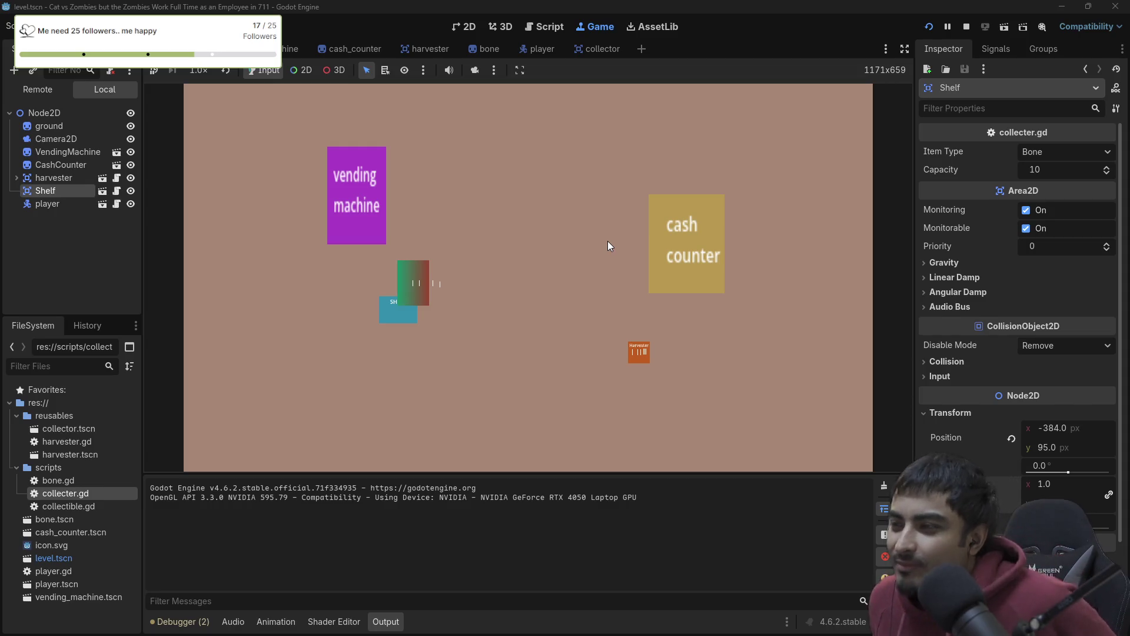
# Walk the player around the shelf and harvester in the running game to test collisions.
pyautogui.press('Up')
pyautogui.press('Right')
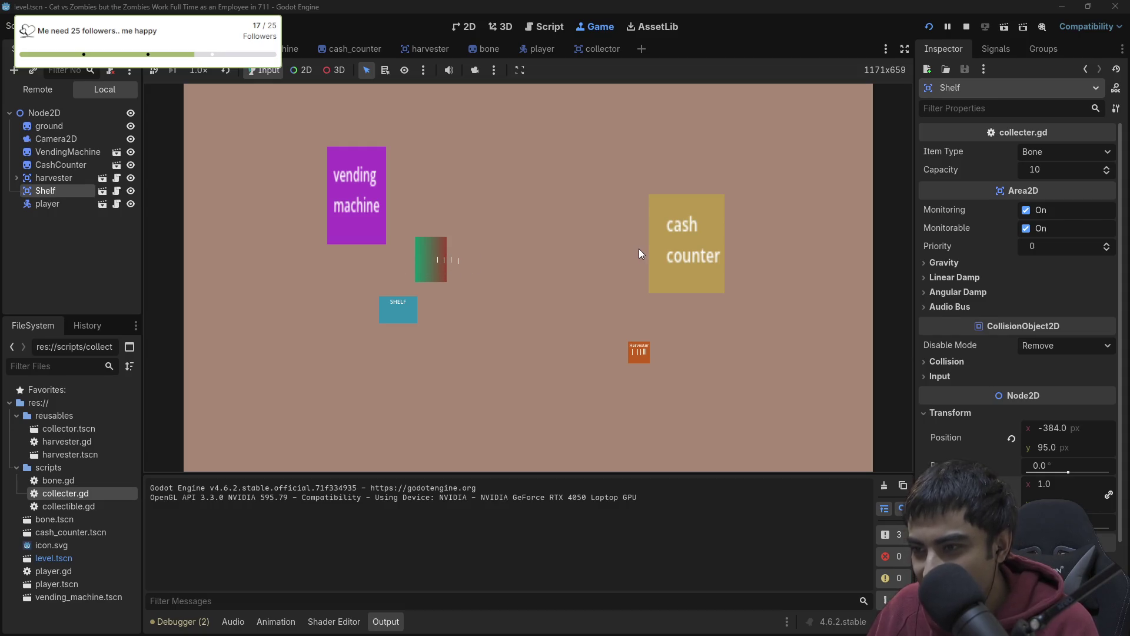
pyautogui.press('Left')
pyautogui.press('Down')
pyautogui.press('Left')
pyautogui.press('Right')
pyautogui.press('Right')
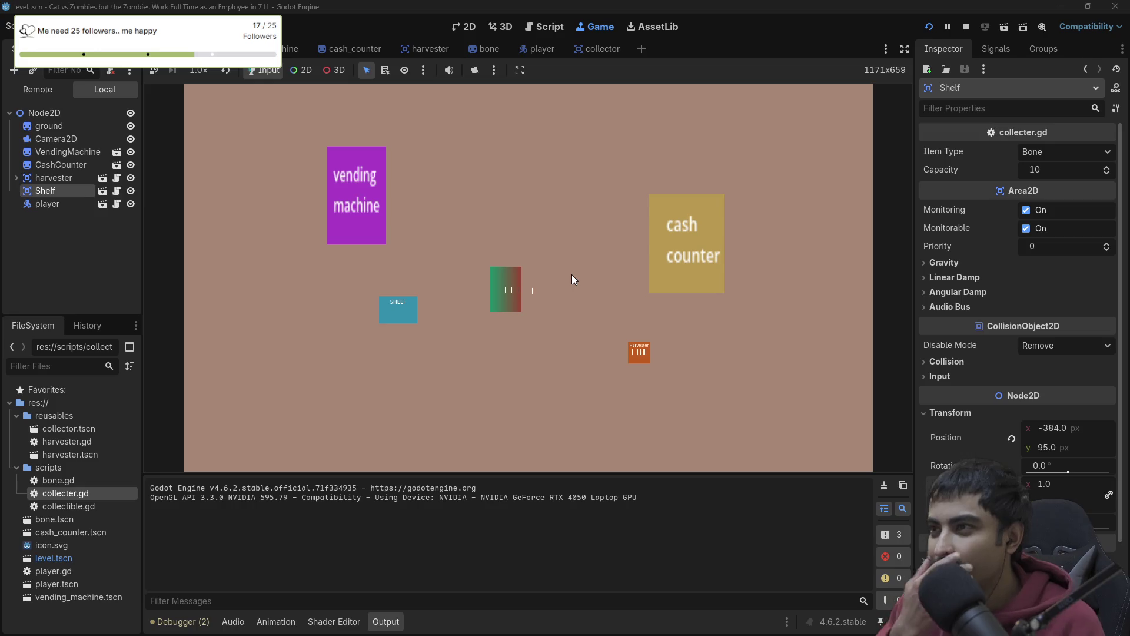
pyautogui.press('Right')
pyautogui.press('Down')
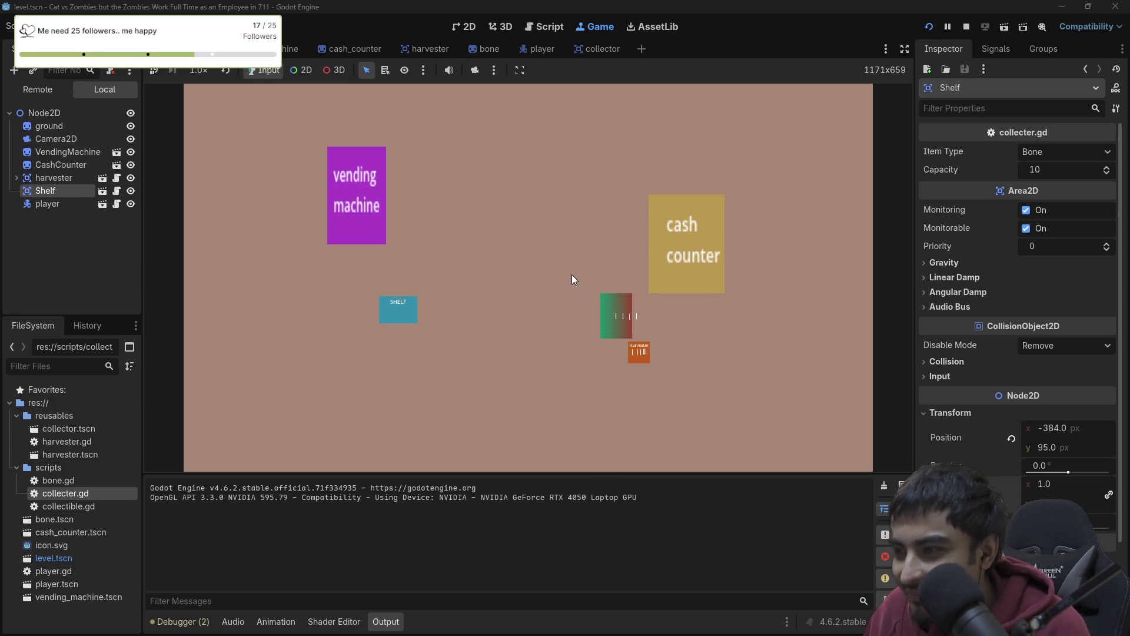
pyautogui.press('Left')
pyautogui.press('Up')
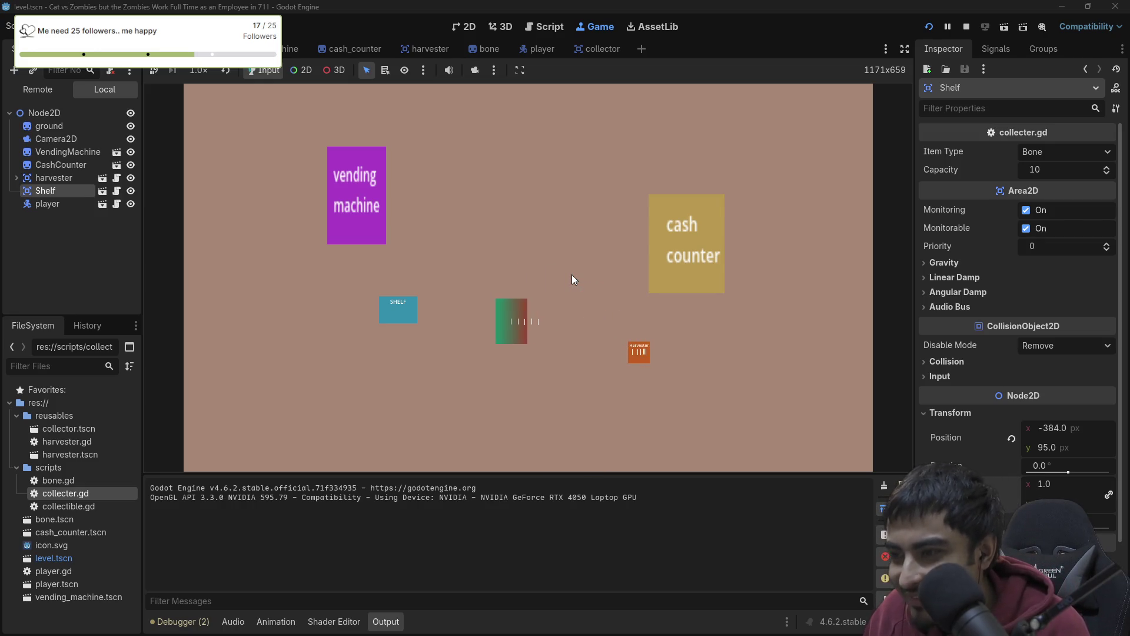
pyautogui.press('Left')
pyautogui.press('Up')
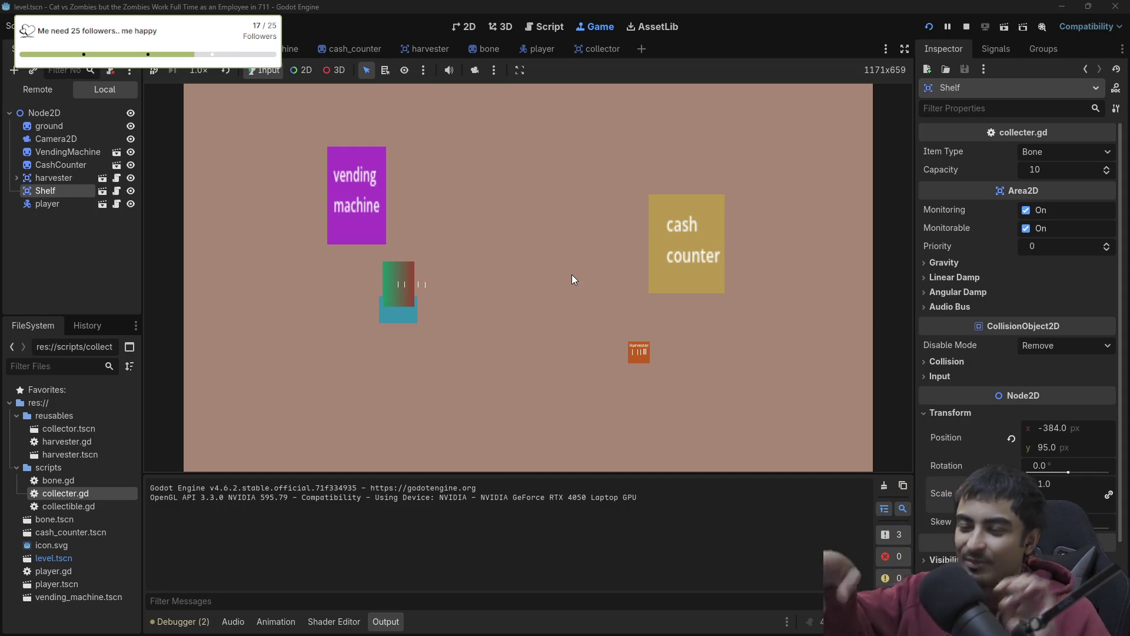
pyautogui.press('Right')
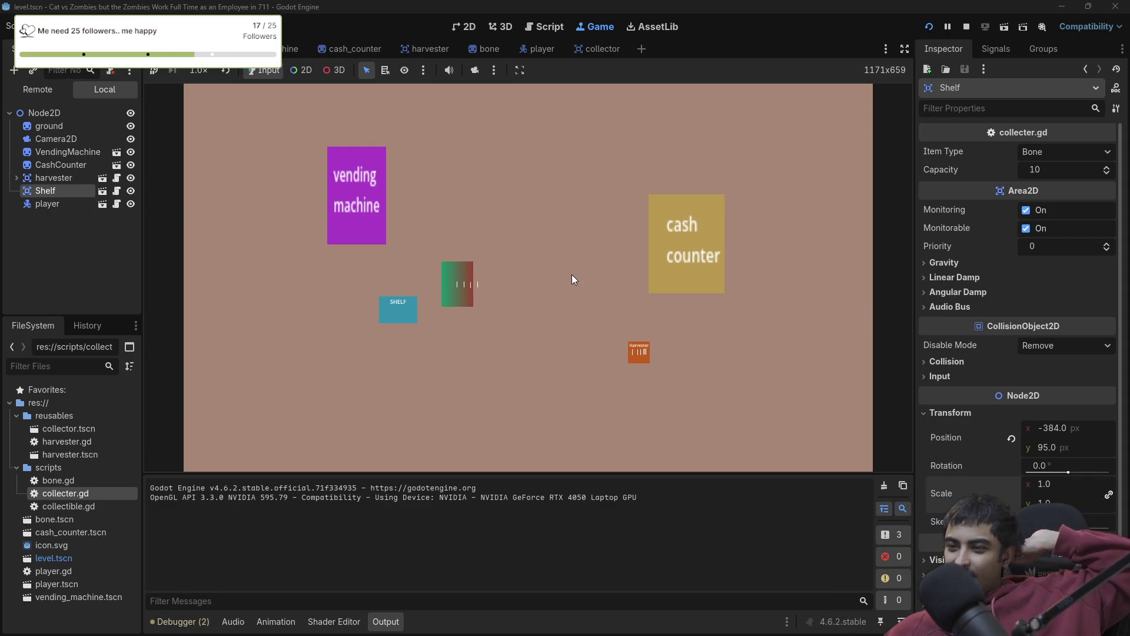
pyautogui.press('Left')
pyautogui.press('Down')
pyautogui.press('Right')
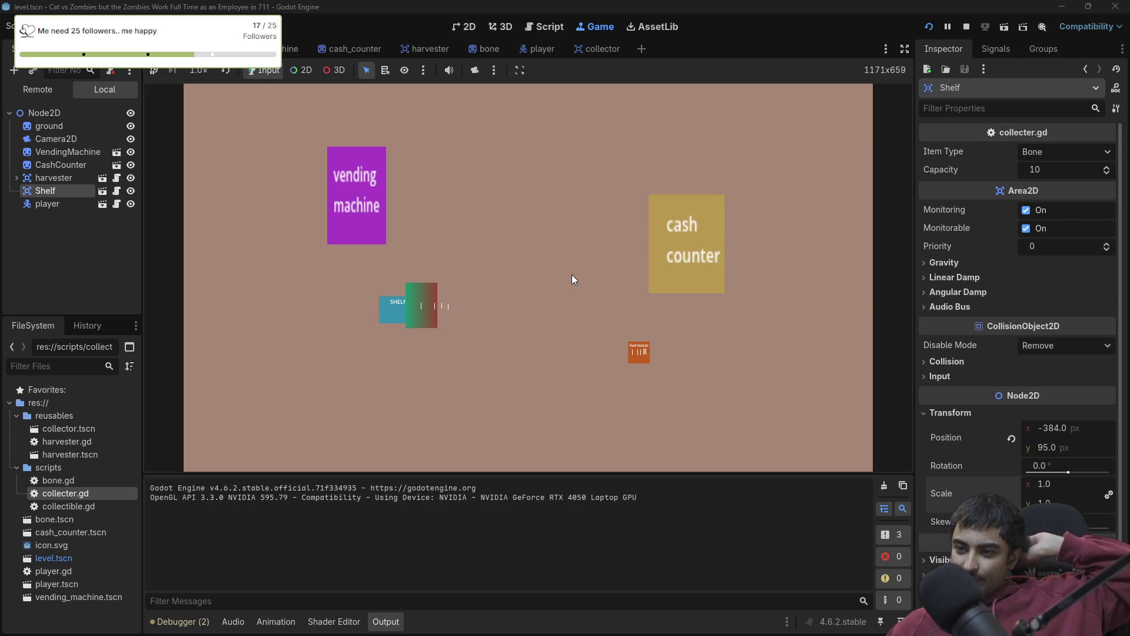
pyautogui.press('Up')
pyautogui.press('Up')
pyautogui.press('Left')
pyautogui.press('Down')
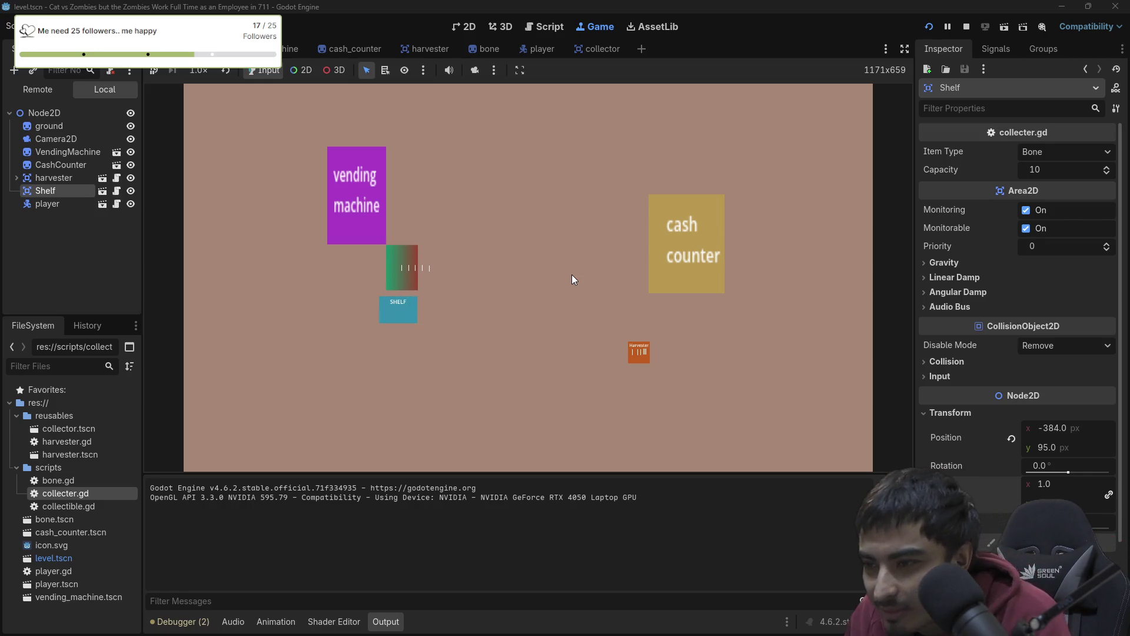
pyautogui.press('Right')
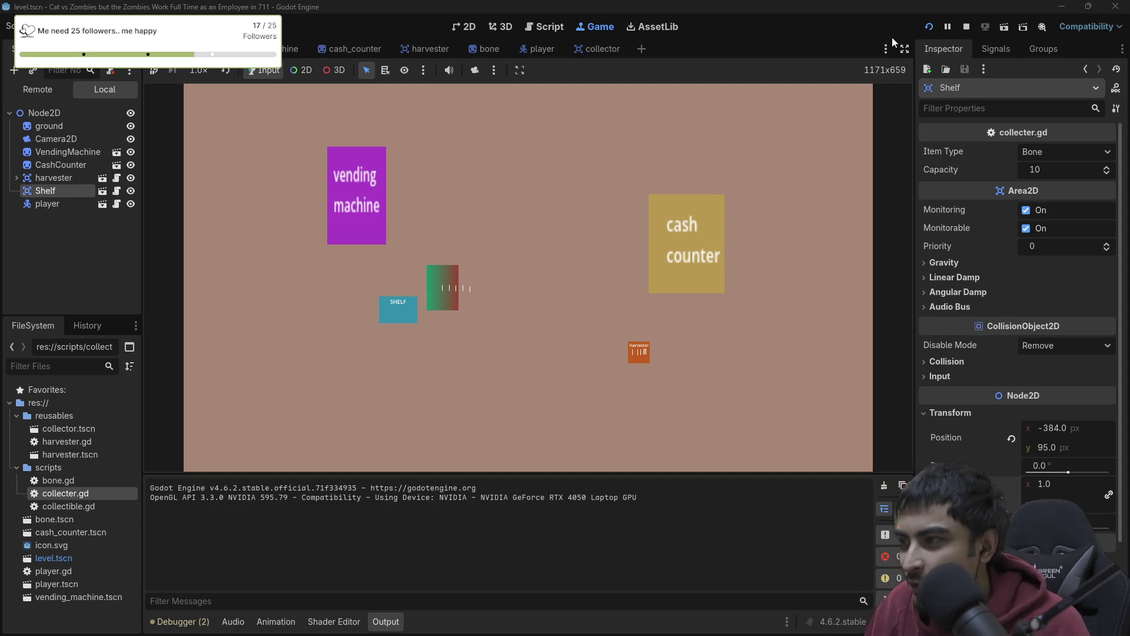
# Stop the game and scale the collector's SHELF sprite into a much bigger rectangle, checking it in the level.
pyautogui.click(962, 26)
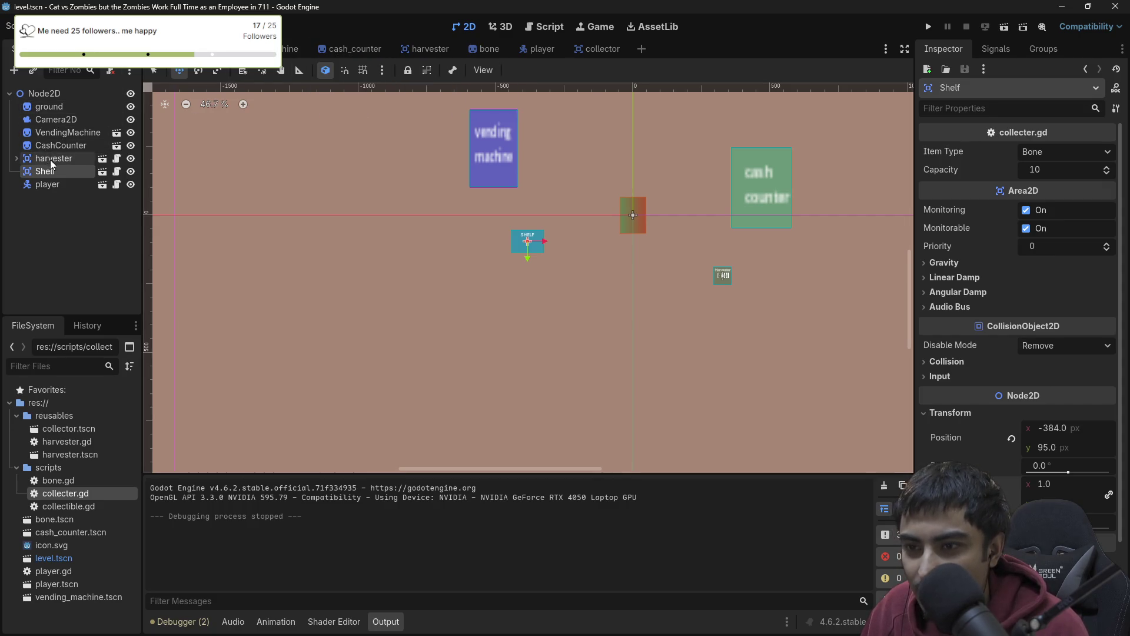
pyautogui.click(103, 172)
pyautogui.click(61, 119)
pyautogui.scroll(-7, 754, 270)
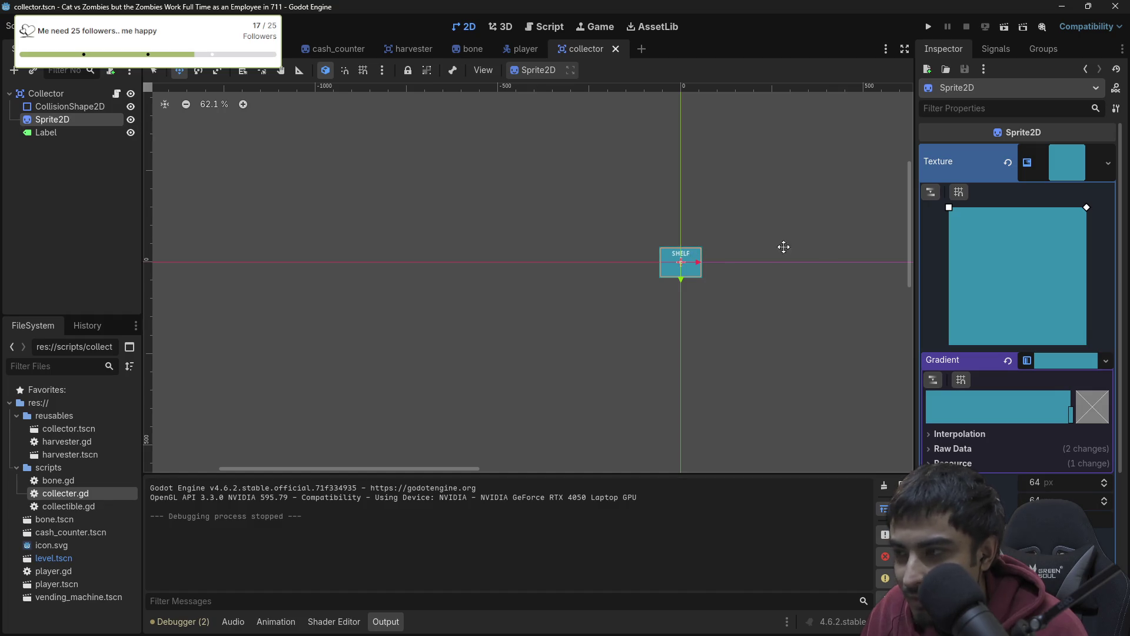
pyautogui.press('q')
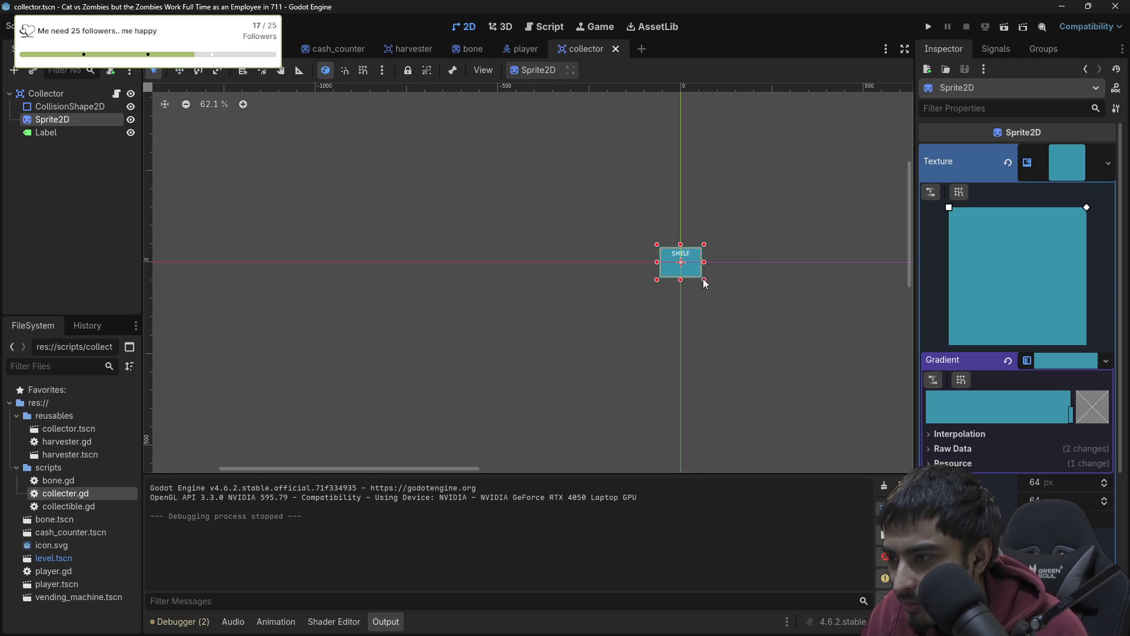
pyautogui.moveTo(704, 280); pyautogui.dragTo(780, 337)
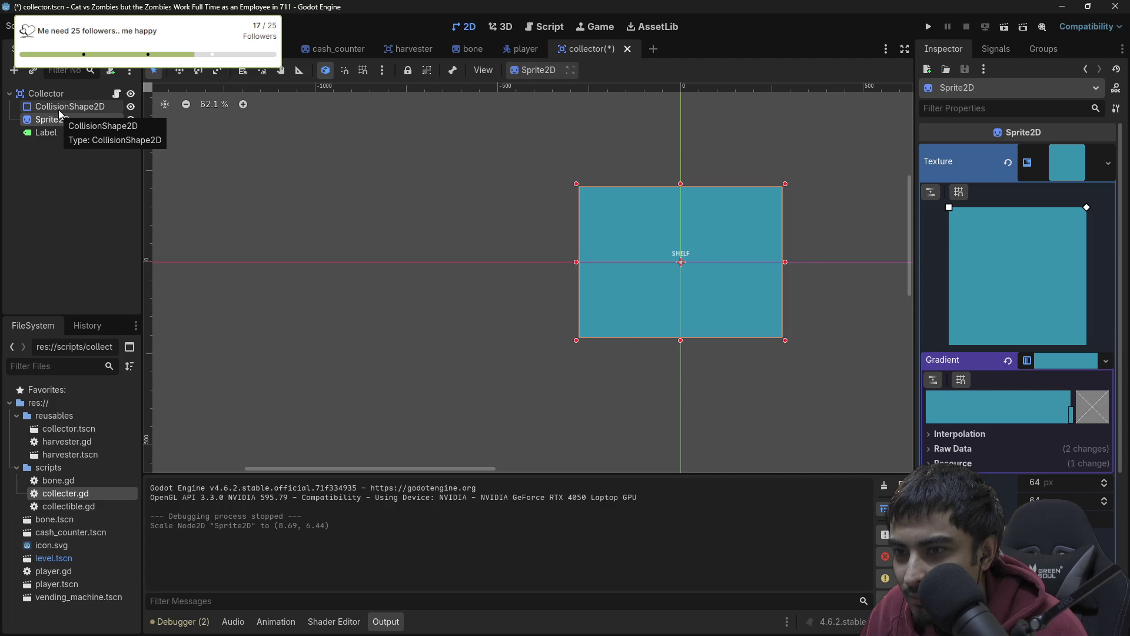
pyautogui.click(173, 49)
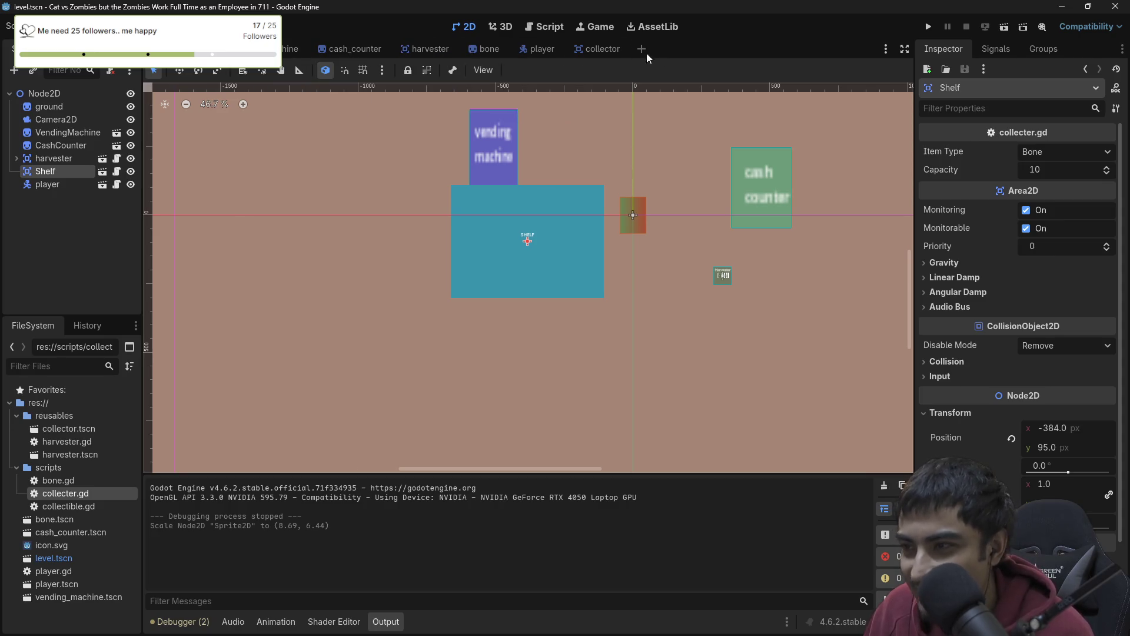
pyautogui.click(600, 48)
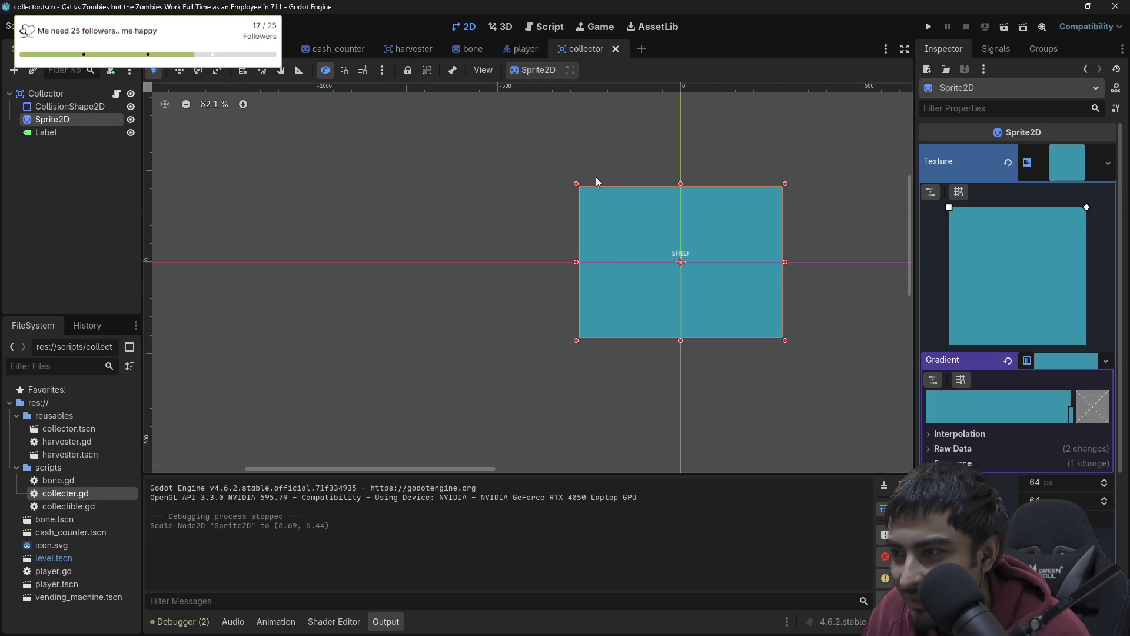
# Shrink the SHELF sprite somewhat and compare its size in the level.
pyautogui.moveTo(577, 340); pyautogui.dragTo(610, 311)
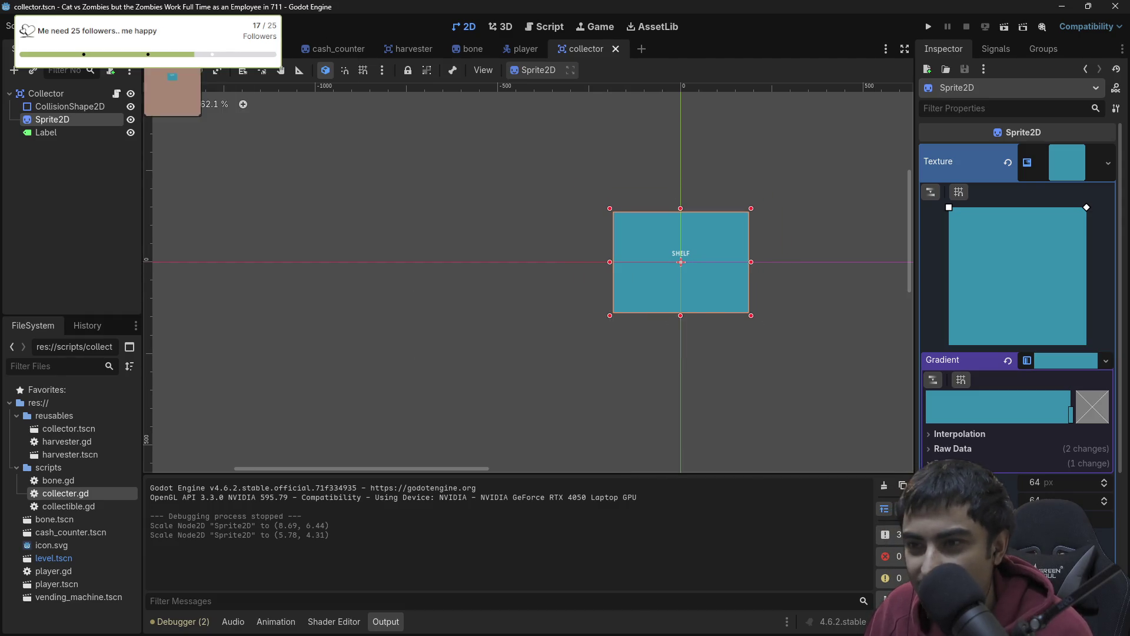
pyautogui.click(174, 48)
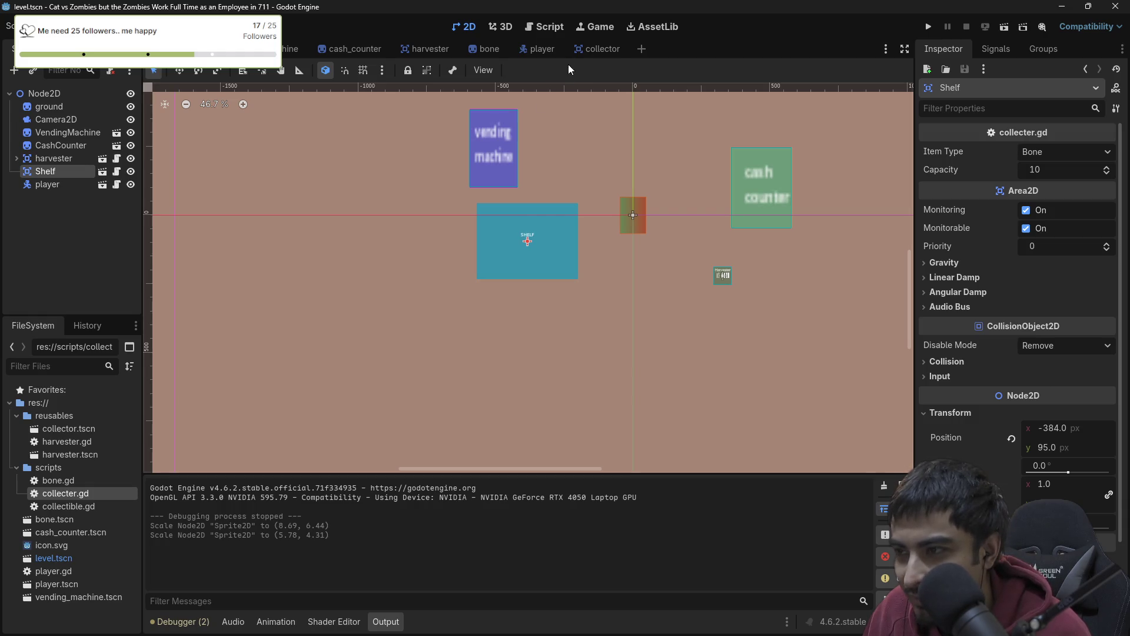
pyautogui.click(583, 54)
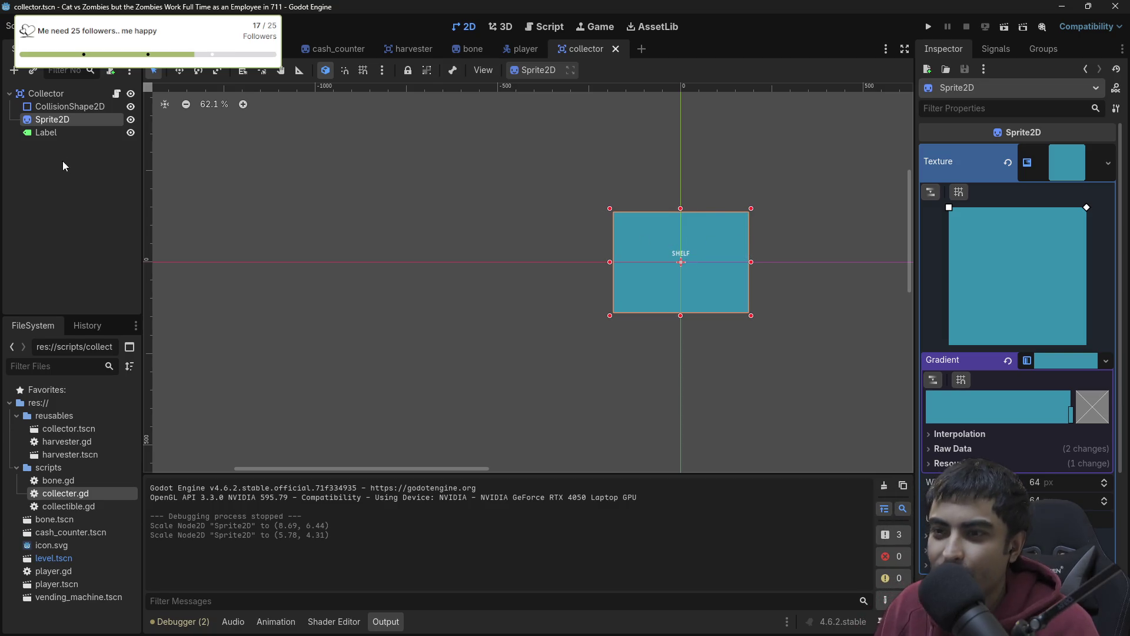
# Give the SHELF label a 66 px font size override and move it up-left.
pyautogui.click(53, 132)
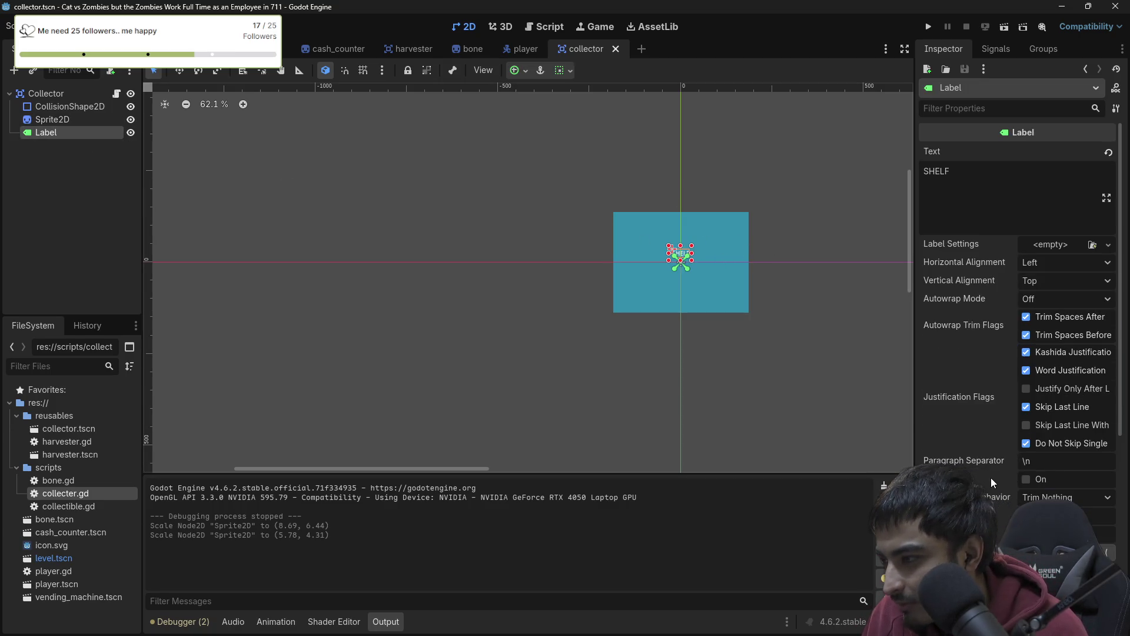
pyautogui.scroll(-5, 991, 478)
pyautogui.scroll(-2, 991, 483)
pyautogui.click(959, 422)
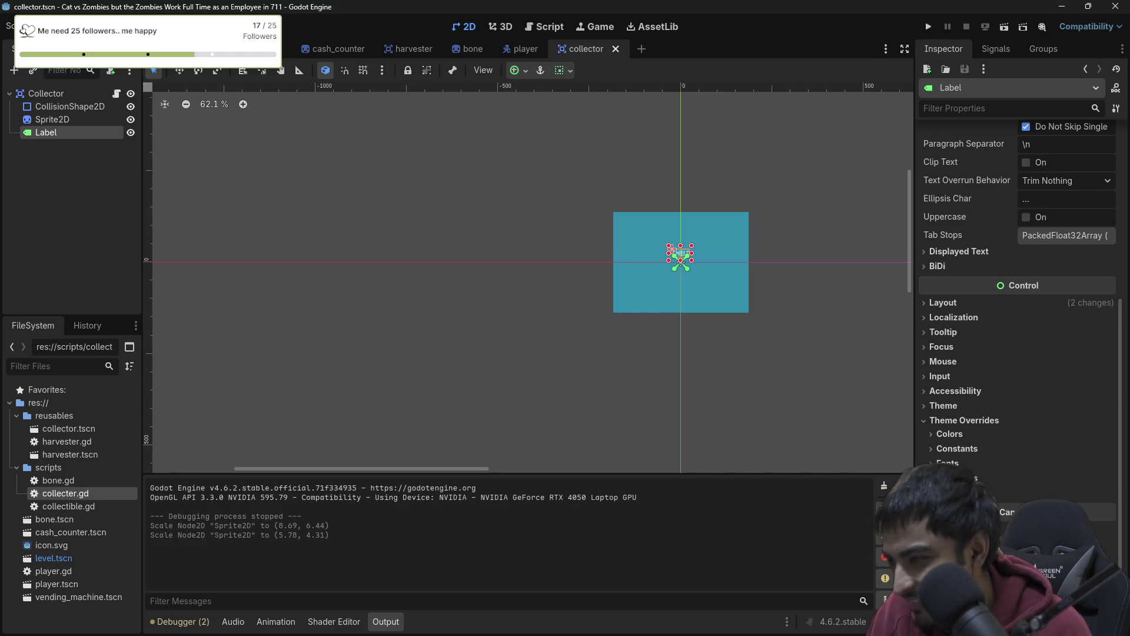
pyautogui.click(948, 462)
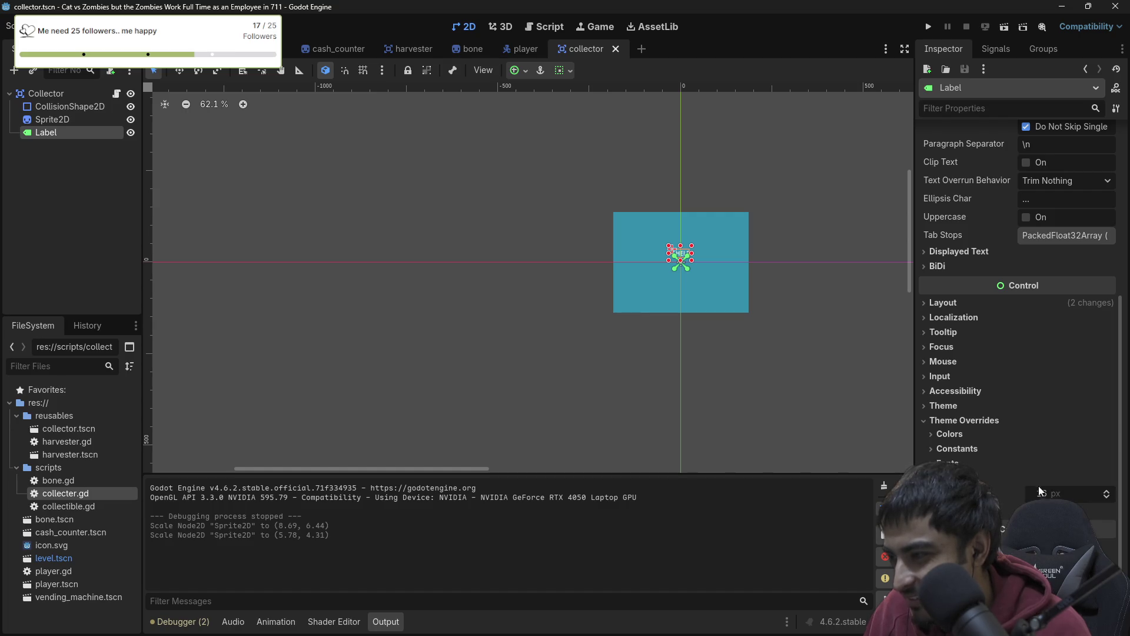
pyautogui.click(1048, 493)
pyautogui.moveTo(1042, 493); pyautogui.dragTo(1086, 492)
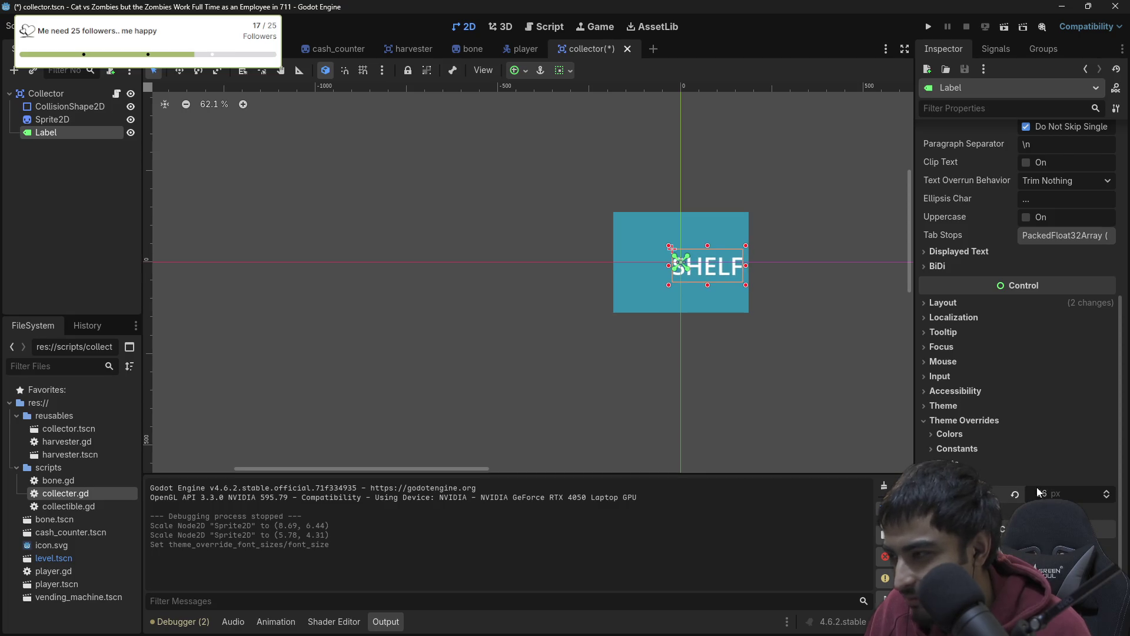
pyautogui.moveTo(706, 264); pyautogui.dragTo(679, 233)
# Save the collector scene and check the result in the level.
pyautogui.hotkey('ctrl', 's')
pyautogui.click(177, 49)
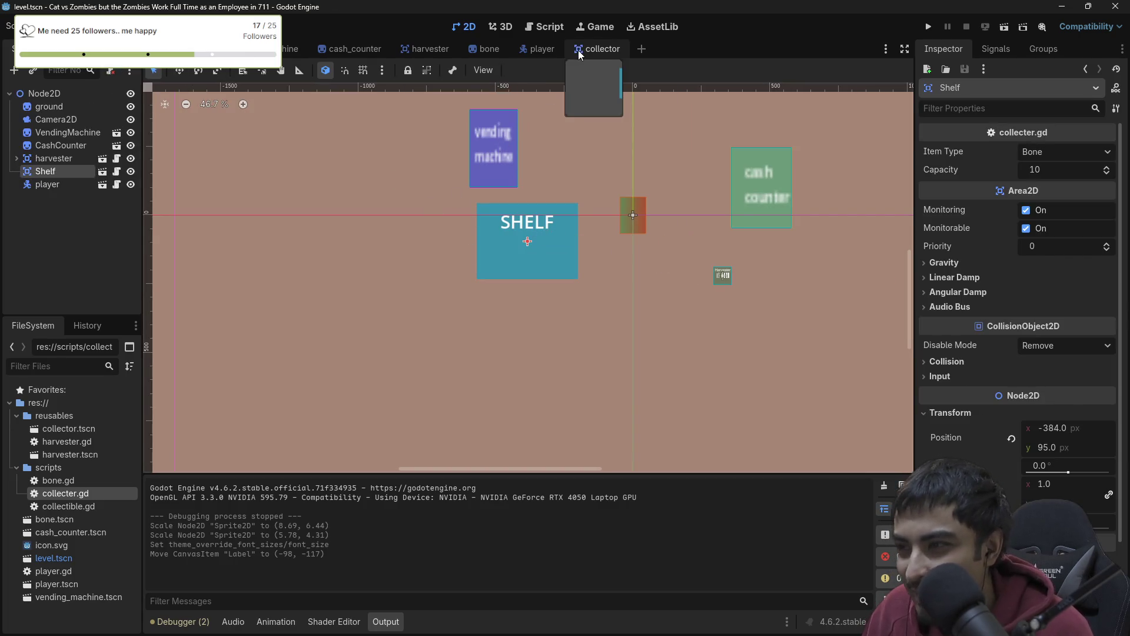
pyautogui.click(425, 51)
# Stretch the harvester's sprite into a wide rectangle and save the harvester scene.
pyautogui.click(44, 94)
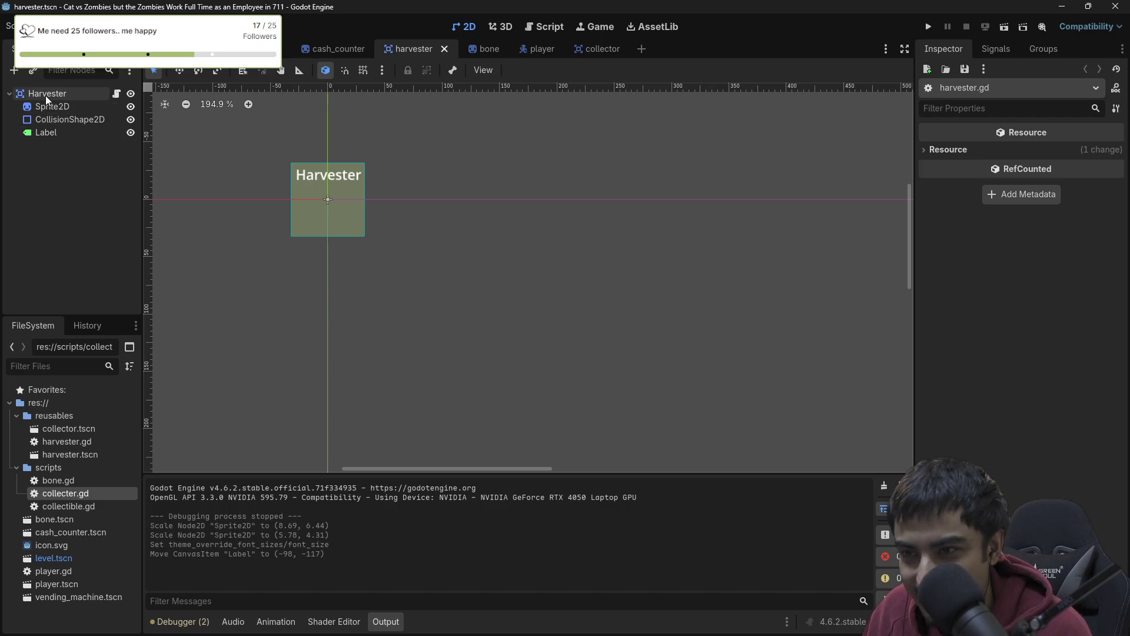
pyautogui.click(53, 106)
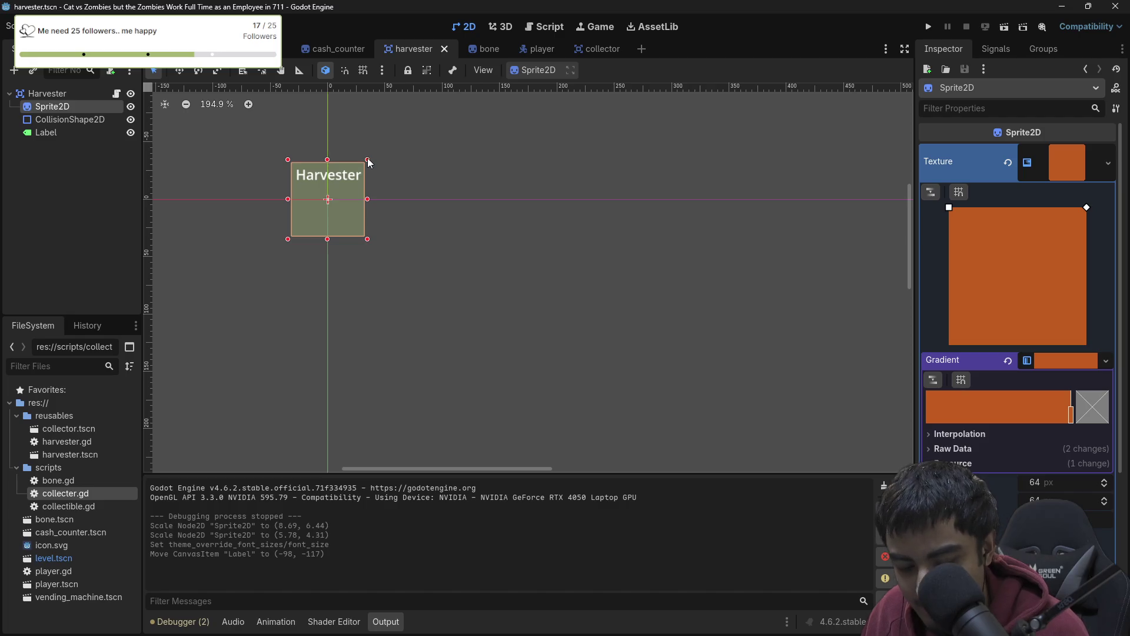
pyautogui.moveTo(367, 159); pyautogui.dragTo(395, 155)
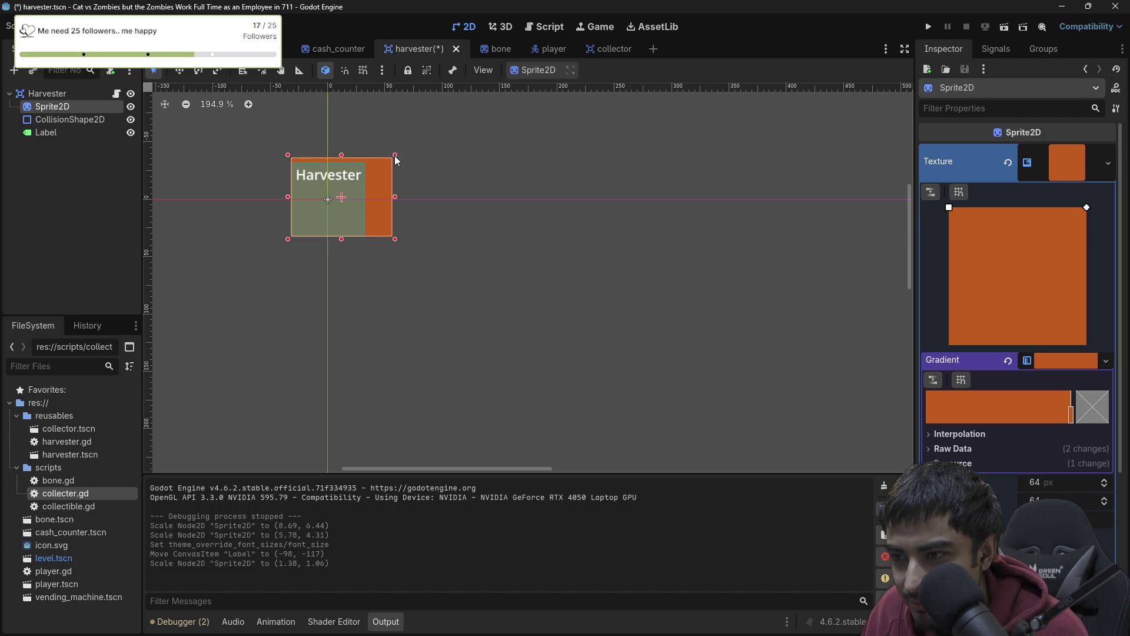
pyautogui.hotkey('ctrl', 'z')
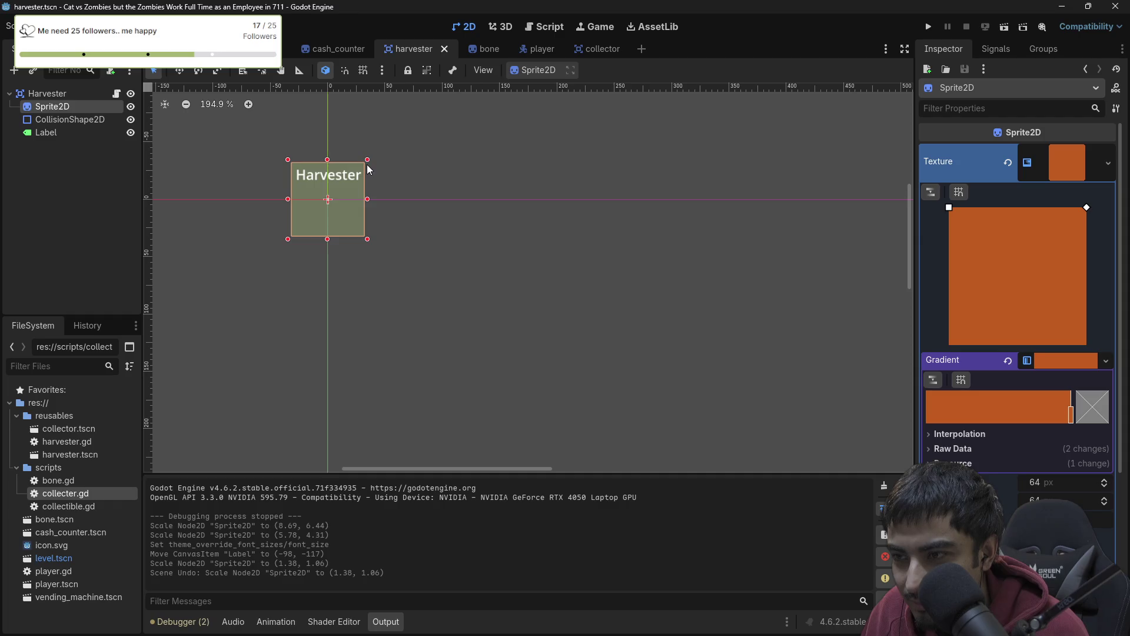
pyautogui.moveTo(366, 159)
pyautogui.mouseDown()
pyautogui.moveTo(494, 152)
pyautogui.moveTo(493, 130)
pyautogui.moveTo(483, 142)
pyautogui.mouseUp()
pyautogui.hotkey('ctrl', 's')
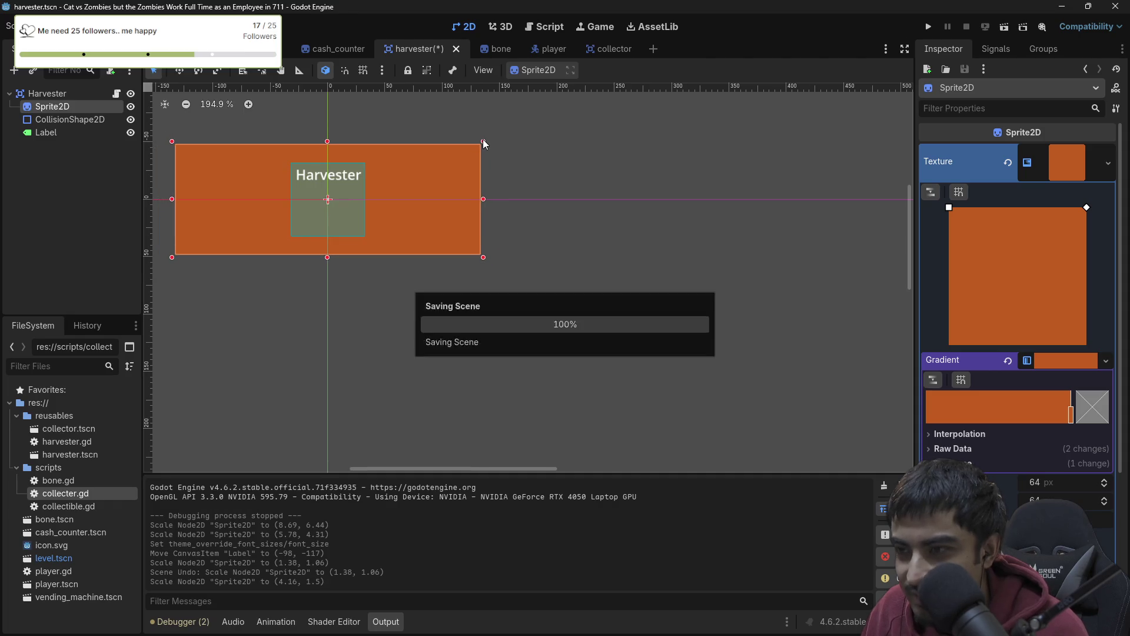
# After checking it in the level, enlarge the harvester sprite further up and right, and save.
pyautogui.click(171, 49)
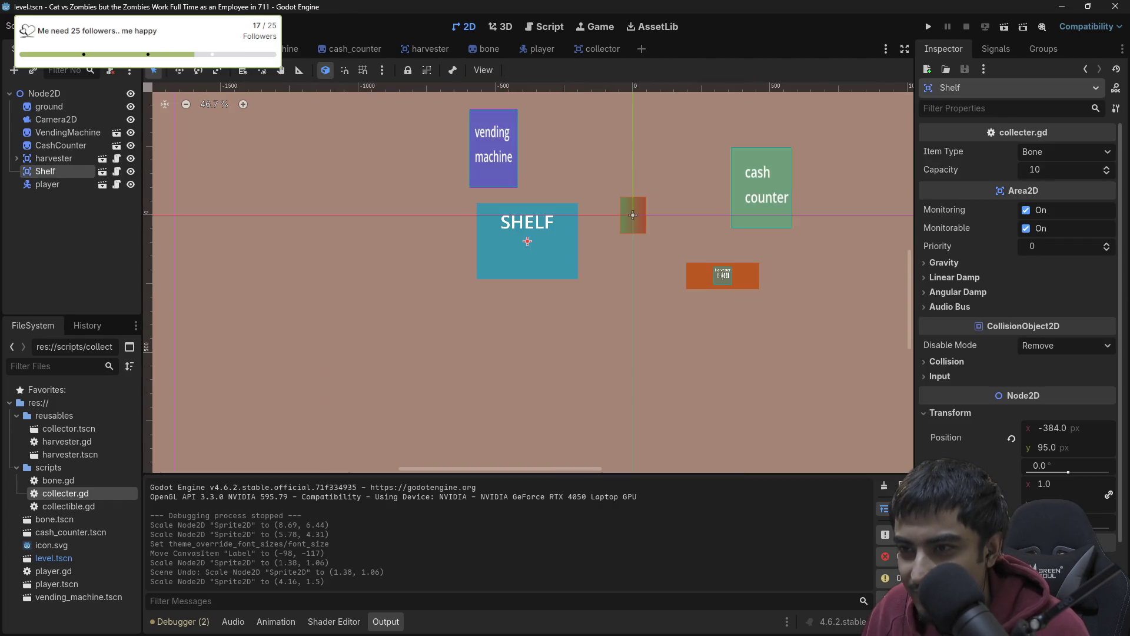
pyautogui.click(436, 49)
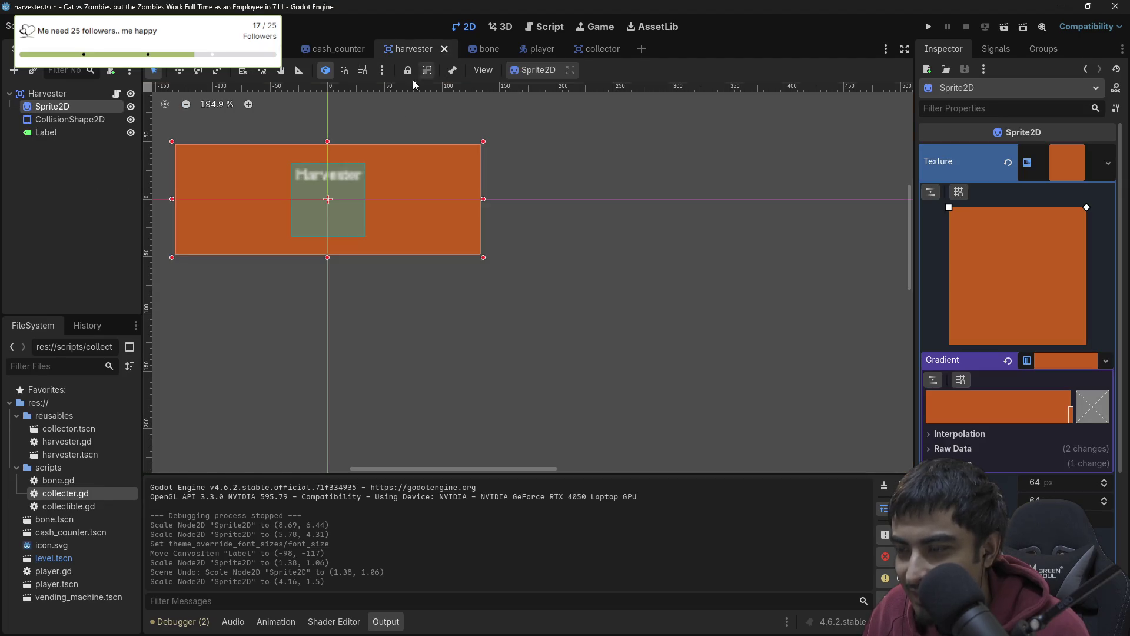
pyautogui.moveTo(483, 141); pyautogui.dragTo(514, 95)
pyautogui.hotkey('ctrl', 's')
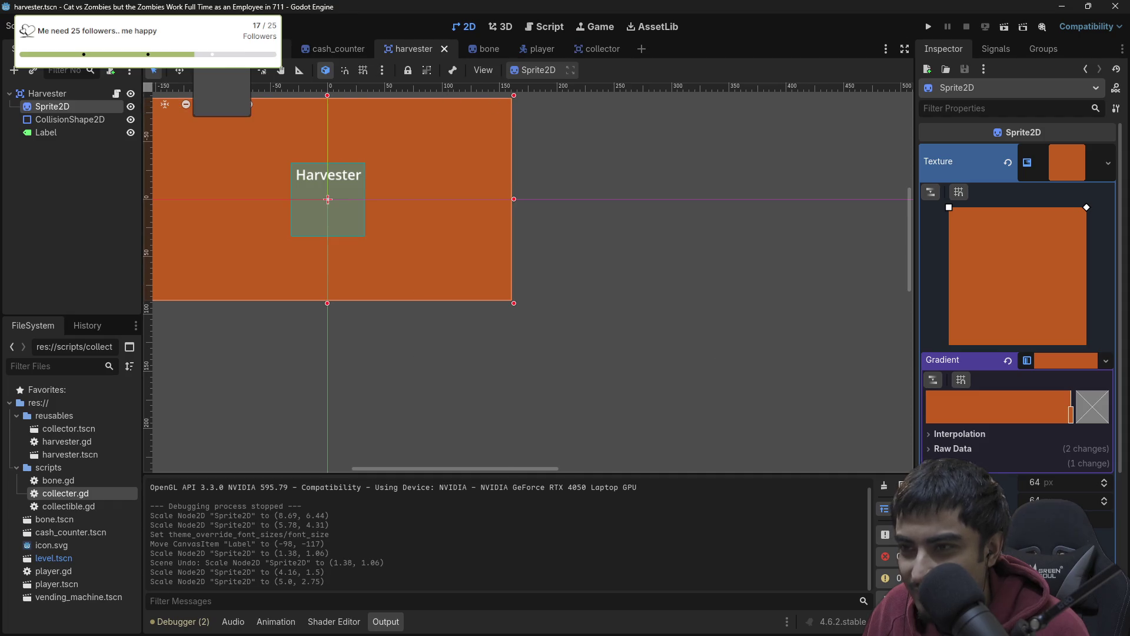
# Enlarge the harvester's orange block slightly more, to about 5.94 × 3.44 scale.
pyautogui.click(170, 48)
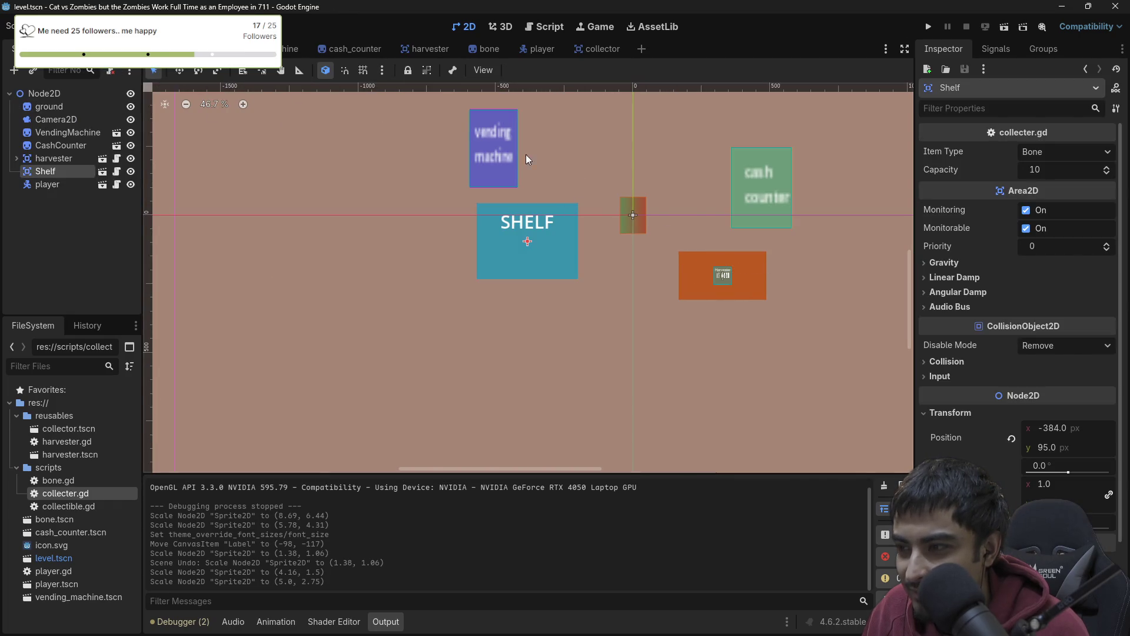
pyautogui.click(421, 49)
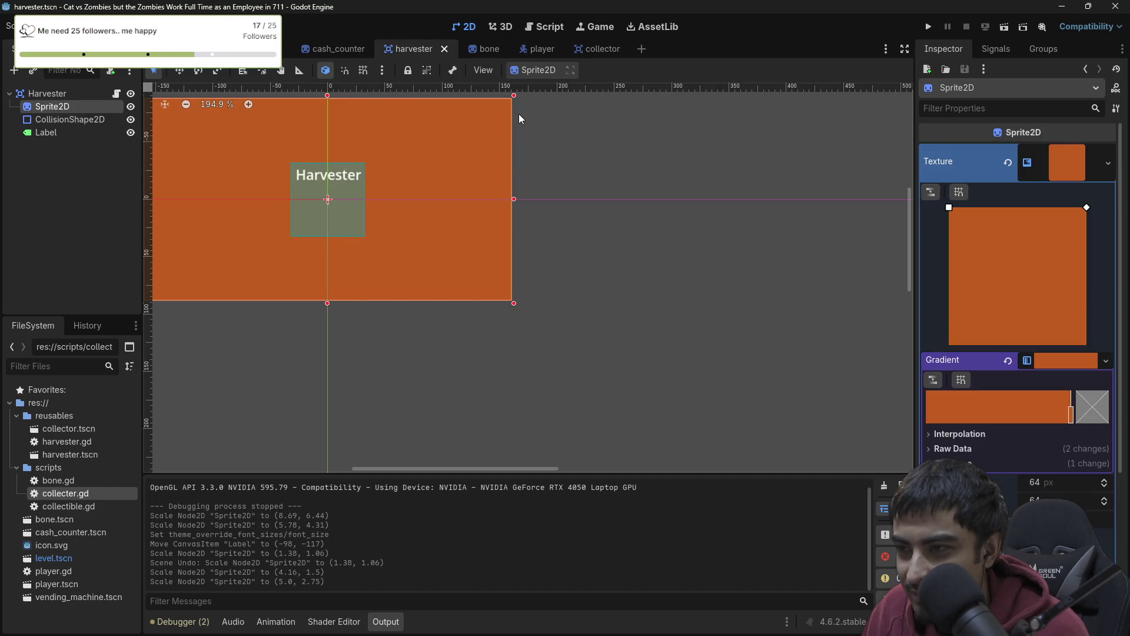
pyautogui.scroll(-3, 513, 170)
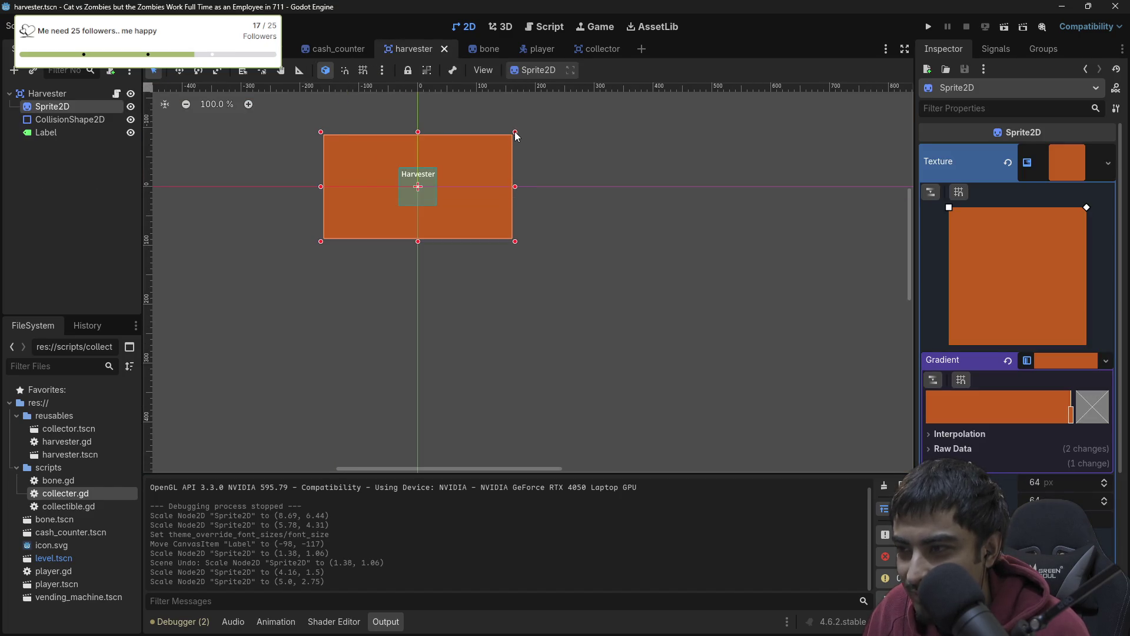
pyautogui.moveTo(514, 131); pyautogui.dragTo(532, 119)
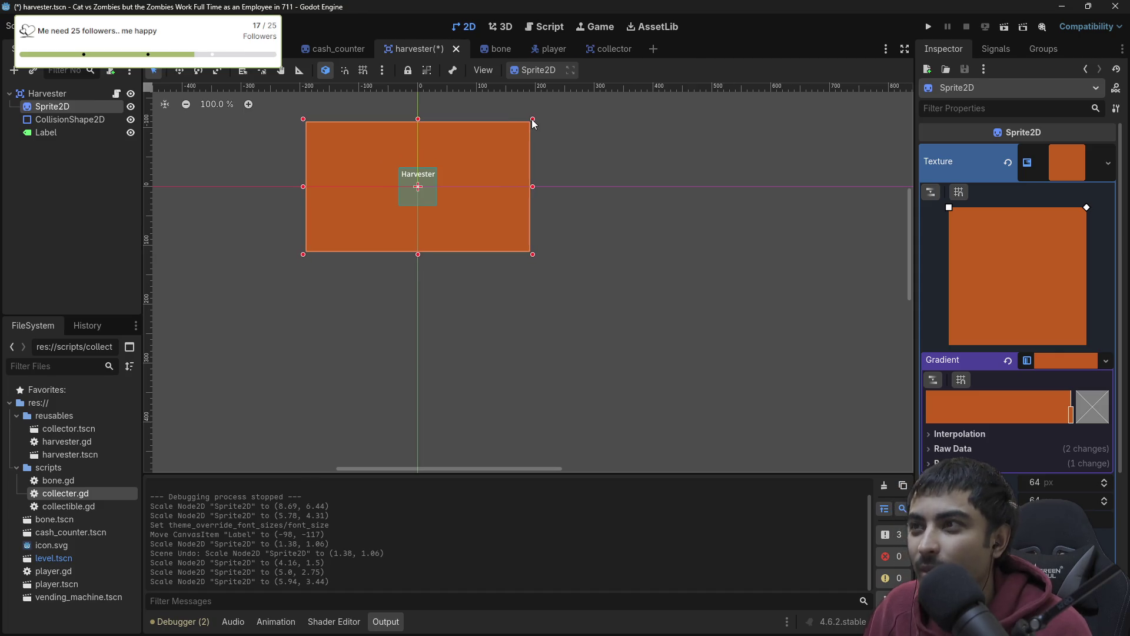
pyautogui.click(70, 119)
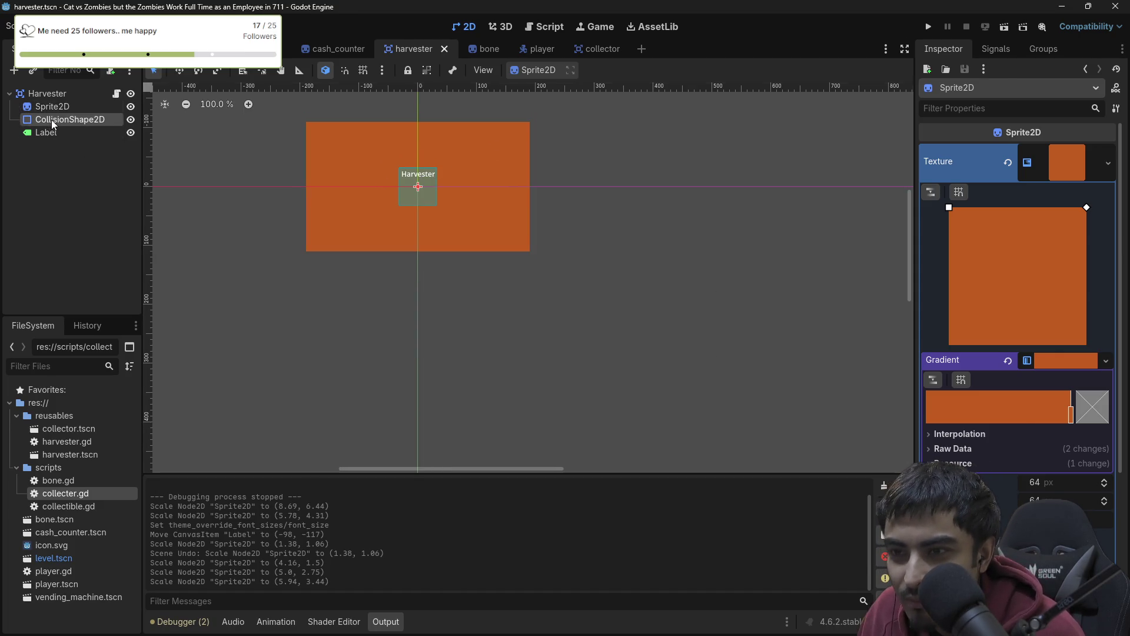
# Stretch the harvester's collision shape to 380×220 and enlarge its label to 30 px near the top.
pyautogui.moveTo(481, 150); pyautogui.dragTo(531, 124)
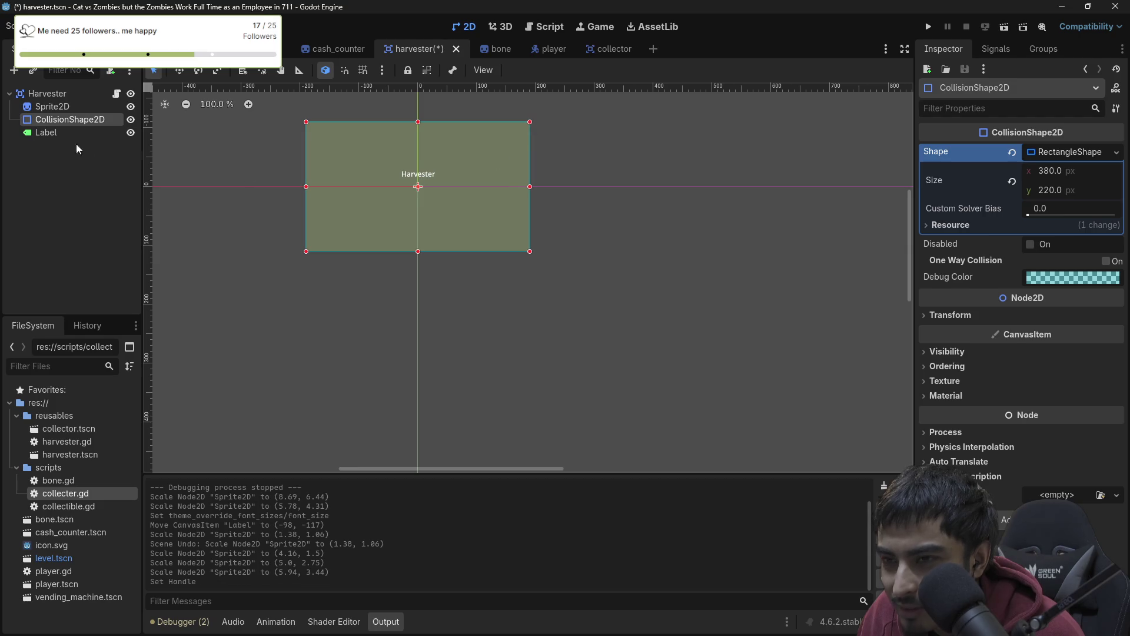
pyautogui.click(58, 133)
pyautogui.moveTo(438, 175); pyautogui.dragTo(431, 143)
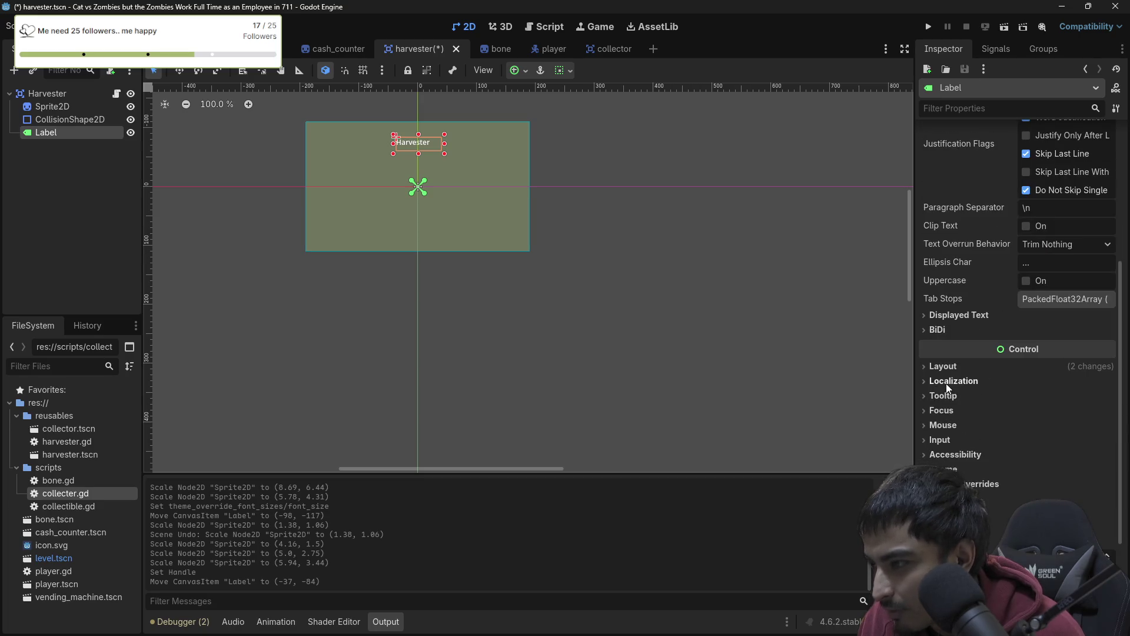
pyautogui.scroll(-3, 948, 389)
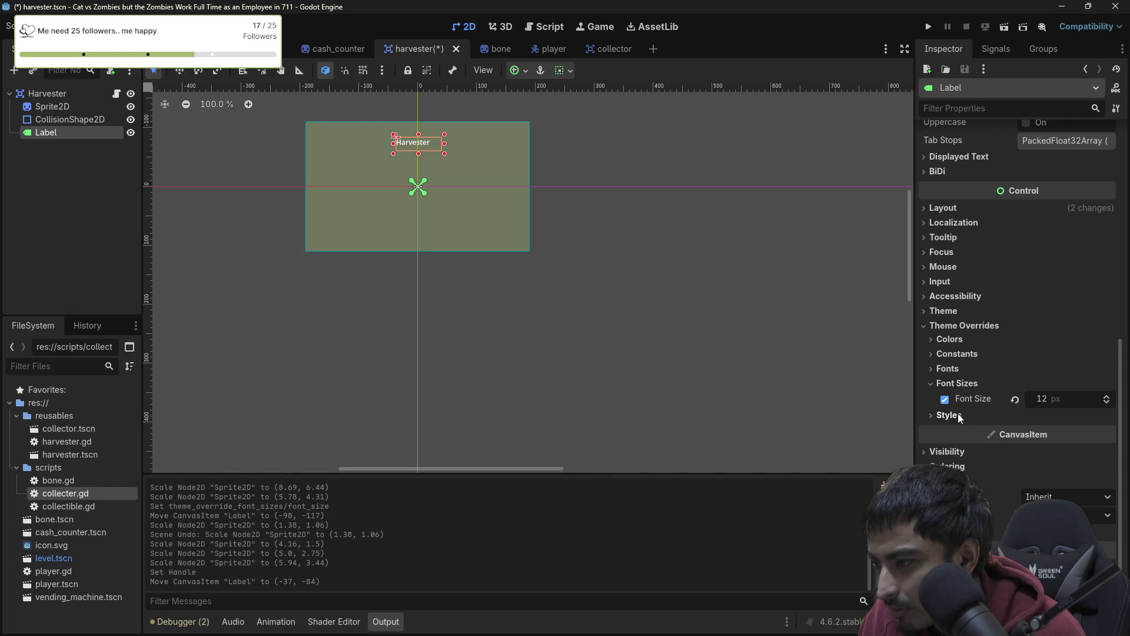
pyautogui.moveTo(1054, 403); pyautogui.dragTo(1089, 403)
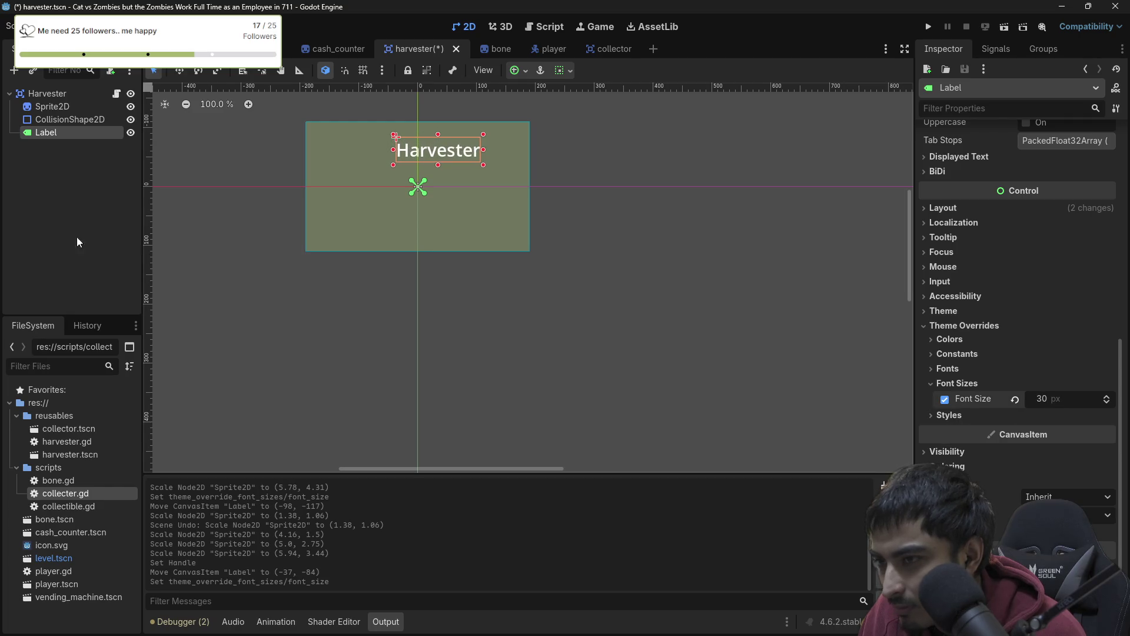
pyautogui.moveTo(404, 152); pyautogui.dragTo(383, 136)
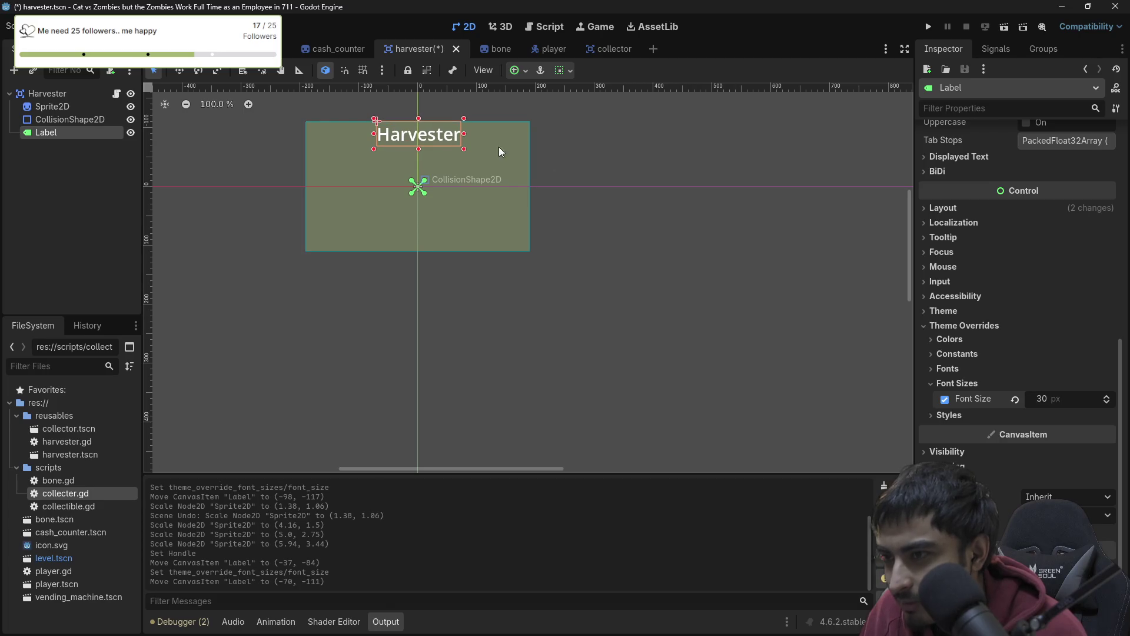
pyautogui.click(649, 157)
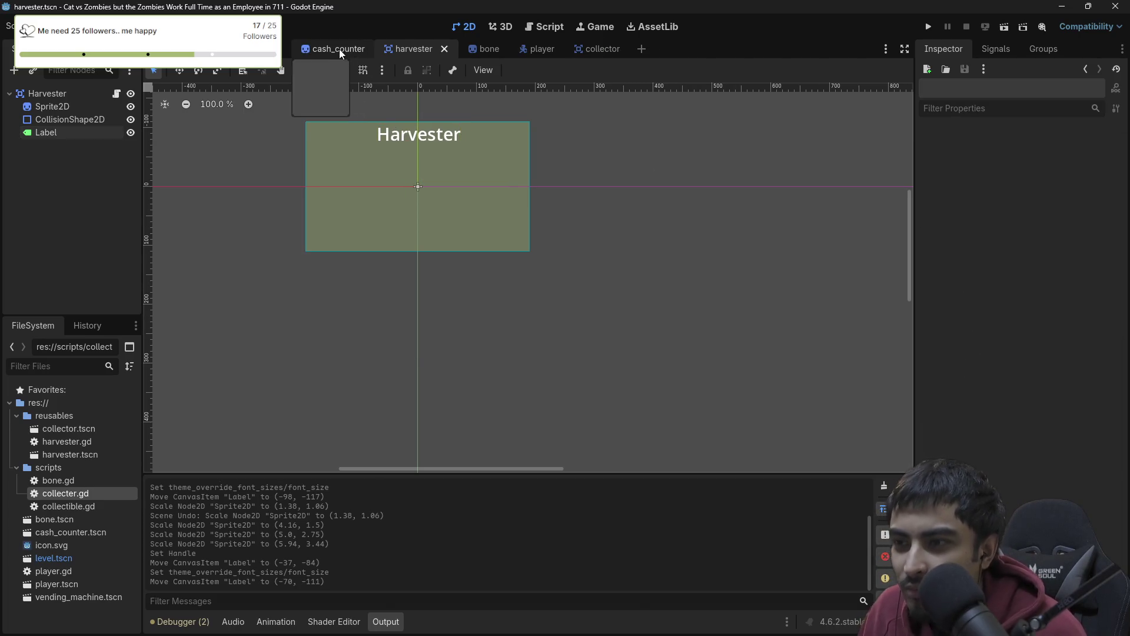
# Enlarge the shelf's collision shape to cover the whole shelf and save collector.tscn.
pyautogui.click(339, 48)
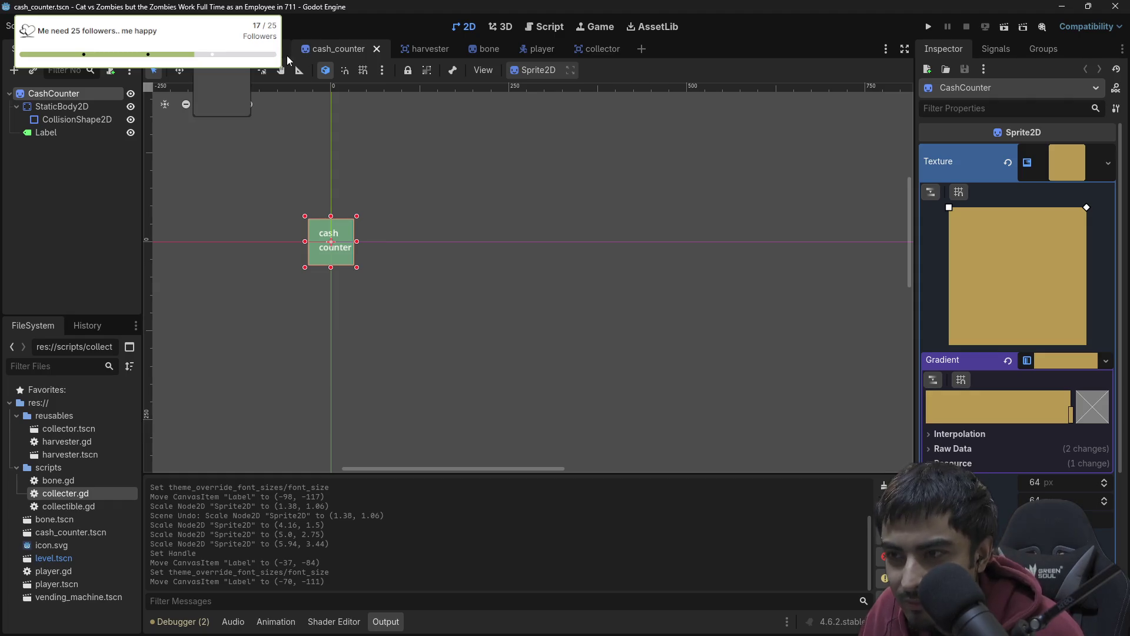
pyautogui.click(601, 49)
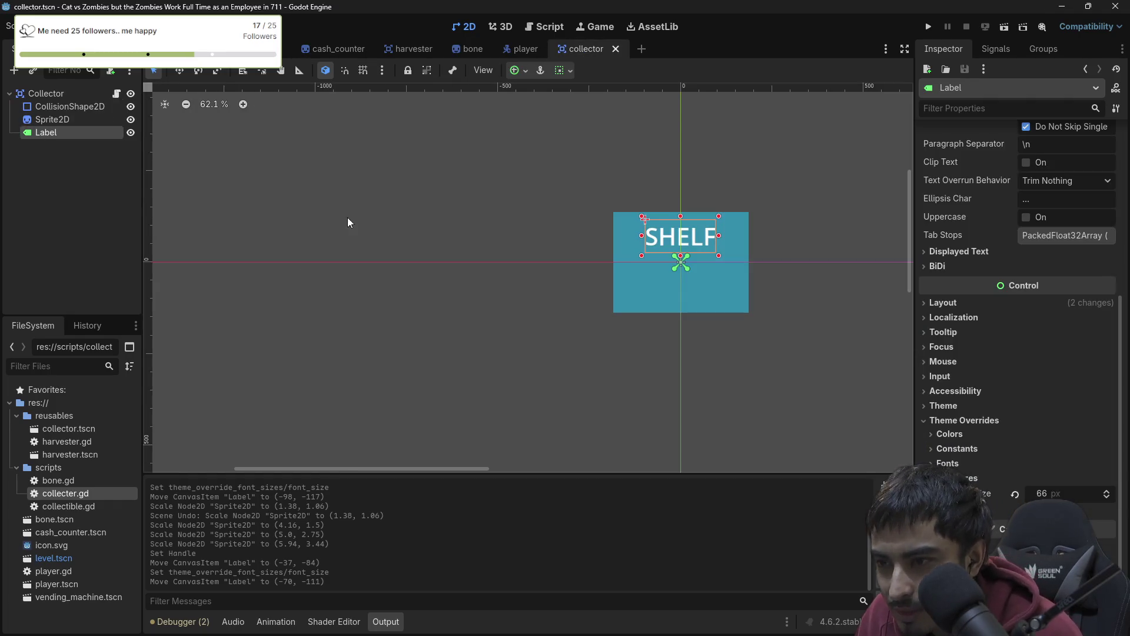
pyautogui.click(690, 288)
pyautogui.click(73, 106)
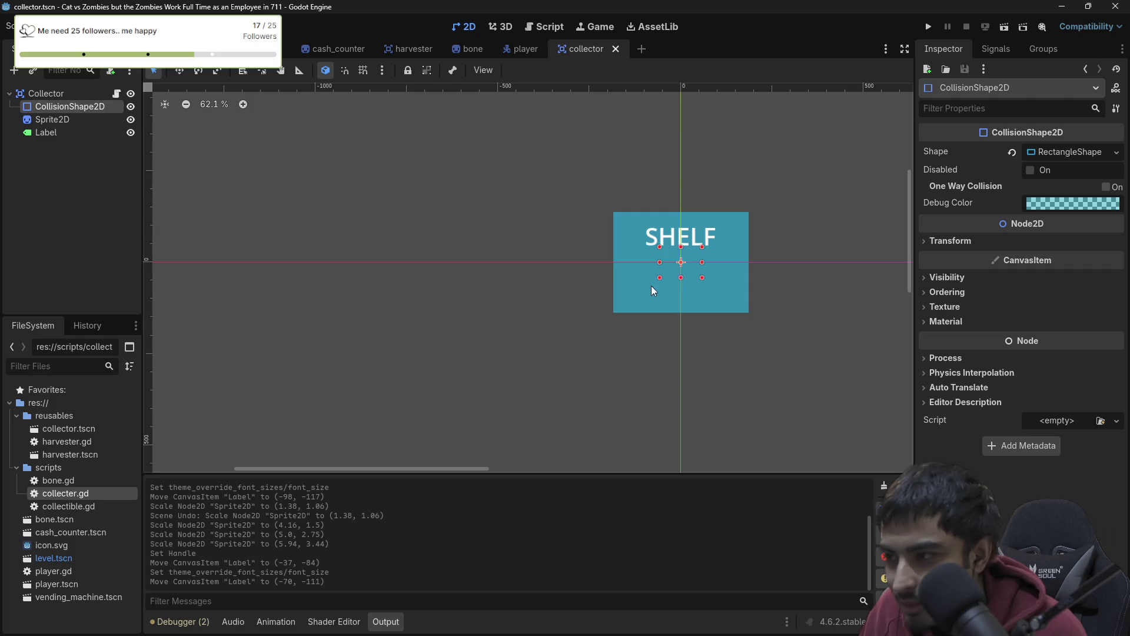
pyautogui.moveTo(702, 247); pyautogui.dragTo(750, 212)
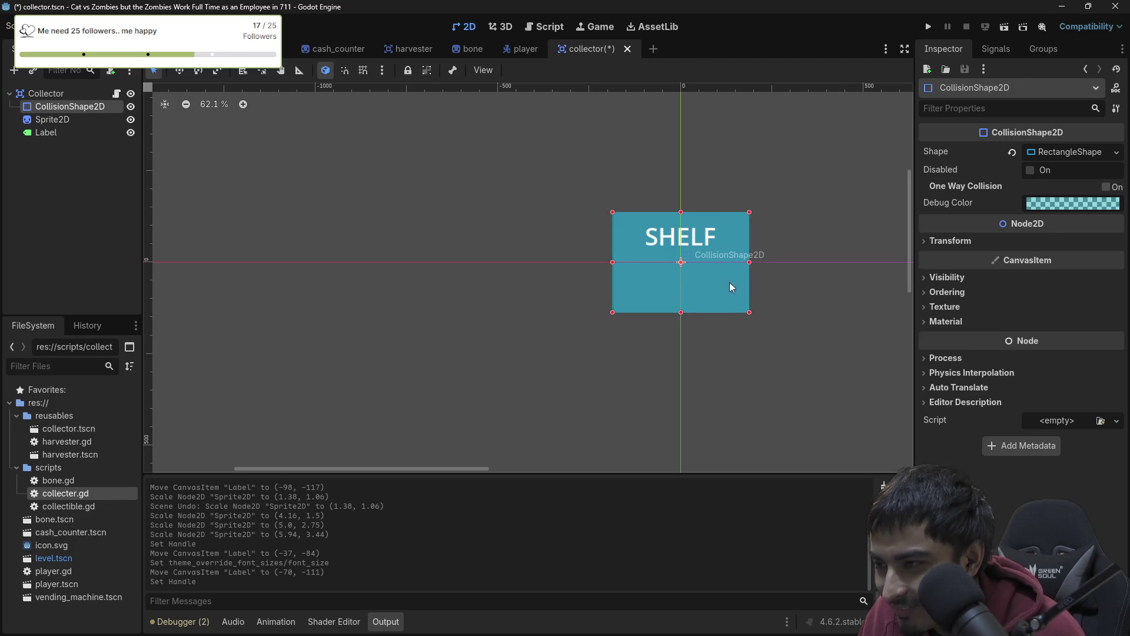
pyautogui.press('3')
pyautogui.press('1')
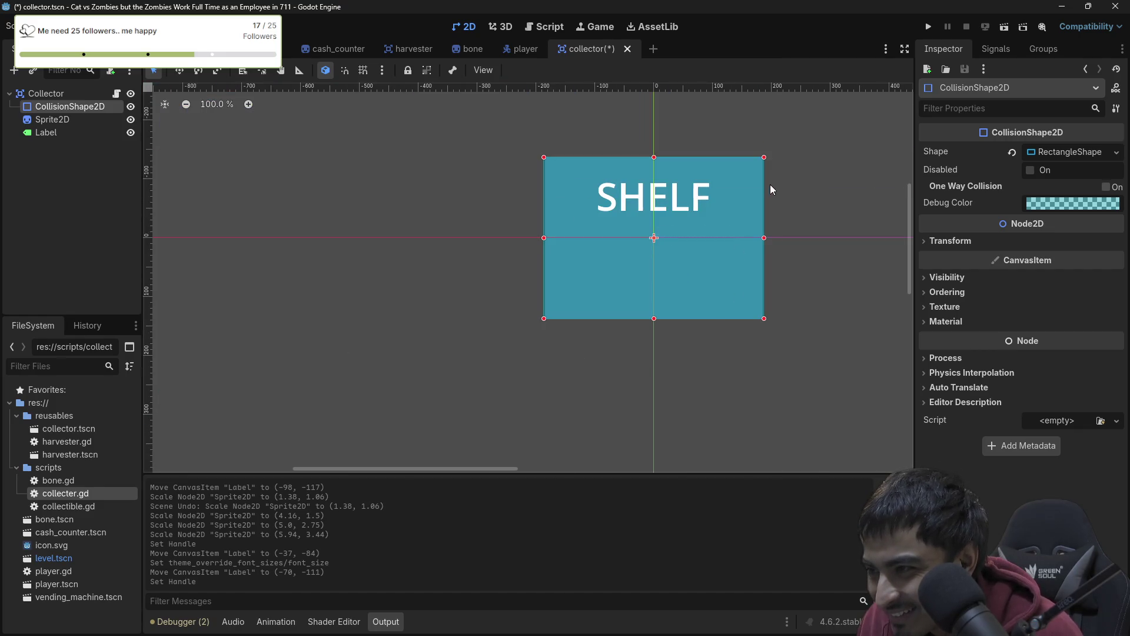
pyautogui.hotkey('ctrl', 's')
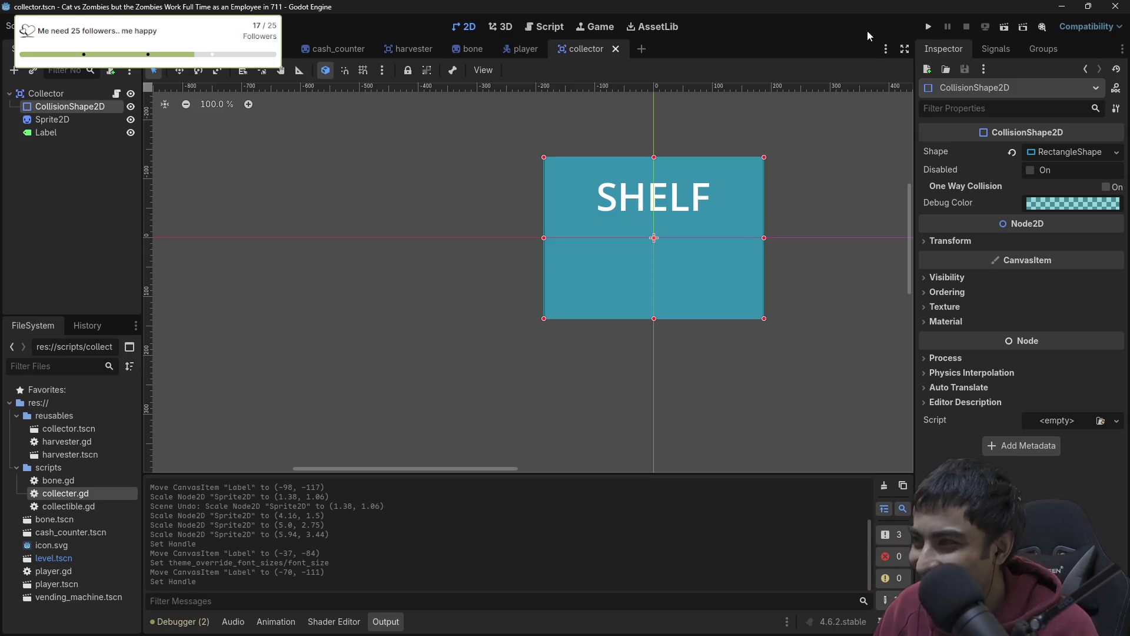
# Test-run the level, then select the Bone sprite in the bone scene.
pyautogui.click(223, 49)
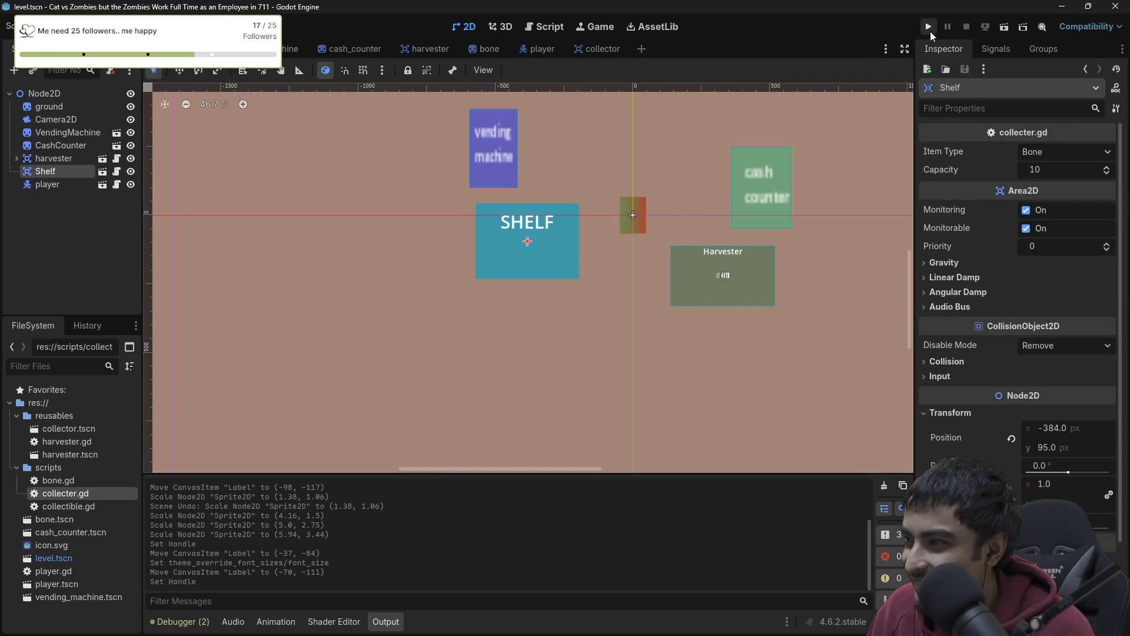
pyautogui.click(930, 31)
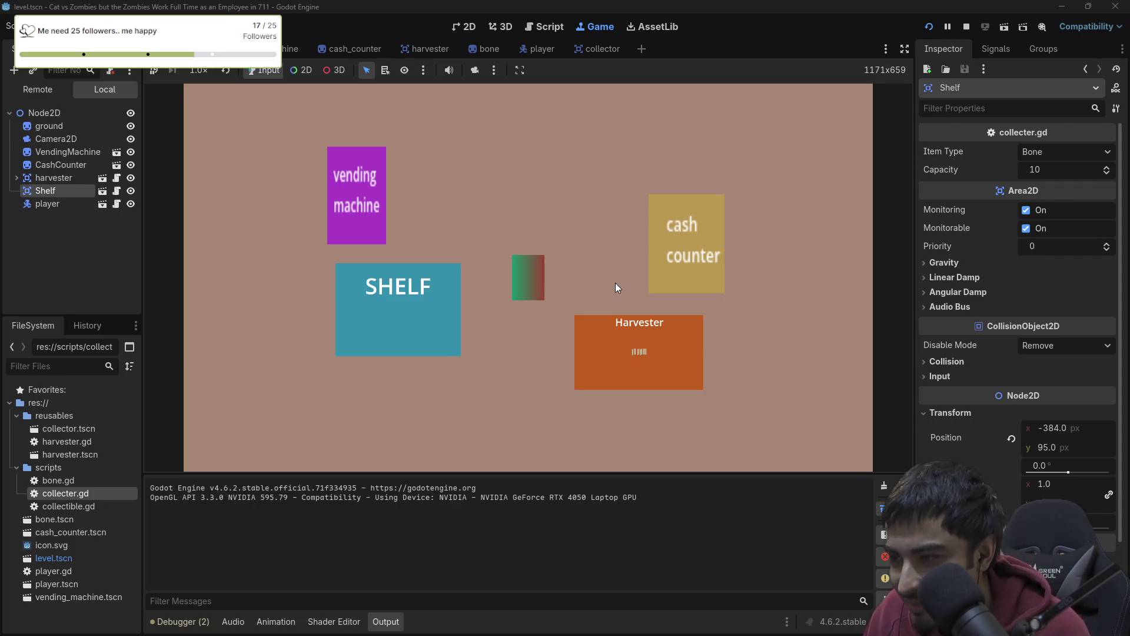
pyautogui.click(963, 27)
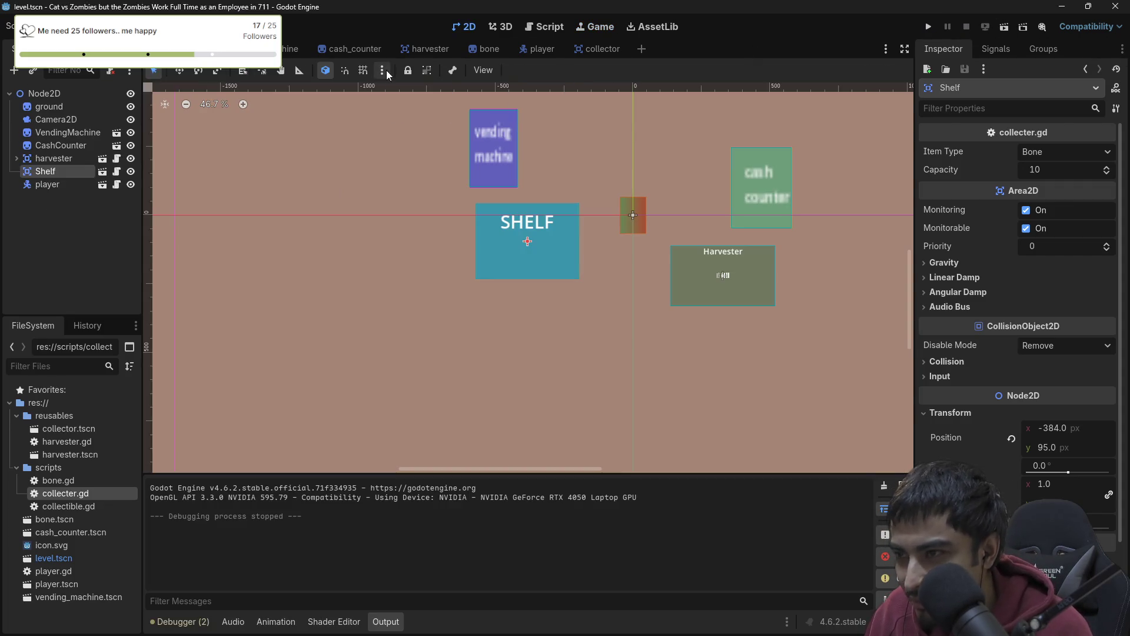
pyautogui.click(472, 46)
pyautogui.click(40, 92)
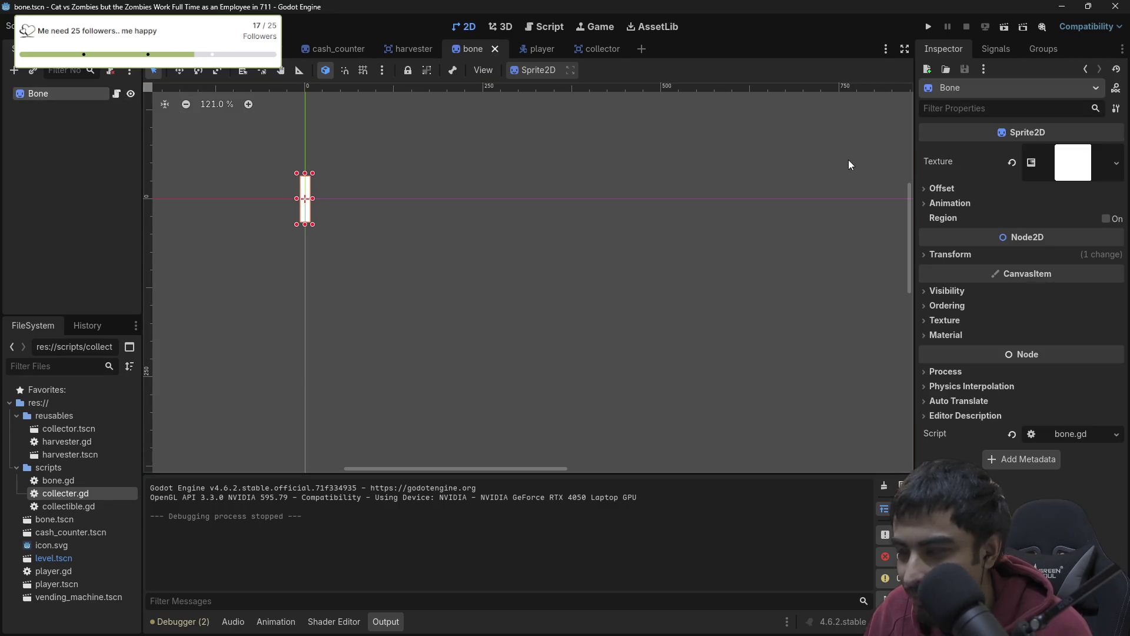
# Inspect the bone's transform and gradient texture settings, trying and undoing a texture width change.
pyautogui.click(945, 255)
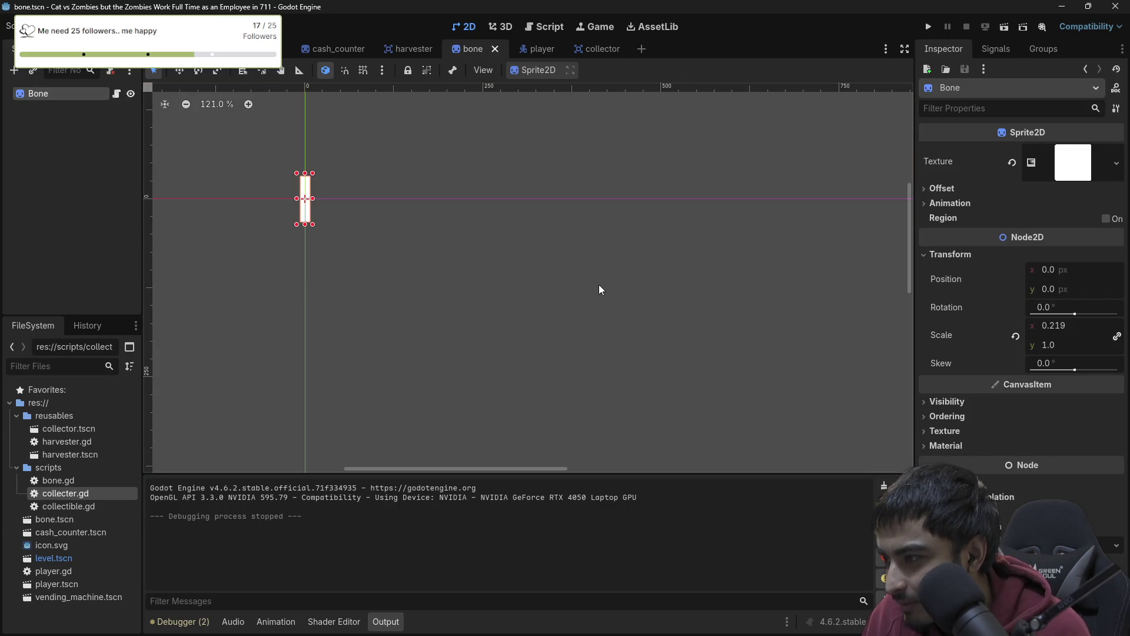
pyautogui.scroll(-1, 373, 262)
pyautogui.scroll(-3, 372, 262)
pyautogui.scroll(2, 353, 260)
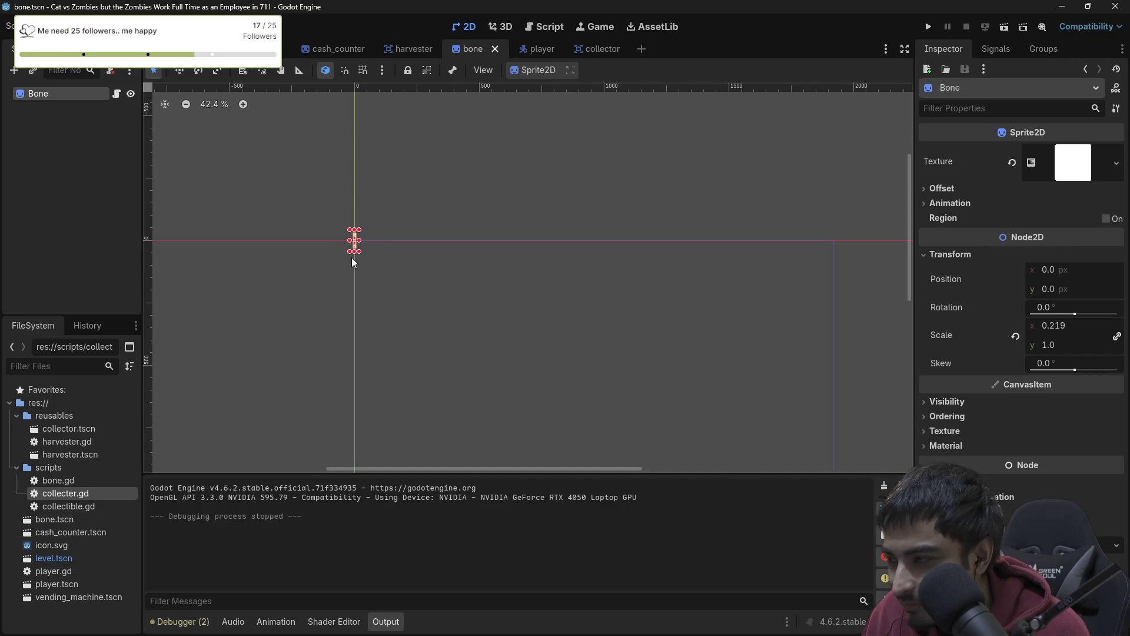
pyautogui.scroll(1, 354, 274)
pyautogui.click(1072, 168)
pyautogui.scroll(-3, 1069, 171)
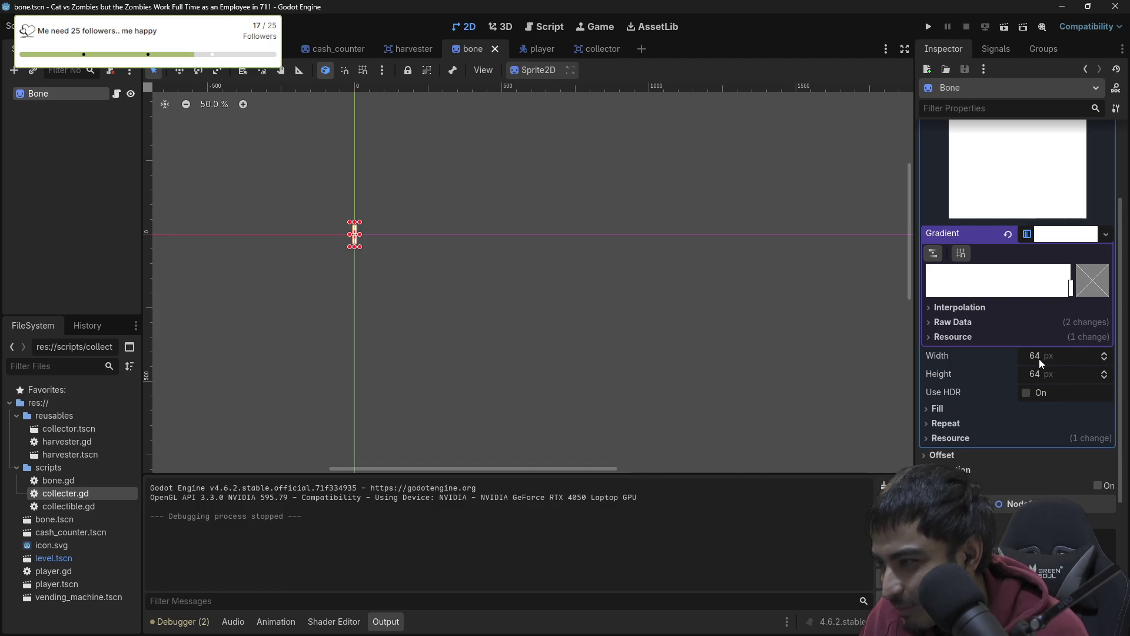
pyautogui.moveTo(1044, 356); pyautogui.dragTo(1095, 356)
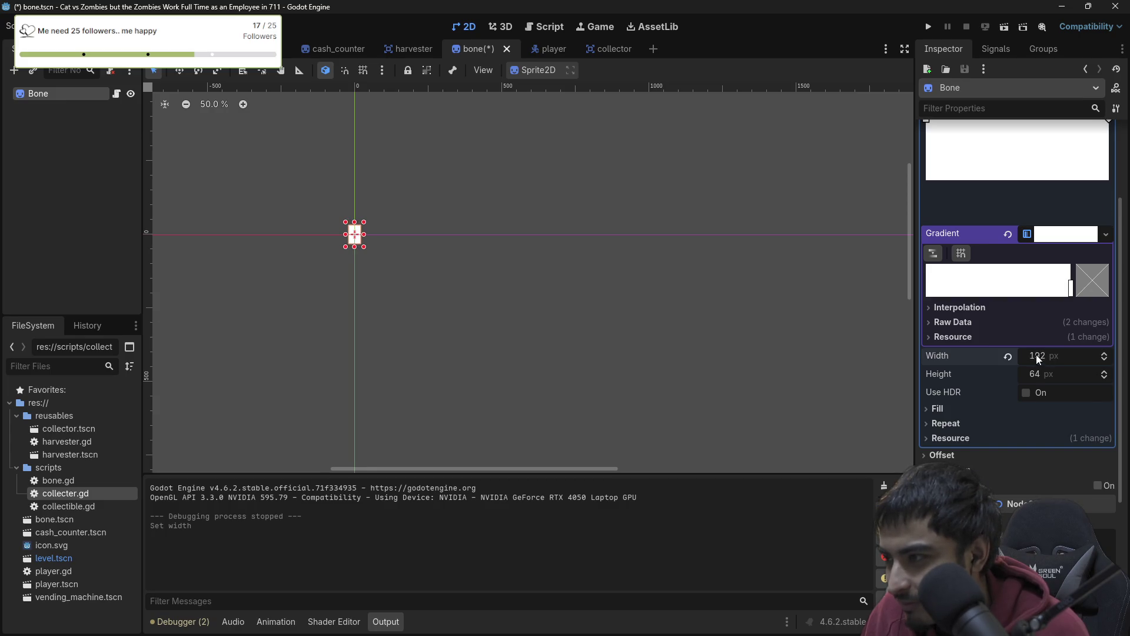
pyautogui.hotkey('ctrl', 'z')
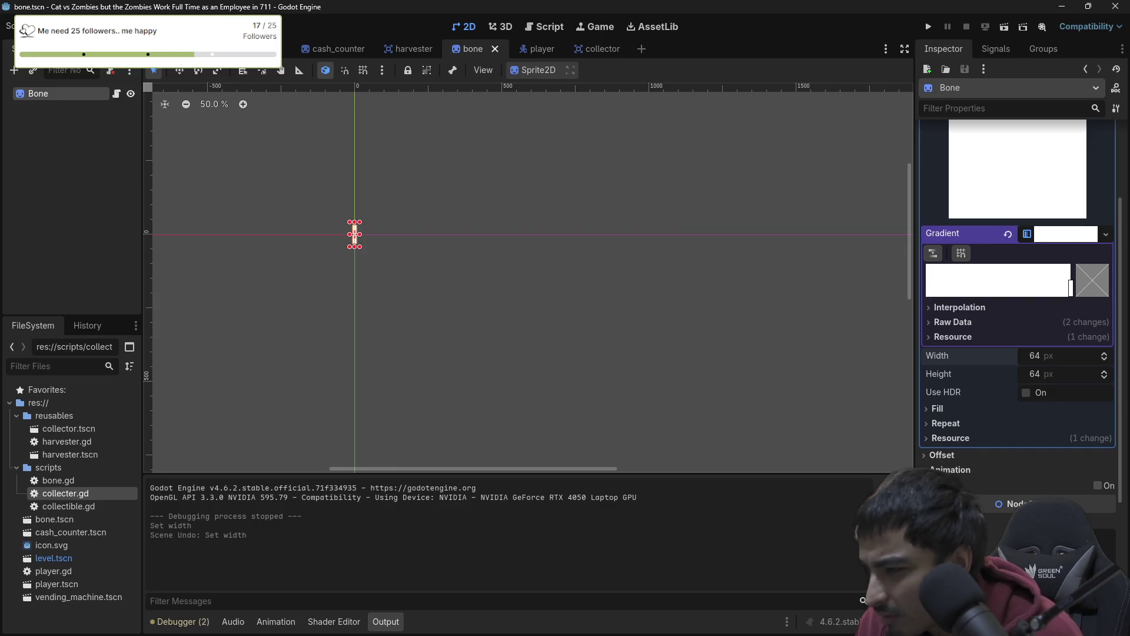
# Scale the bone sprite up, save, and compare its size in the level.
pyautogui.scroll(-3, 1017, 318)
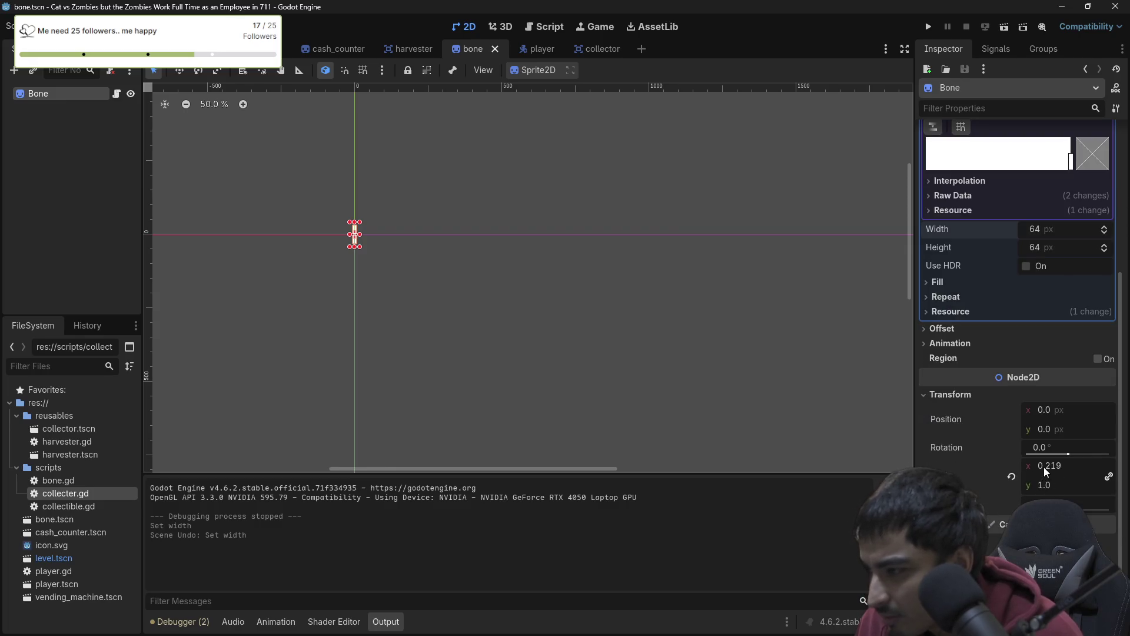
pyautogui.moveTo(1043, 467); pyautogui.dragTo(1081, 468)
pyautogui.hotkey('ctrl', 's')
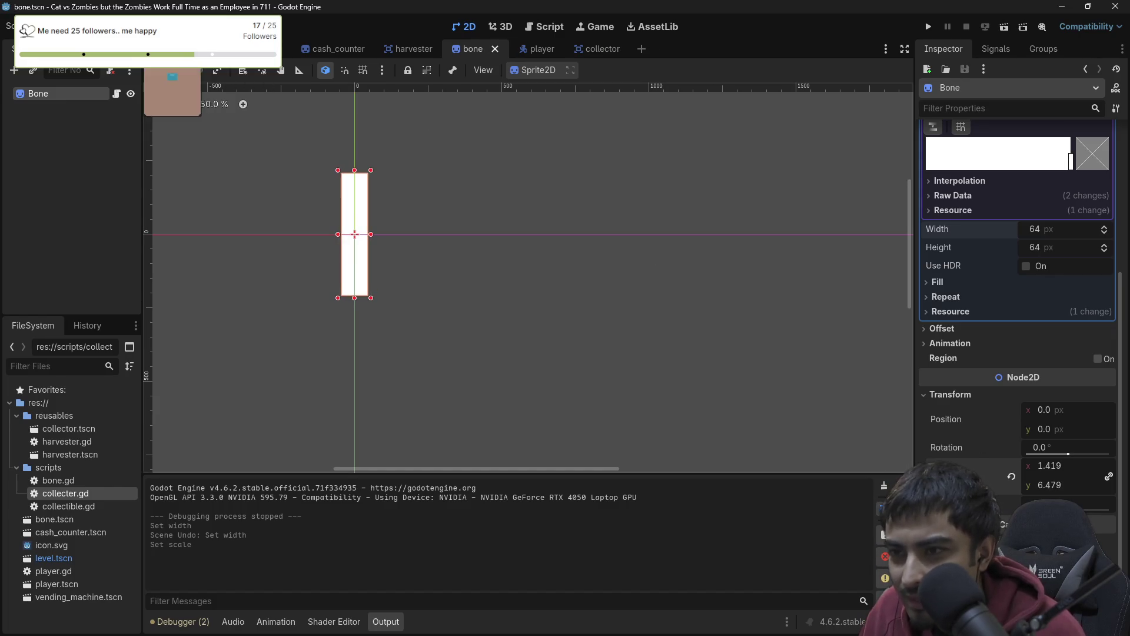
pyautogui.click(189, 48)
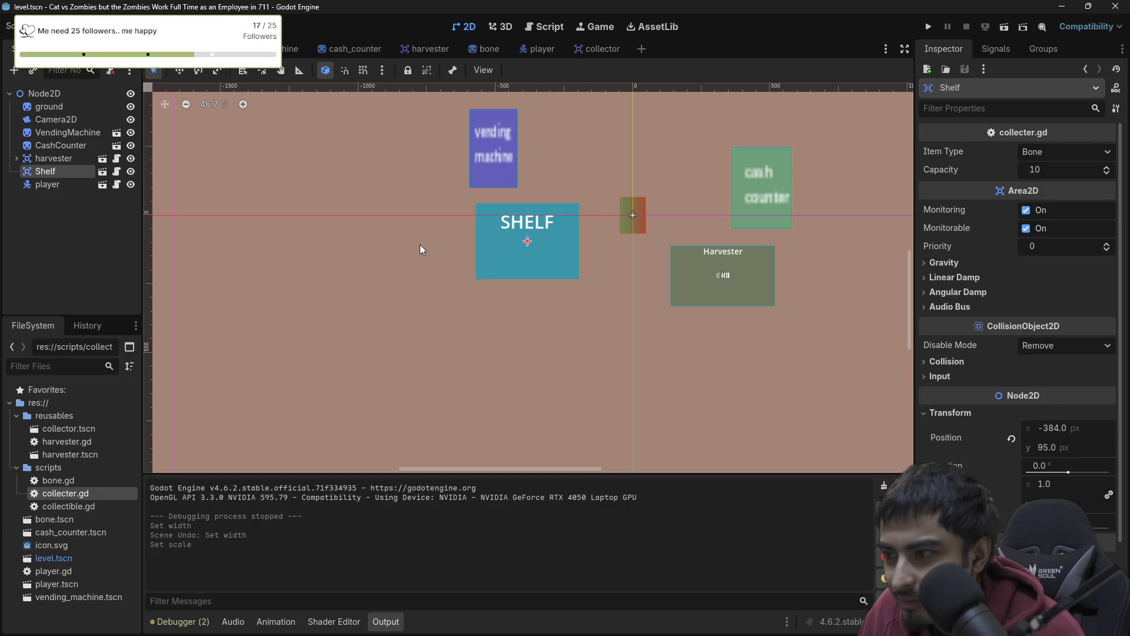
pyautogui.click(681, 338)
pyautogui.scroll(3, 754, 285)
pyautogui.scroll(2, 750, 336)
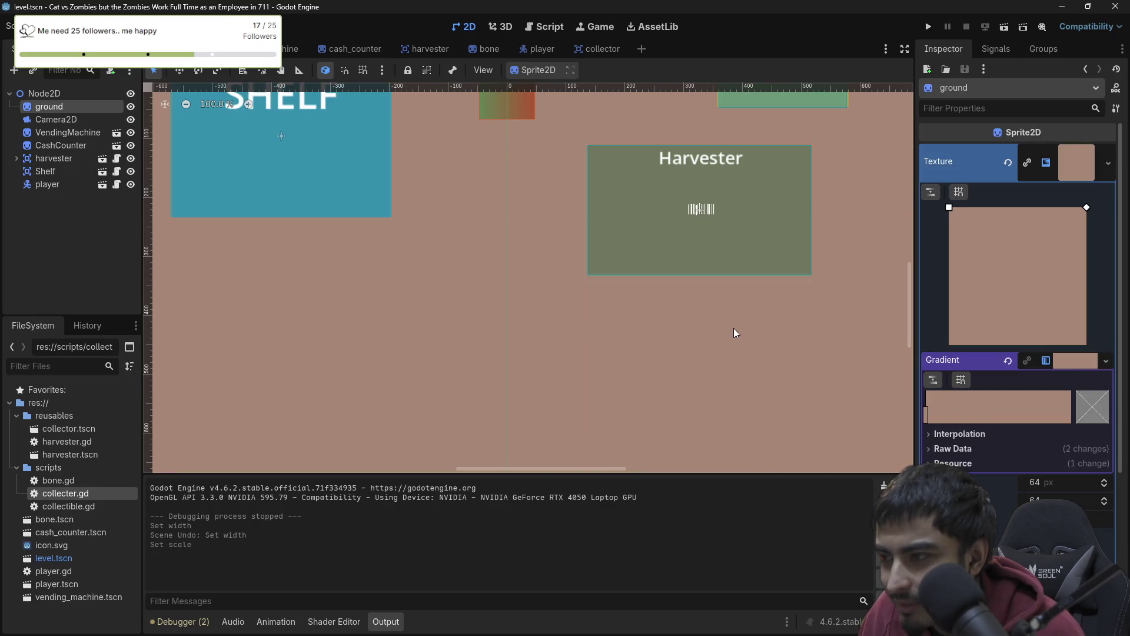
pyautogui.scroll(-2, 684, 298)
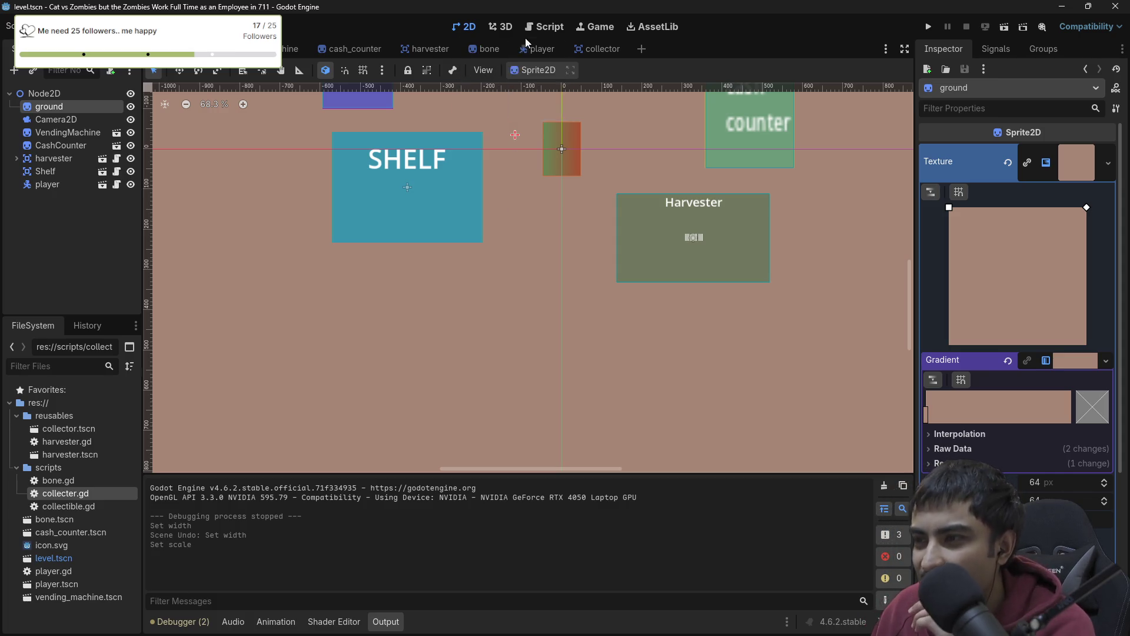
# Scale the bone sprite up much further and save the bone scene.
pyautogui.click(480, 49)
pyautogui.moveTo(1045, 466); pyautogui.dragTo(1101, 466)
pyautogui.hotkey('ctrl', 's')
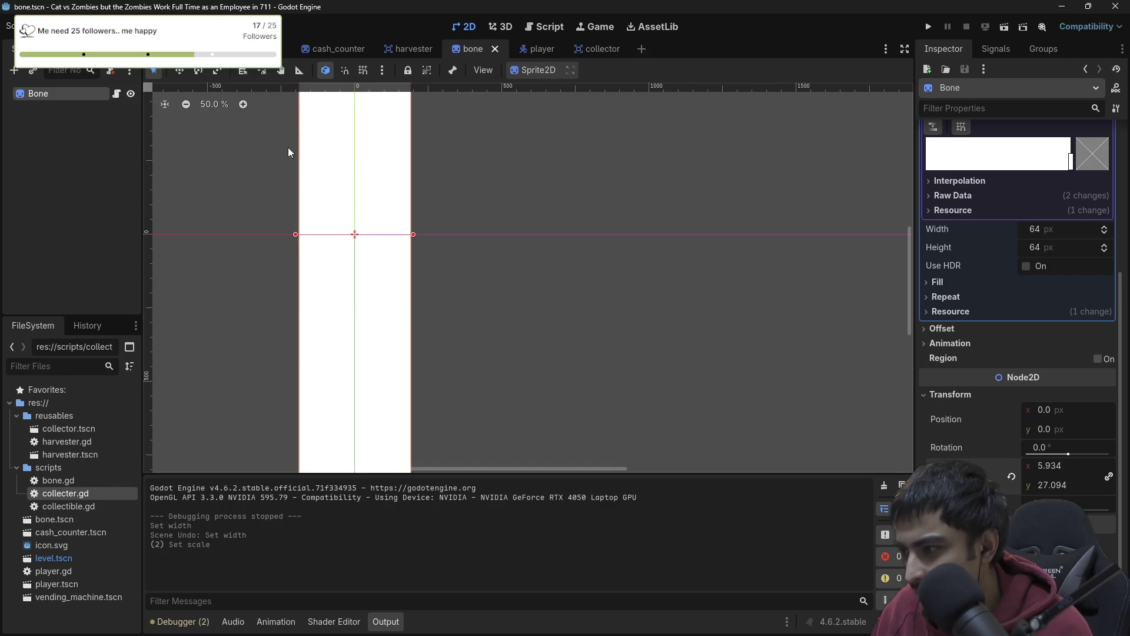
pyautogui.click(183, 49)
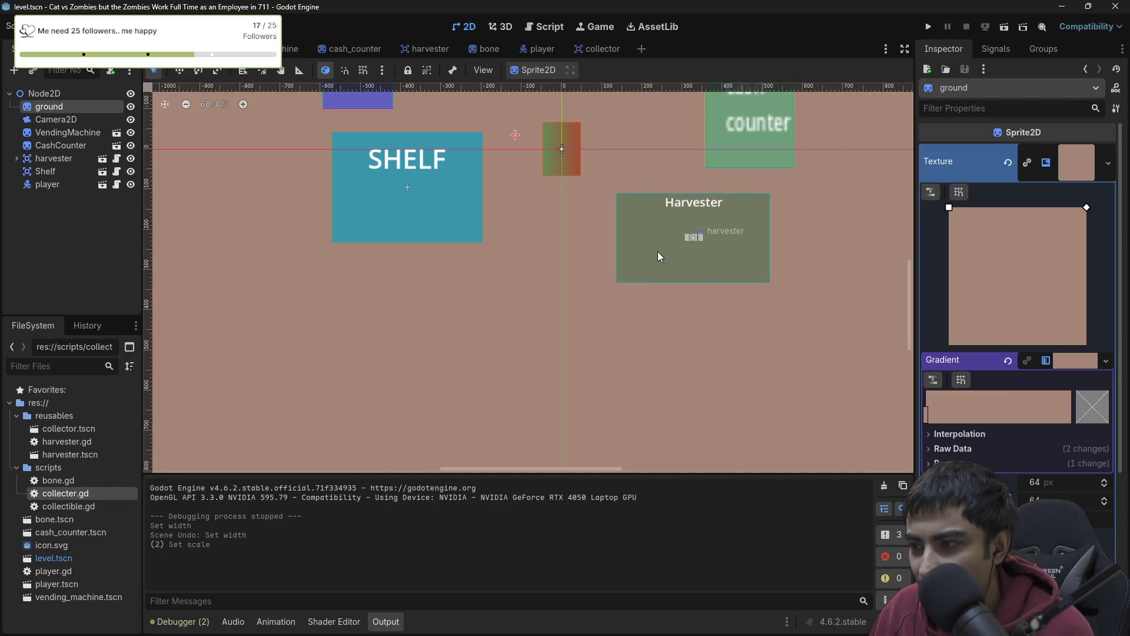
pyautogui.scroll(3, 657, 246)
# Test-run the level, then reset the Bone sprite's scale to 1.
pyautogui.click(928, 28)
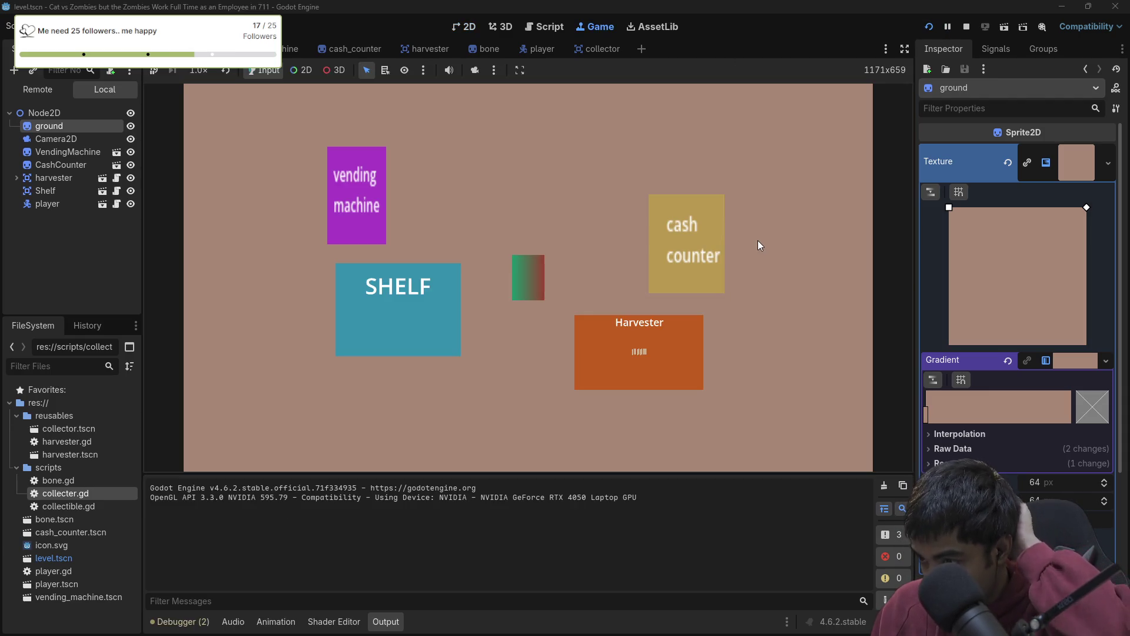
pyautogui.click(966, 26)
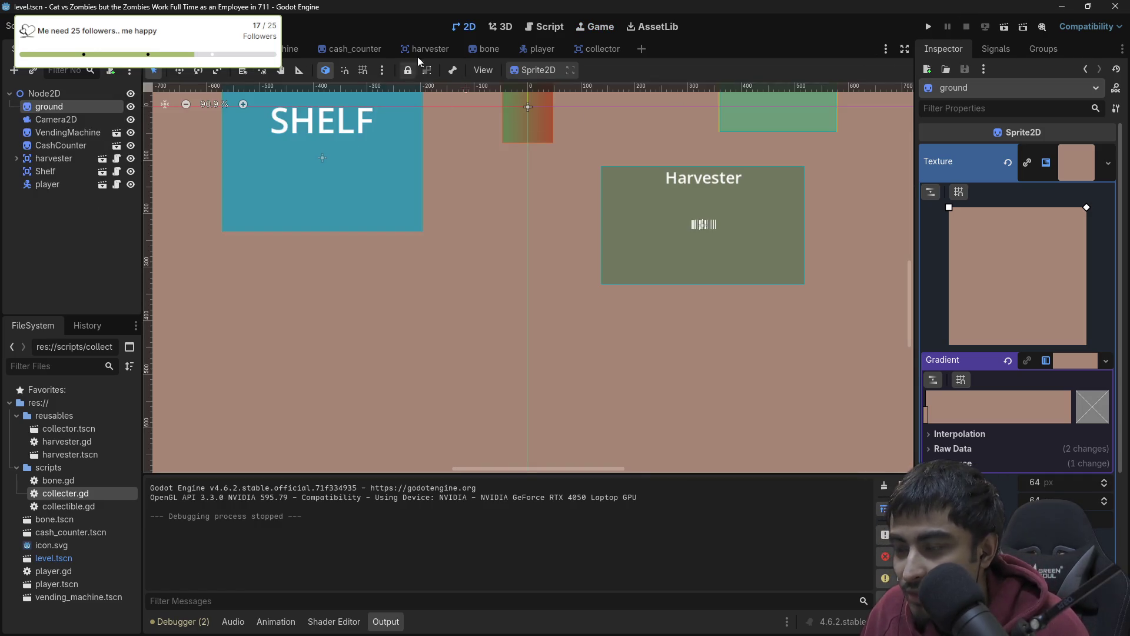
pyautogui.click(474, 49)
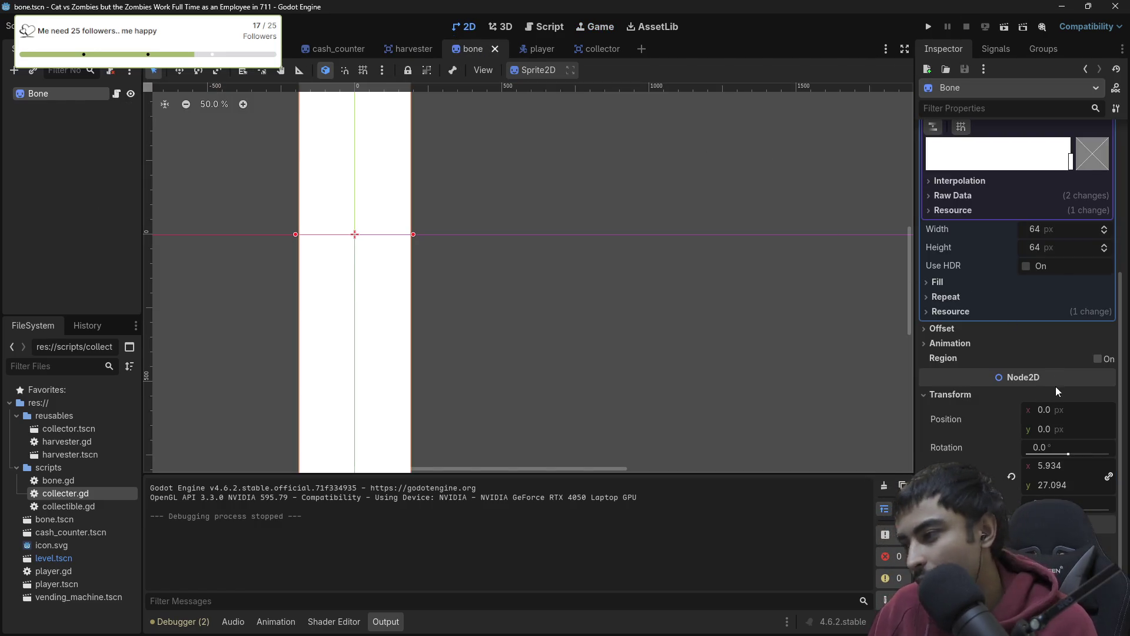
pyautogui.click(1012, 476)
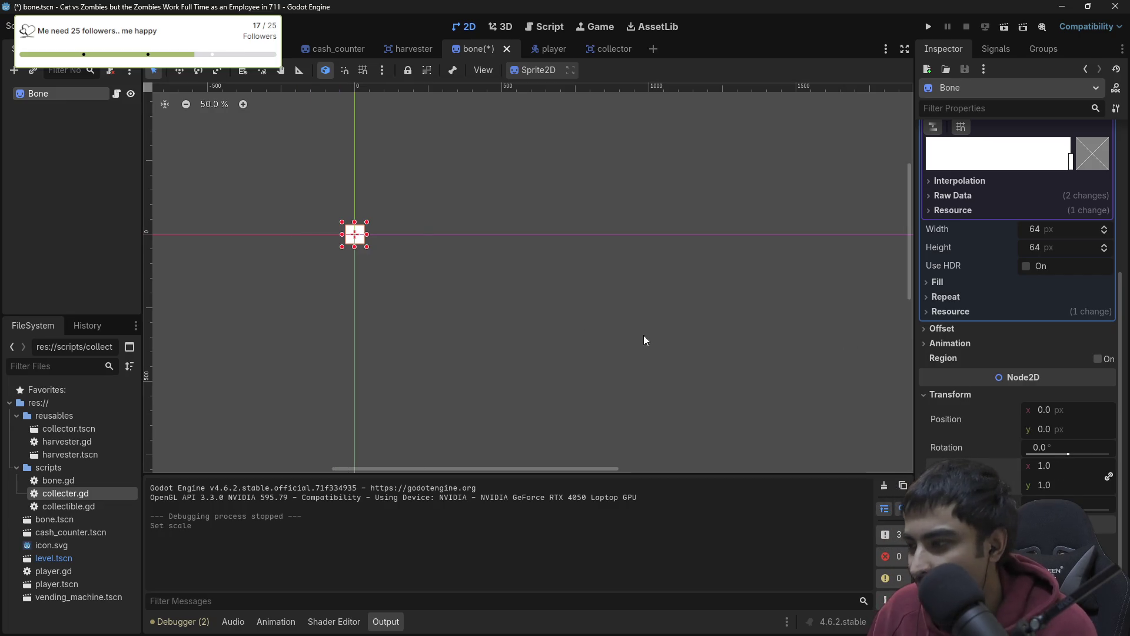
# Stretch the bone taller, then reset its vertical scale to 1 and raise the texture height.
pyautogui.moveTo(355, 222); pyautogui.dragTo(359, 177)
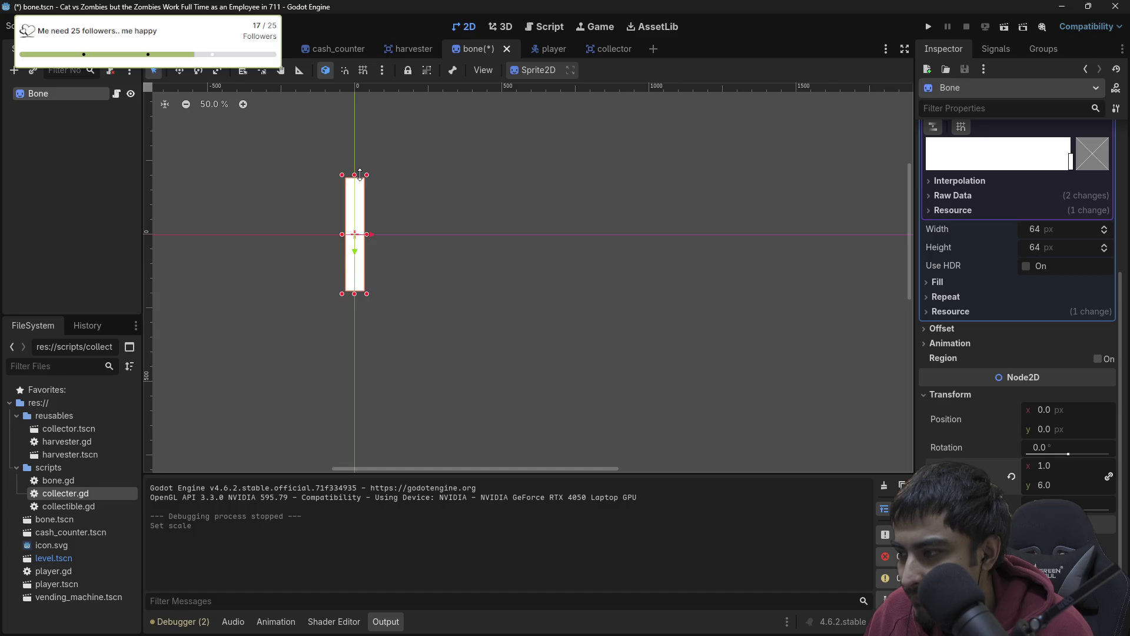
pyautogui.moveTo(361, 172); pyautogui.dragTo(363, 168)
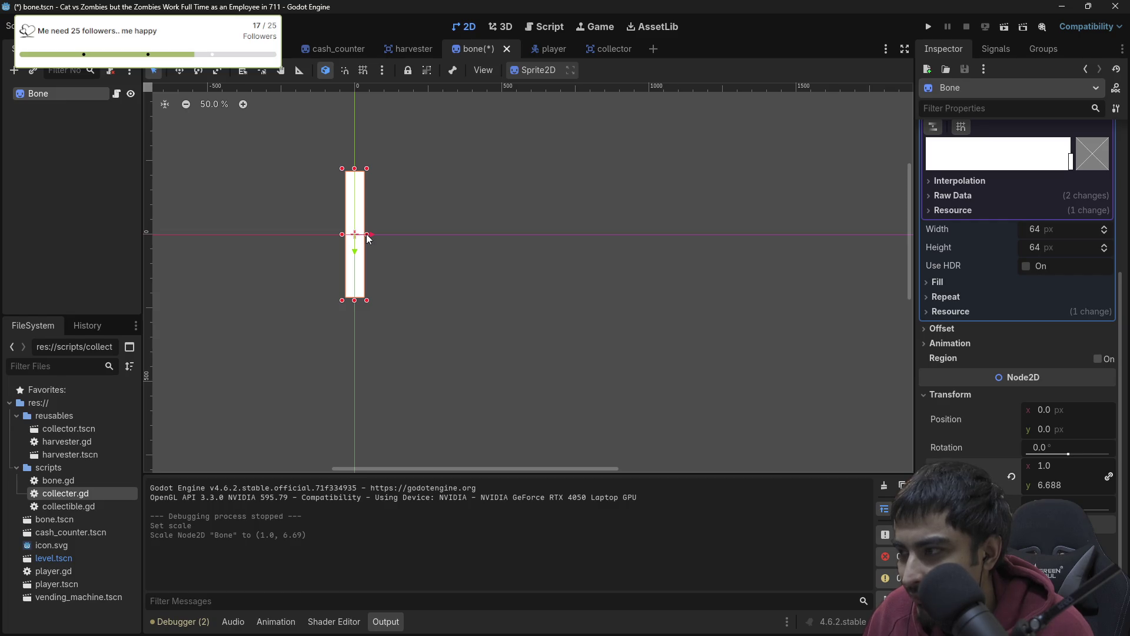
pyautogui.moveTo(1037, 247); pyautogui.dragTo(1066, 248)
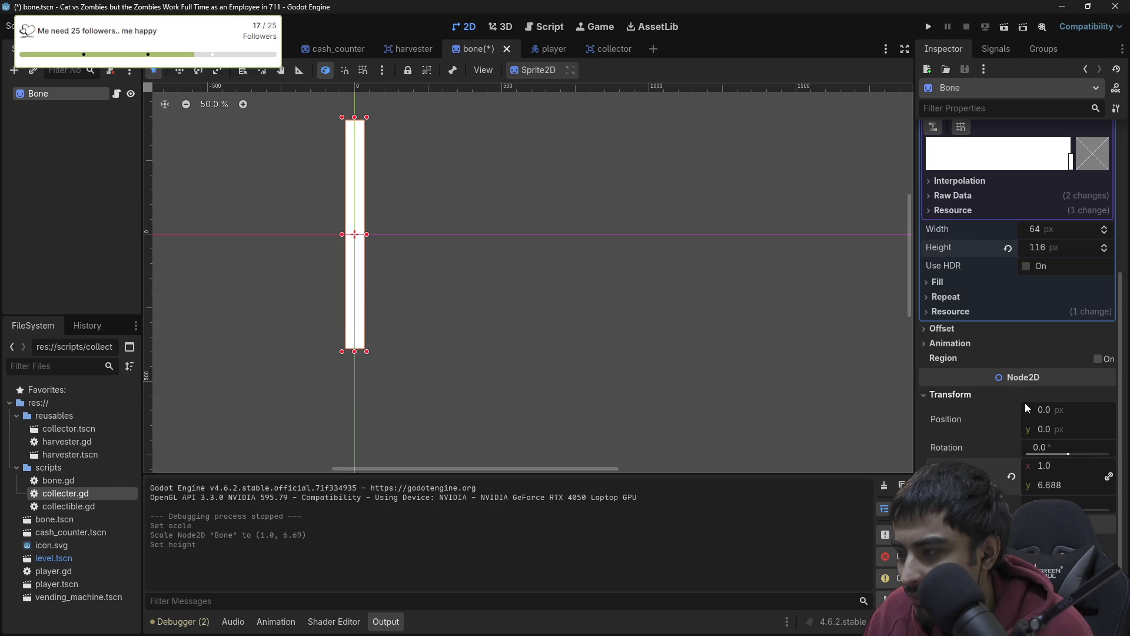
pyautogui.click(1011, 477)
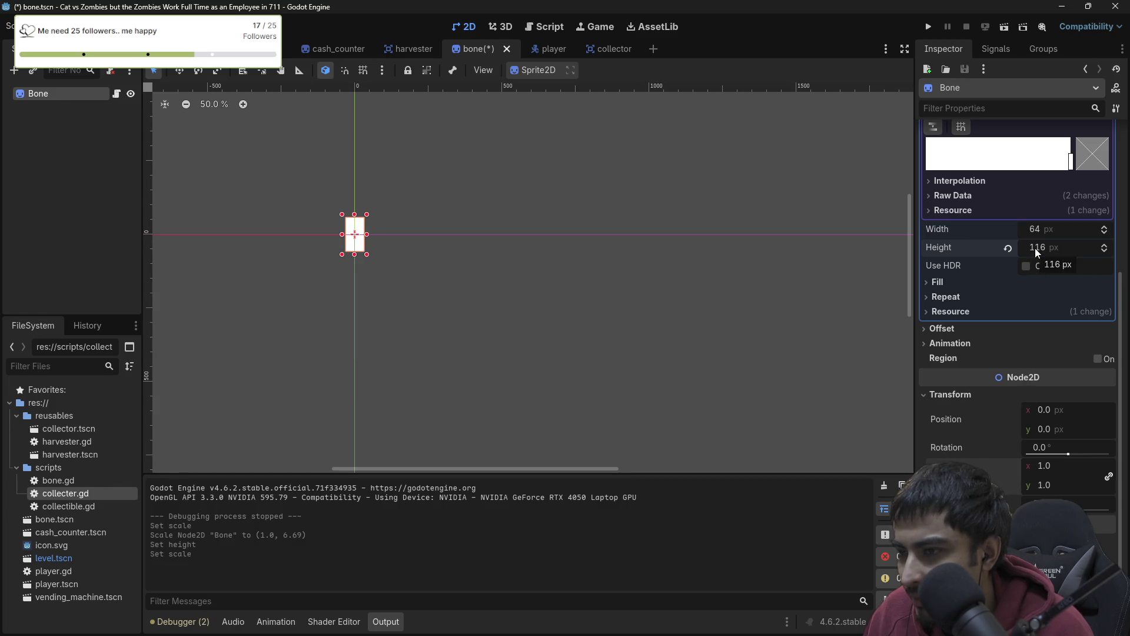
# Make the bone's gradient texture much taller and wider, save, and view it in the level.
pyautogui.moveTo(1043, 246); pyautogui.dragTo(1104, 246)
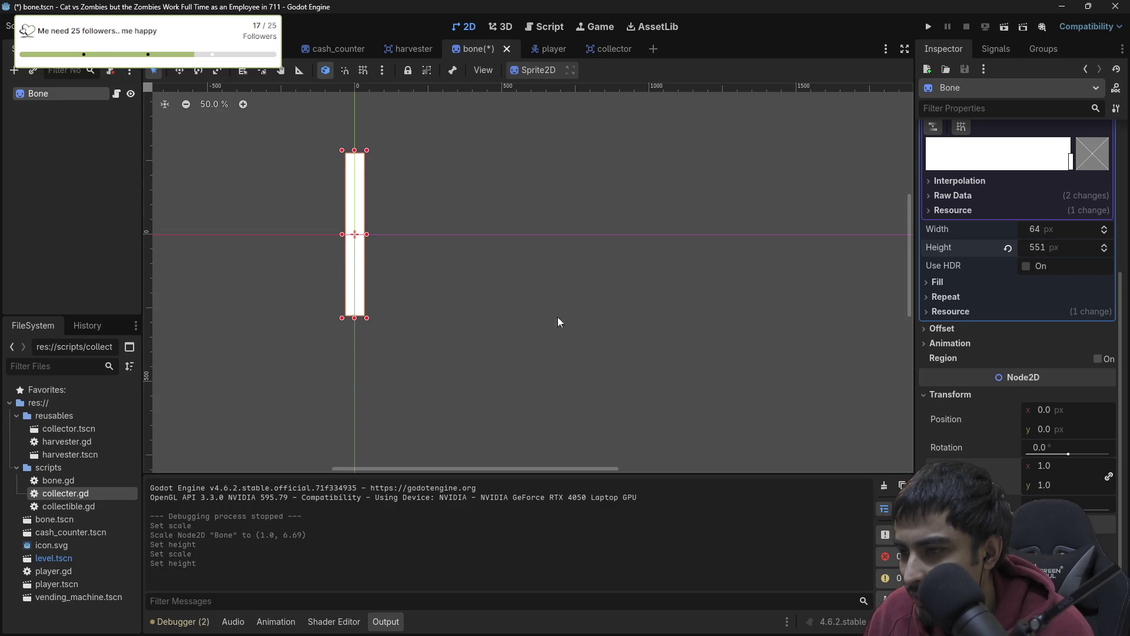
pyautogui.moveTo(1041, 227); pyautogui.dragTo(1084, 229)
pyautogui.hotkey('ctrl', 's')
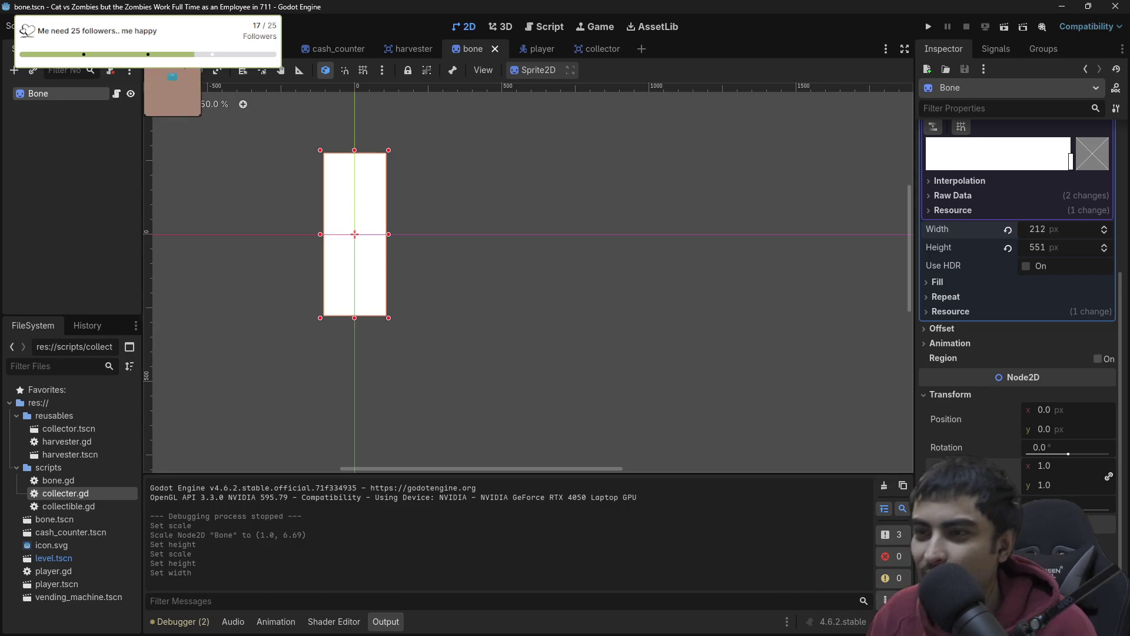
pyautogui.click(174, 48)
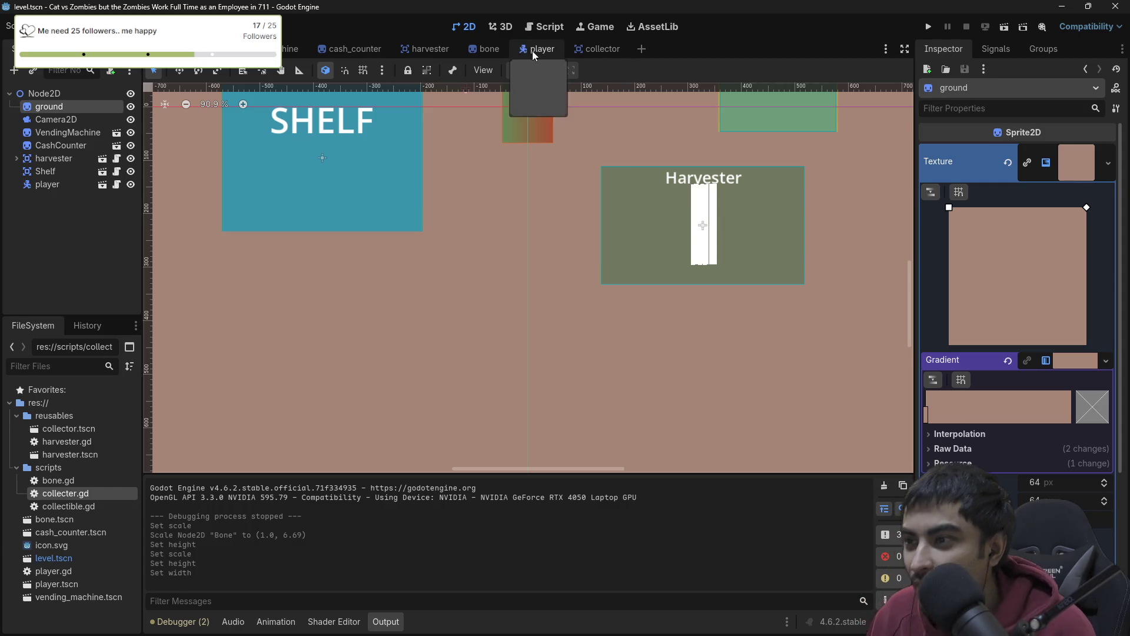
pyautogui.click(486, 51)
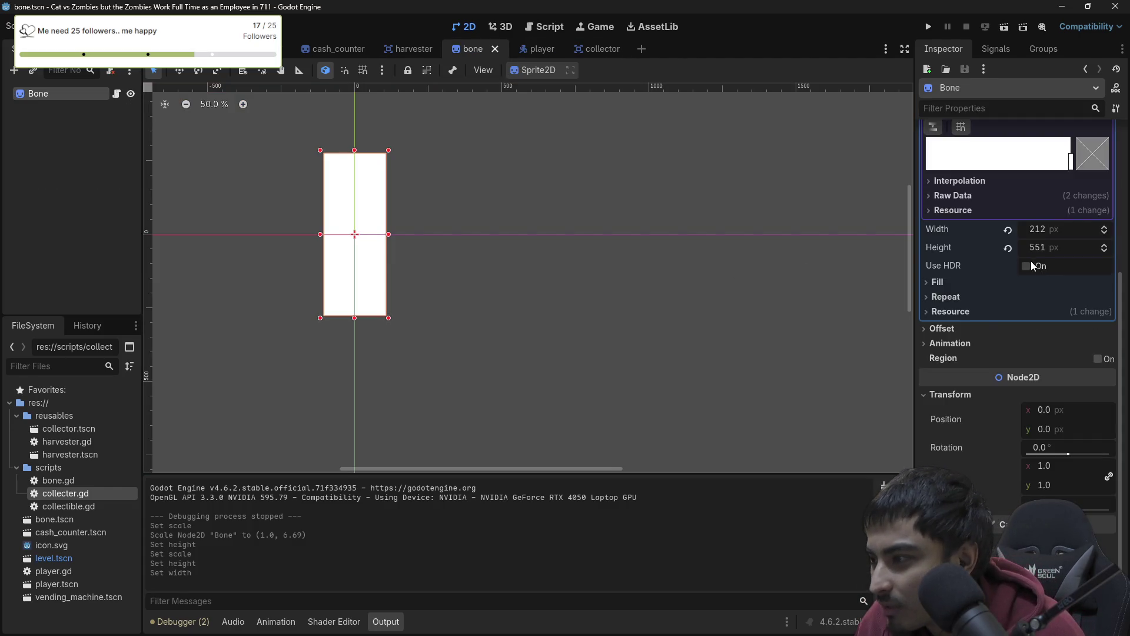
# Narrow and shorten the bone texture, save, and check the bones in the level.
pyautogui.moveTo(1034, 230); pyautogui.dragTo(987, 231)
pyautogui.moveTo(1048, 248); pyautogui.dragTo(1053, 248)
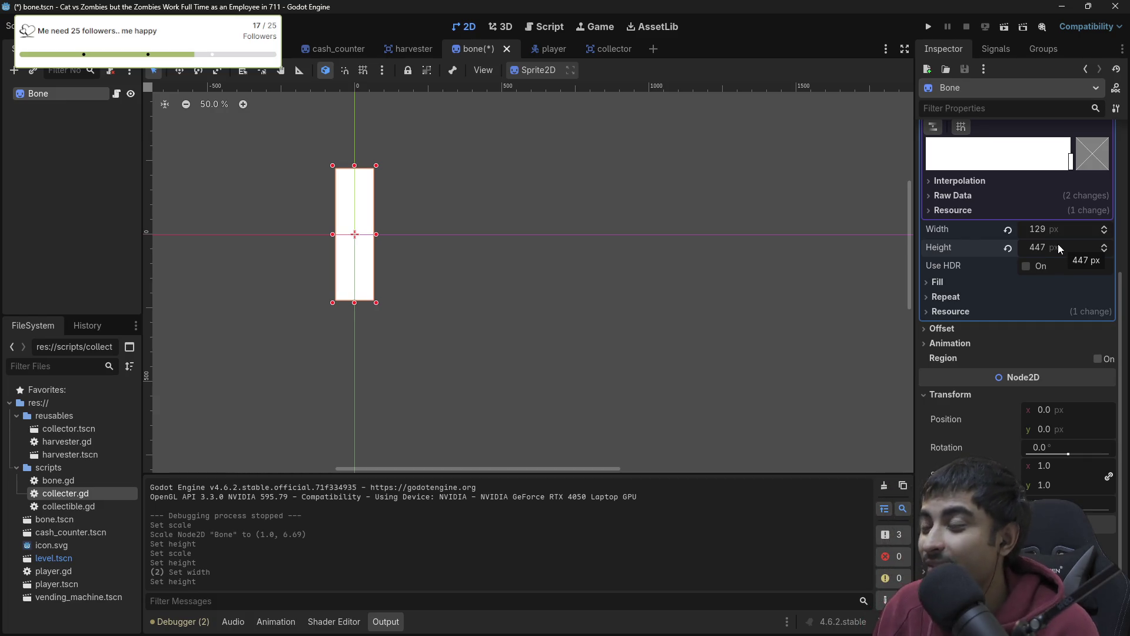
pyautogui.moveTo(1043, 247); pyautogui.dragTo(1035, 229)
pyautogui.hotkey('ctrl', 's')
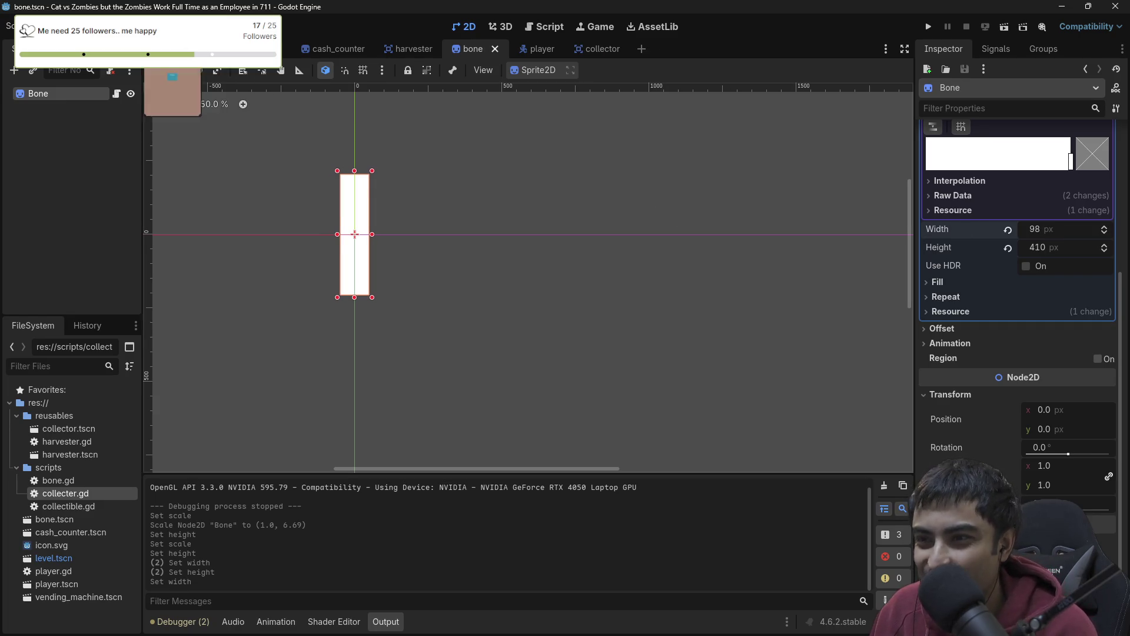
pyautogui.click(194, 49)
pyautogui.scroll(9, 720, 259)
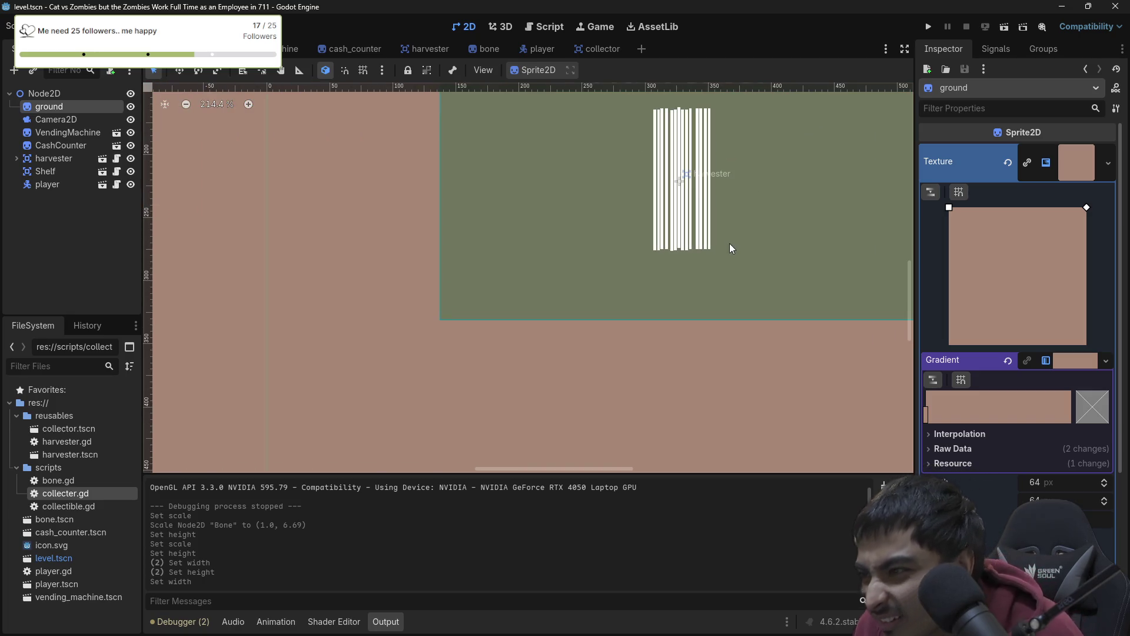
pyautogui.scroll(-7, 690, 213)
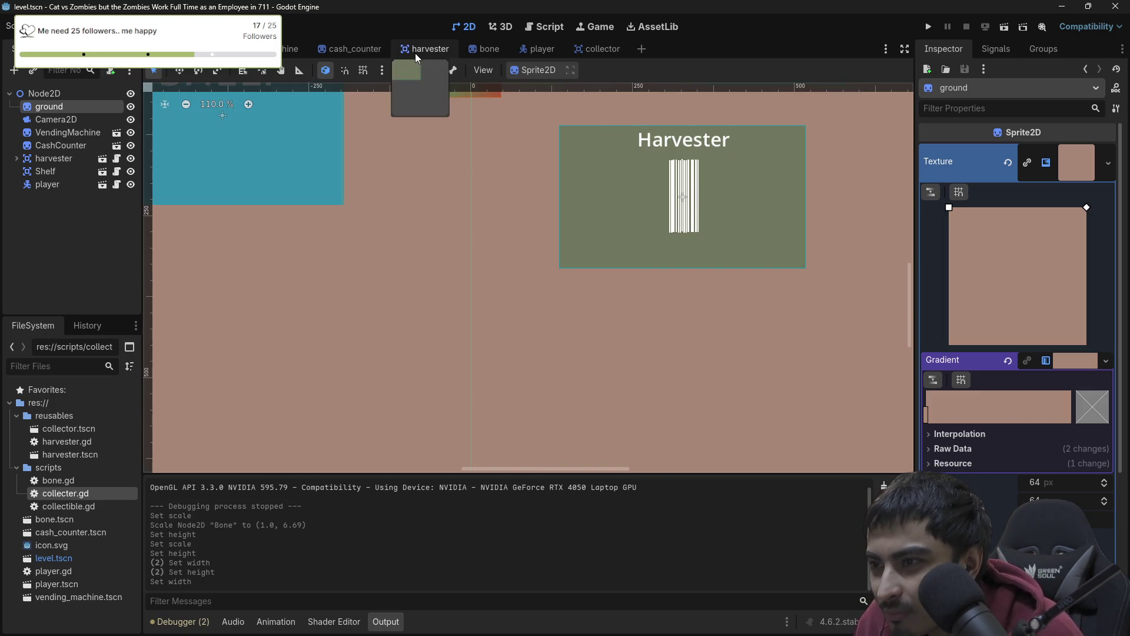
pyautogui.click(478, 50)
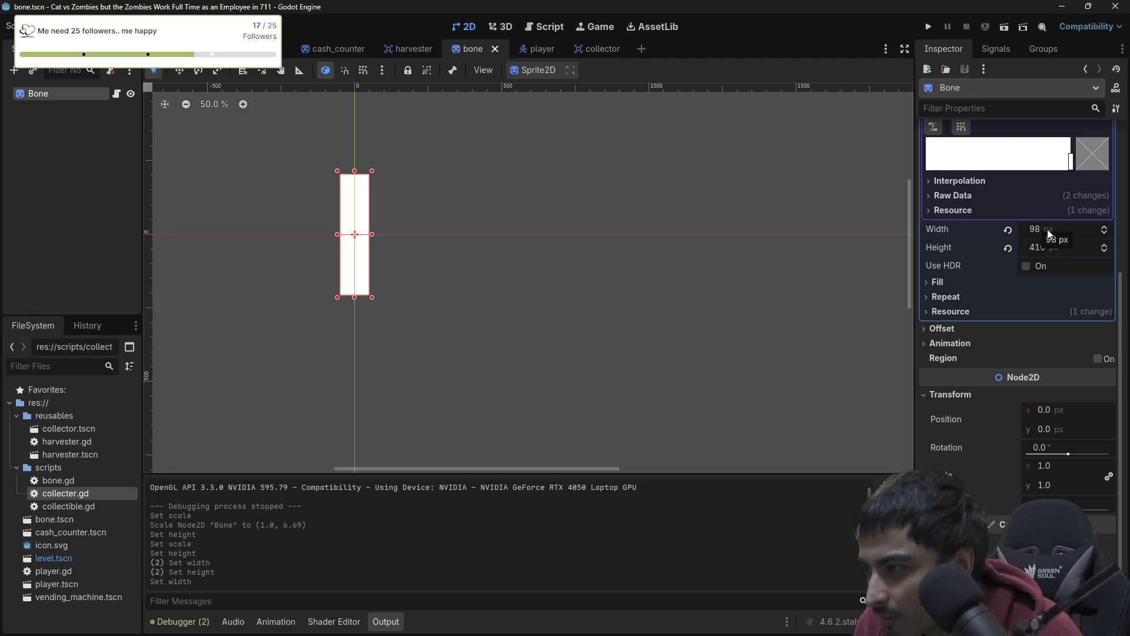
# Fine-tune the bone texture width to settle at 158 × 410 px and save.
pyautogui.moveTo(1047, 230)
pyautogui.mouseDown()
pyautogui.moveTo(1038, 230)
pyautogui.moveTo(1060, 229)
pyautogui.mouseUp()
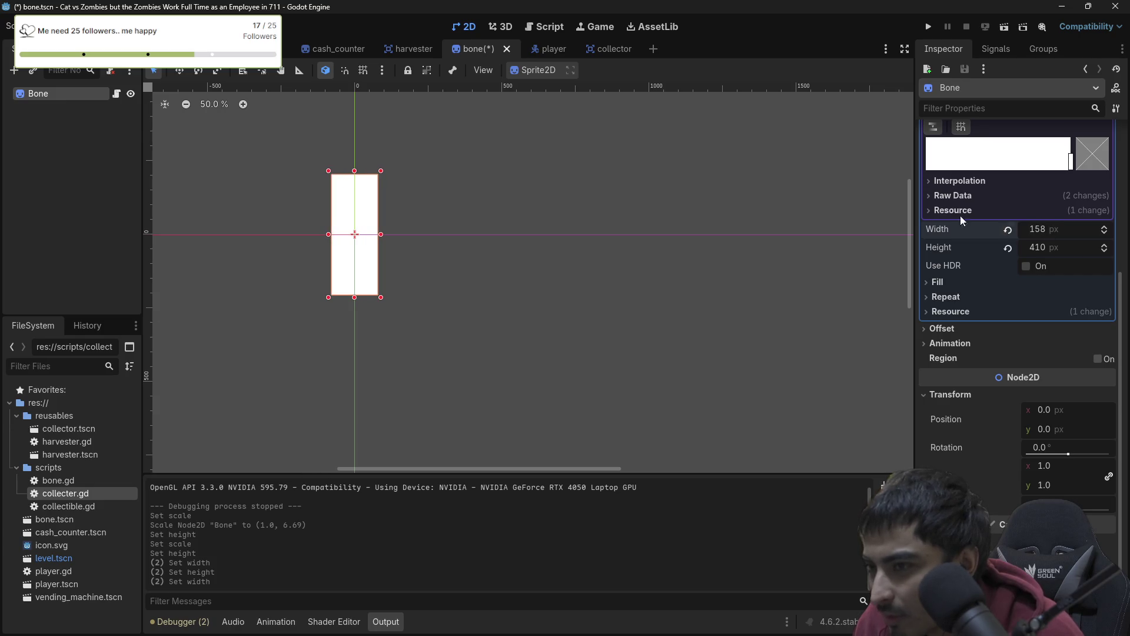
pyautogui.hotkey('ctrl', 's')
pyautogui.hotkey('ctrl', 'shift', 'Tab')
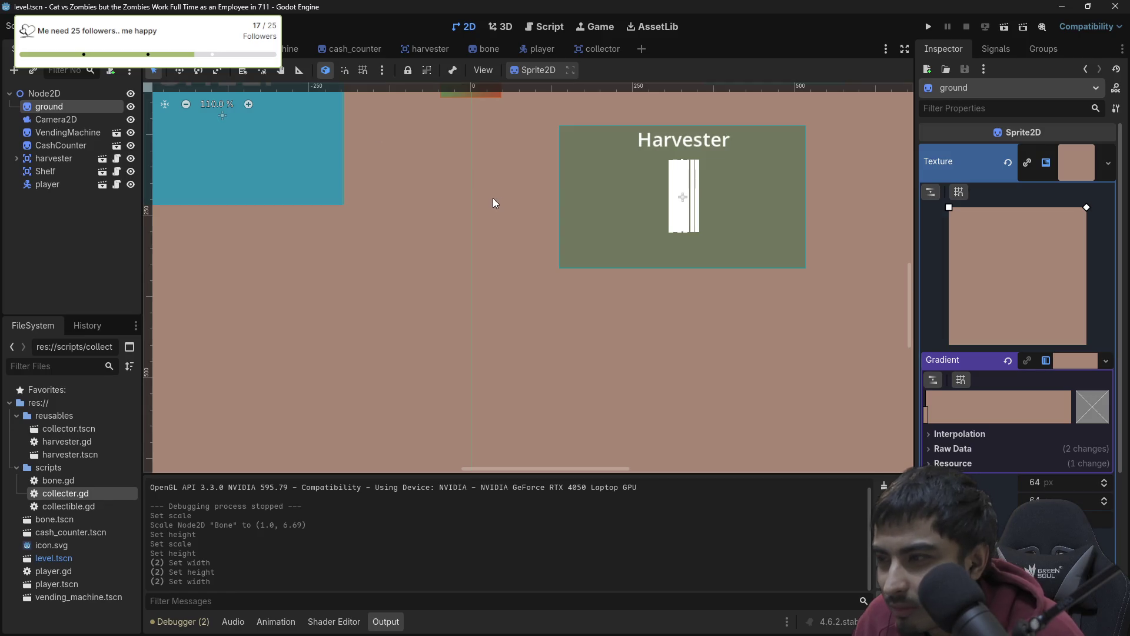
# Move the harvester's first Bone left in the level to about (-118, -1).
pyautogui.click(16, 158)
pyautogui.click(59, 172)
pyautogui.press('w')
pyautogui.moveTo(651, 222); pyautogui.dragTo(584, 222)
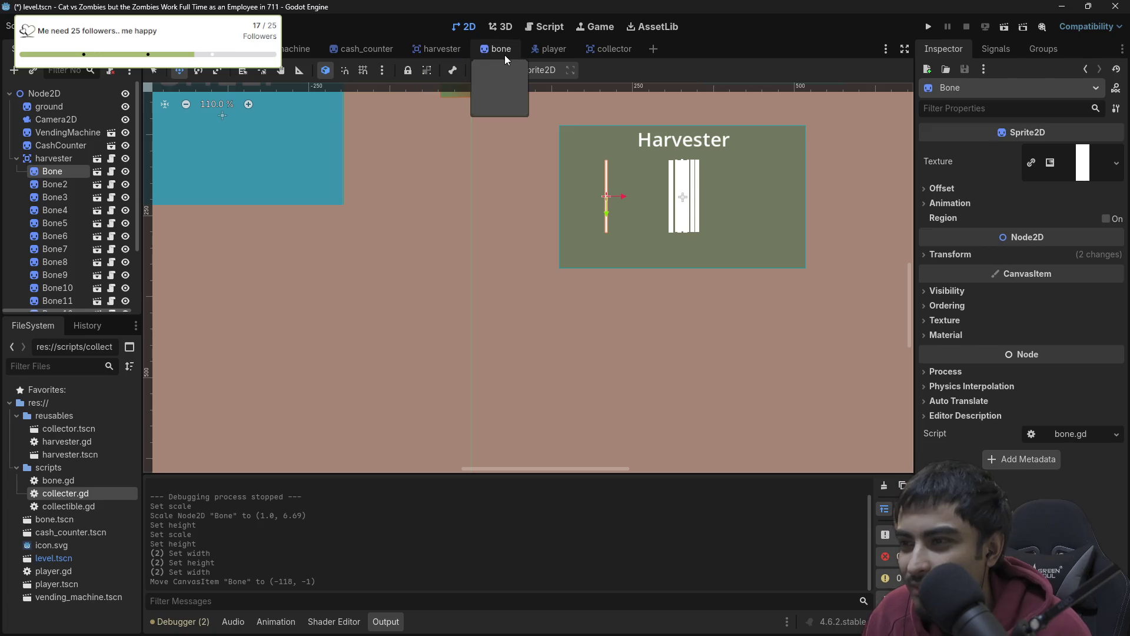
# Widen the bone texture to 226 px and save both the bone and level scenes.
pyautogui.click(501, 50)
pyautogui.moveTo(1042, 232)
pyautogui.mouseDown()
pyautogui.moveTo(1093, 232)
pyautogui.moveTo(1083, 232)
pyautogui.mouseUp()
pyautogui.hotkey('ctrl', 's')
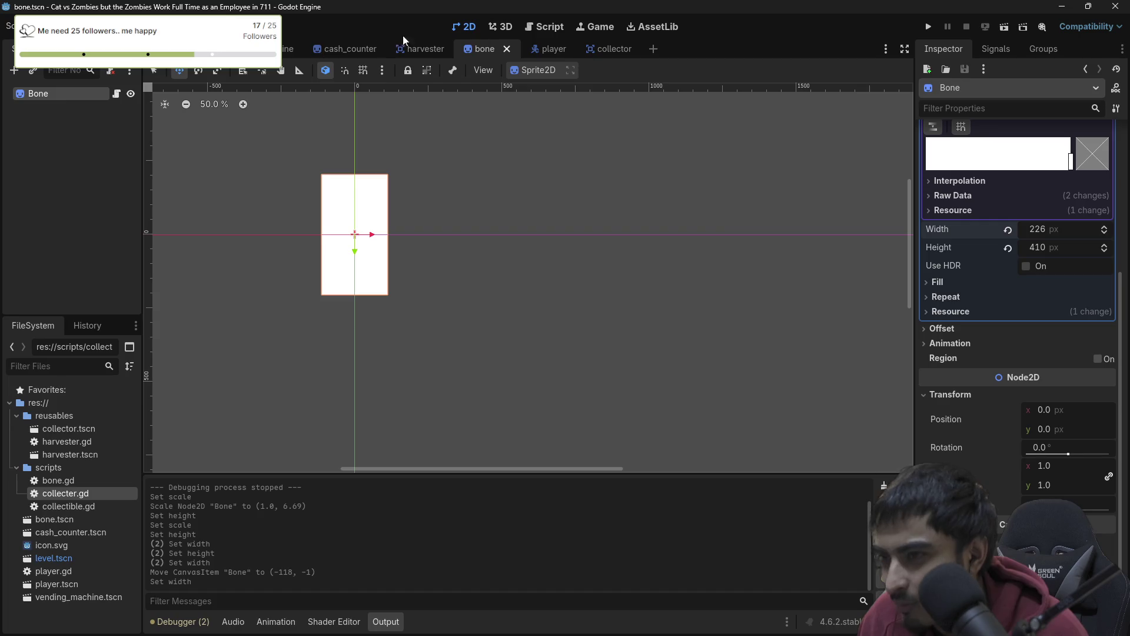
pyautogui.click(248, 49)
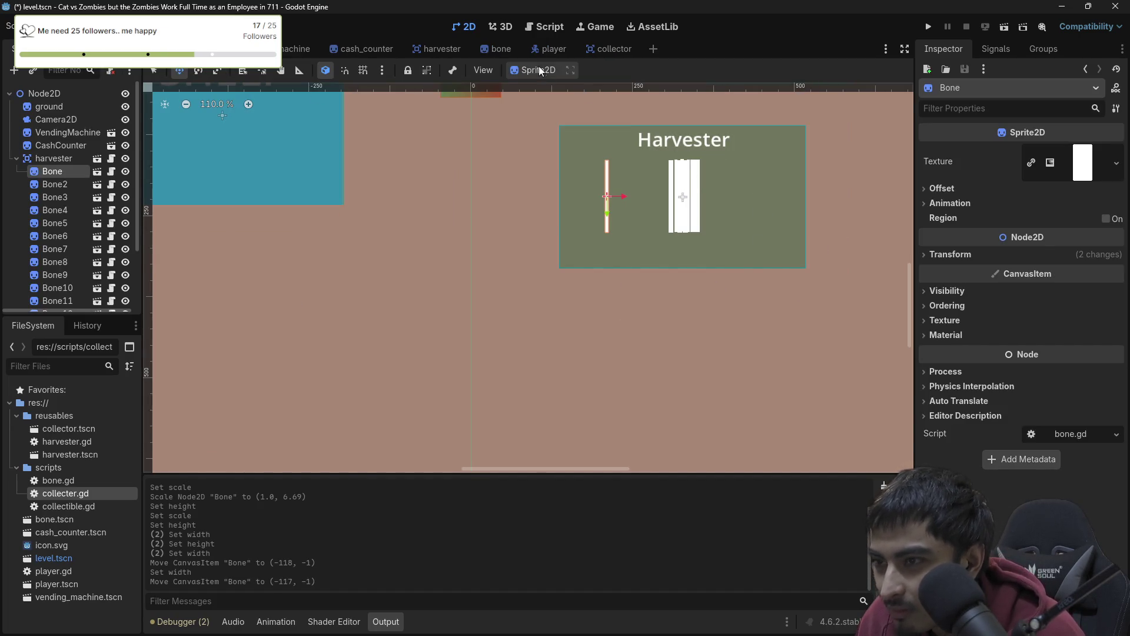
pyautogui.click(501, 49)
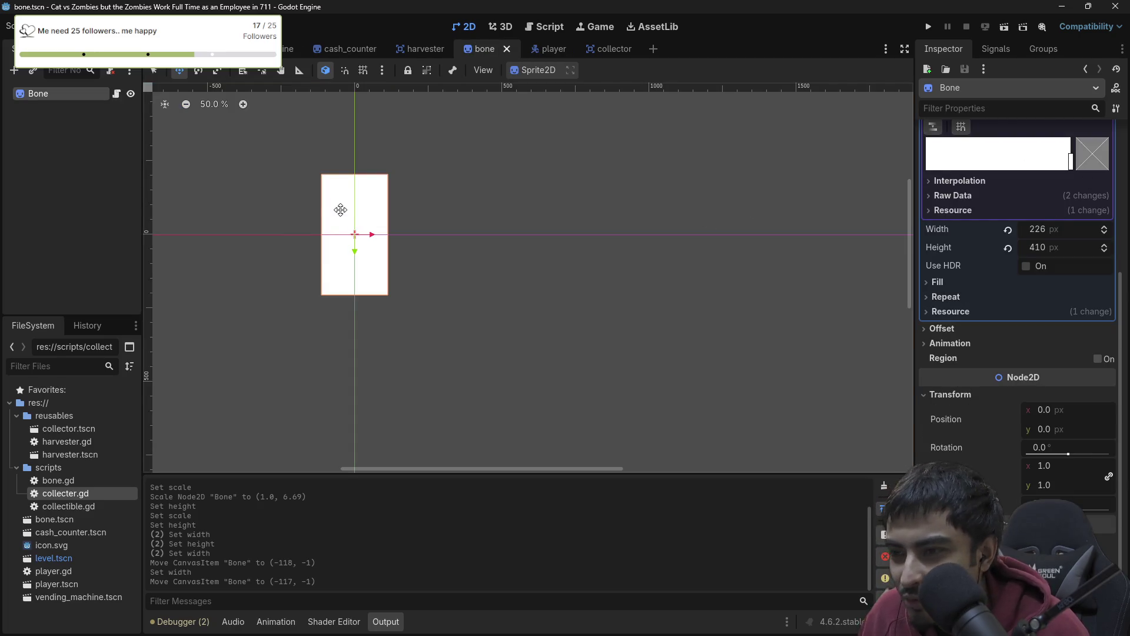
pyautogui.scroll(-3, 348, 224)
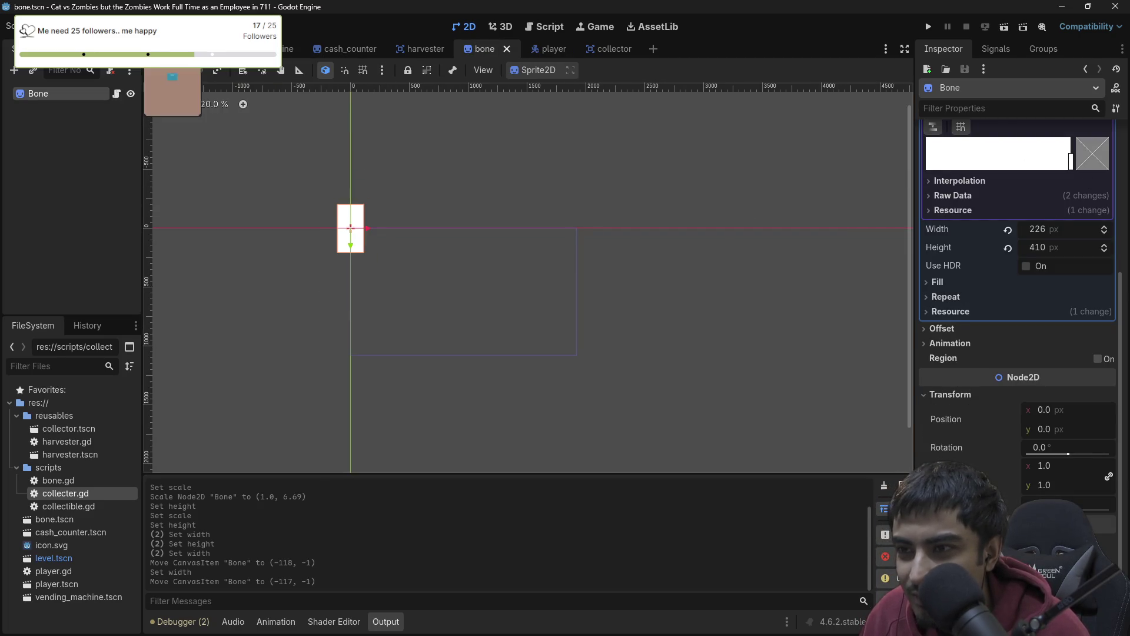
pyautogui.click(195, 49)
pyautogui.hotkey('ctrl', 's')
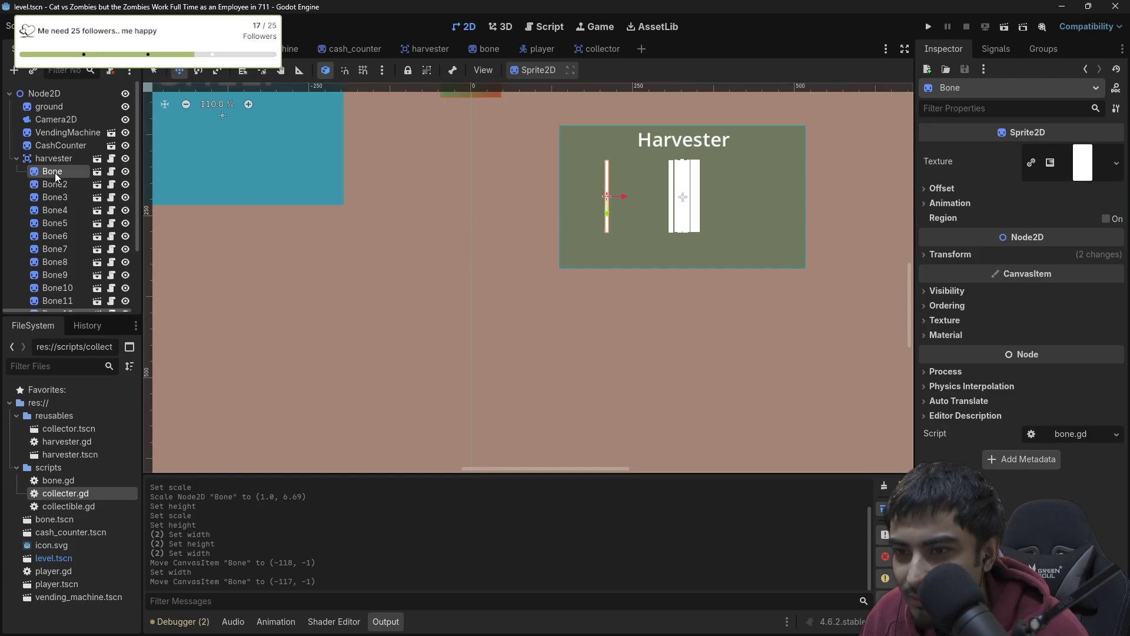
# Reset the level's first Bone instance under the harvester to scale 1.0.
pyautogui.click(58, 160)
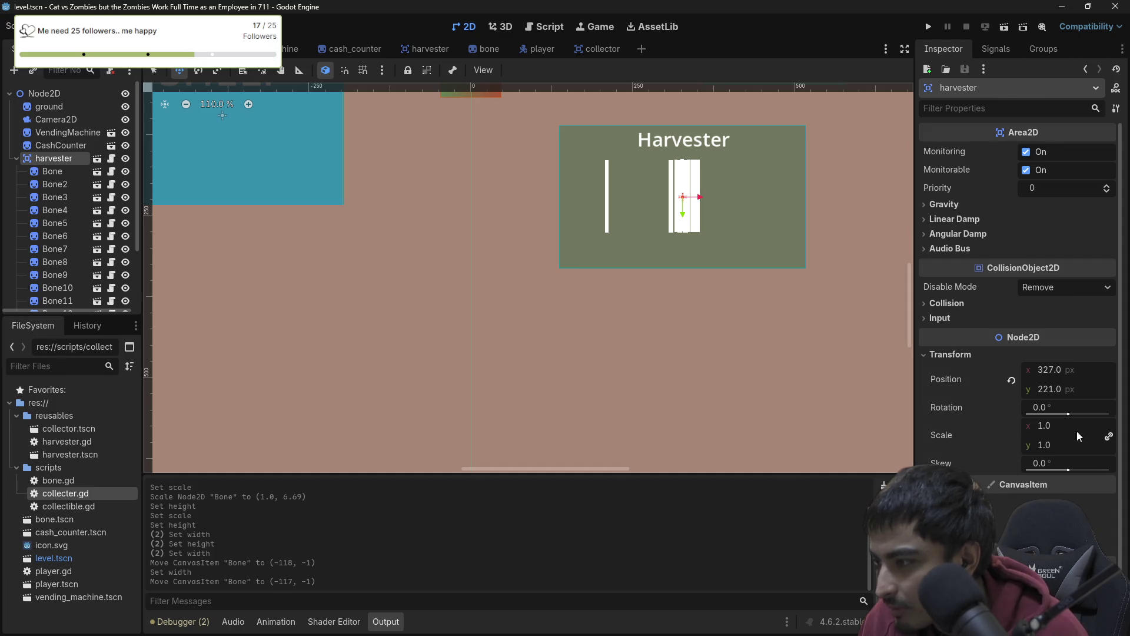
pyautogui.click(71, 171)
pyautogui.click(956, 252)
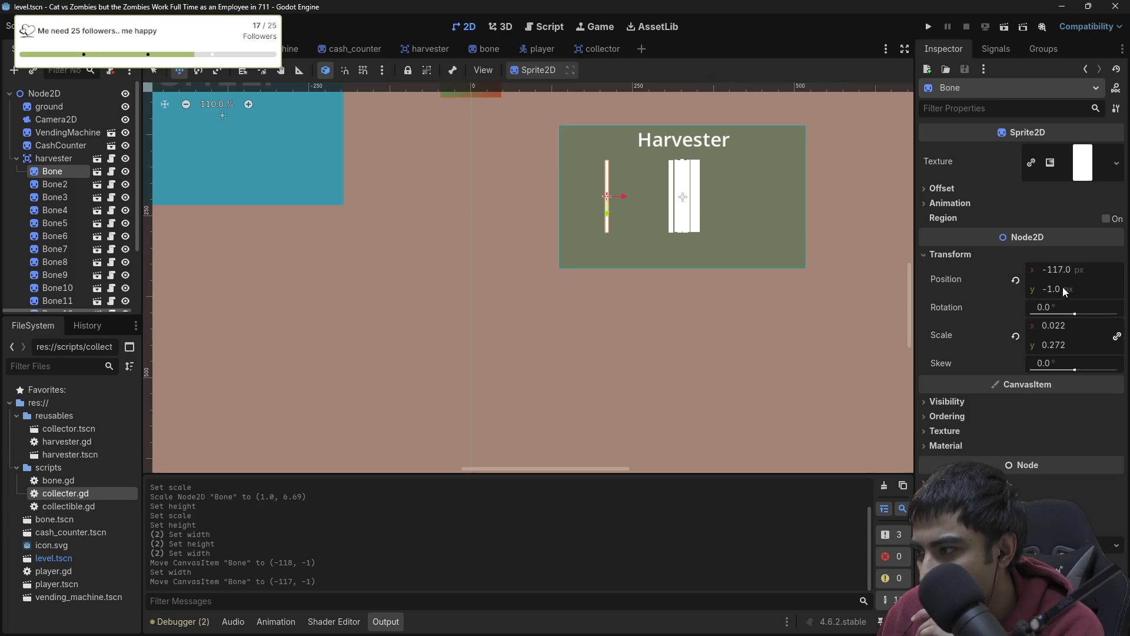
pyautogui.click(1017, 337)
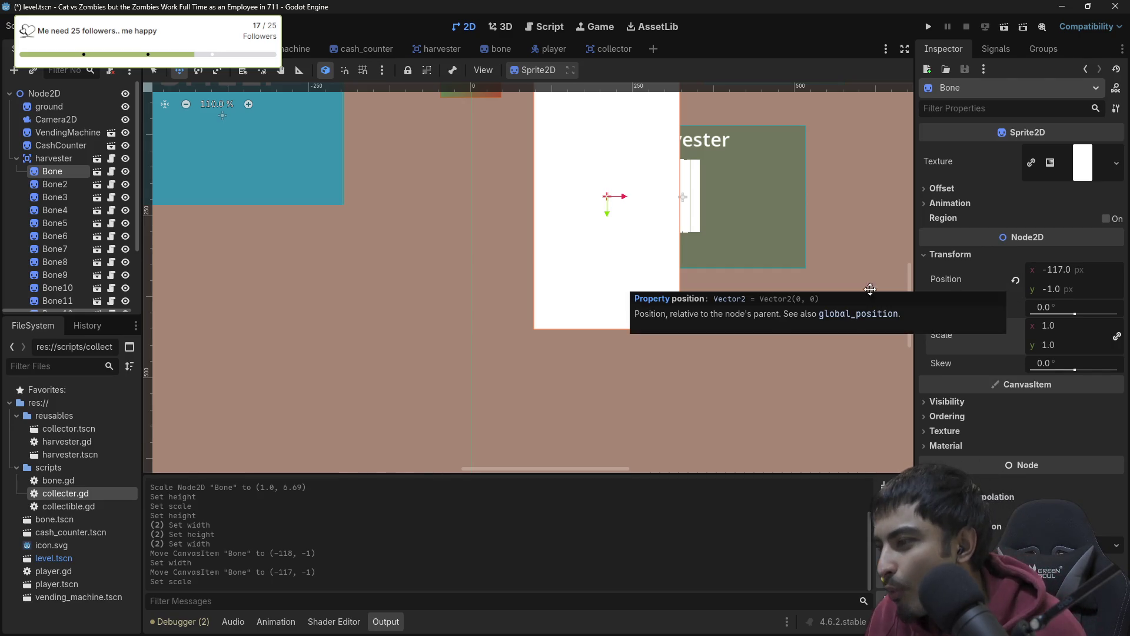
pyautogui.click(493, 48)
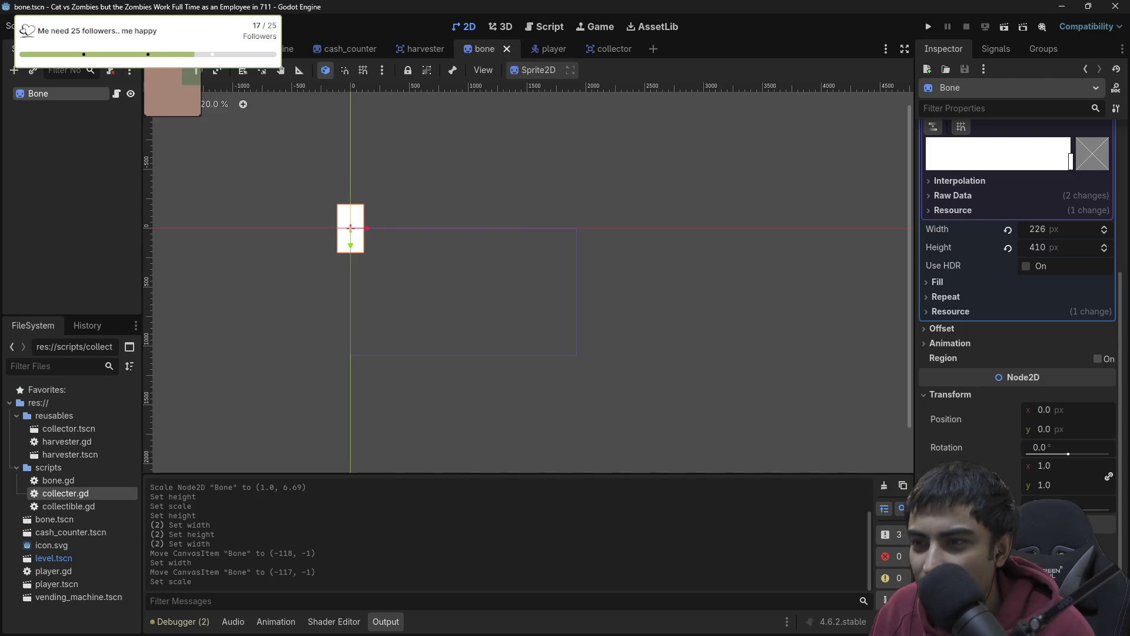